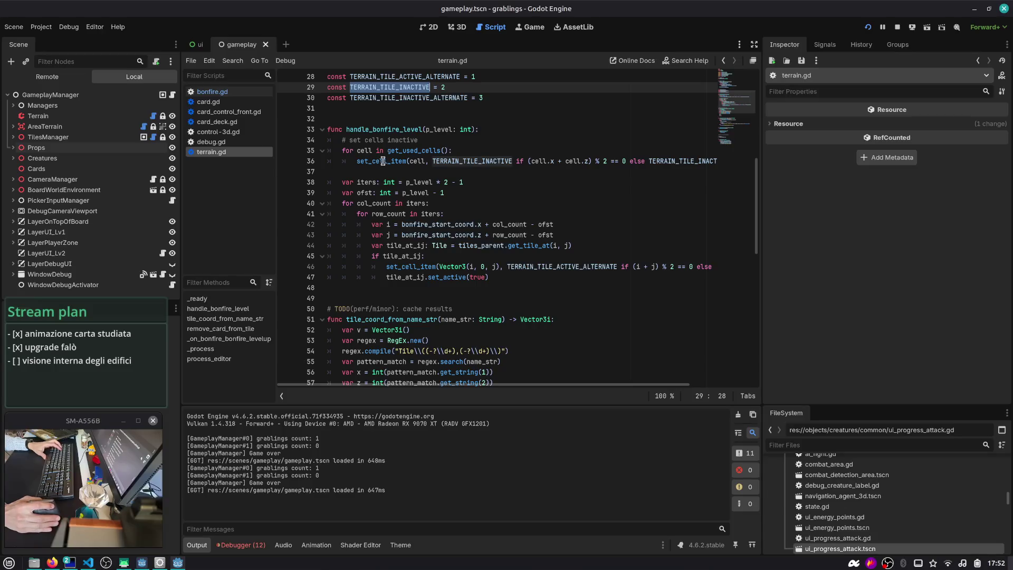
# - Read through the handle_bonfire_level function in terrain.gd
pyautogui.click(396, 139)
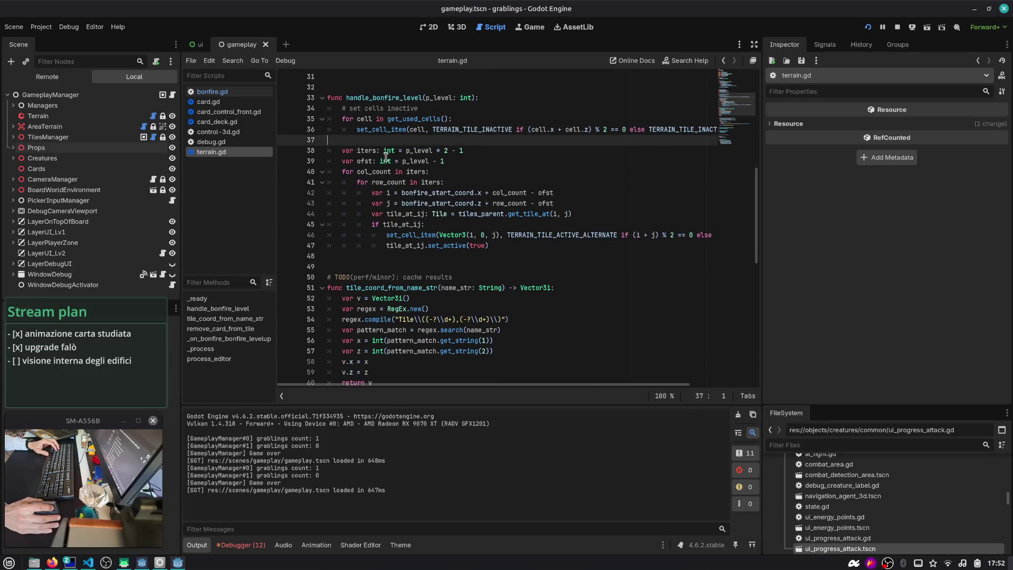
pyautogui.scroll(-1, 373, 176)
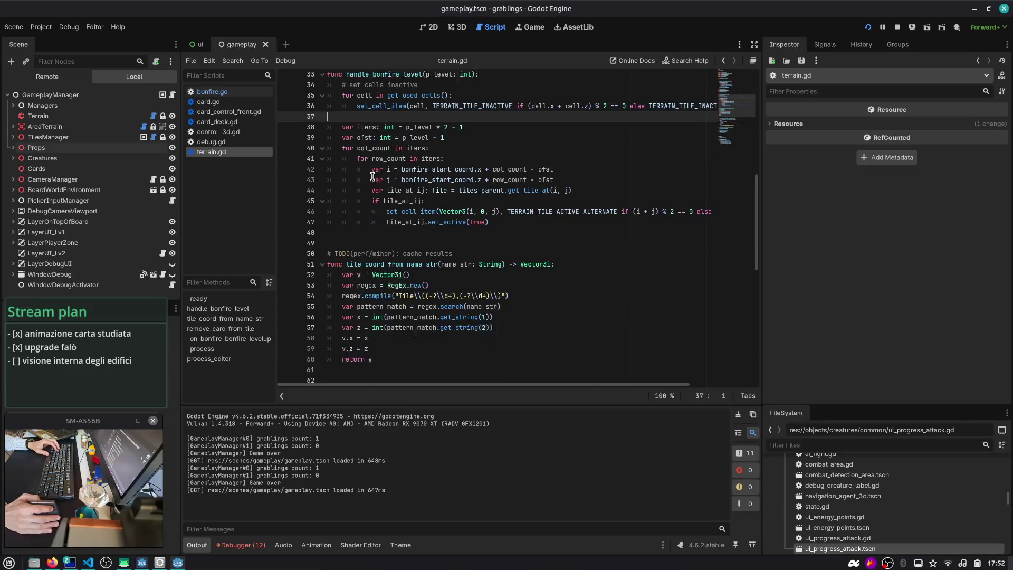
pyautogui.click(373, 212)
pyautogui.hotkey('alt', 'Tab')
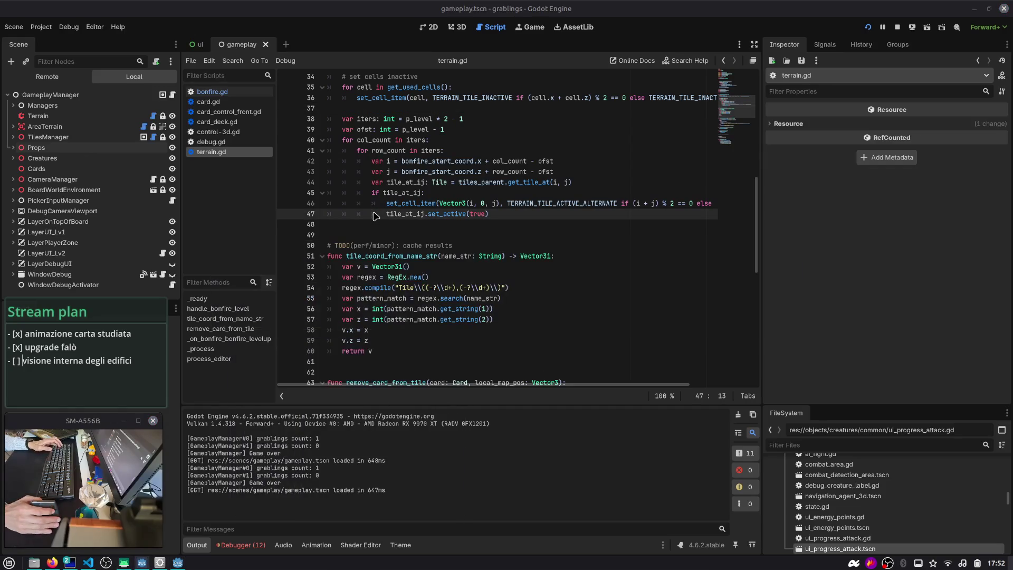
pyautogui.scroll(1, 374, 200)
pyautogui.doubleClick(377, 98)
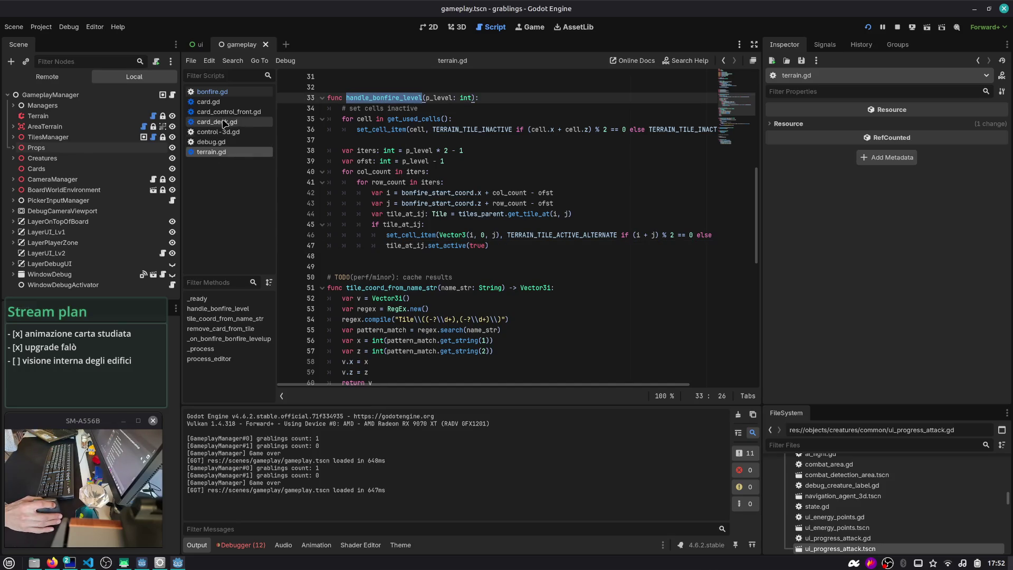
pyautogui.scroll(3, 360, 187)
pyautogui.scroll(3, 361, 187)
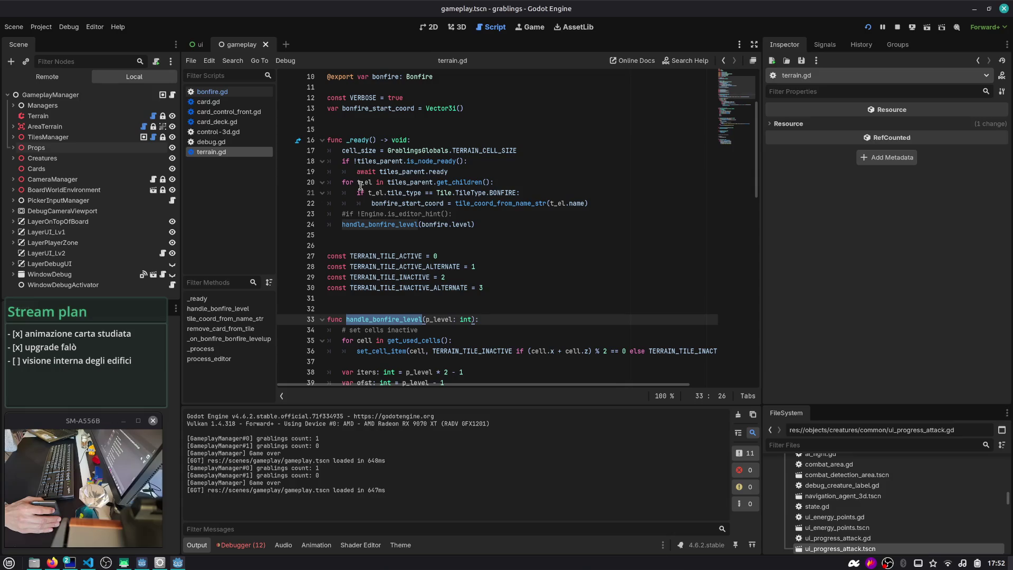
pyautogui.scroll(-2, 361, 187)
# - Search terrain.gd for TERRAIN_TILE_ACTIVE, then return to handle_bonfire_level
pyautogui.doubleClick(373, 193)
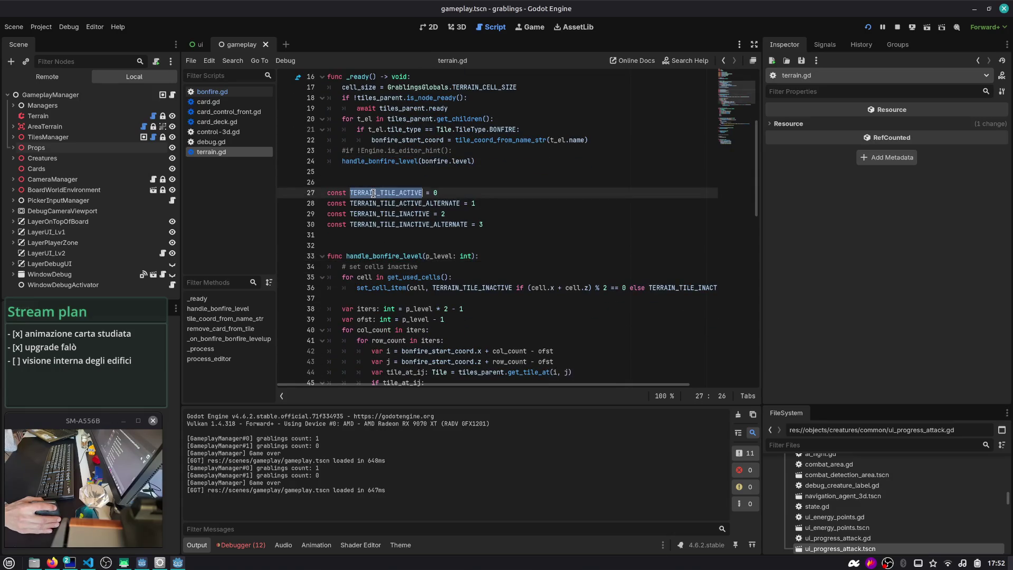
pyautogui.hotkey('ctrl', 'f')
pyautogui.press('Return')
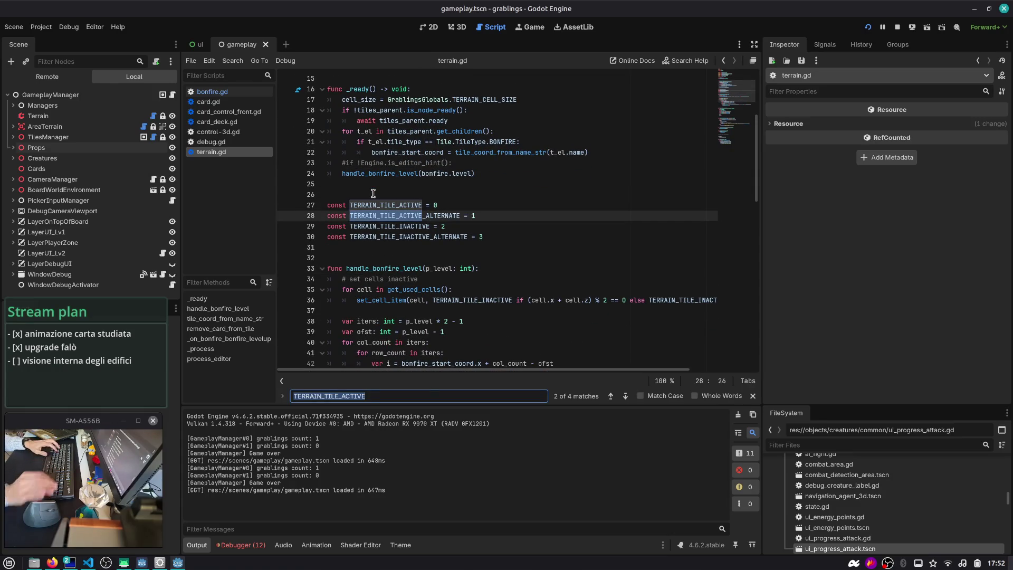
pyautogui.click(454, 236)
pyautogui.press('Escape')
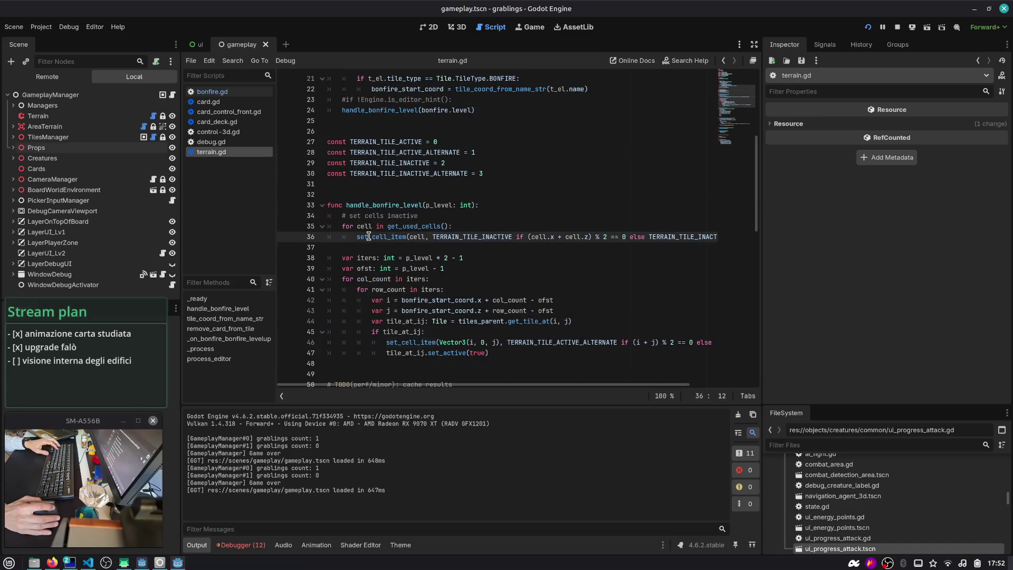
pyautogui.scroll(-3, 411, 222)
pyautogui.click(369, 177)
pyautogui.doubleClick(370, 174)
pyautogui.scroll(-9, 372, 182)
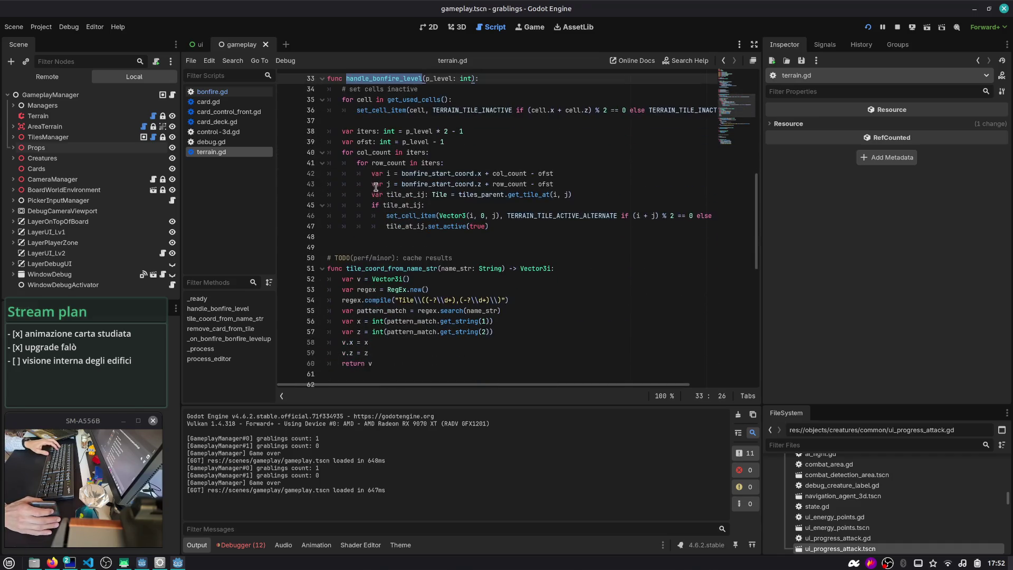
pyautogui.scroll(-5, 377, 189)
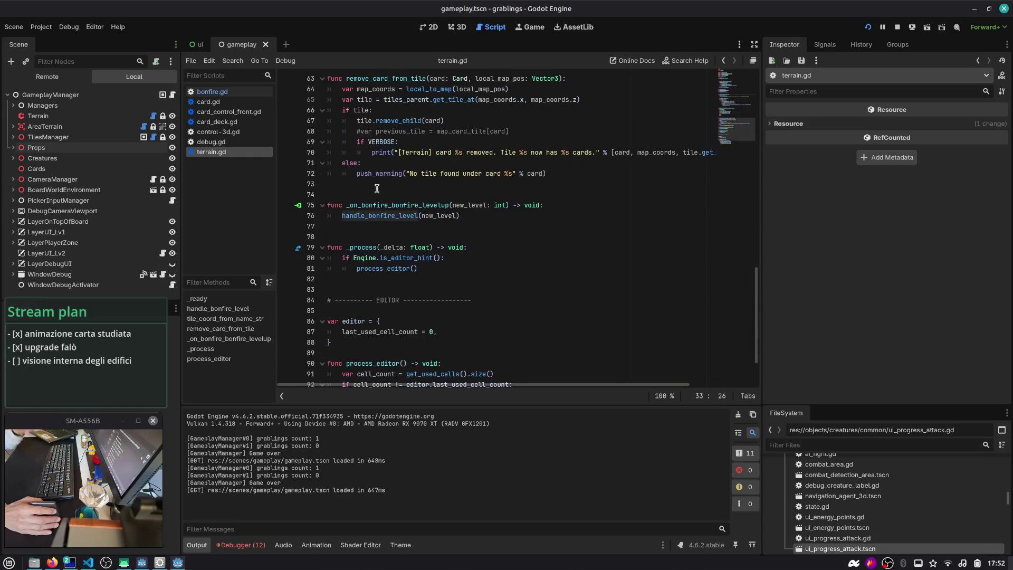
# - Check manager_tiles.gd, then review process_editor, _on_terrain_cells_changed and tile_coord_from_name_str in terrain.gd
pyautogui.click(69, 138)
pyautogui.click(153, 137)
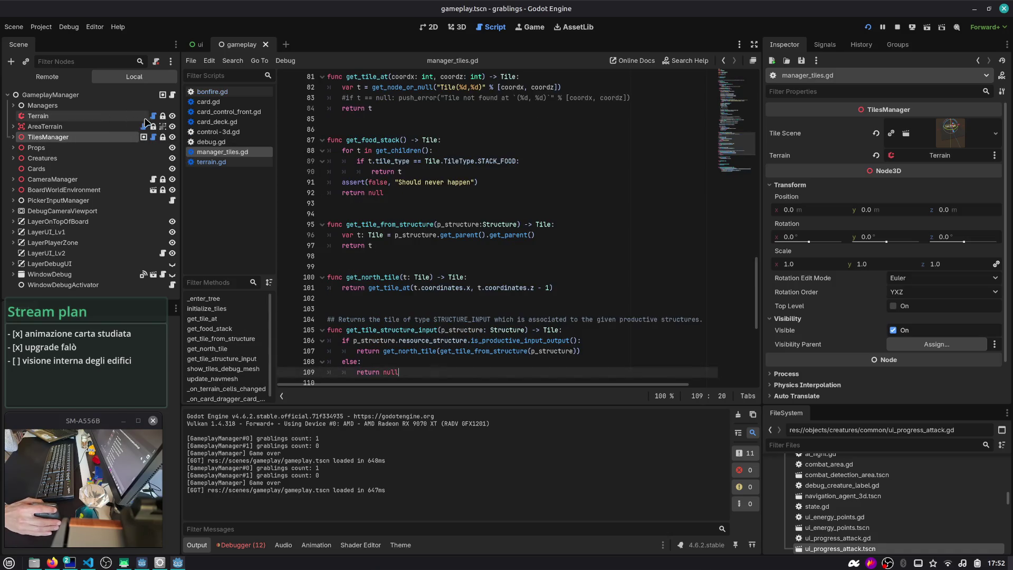
pyautogui.click(154, 116)
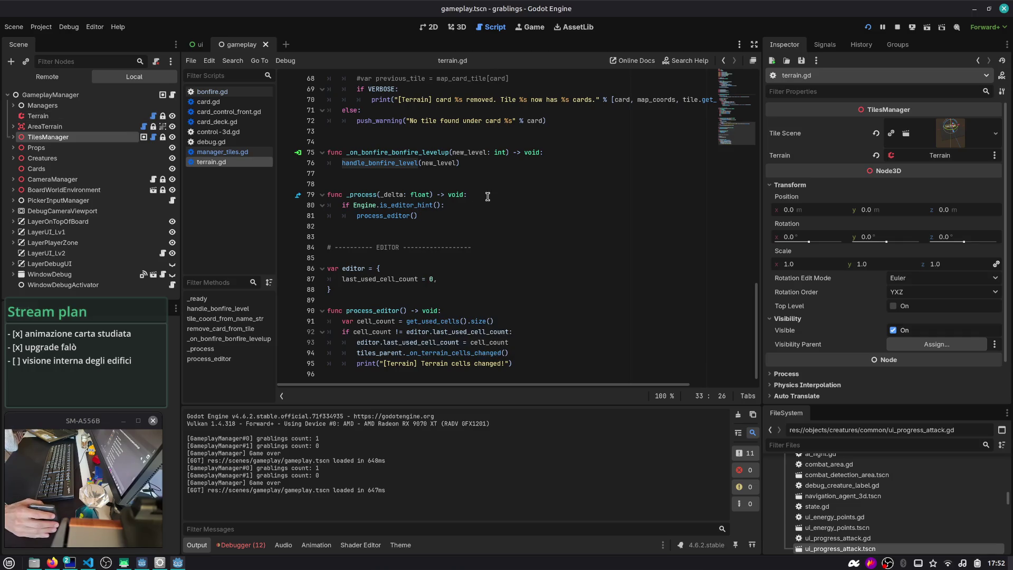
pyautogui.doubleClick(379, 309)
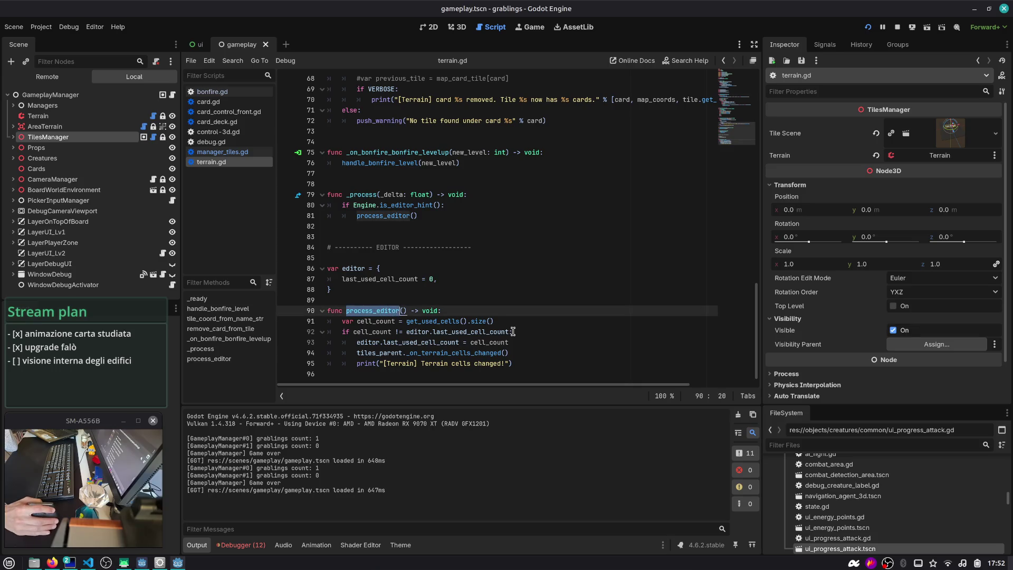
pyautogui.scroll(5, 500, 348)
pyautogui.scroll(-5, 411, 340)
pyautogui.doubleClick(435, 353)
pyautogui.scroll(10, 498, 338)
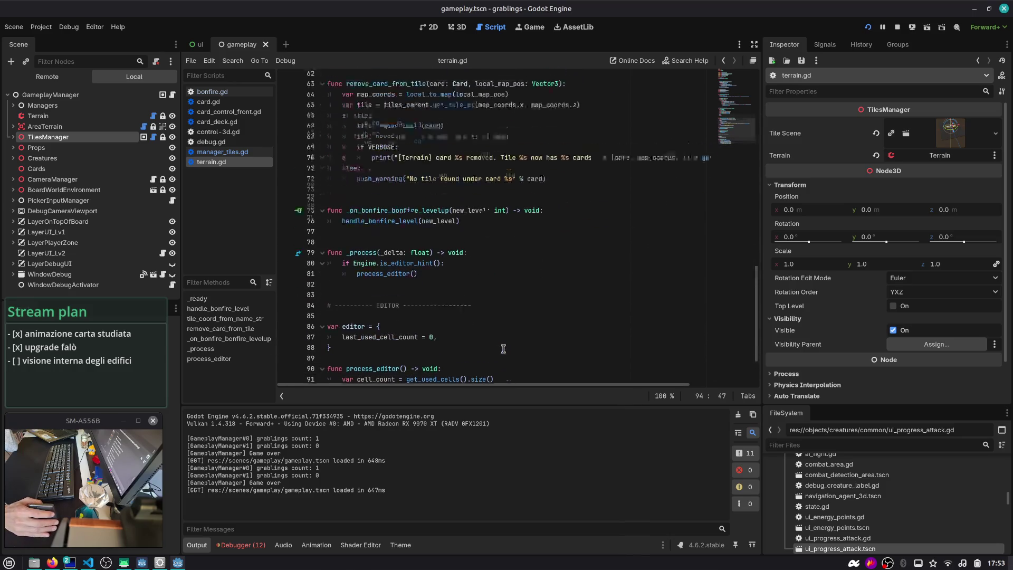
pyautogui.doubleClick(374, 216)
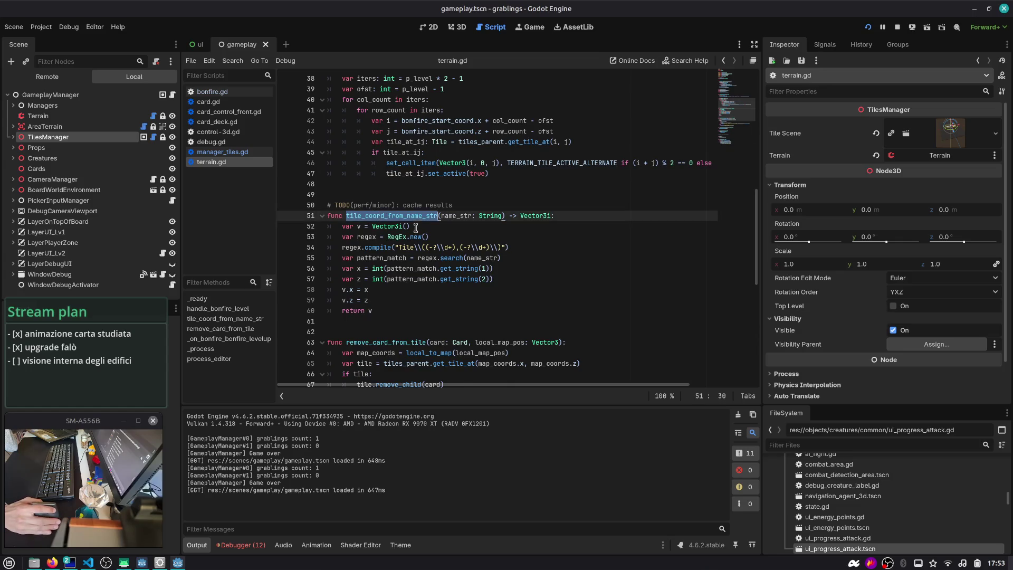
pyautogui.scroll(3, 427, 244)
pyautogui.scroll(2, 428, 245)
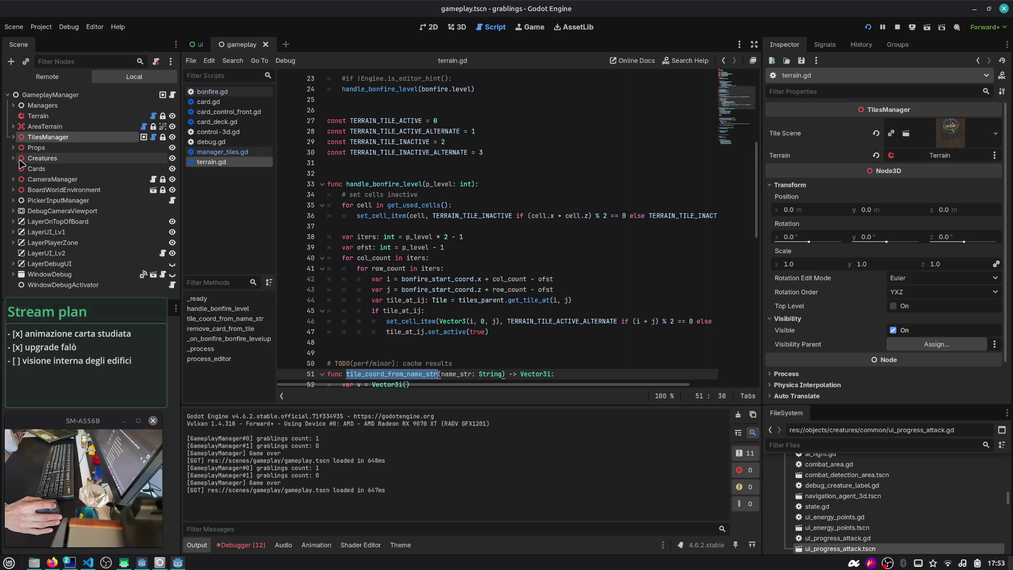
# - Expand TilesManager to list its Tile children, such as Tile(1,0) and Tile(-1,0), and open tile.gd
pyautogui.click(13, 136)
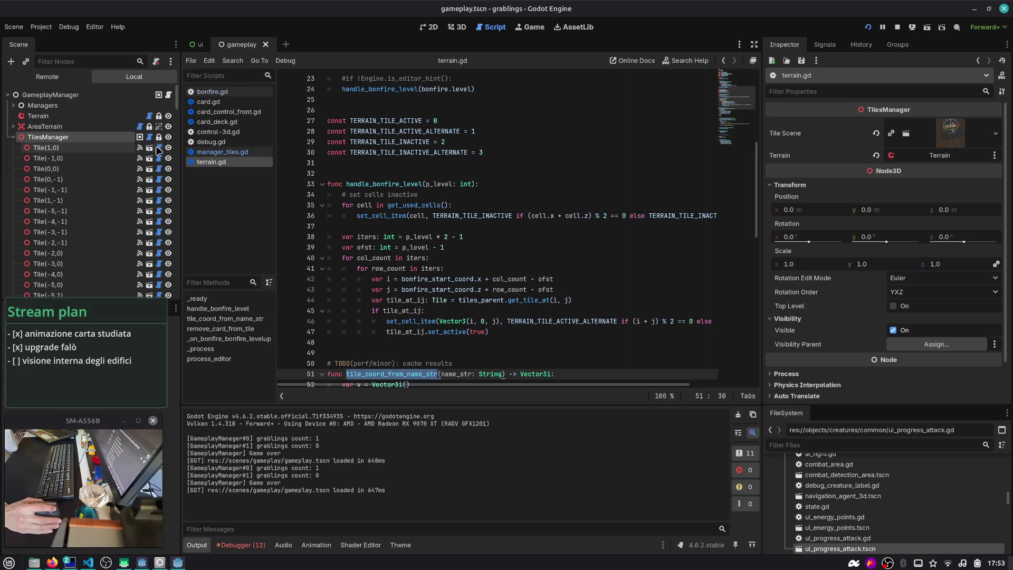
pyautogui.click(159, 151)
pyautogui.scroll(10, 546, 154)
# - Read tile.gd, then view tile.tscn in 3D with its Tile root selected and close it
pyautogui.scroll(20, 547, 154)
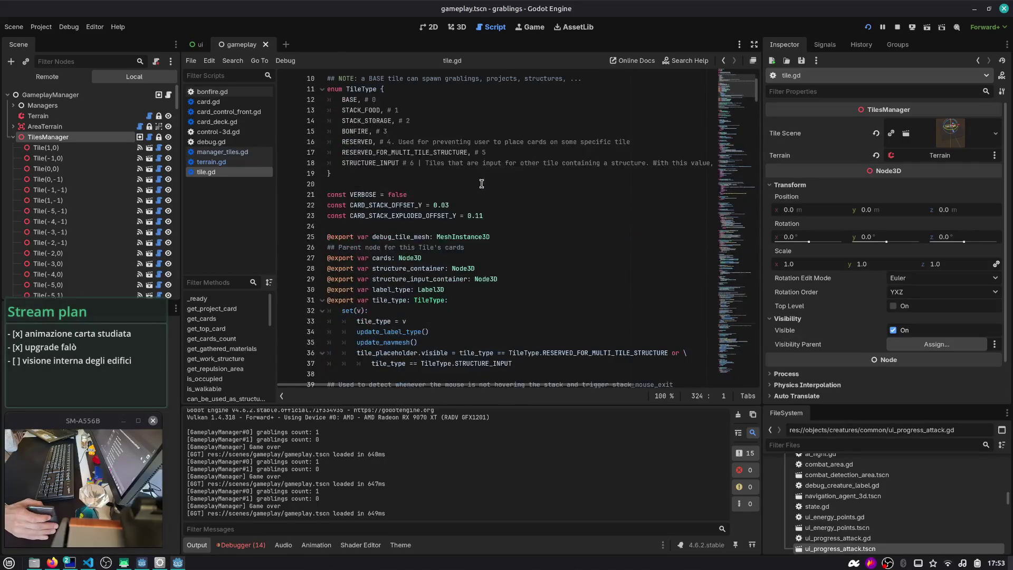
pyautogui.scroll(-8, 403, 194)
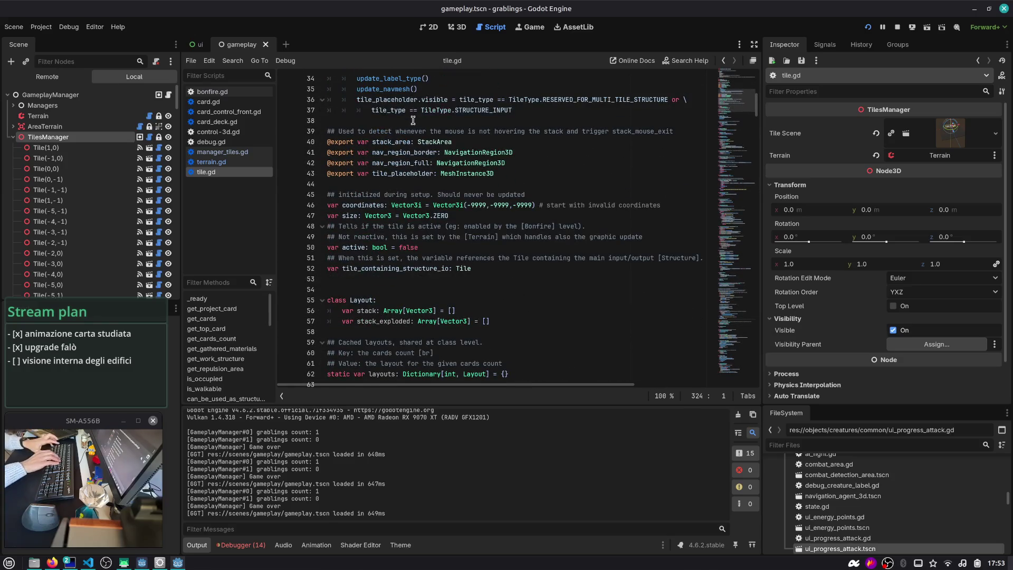
pyautogui.hotkey('ctrl', 'shift', 'o')
pyautogui.write('tile')
pyautogui.press('Down')
pyautogui.press('Return')
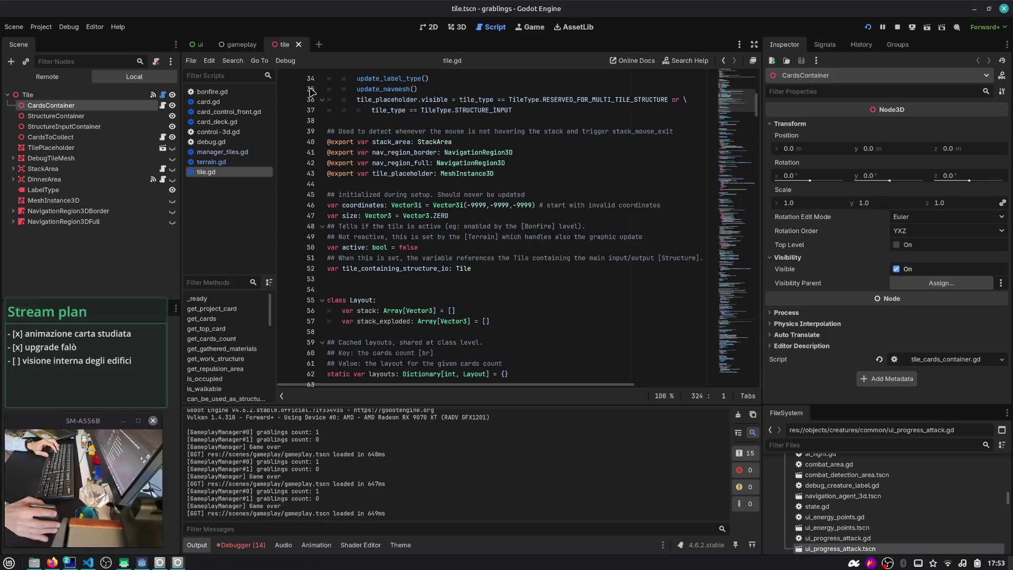
pyautogui.click(466, 28)
pyautogui.click(87, 95)
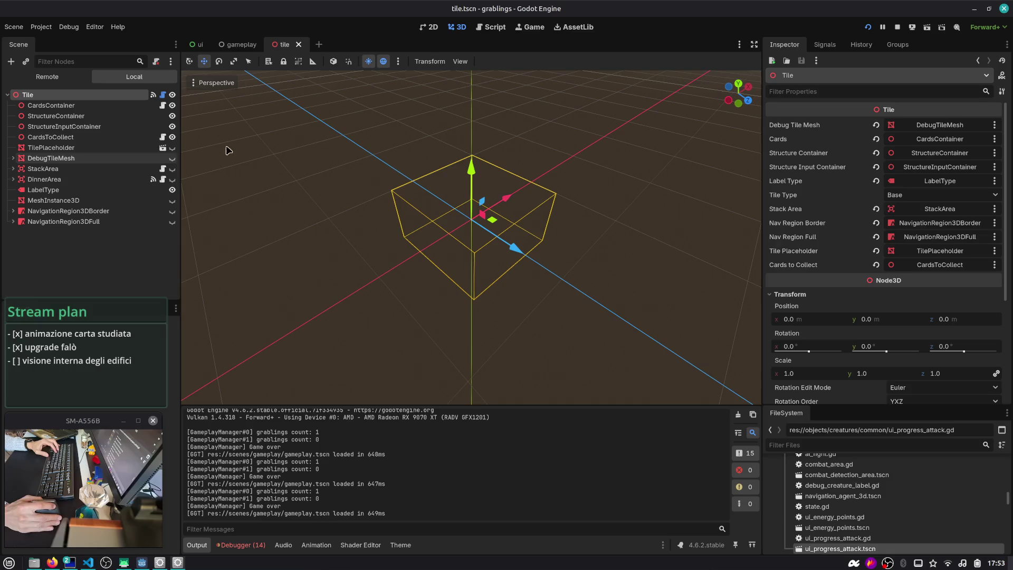
pyautogui.click(297, 45)
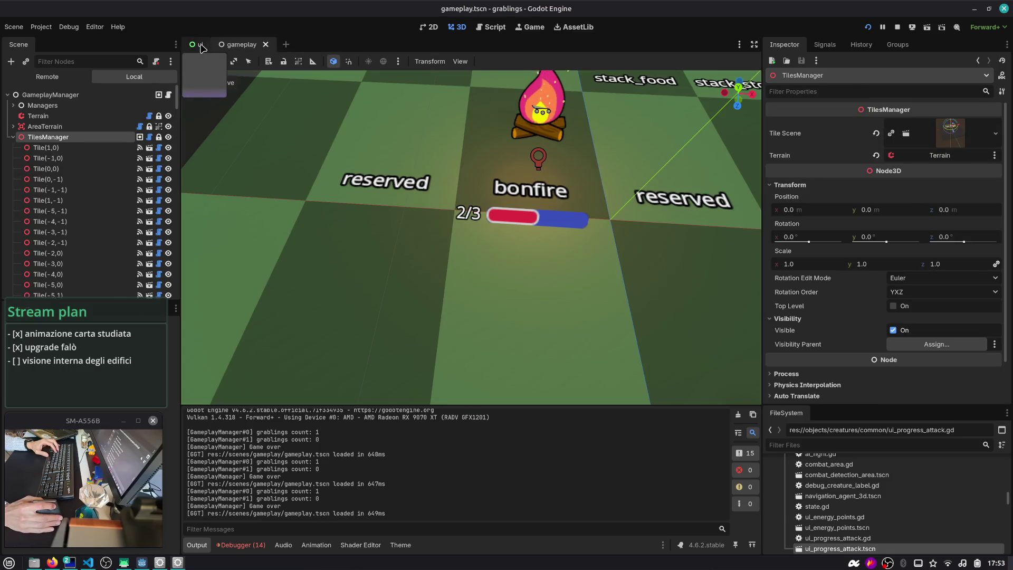
# - Inspect set_cell_item, tile_at_ij and TERRAIN_TILE_ACTIVE_ALTERNATE in terrain.gd, then run the project with F5
pyautogui.scroll(-8, 367, 174)
pyautogui.click(131, 117)
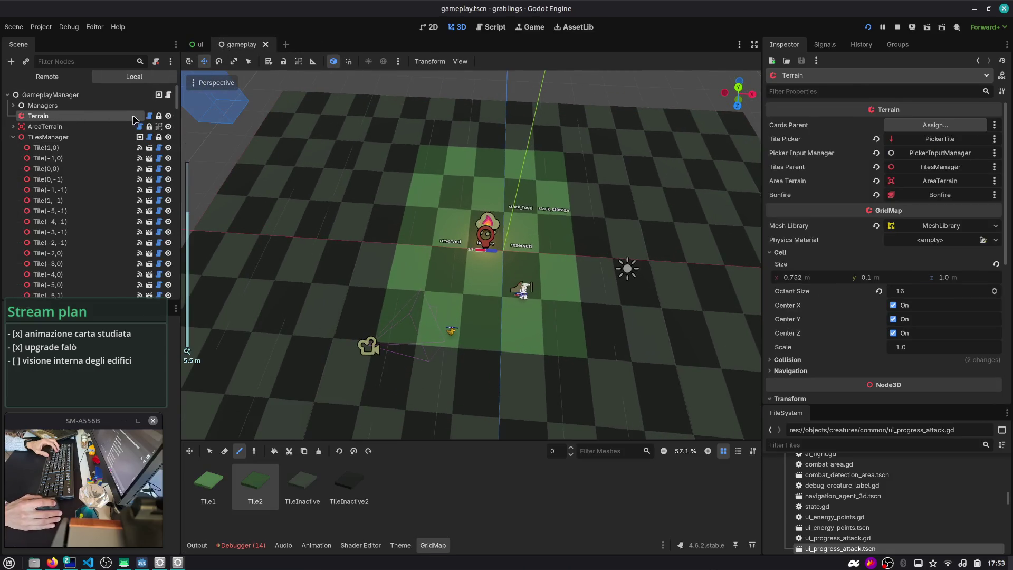
pyautogui.click(158, 116)
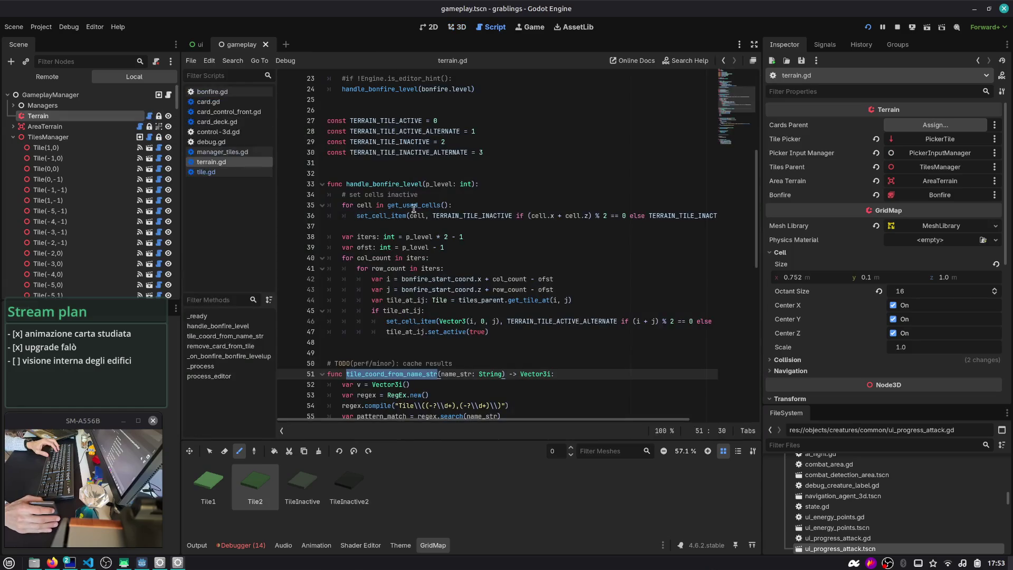
pyautogui.doubleClick(423, 321)
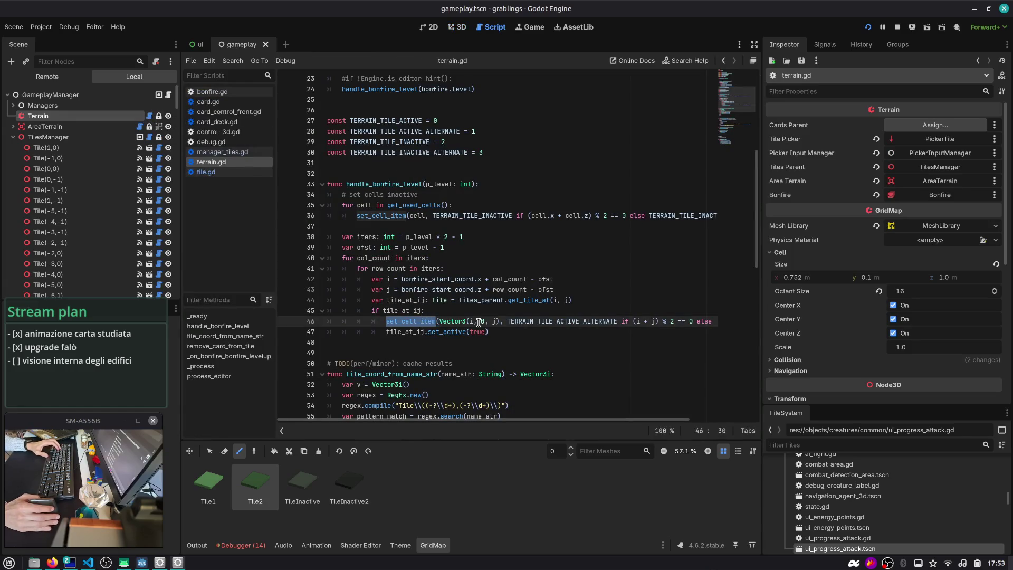
pyautogui.hscroll(3, 479, 323)
pyautogui.hscroll(-3, 662, 320)
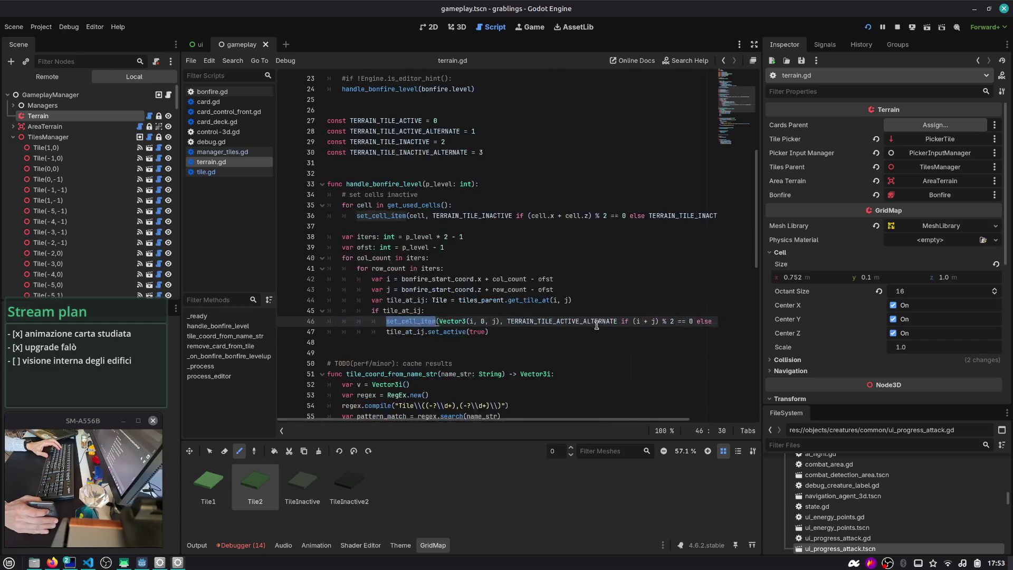
pyautogui.doubleClick(397, 331)
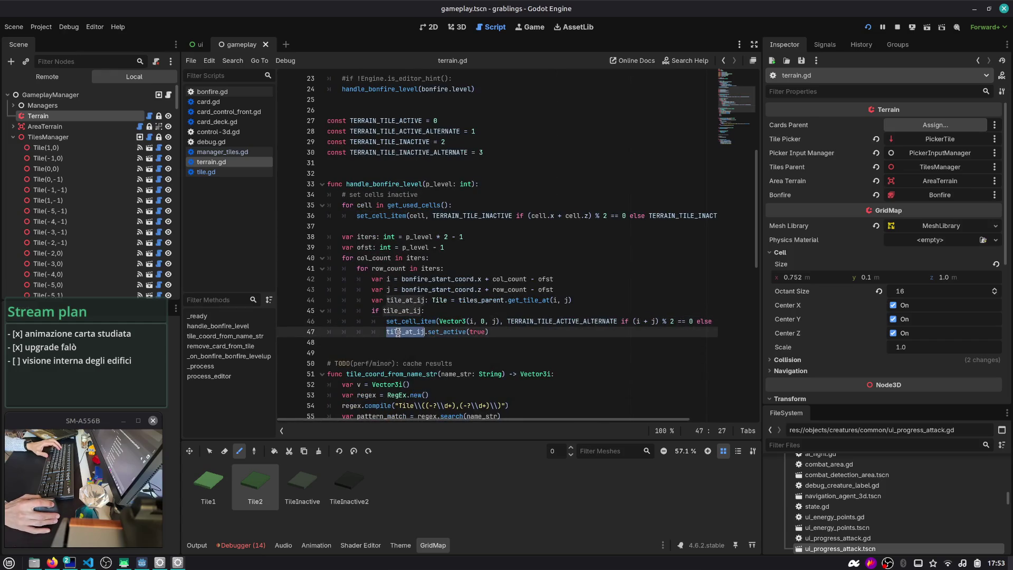
pyautogui.doubleClick(533, 322)
pyautogui.press('F5')
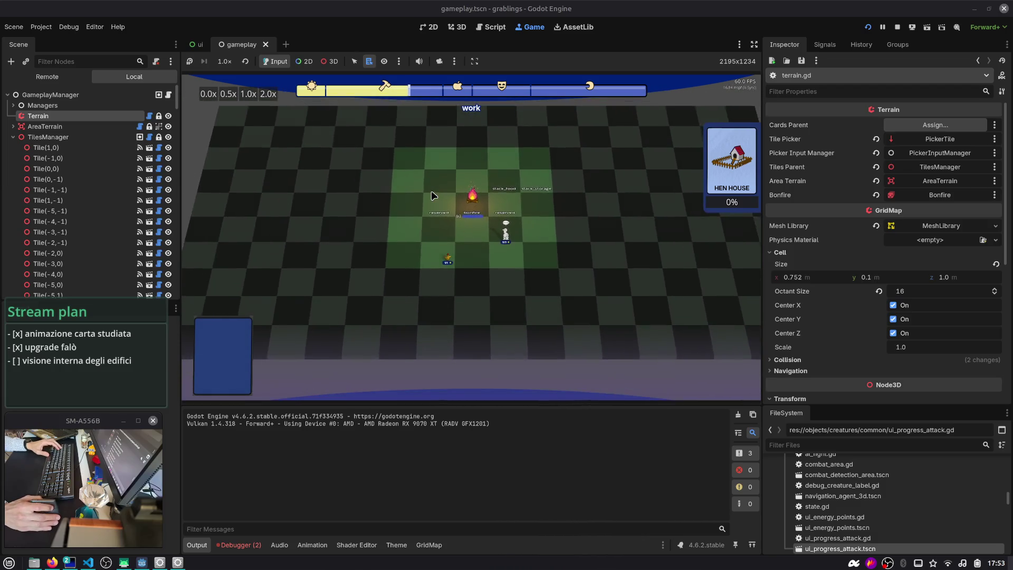
pyautogui.click(496, 26)
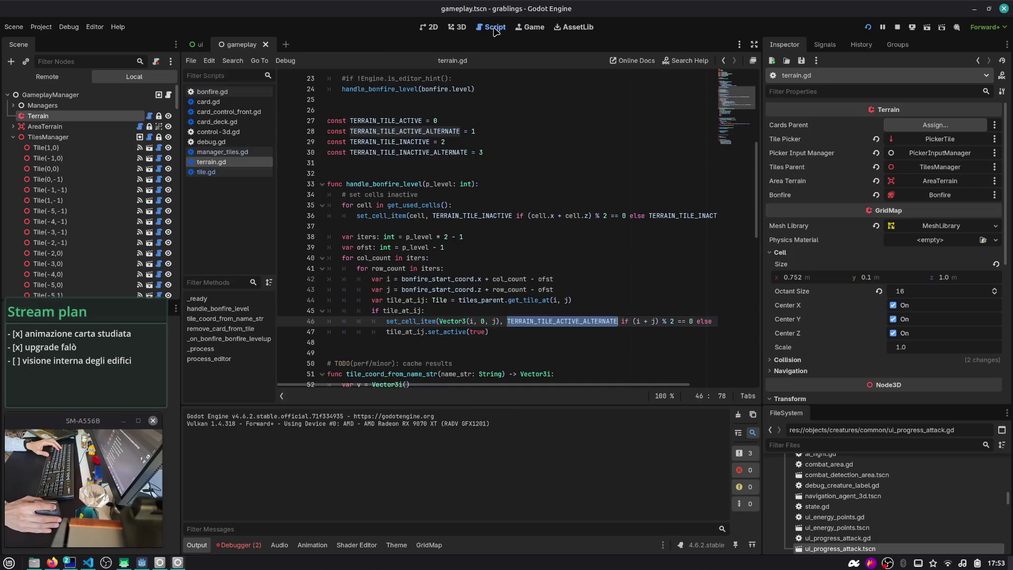
pyautogui.doubleClick(389, 185)
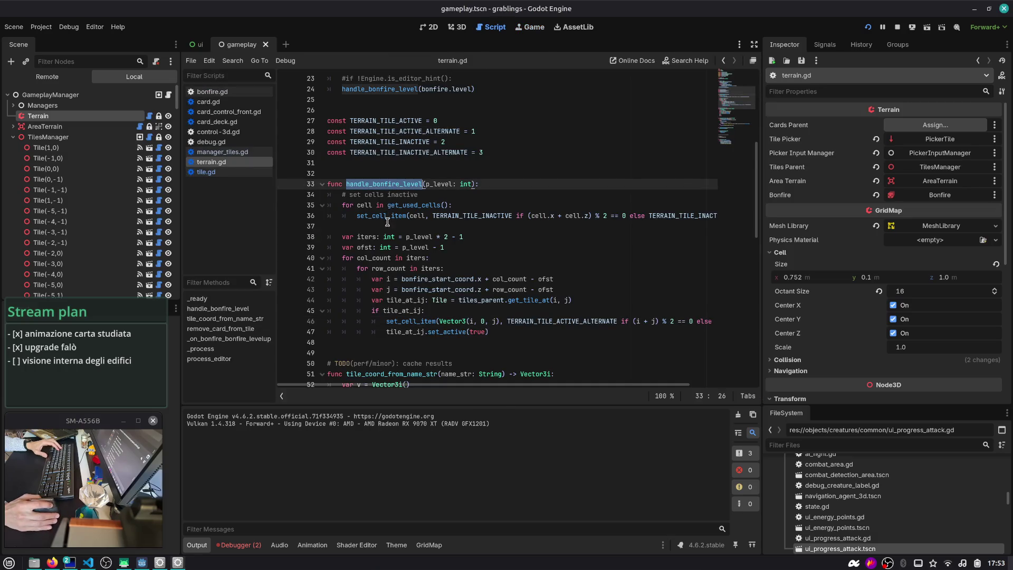
pyautogui.scroll(-2, 387, 221)
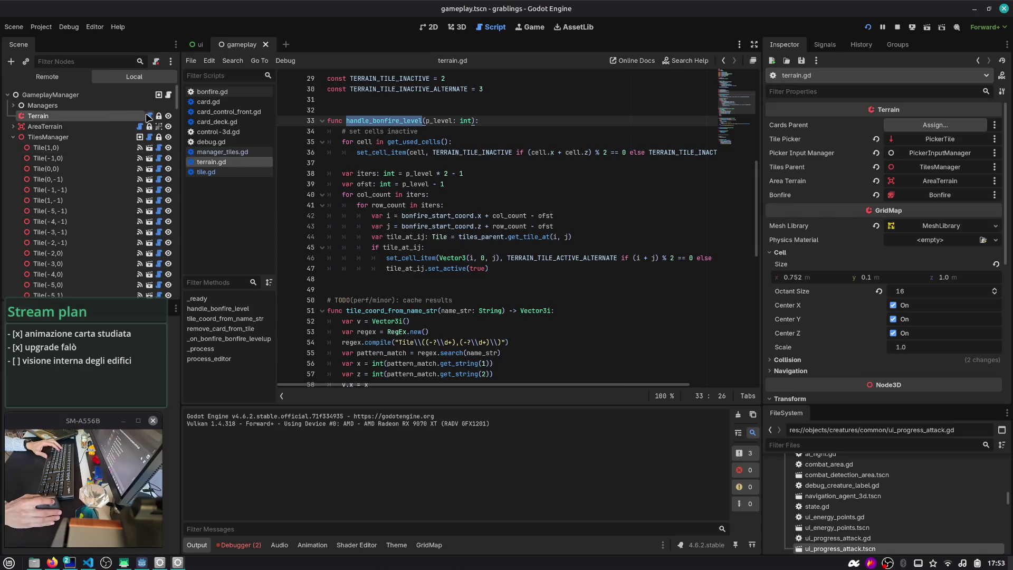
pyautogui.scroll(-2, 422, 211)
pyautogui.click(431, 186)
pyautogui.doubleClick(426, 194)
pyautogui.hotkey('ctrl', 'f')
pyautogui.scroll(2, 424, 198)
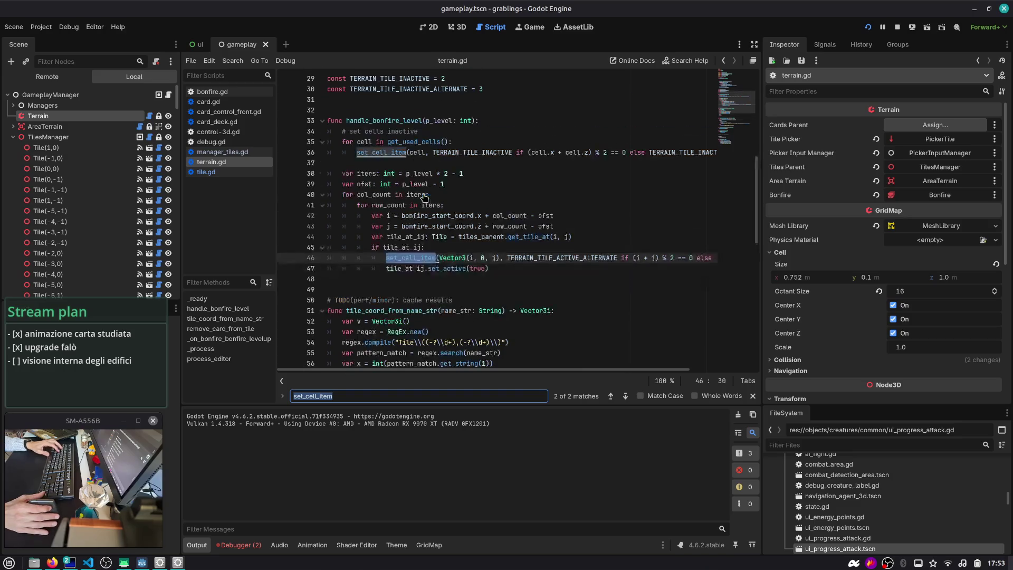
pyautogui.press('Return')
pyautogui.scroll(-5, 423, 198)
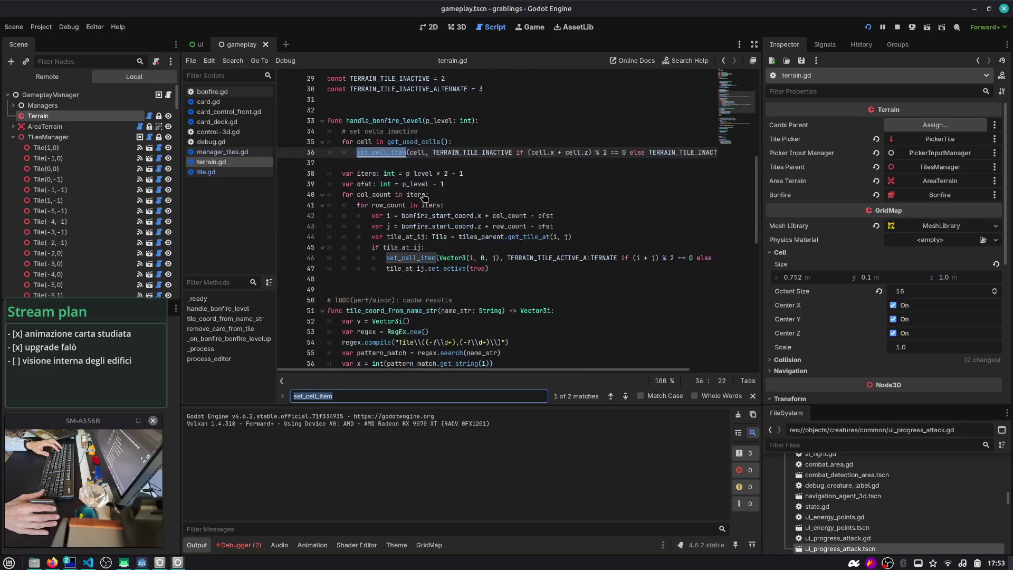
pyautogui.scroll(-1, 420, 217)
pyautogui.doubleClick(404, 184)
pyautogui.scroll(-3, 409, 211)
pyautogui.doubleClick(403, 217)
pyautogui.scroll(-3, 403, 217)
pyautogui.scroll(-3, 403, 218)
pyautogui.click(442, 216)
pyautogui.scroll(-2, 417, 214)
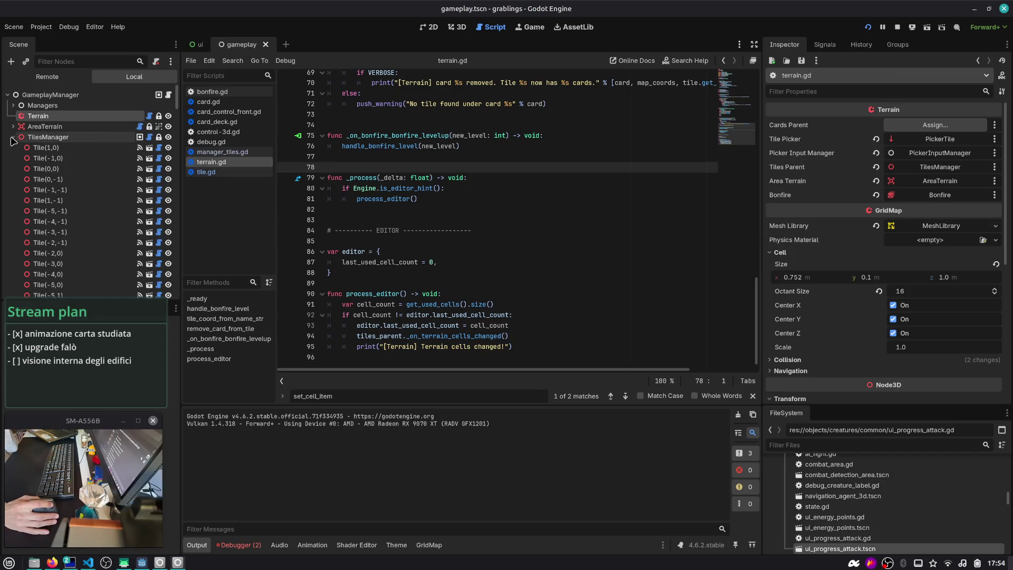
# - Review manager_tiles.gd with widened script lists, then open area_terrain.gd and find clamp_position_inside_area
pyautogui.click(150, 137)
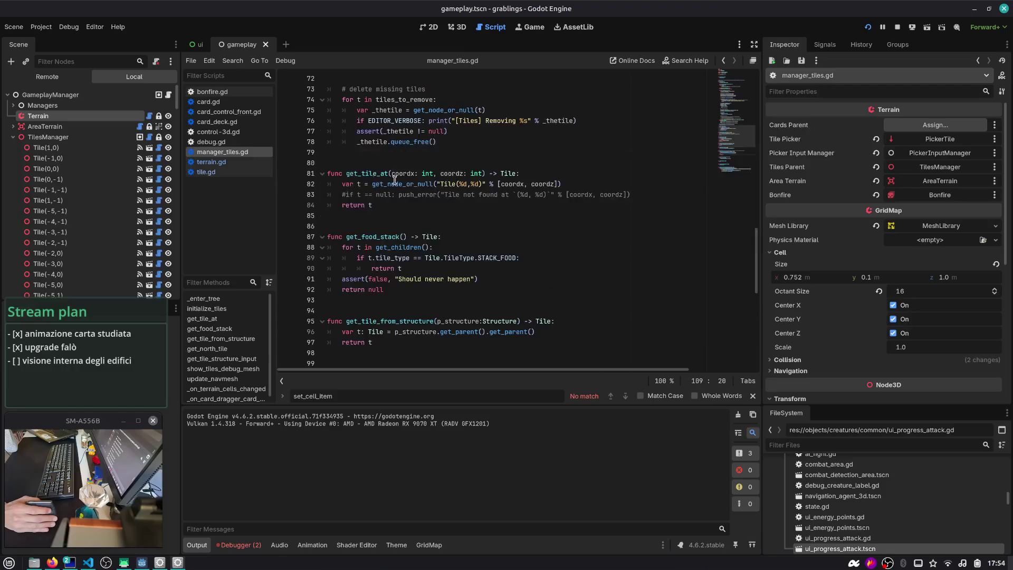
pyautogui.scroll(6, 387, 178)
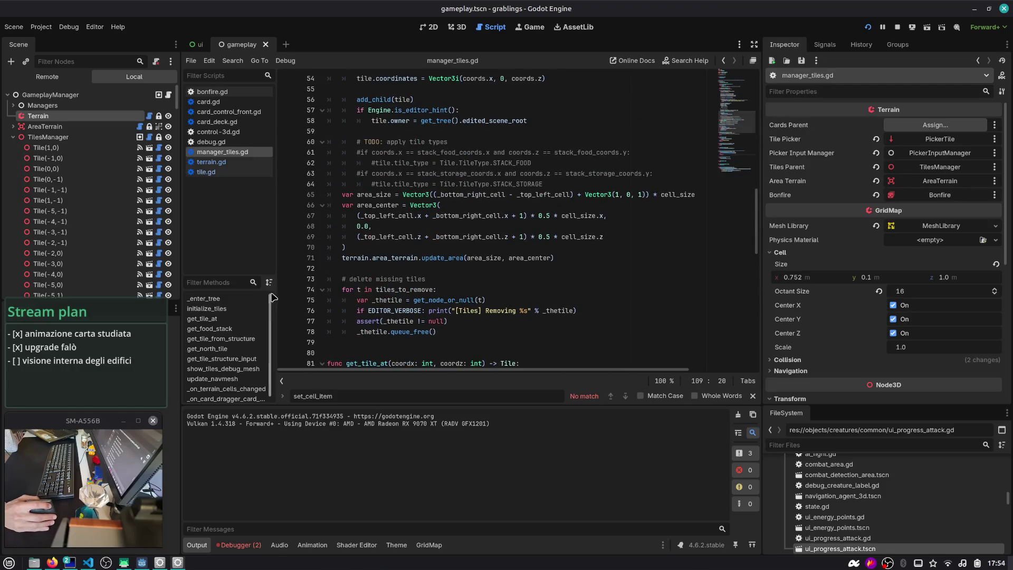
pyautogui.moveTo(271, 298); pyautogui.dragTo(320, 298)
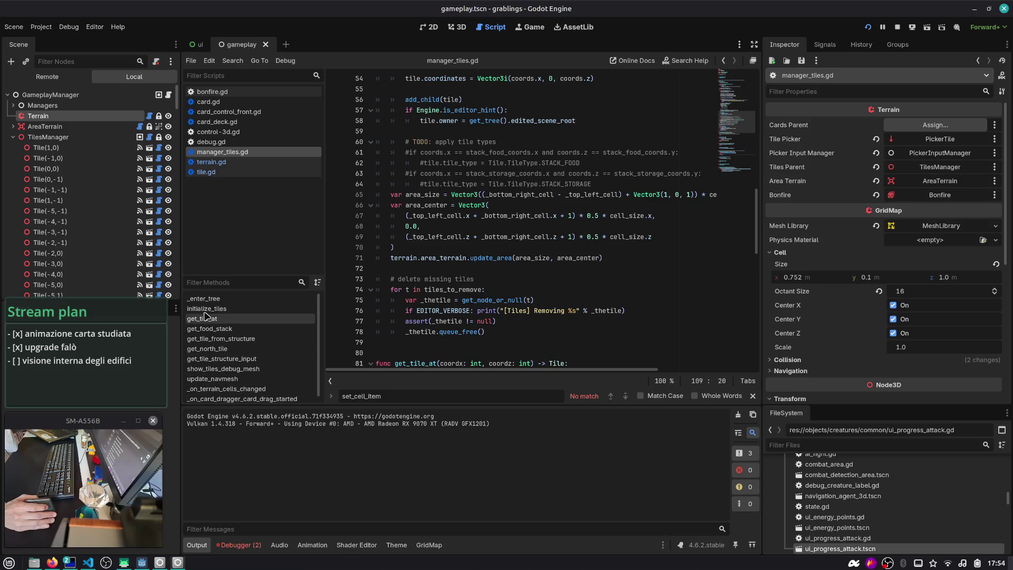
pyautogui.click(14, 127)
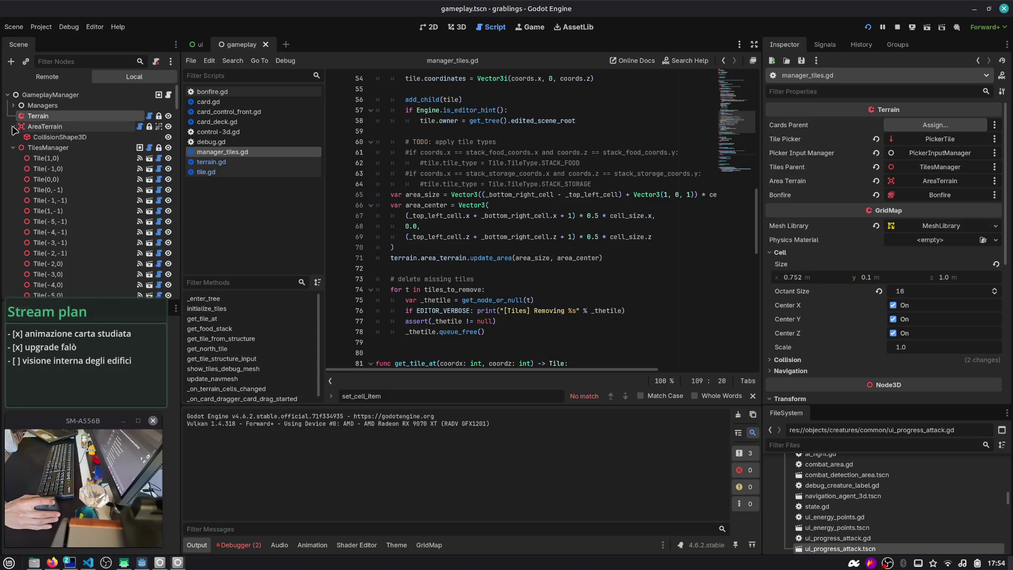
pyautogui.click(140, 127)
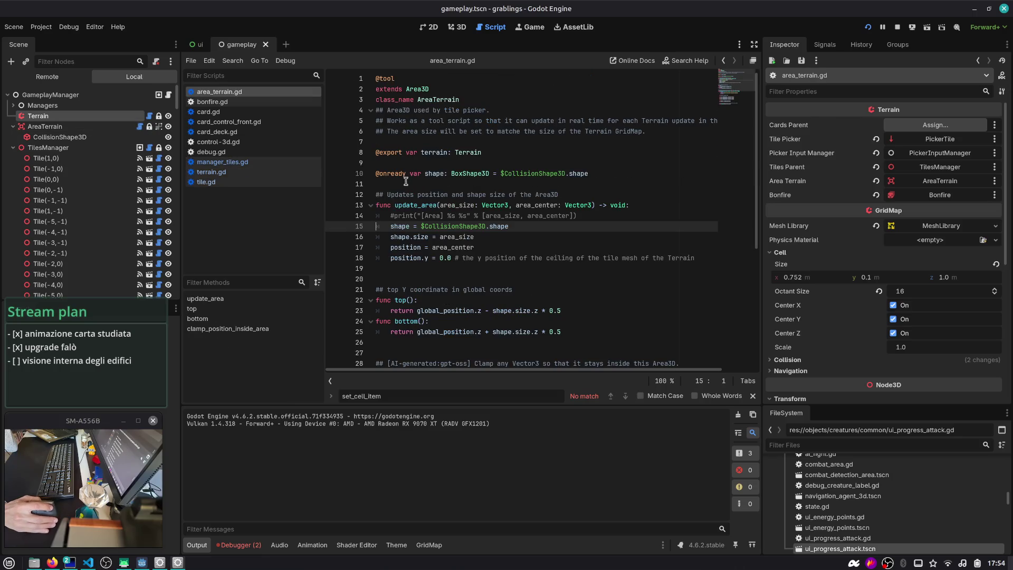
pyautogui.scroll(-6, 437, 193)
pyautogui.doubleClick(433, 183)
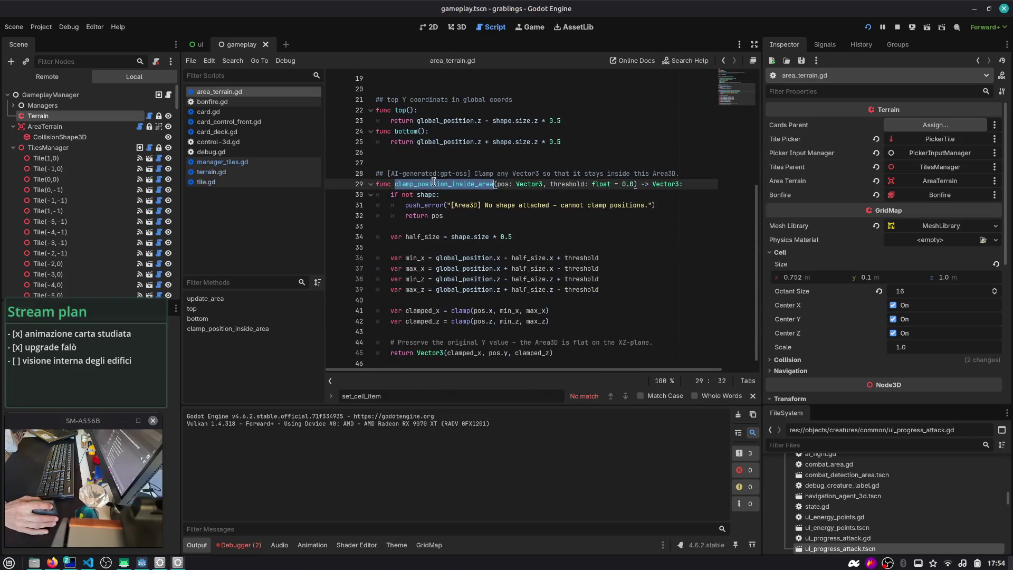
pyautogui.scroll(6, 458, 320)
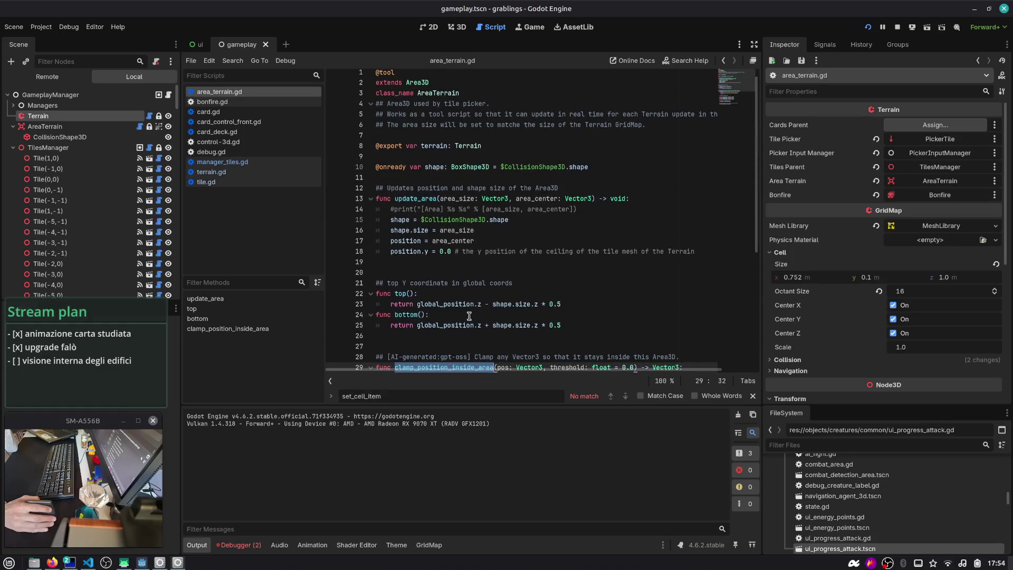
# - Search area_terrain.gd for 'terrain' and step through every match
pyautogui.click(439, 139)
pyautogui.doubleClick(440, 144)
pyautogui.hotkey('ctrl', 'f')
pyautogui.press('Return')
pyautogui.press('Return')
pyautogui.press('Return')
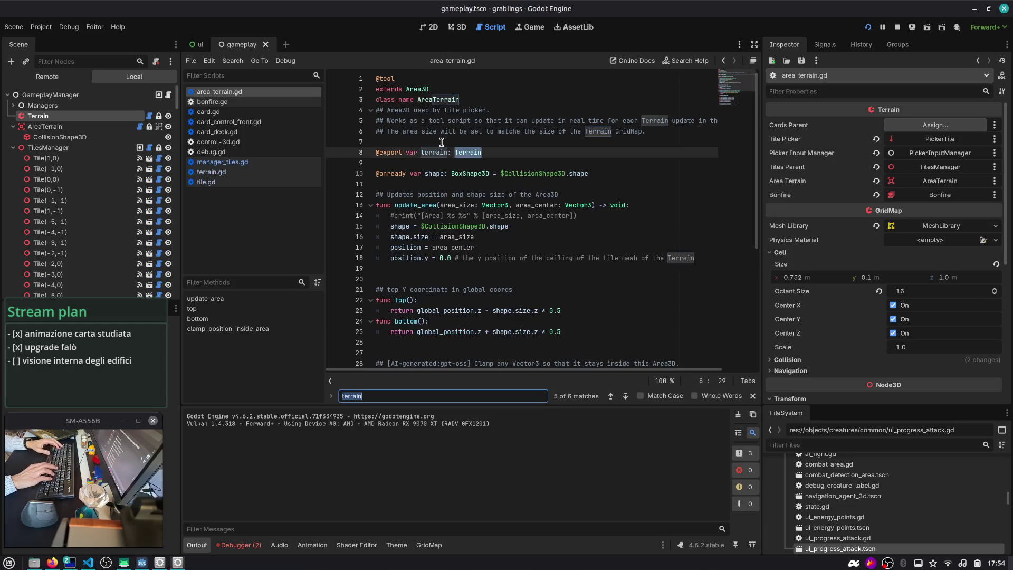
pyautogui.press('Return')
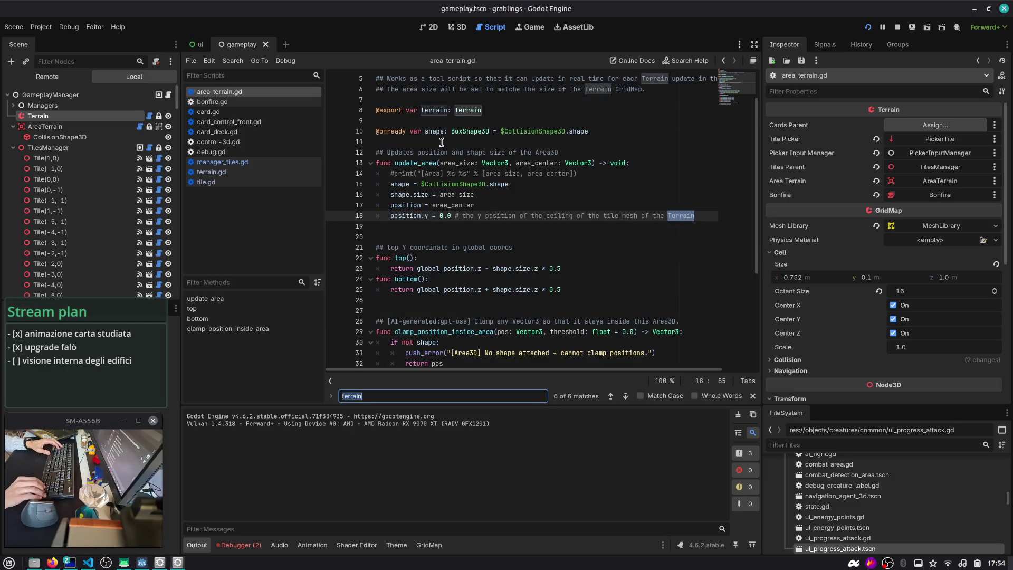
pyautogui.press('Return')
pyautogui.press('Return')
pyautogui.press('Return')
pyautogui.press('Return')
pyautogui.press('Return')
pyautogui.press('Return')
pyautogui.press('Escape')
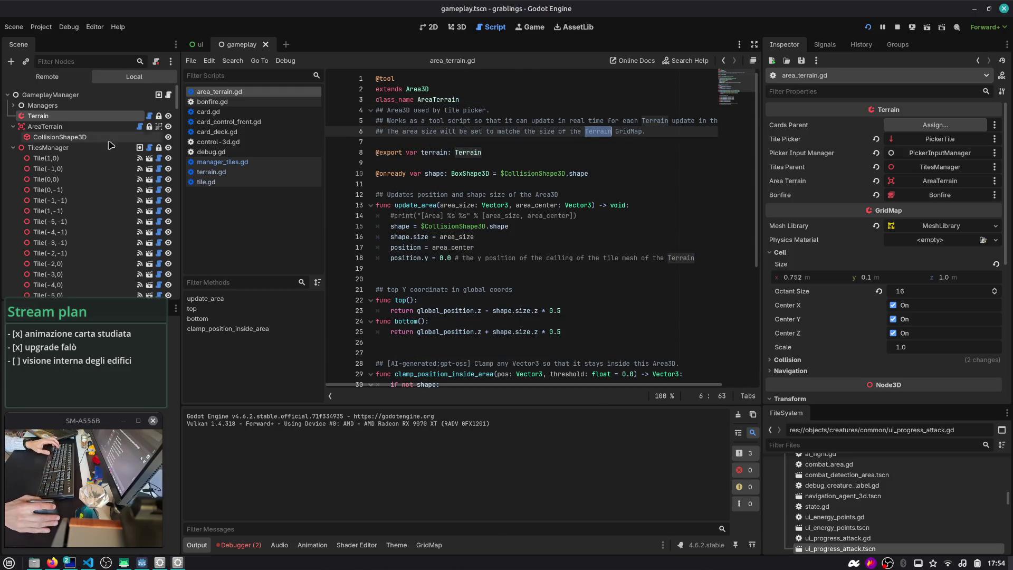
# - Collapse the AreaTerrain and TilesManager nodes and reopen terrain.gd
pyautogui.click(12, 126)
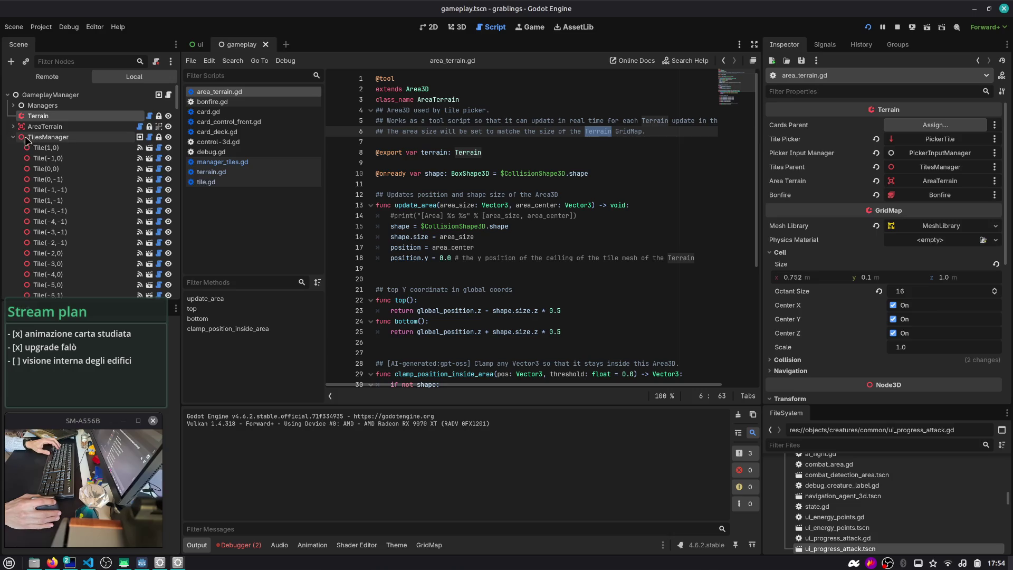
pyautogui.click(12, 137)
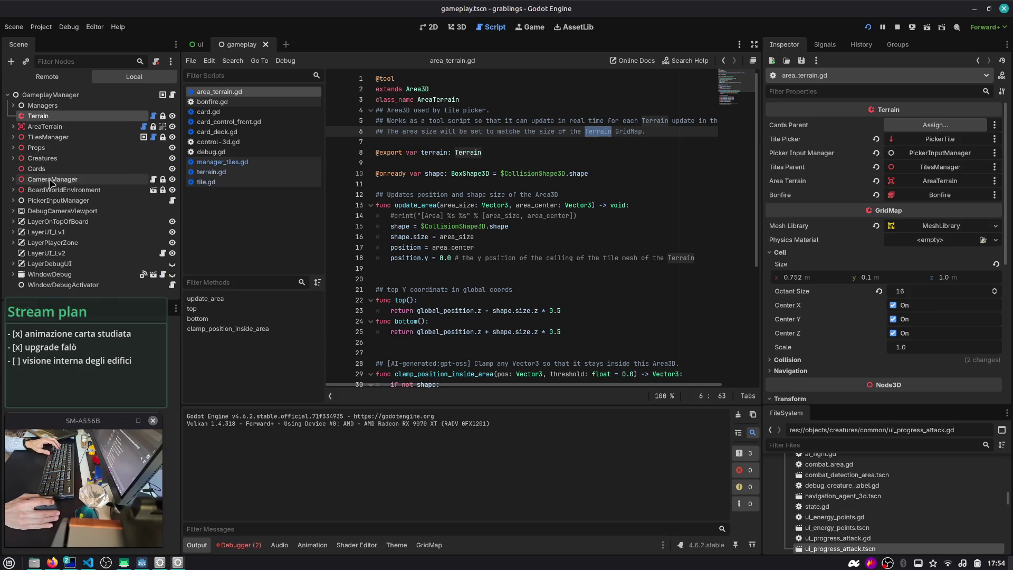
pyautogui.click(97, 118)
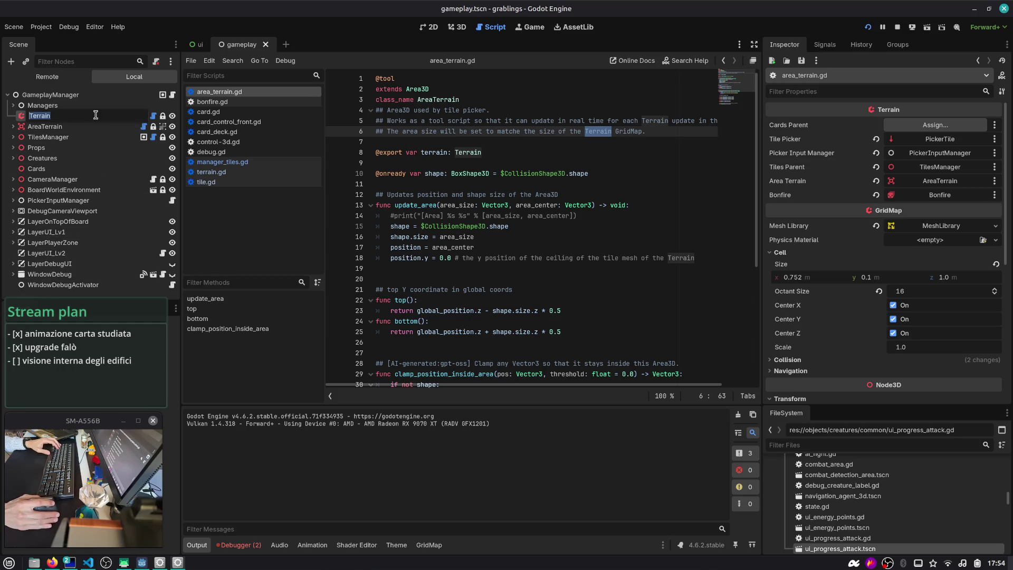
pyautogui.click(153, 116)
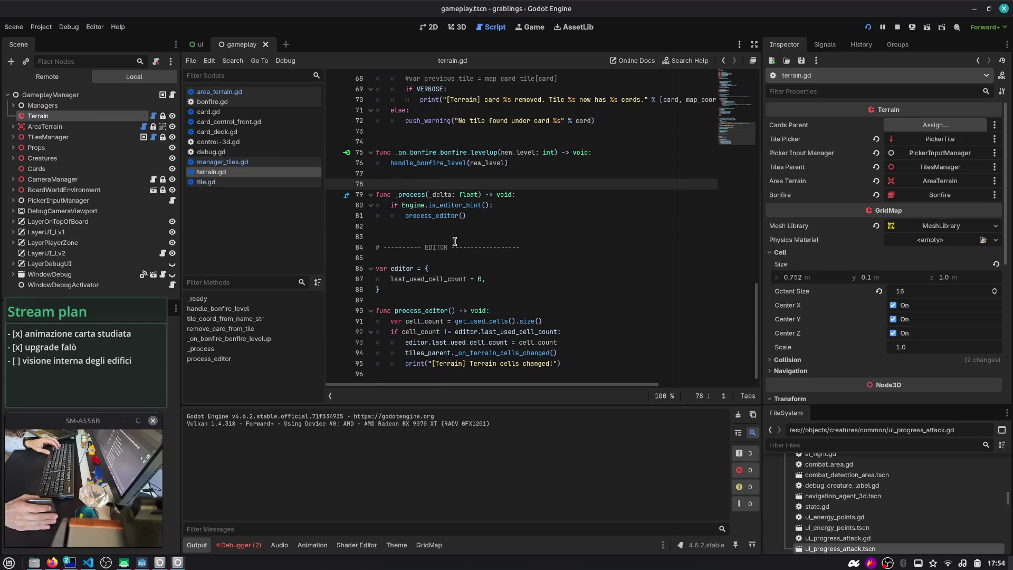
# - Follow process_editor's _on_terrain_cells_changed call into manager_tiles.gd and its initialize_tiles definition
pyautogui.doubleClick(427, 311)
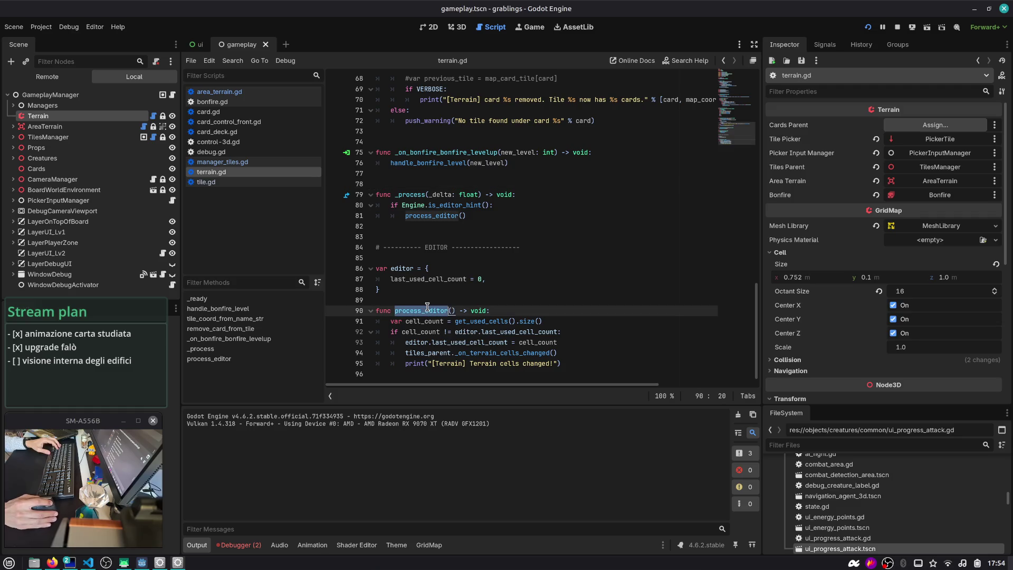
pyautogui.click(427, 343)
pyautogui.doubleClick(511, 352)
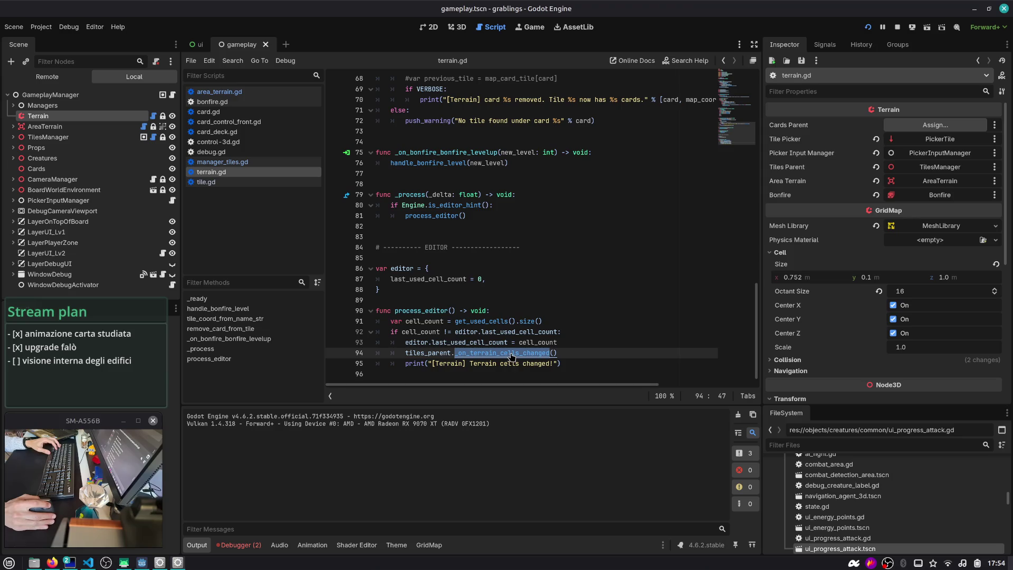
pyautogui.keyDown('ctrl'); pyautogui.click(510, 354); pyautogui.keyUp('ctrl')
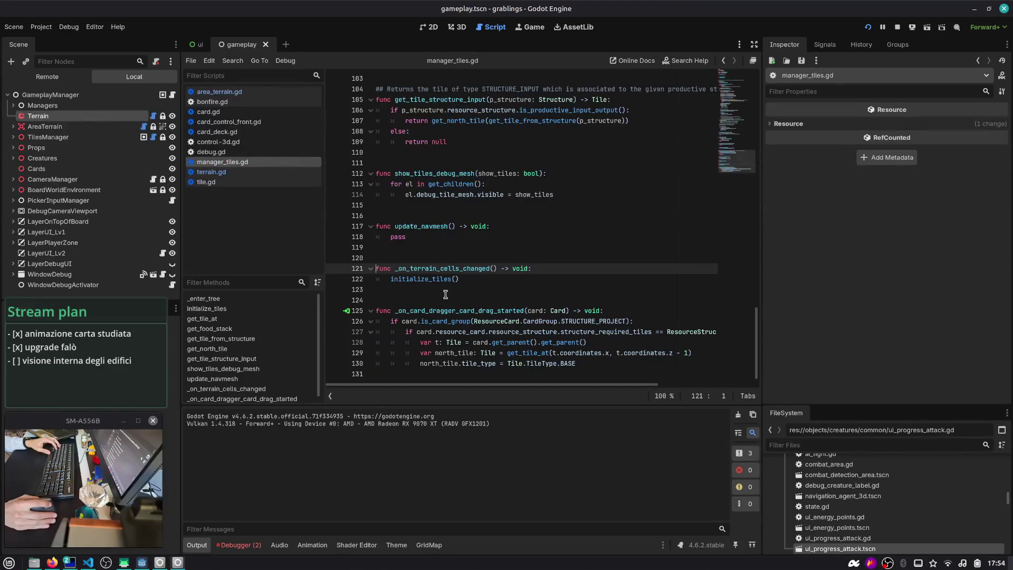
pyautogui.keyDown('ctrl'); pyautogui.click(433, 279); pyautogui.keyUp('ctrl')
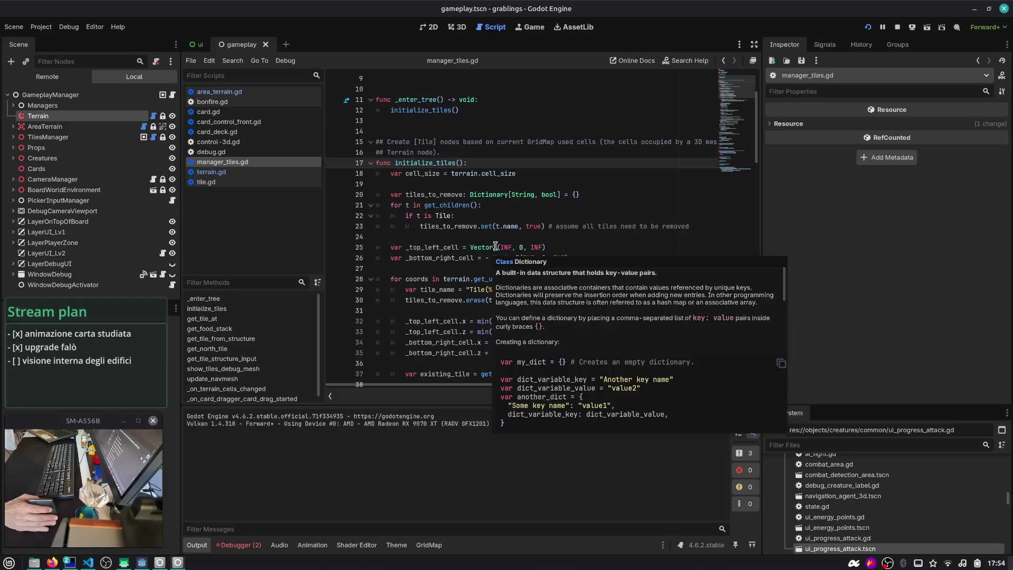
# - Trace _top_left_cell, tile name and edited_scene_root usage through manager_tiles.gd
pyautogui.scroll(-1, 464, 194)
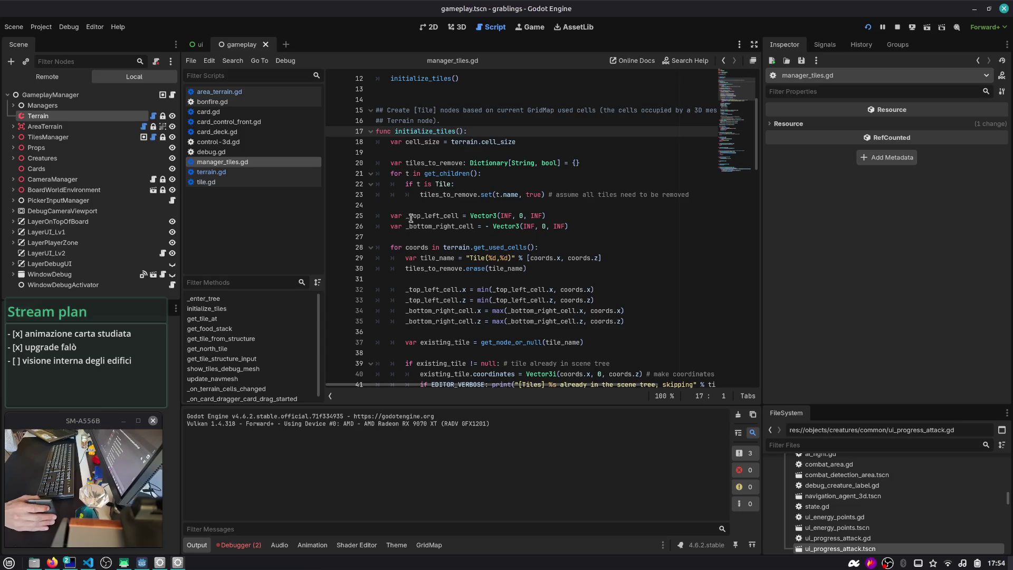
pyautogui.scroll(-2, 443, 215)
pyautogui.doubleClick(432, 153)
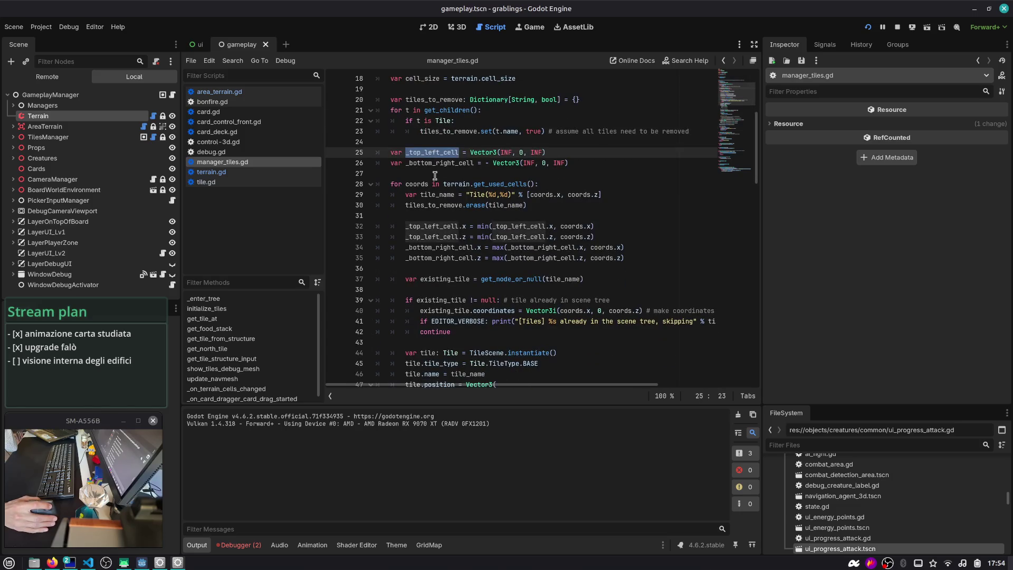
pyautogui.scroll(-3, 468, 189)
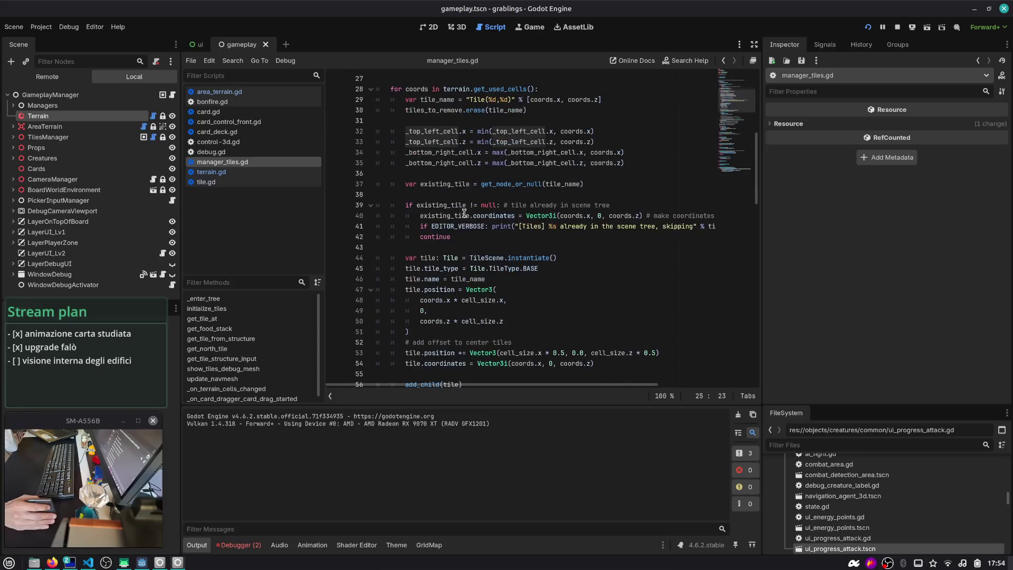
pyautogui.scroll(-1, 463, 217)
pyautogui.scroll(-1, 503, 216)
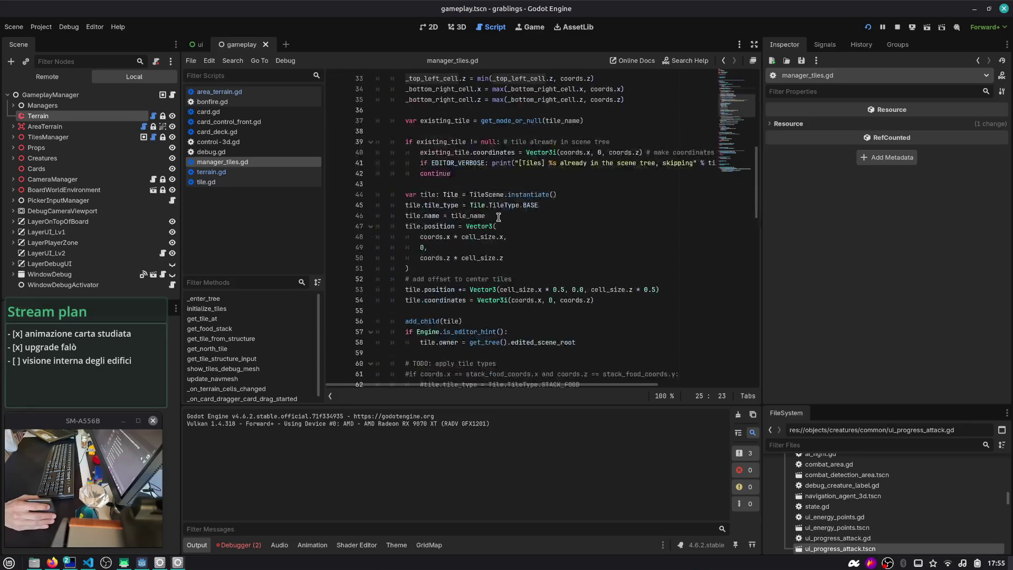
pyautogui.doubleClick(434, 216)
pyautogui.scroll(-2, 438, 232)
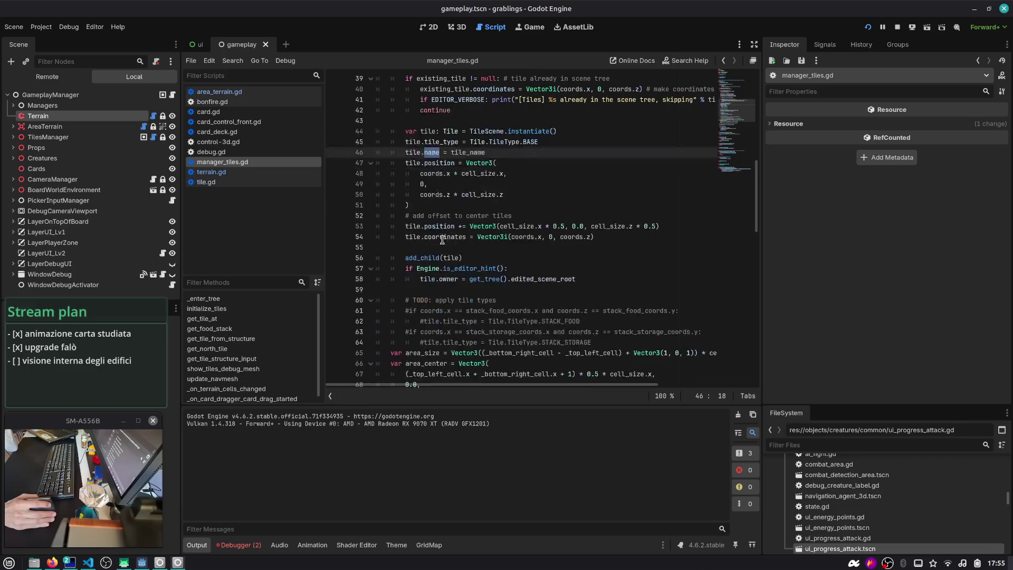
pyautogui.scroll(-2, 442, 241)
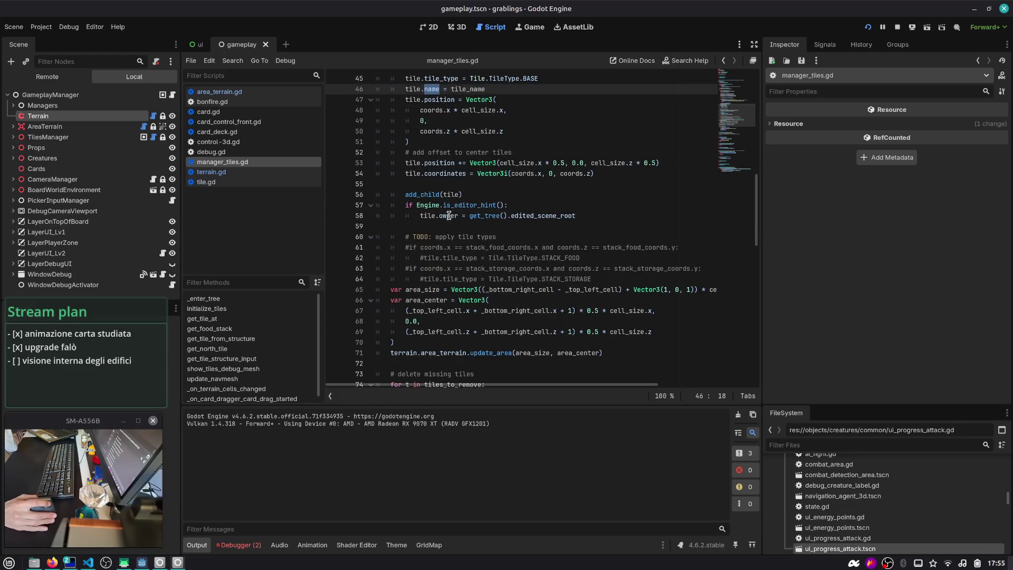
pyautogui.click(449, 216)
pyautogui.doubleClick(548, 216)
# - Review how area_center and update_area size and centre the area, then return to terrain.gd
pyautogui.scroll(-2, 549, 217)
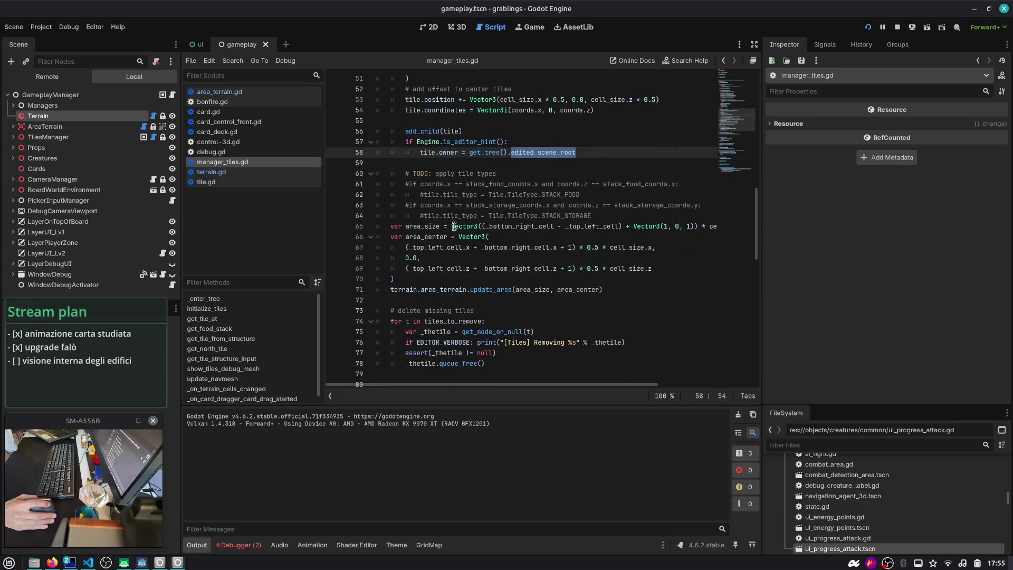
pyautogui.doubleClick(432, 237)
pyautogui.doubleClick(494, 289)
pyautogui.scroll(-2, 493, 289)
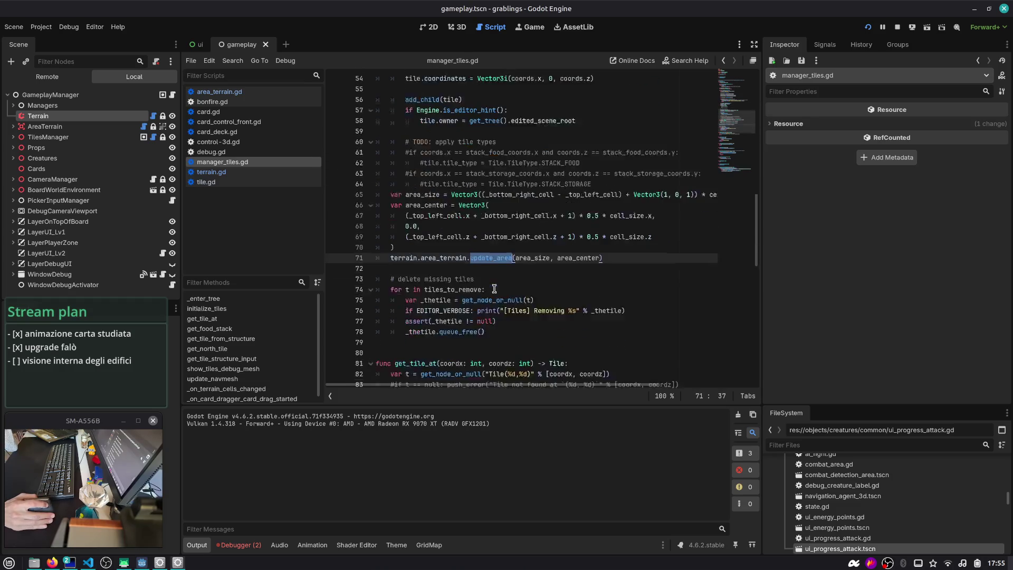
pyautogui.scroll(2, 490, 290)
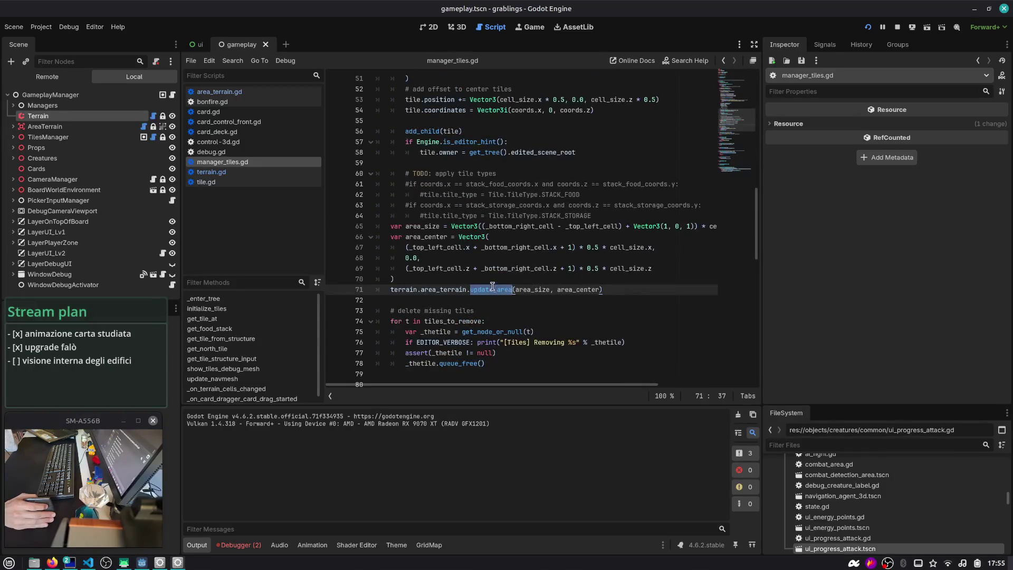
pyautogui.doubleClick(543, 152)
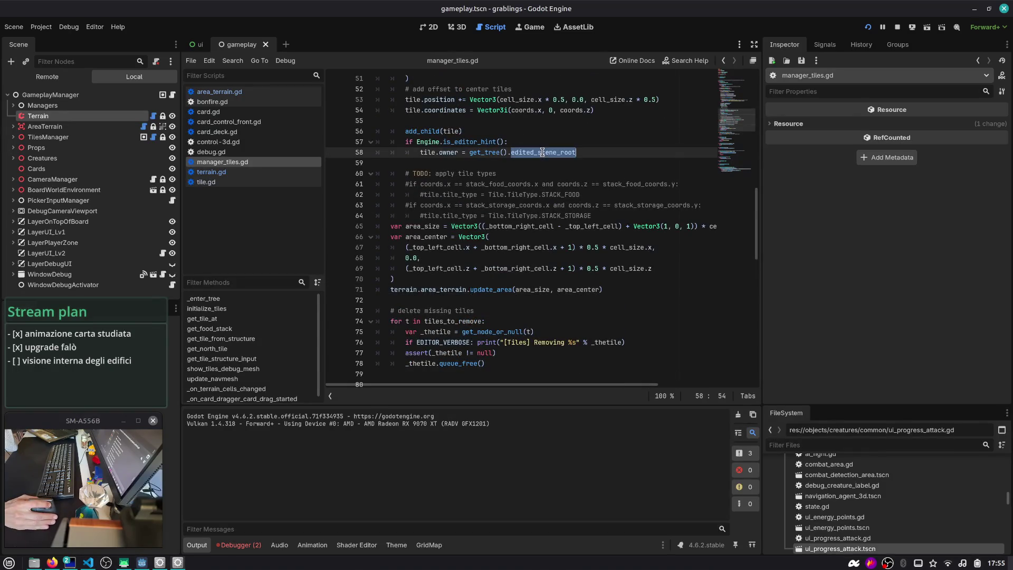
pyautogui.doubleClick(439, 236)
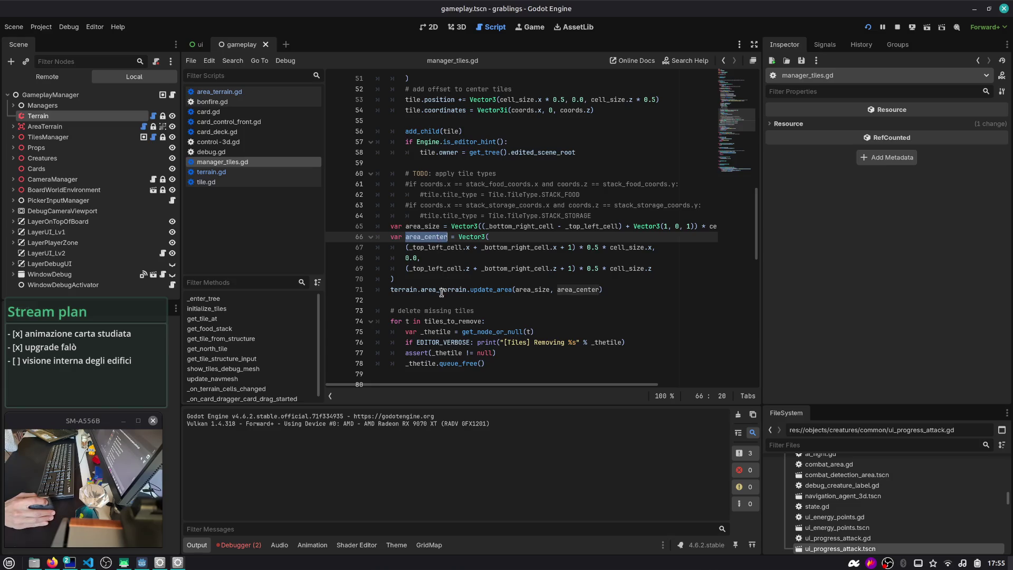
pyautogui.scroll(-2, 442, 292)
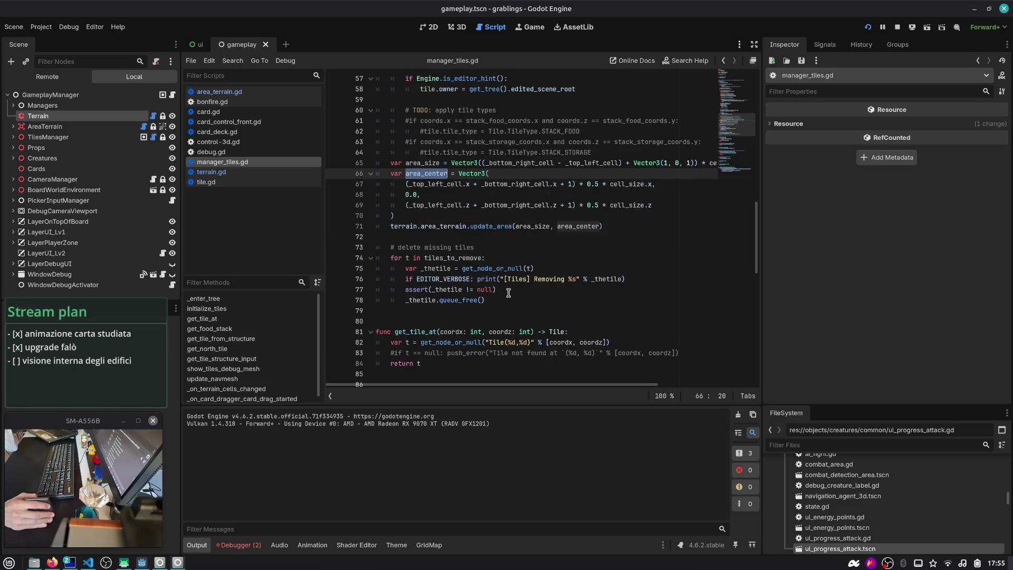
pyautogui.scroll(15, 506, 293)
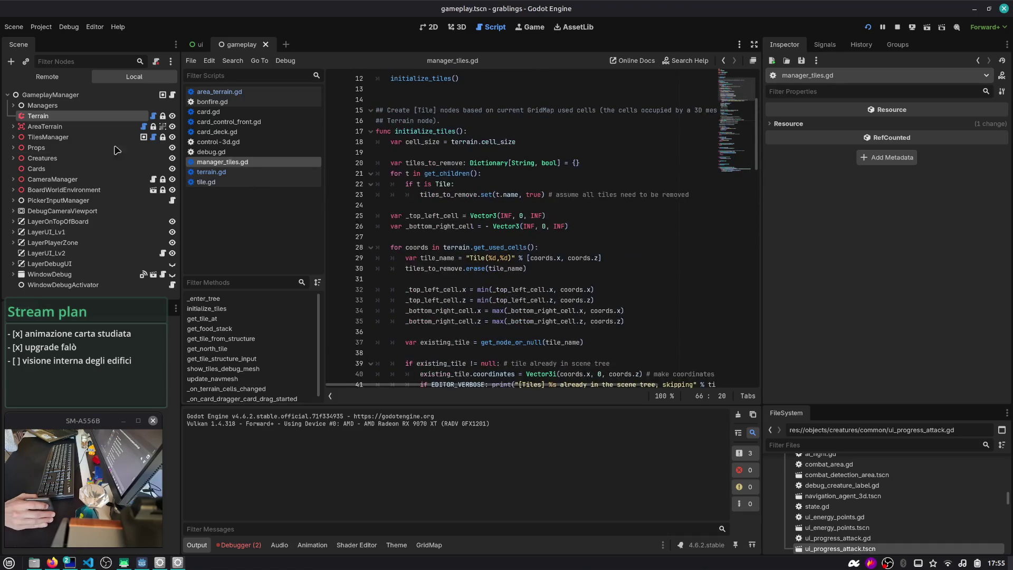
pyautogui.click(153, 117)
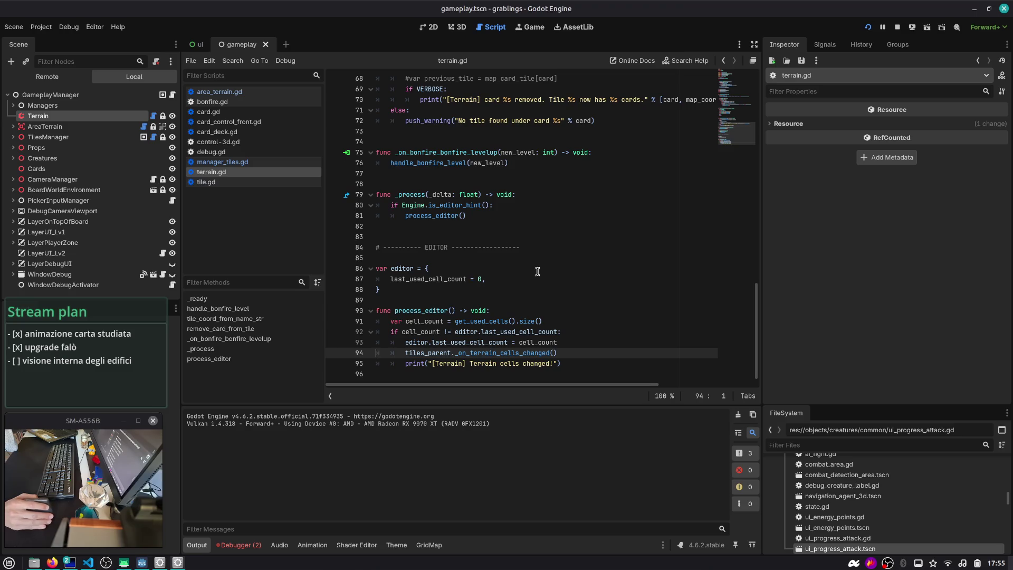
# - Inspect _on_terrain_cells_changed, tile_coord_from_name_str and the set_cell_item call in terrain.gd
pyautogui.doubleClick(471, 350)
pyautogui.scroll(8, 477, 301)
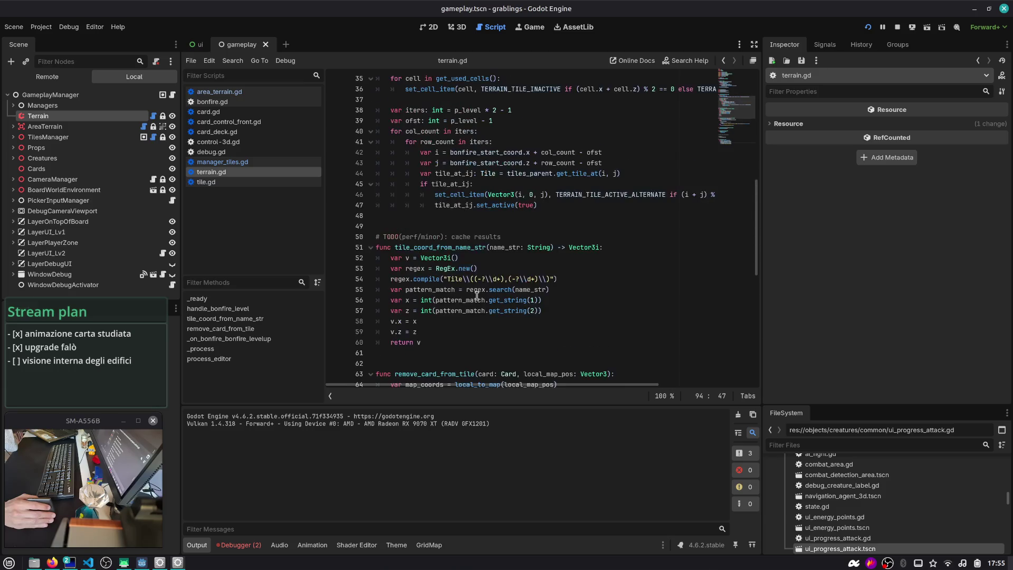
pyautogui.click(473, 247)
pyautogui.doubleClick(474, 248)
pyautogui.scroll(2, 474, 248)
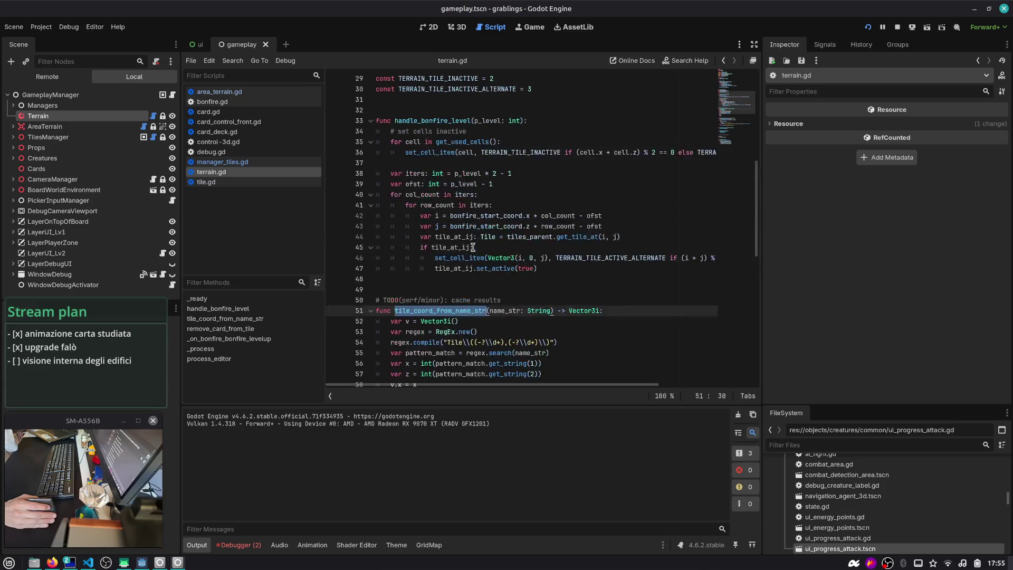
pyautogui.click(476, 258)
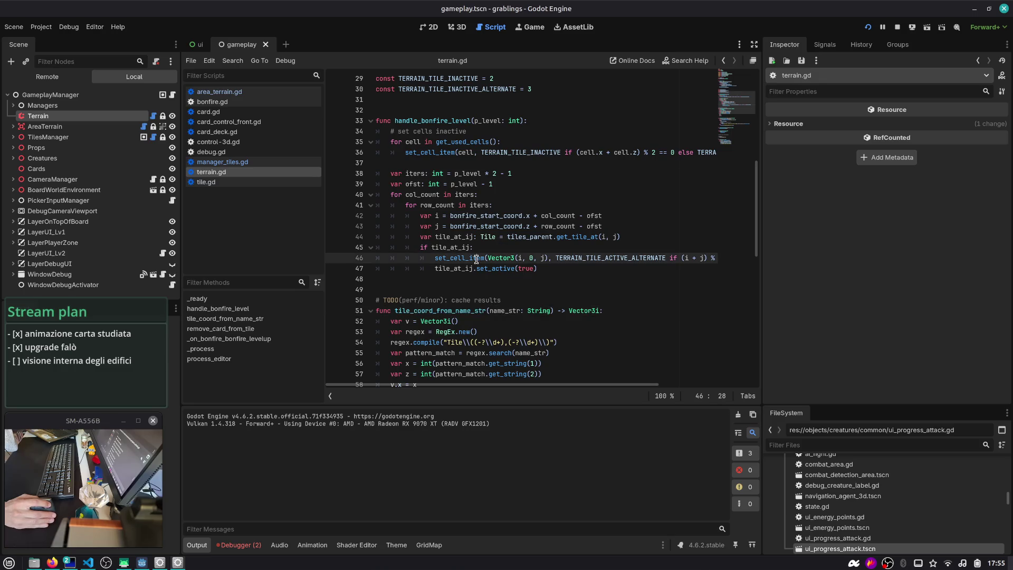
# - Add and remove a trial line under handle_bonfire_level, then set a breakpoint on line 34
pyautogui.click(442, 125)
pyautogui.press('End')
pyautogui.press('Return')
pyautogui.write('pr')
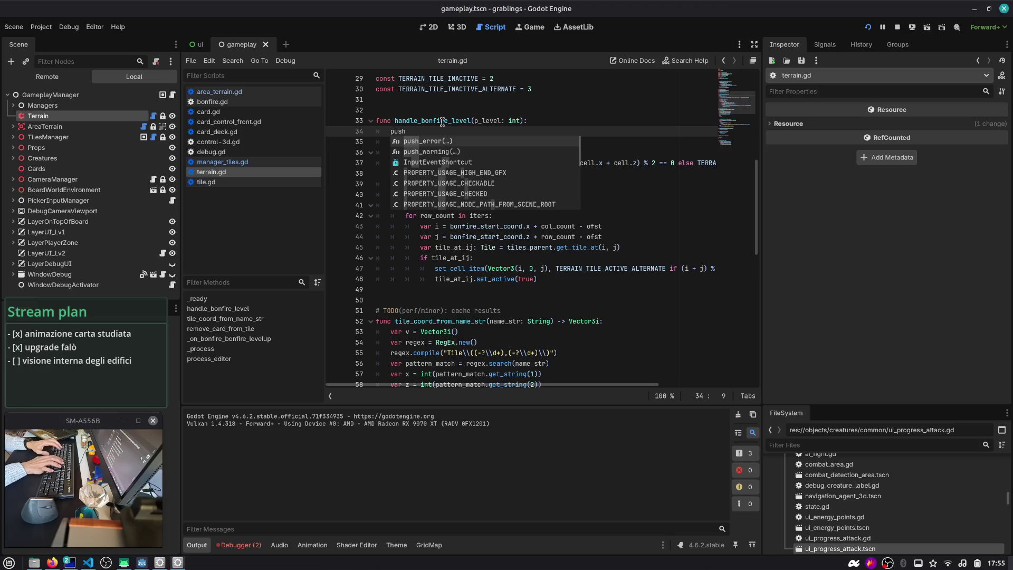
pyautogui.press('BackSpace')
pyautogui.press('BackSpace')
pyautogui.press('BackSpace')
pyautogui.press('Delete')
pyautogui.click(335, 131)
pyautogui.press('End')
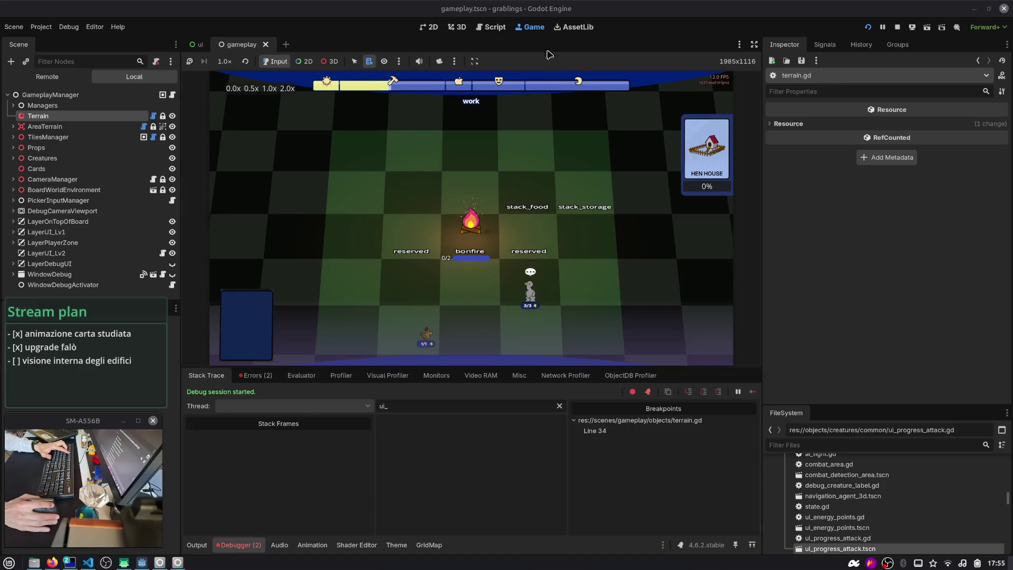
# - Move the breakpoint to line 35, trace the caller at terrain.gd:24, then remove the breakpoint
pyautogui.click(491, 27)
pyautogui.click(336, 142)
pyautogui.click(336, 131)
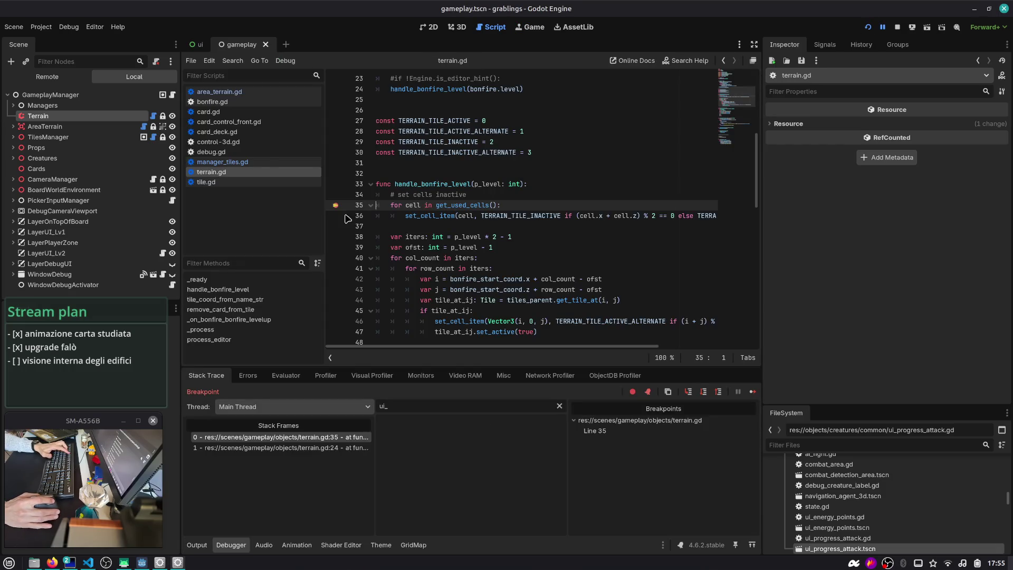
pyautogui.click(279, 449)
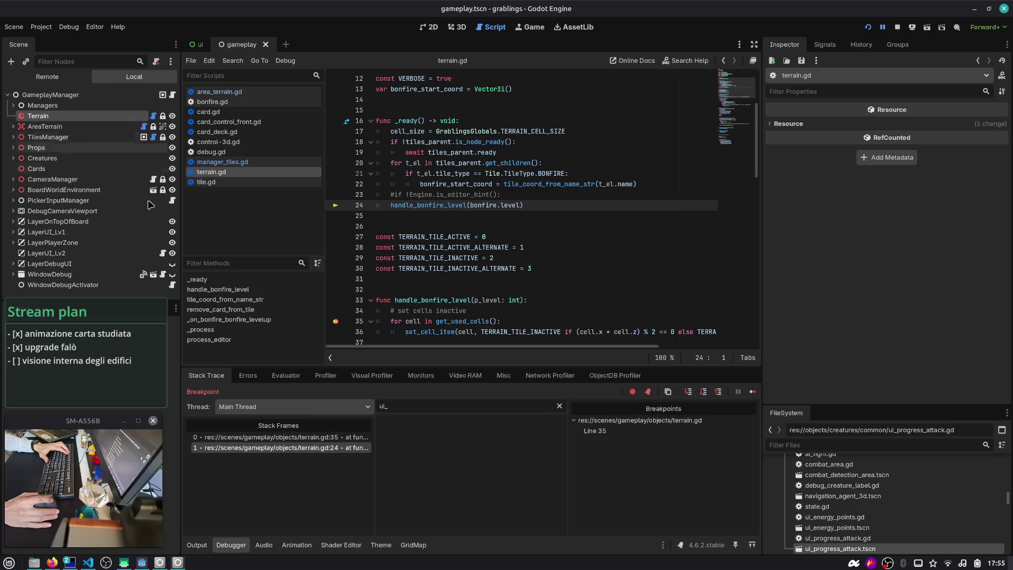
pyautogui.doubleClick(433, 204)
pyautogui.scroll(-4, 434, 205)
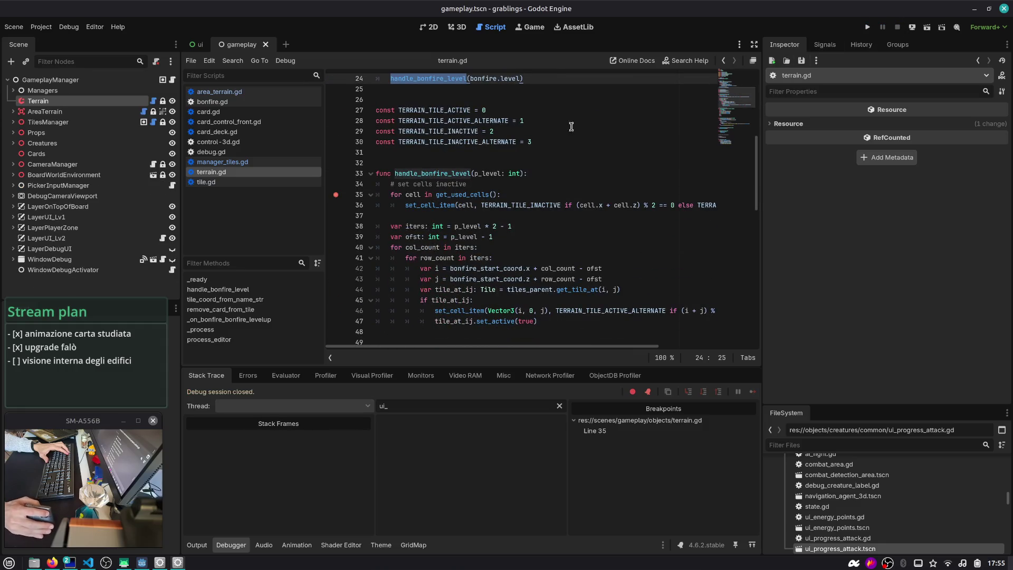
pyautogui.click(335, 194)
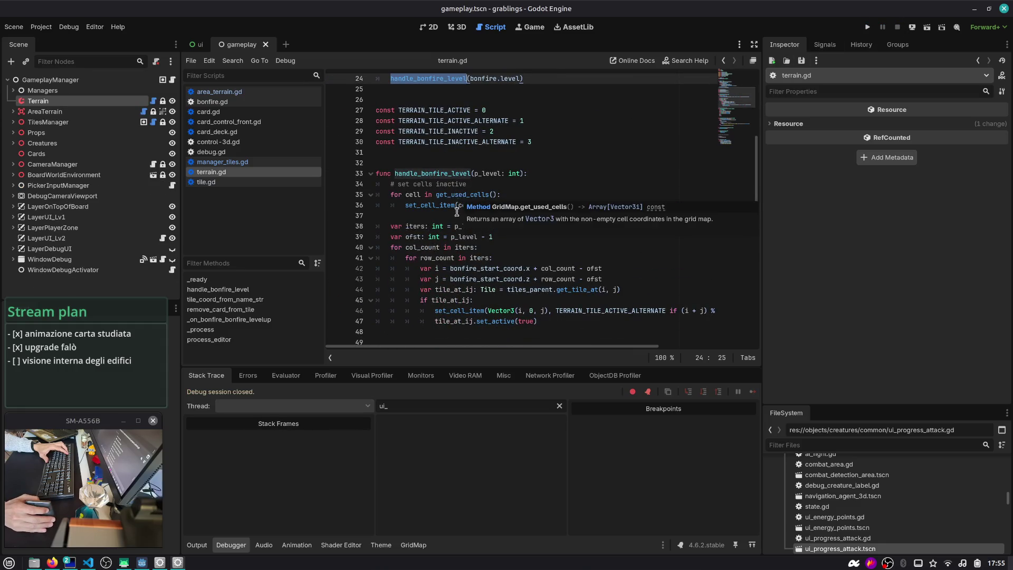
# - Review the code from _ready through line 47 of terrain.gd
pyautogui.scroll(-3, 460, 198)
pyautogui.click(601, 232)
pyautogui.scroll(6, 524, 217)
pyautogui.scroll(3, 525, 217)
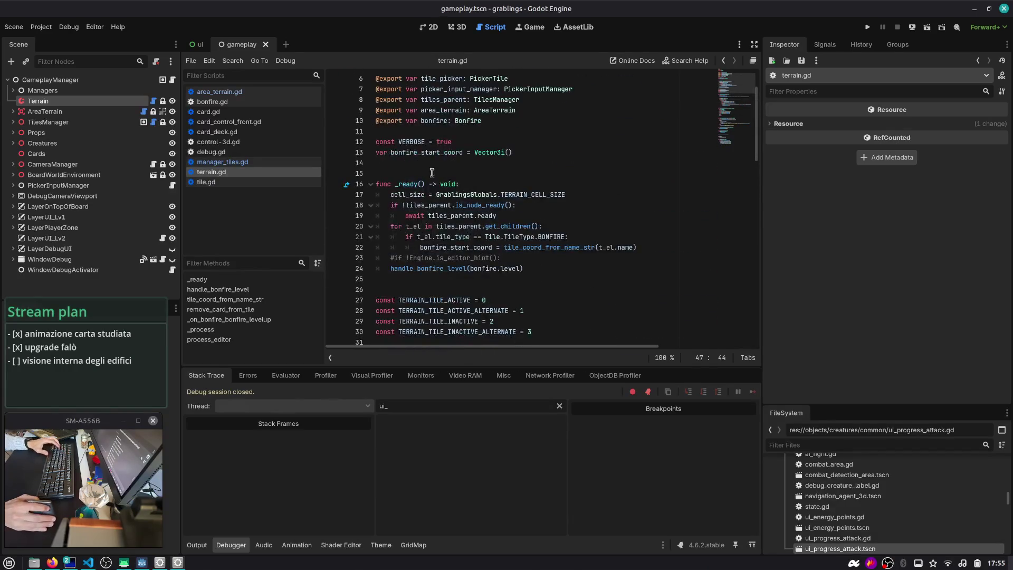
pyautogui.keyDown('shift'); pyautogui.click(375, 184); pyautogui.keyUp('shift')
pyautogui.scroll(-8, 413, 184)
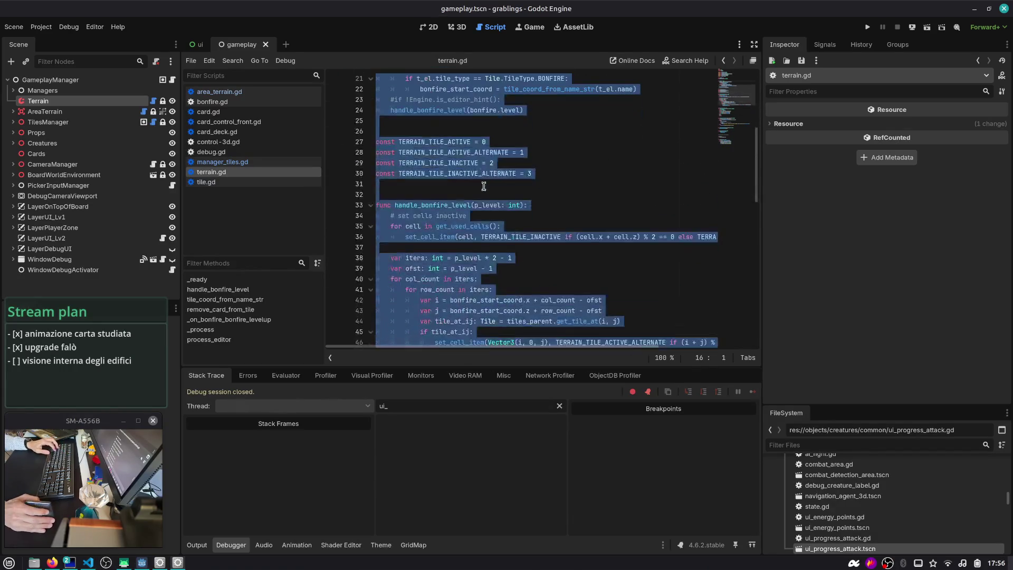
pyautogui.click(503, 205)
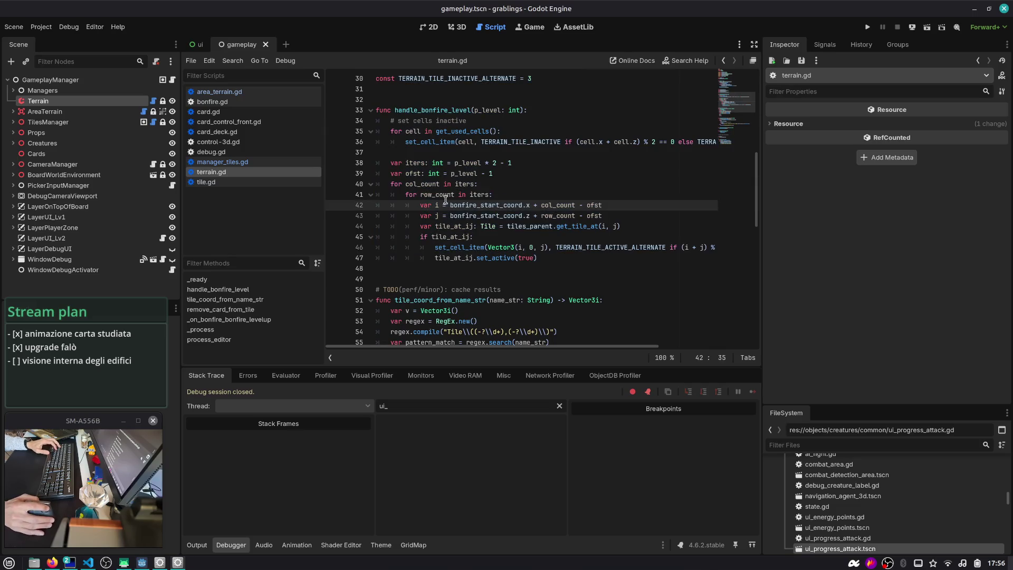
# - Examine TERRAIN_TILE_ACTIVE_ALTERNATE and tile_at_ij in the tile loop, then relaunch the game
pyautogui.doubleClick(583, 247)
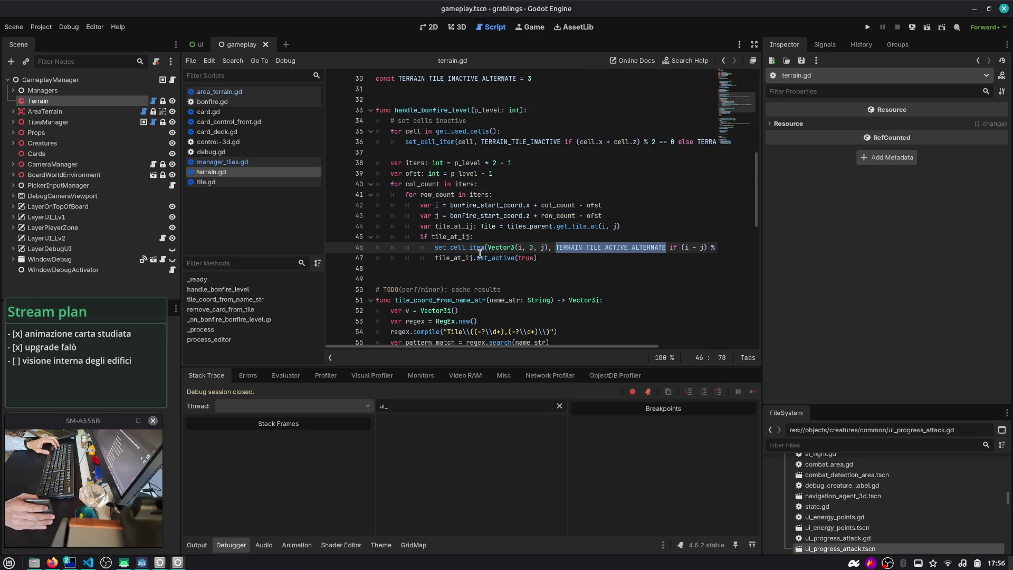
pyautogui.hscroll(5, 480, 253)
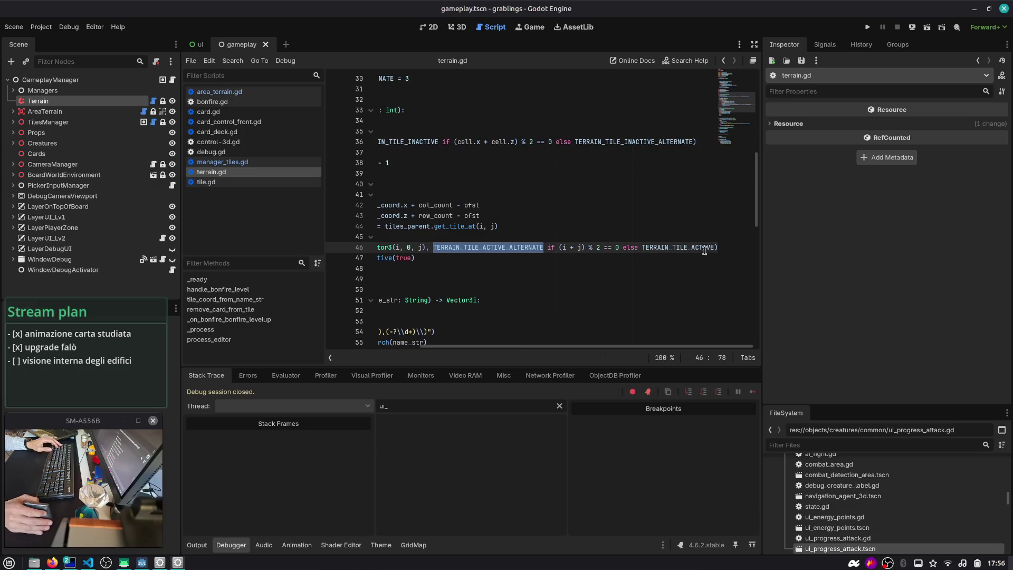
pyautogui.hscroll(-5, 706, 250)
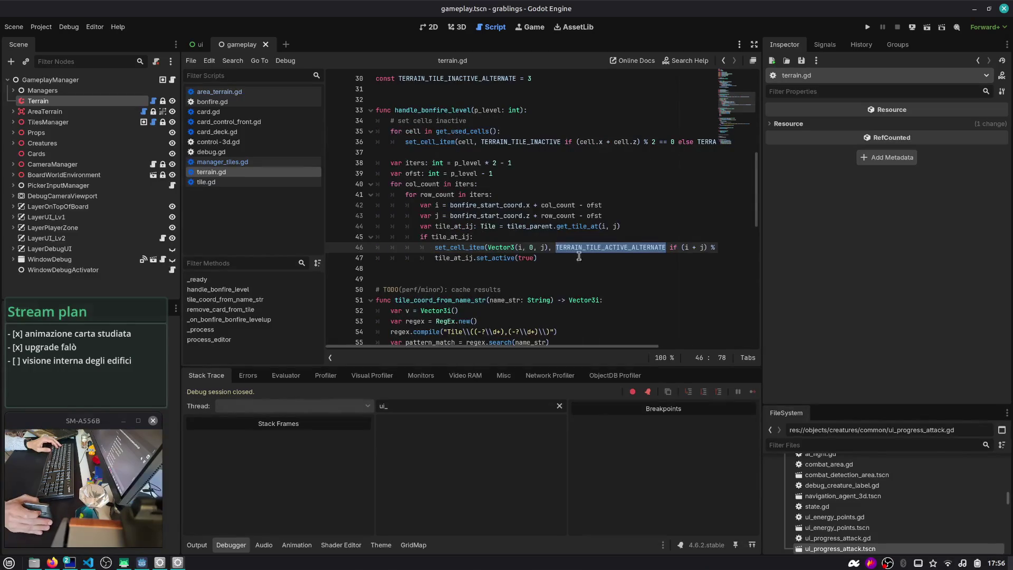
pyautogui.click(559, 259)
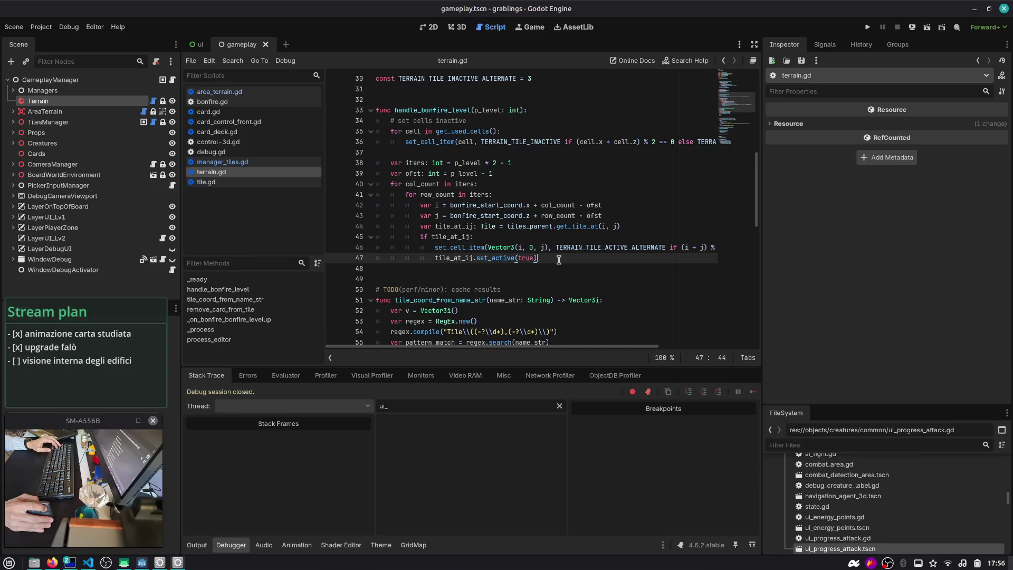
pyautogui.doubleClick(457, 238)
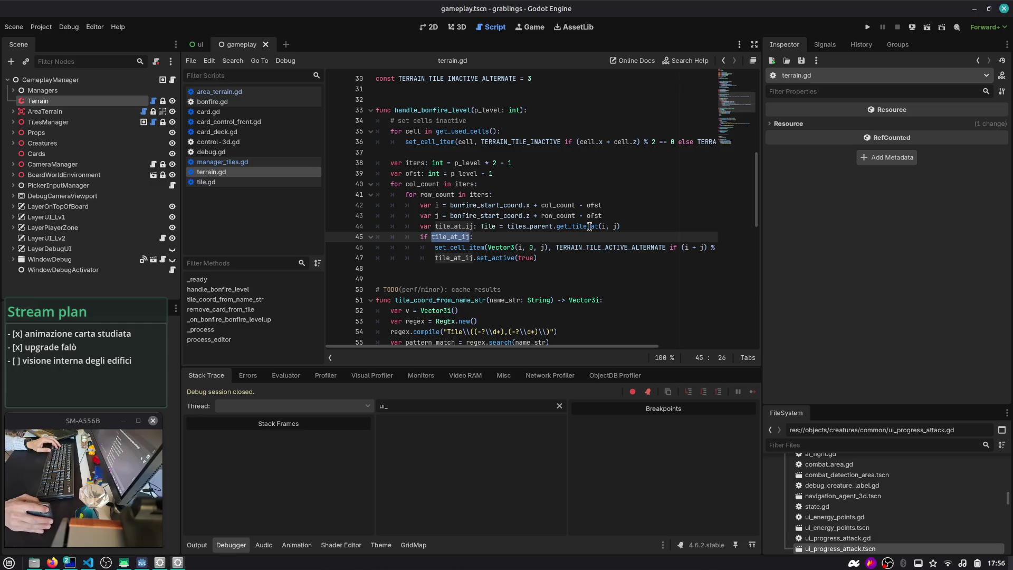
pyautogui.click(552, 258)
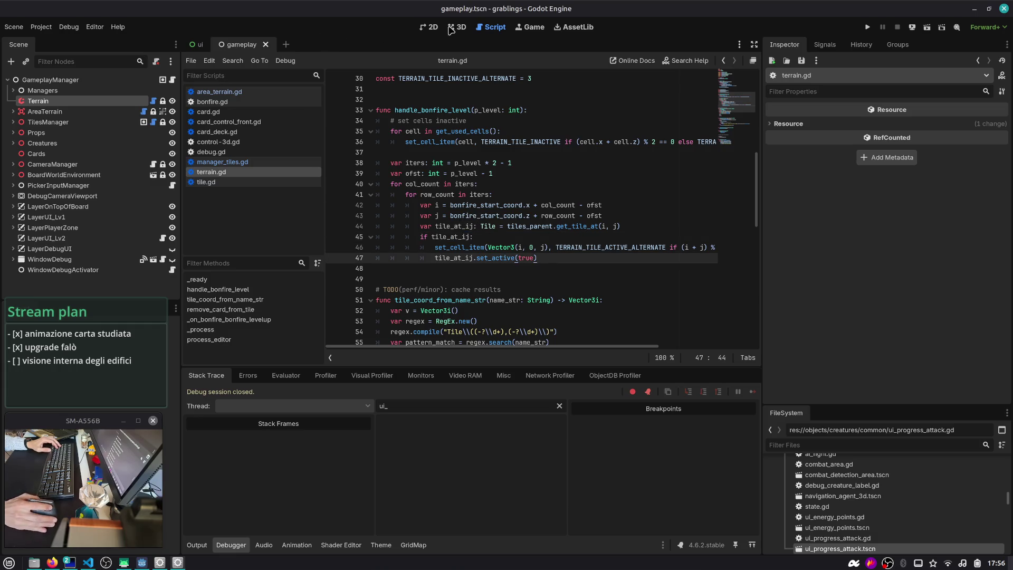
pyautogui.press('F5')
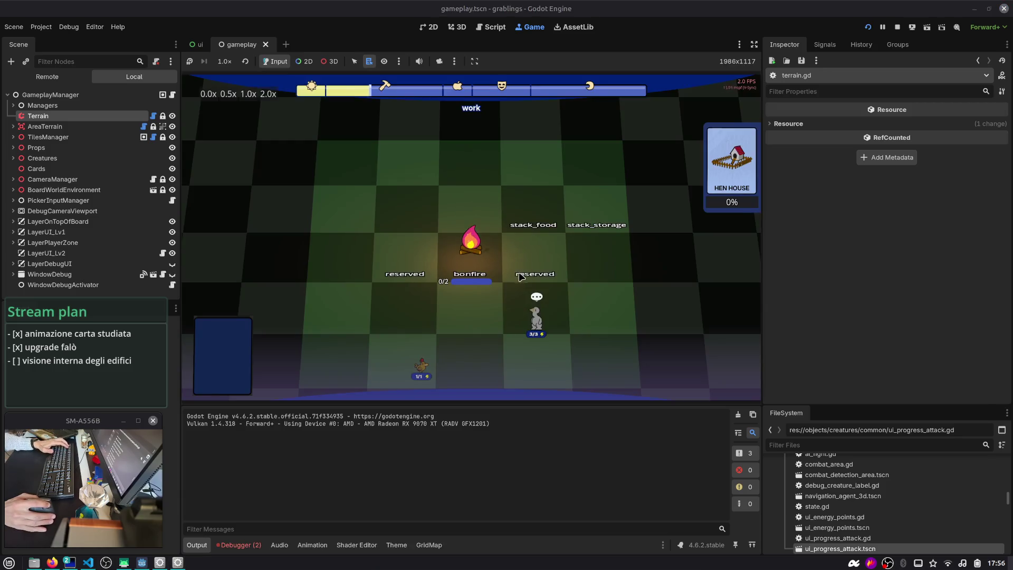
# - Show tile name labels, then pan and zoom the board to see which coordinates light up near the bonfire
pyautogui.click(813, 266)
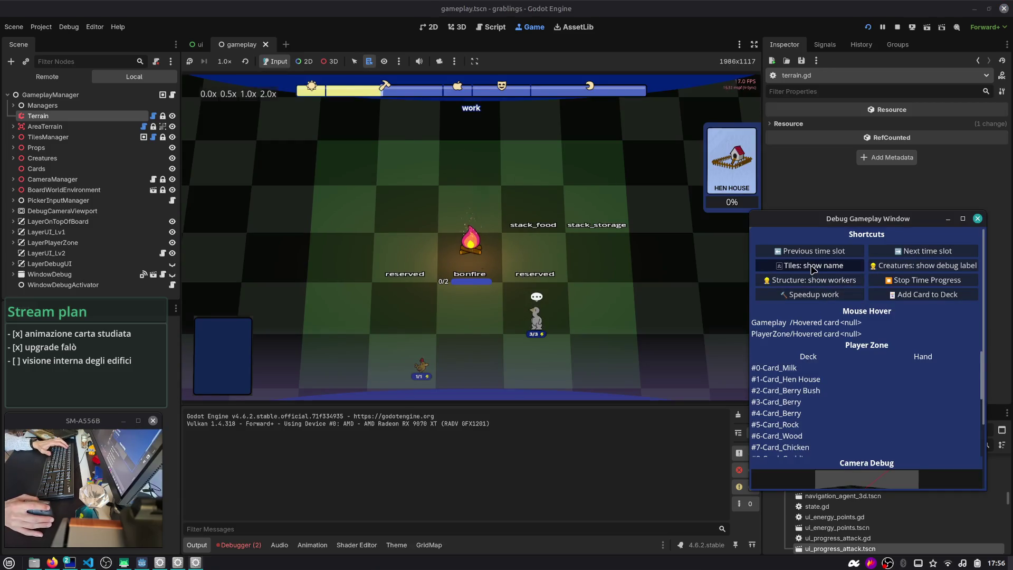
pyautogui.moveTo(413, 237)
pyautogui.mouseDown()
pyautogui.moveTo(522, 286)
pyautogui.moveTo(499, 272)
pyautogui.mouseUp()
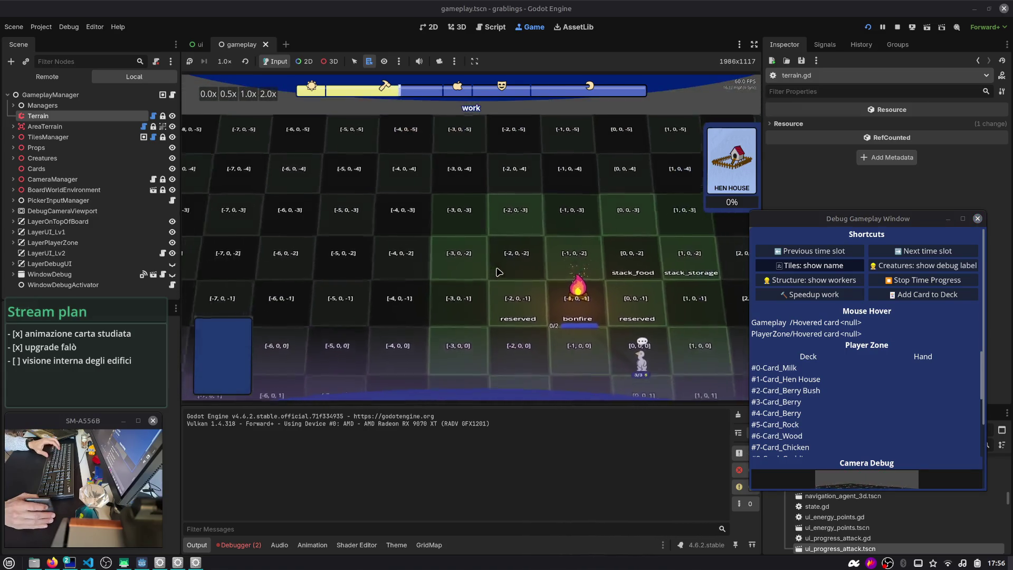
pyautogui.scroll(-3, 498, 272)
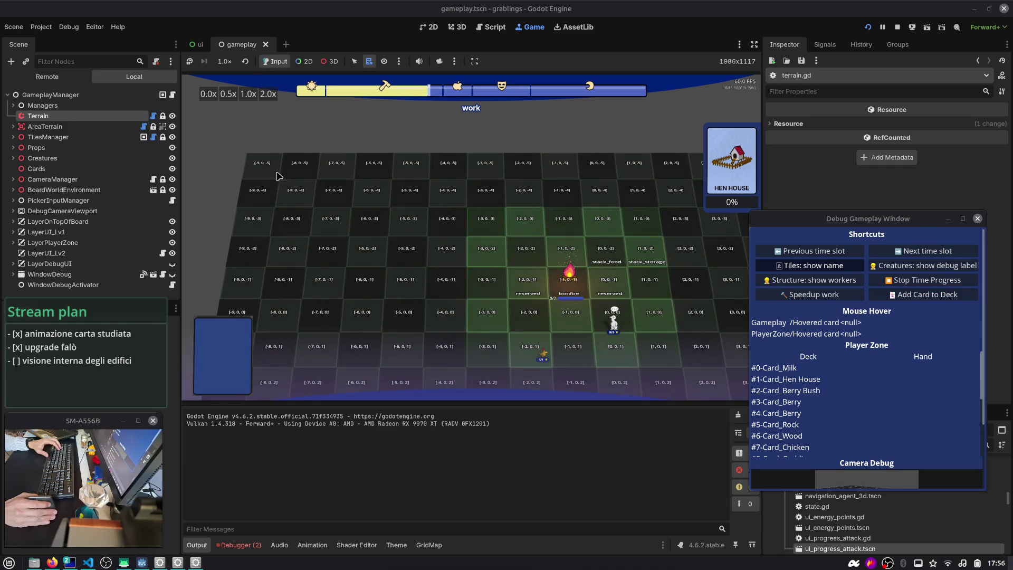
pyautogui.scroll(1, 474, 246)
pyautogui.scroll(2, 475, 246)
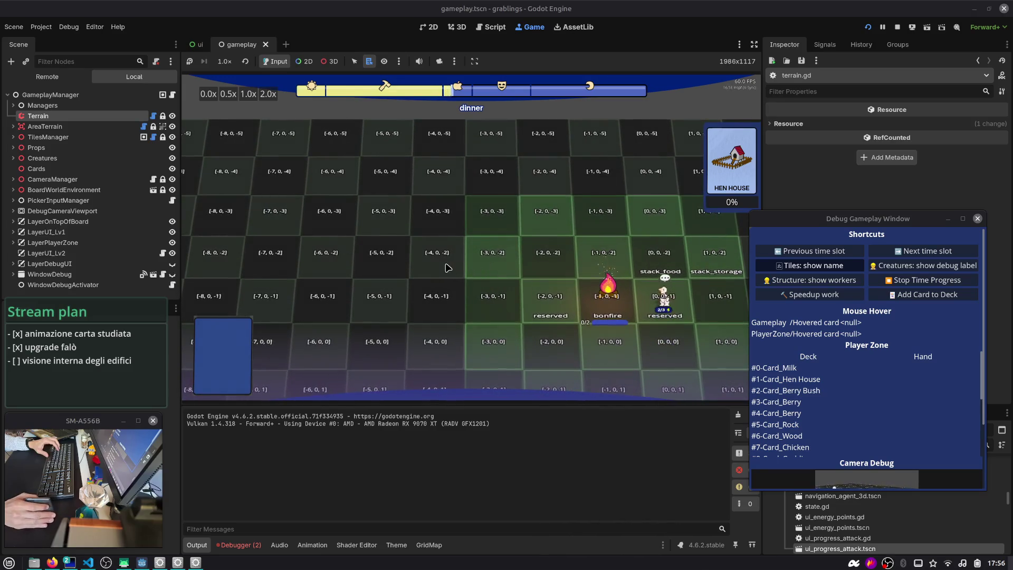
pyautogui.press('s')
pyautogui.press('d')
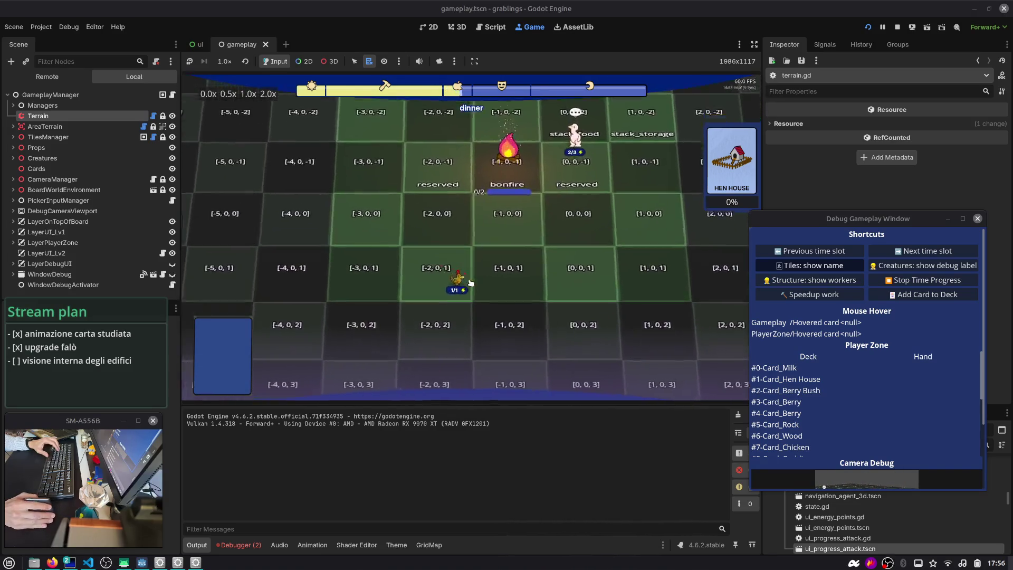
pyautogui.scroll(-5, 471, 283)
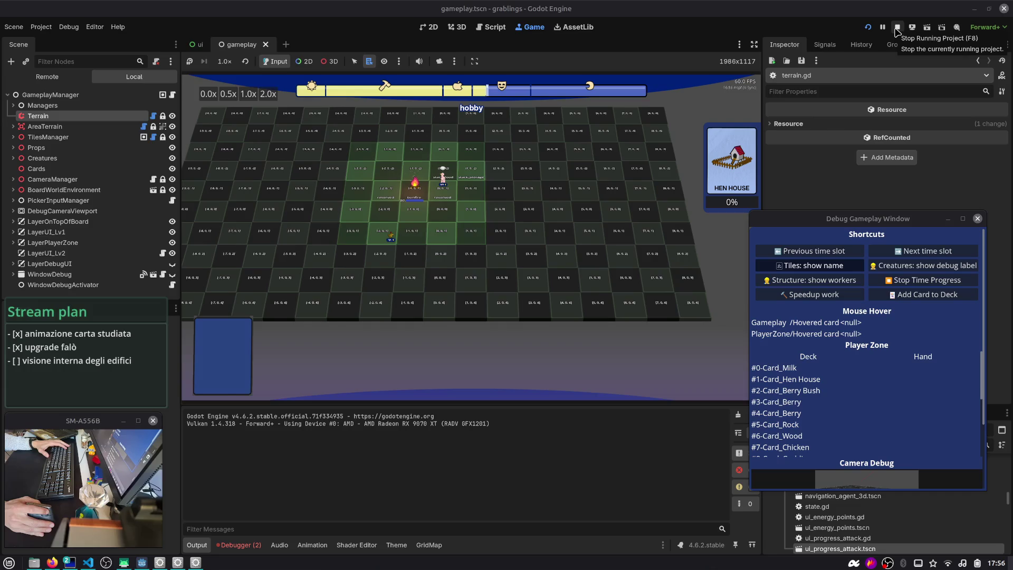
# - Stop the game and select all of the terrain.gd code
pyautogui.click(897, 30)
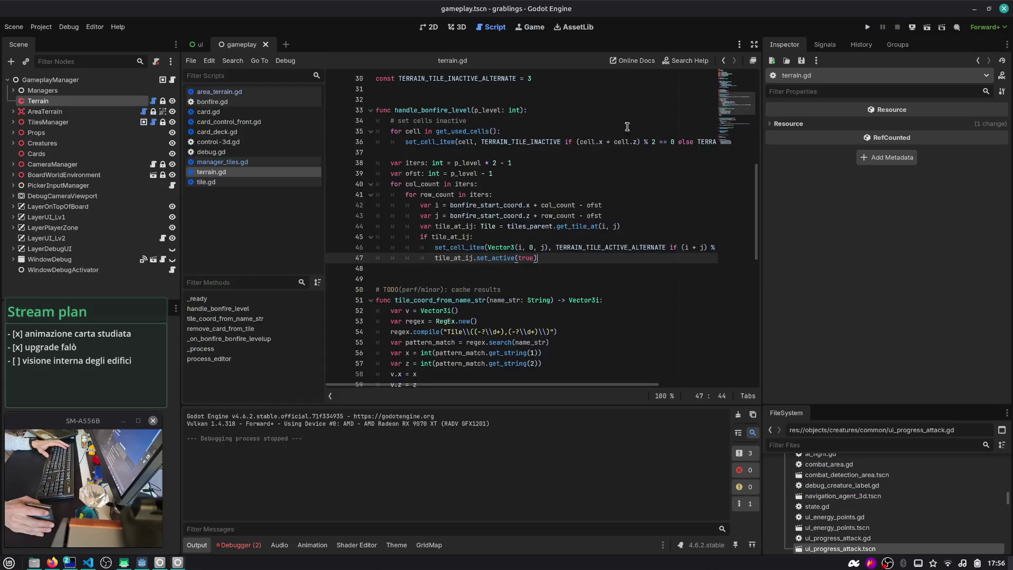
pyautogui.hotkey('ctrl', 'a')
pyautogui.hotkey('alt', 'Tab')
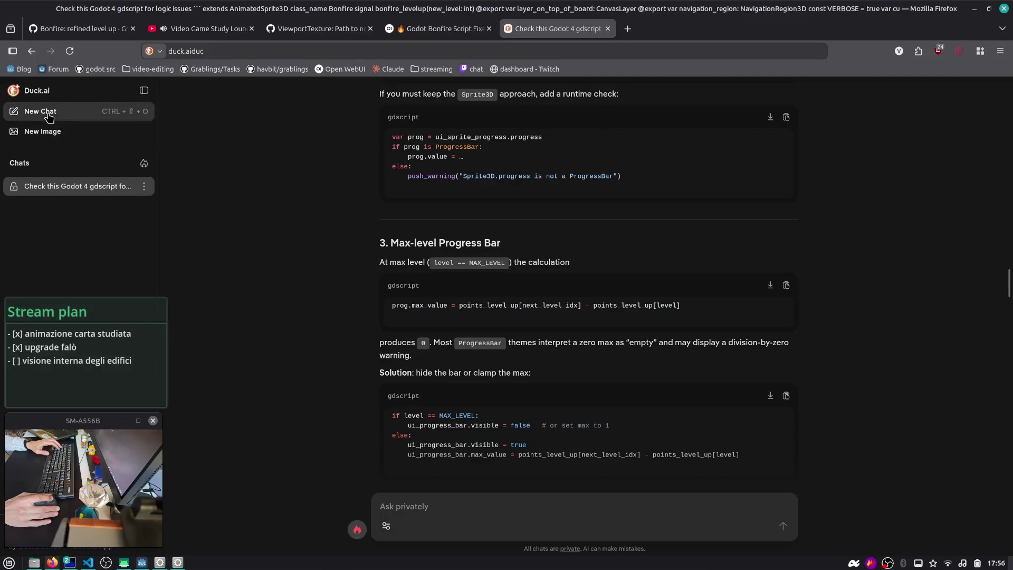
# - Start a new Duck.ai chat describing the GridMap terrain problem, with the terrain.gd script pasted below
pyautogui.click(40, 111)
pyautogui.write("I have a game with a tile based terrain in Godot 4. I'm using a Gri")
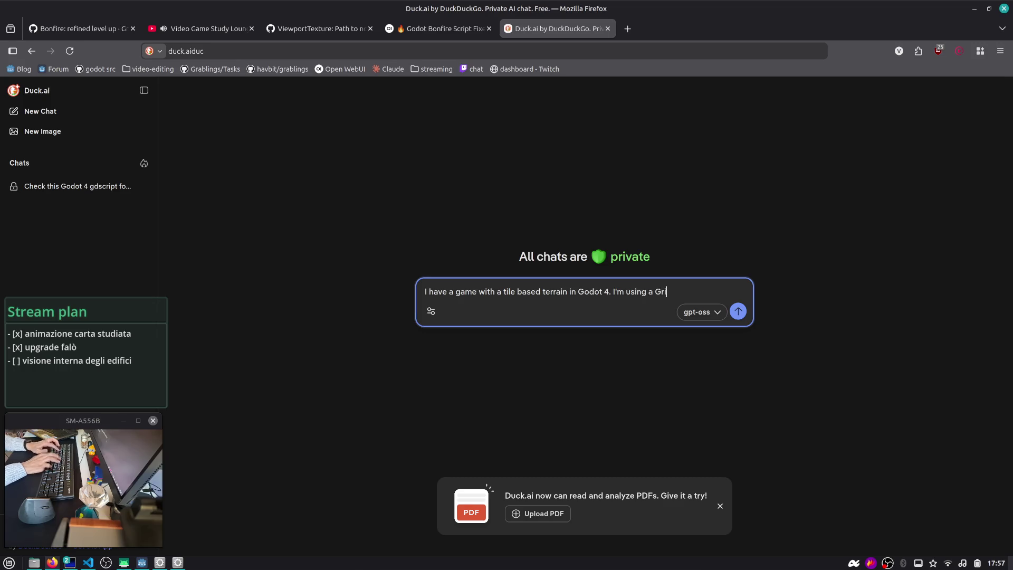
pyautogui.hotkey('alt', 'Tab')
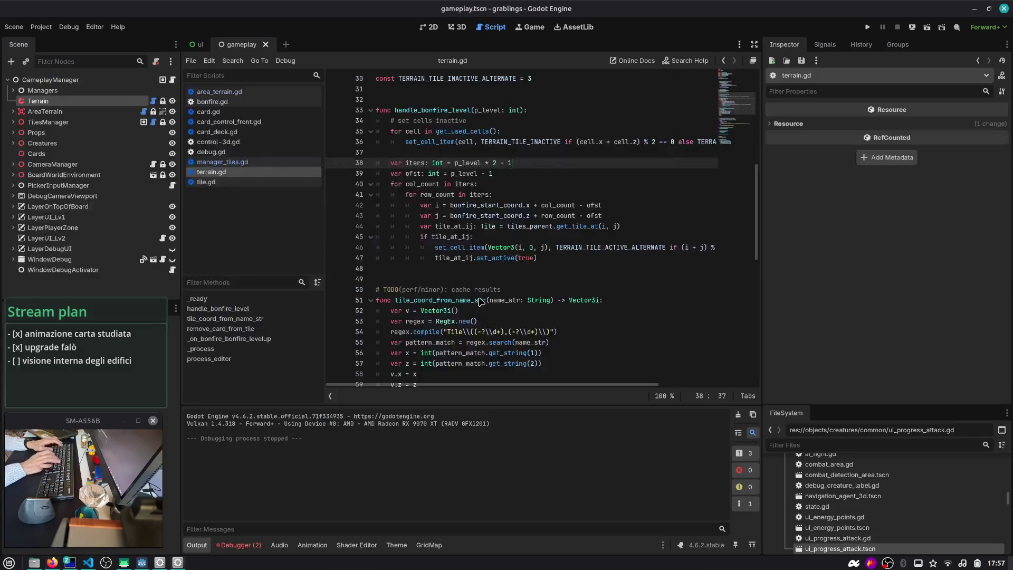
pyautogui.click(106, 104)
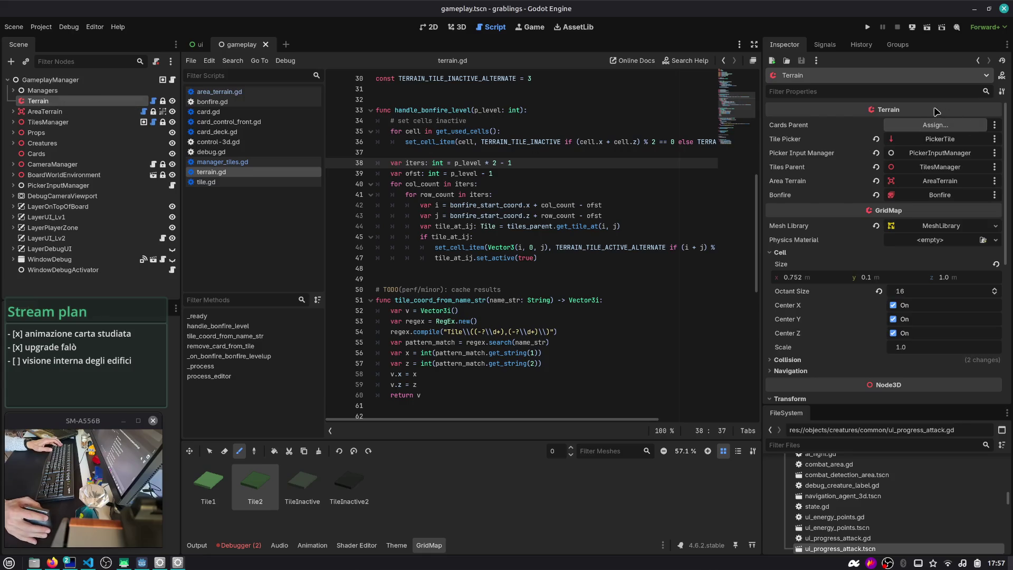
pyautogui.hotkey('alt', 'Tab')
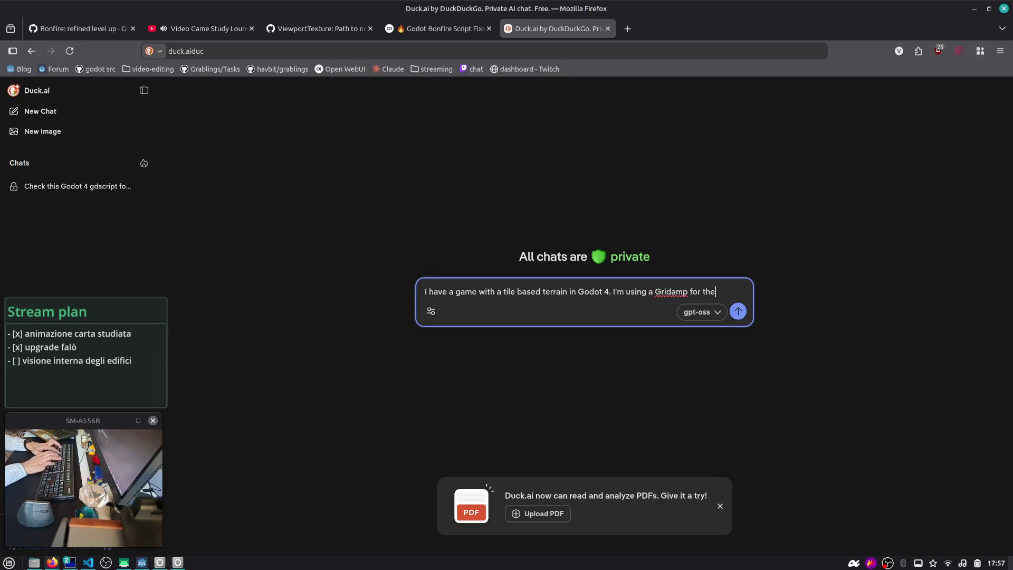
pyautogui.write(' Terrain.')
pyautogui.hotkey('shift', 'Return')
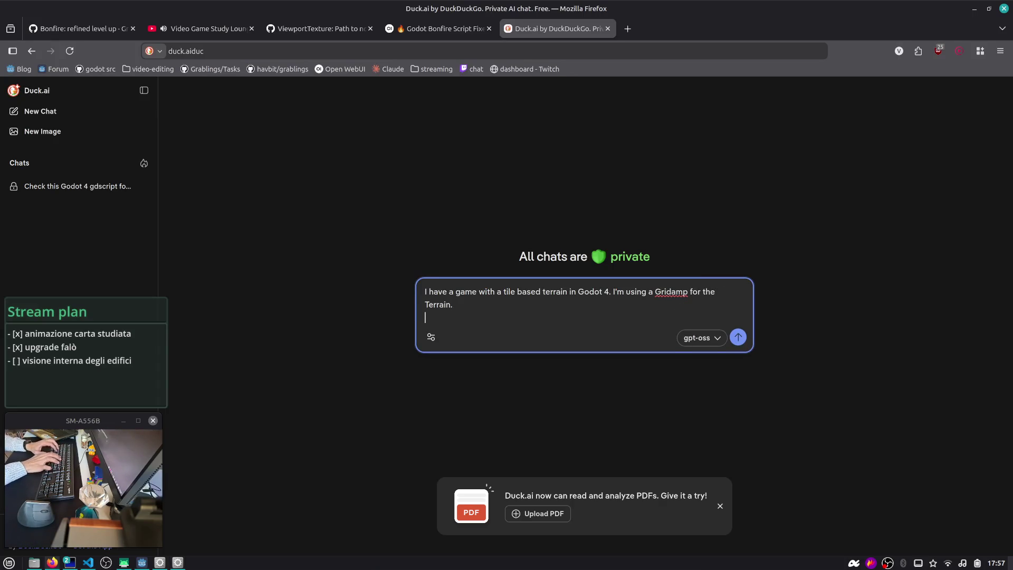
pyautogui.write('ed tha')
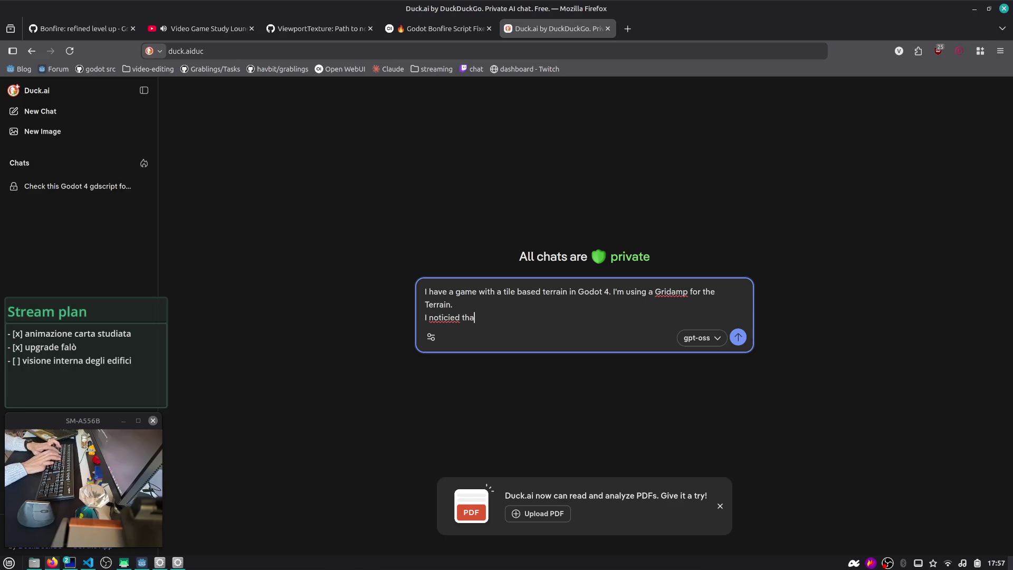
pyautogui.hotkey('ctrl', 'shift', 'Left')
pyautogui.hotkey('ctrl', 'shift', 'Left')
pyautogui.hotkey('ctrl', 'shift', 'Left')
pyautogui.write('notice')
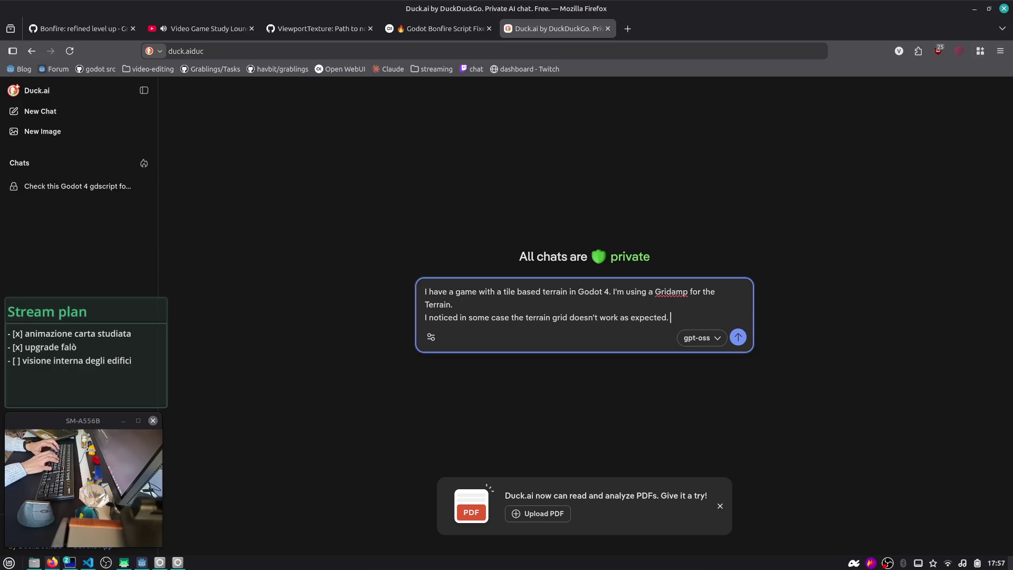
pyautogui.write('sue?')
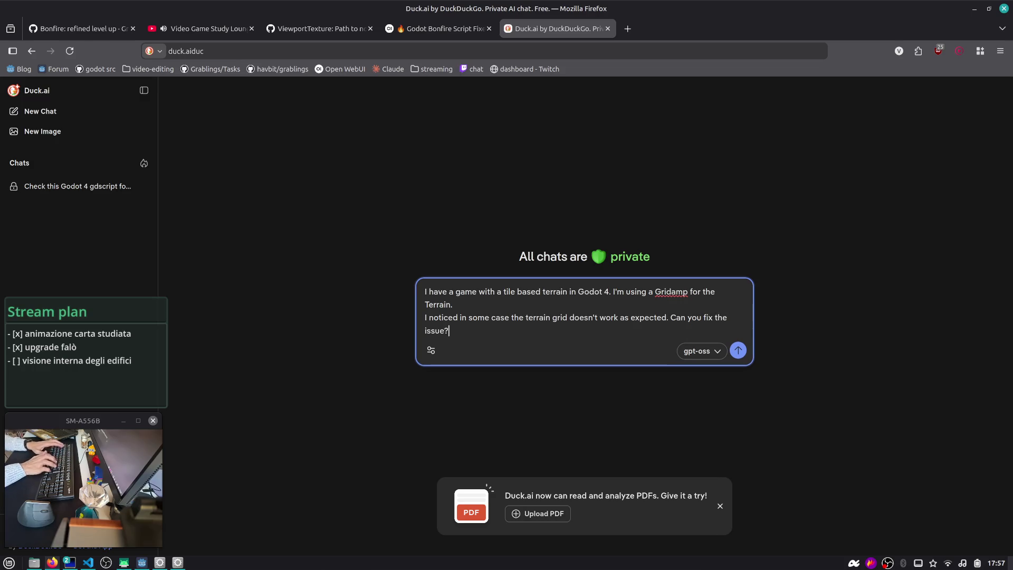
pyautogui.hotkey('shift', 'Return')
pyautogui.hotkey('shift', 'Return')
pyautogui.hotkey('shift', 'Return')
pyautogui.hotkey('ctrl', 'v')
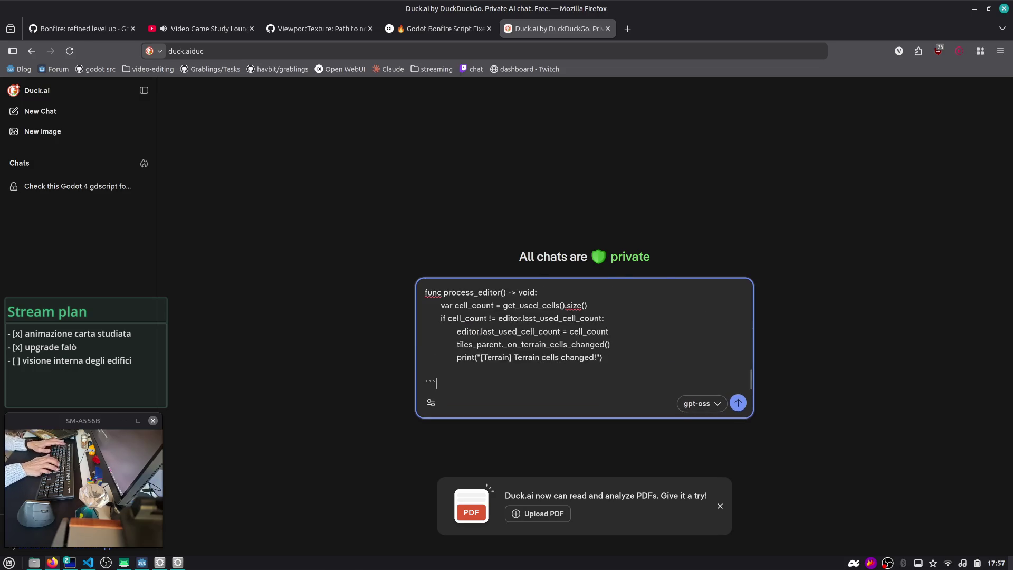
# - Add the set_cell_item line from terrain.gd inside ``` fences and send the question
pyautogui.hotkey('alt', 'Tab')
pyautogui.click(510, 218)
pyautogui.scroll(1, 510, 221)
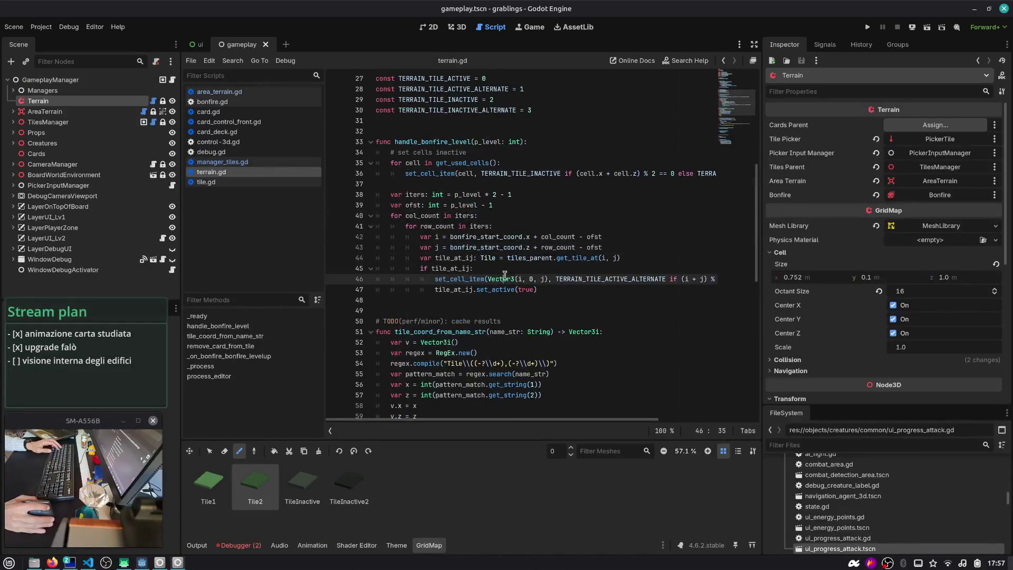
pyautogui.tripleClick(526, 278)
pyautogui.hotkey('alt', 'Tab')
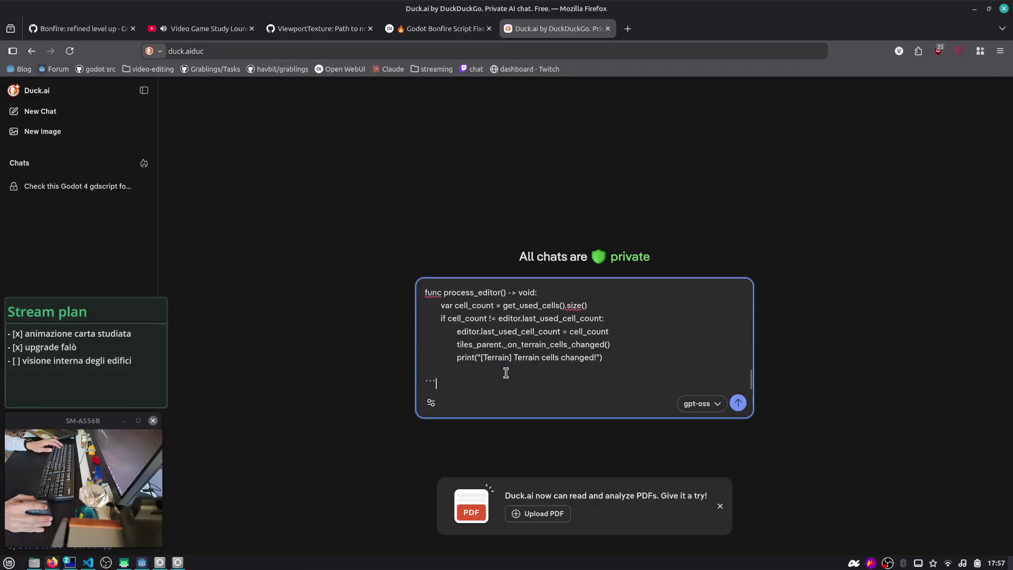
pyautogui.hotkey('shift', 'Return')
pyautogui.hotkey('shift', 'Return')
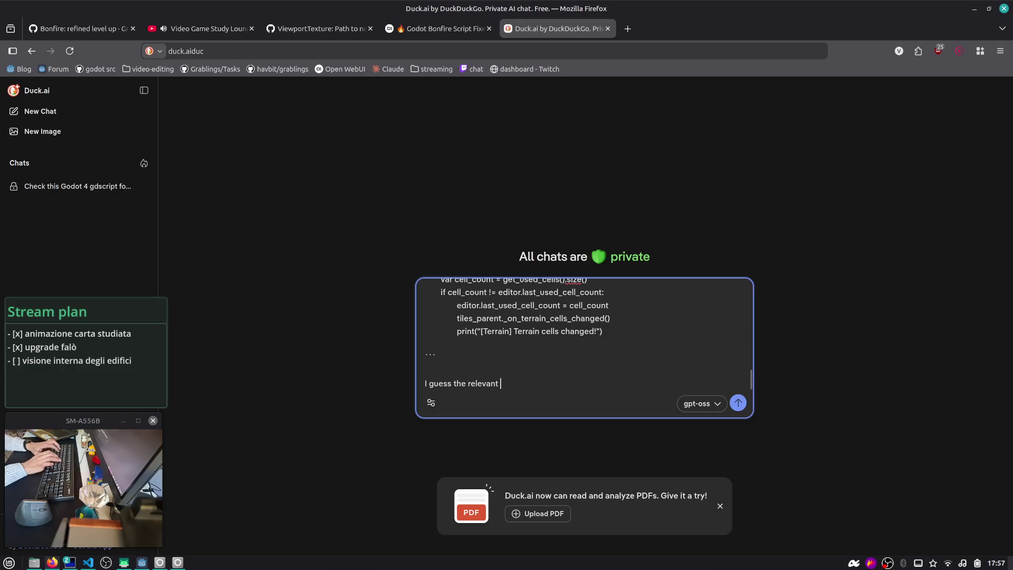
pyautogui.hotkey('shift', 'Return')
pyautogui.hotkey('shift', 'Return')
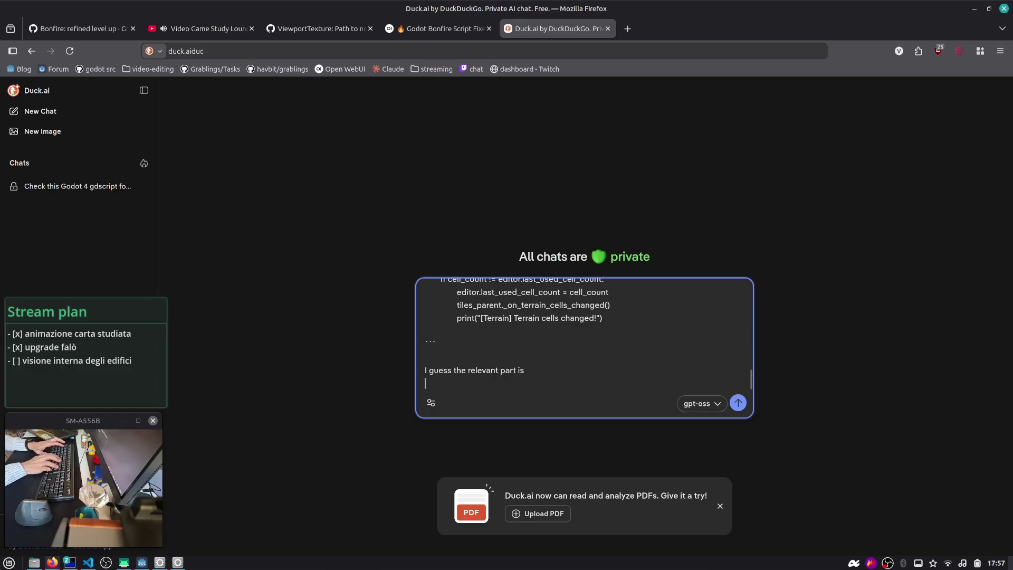
pyautogui.write('`')
pyautogui.hotkey('shift', 'Return')
pyautogui.hotkey('ctrl', 'v')
pyautogui.hotkey('shift', 'Return')
pyautogui.write('``')
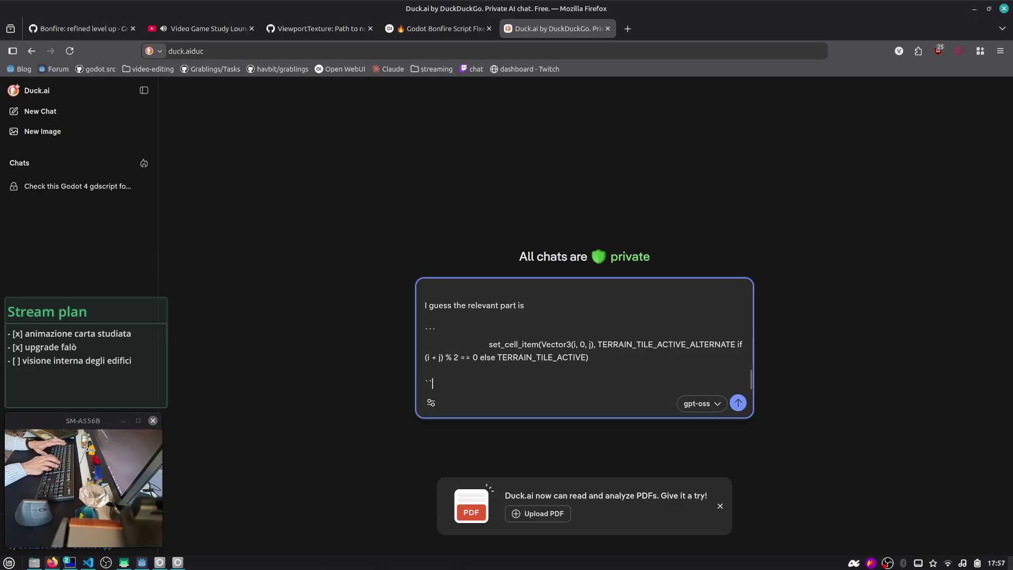
pyautogui.click(526, 296)
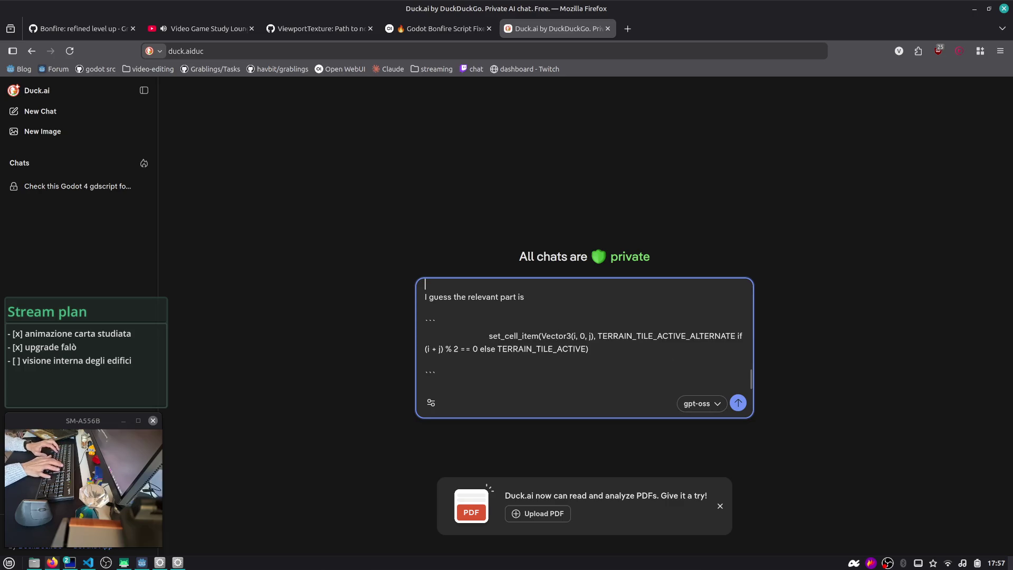
pyautogui.click(738, 403)
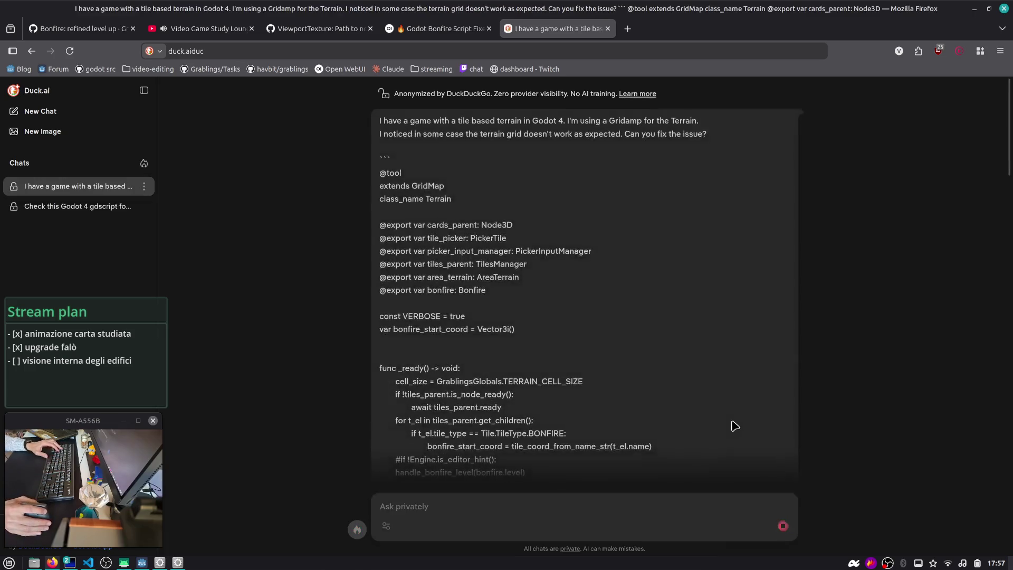
# - Read Duck.ai's explanation of the coordinate truncation and its corrected Vector3i set_cell_item line
pyautogui.scroll(-15, 691, 396)
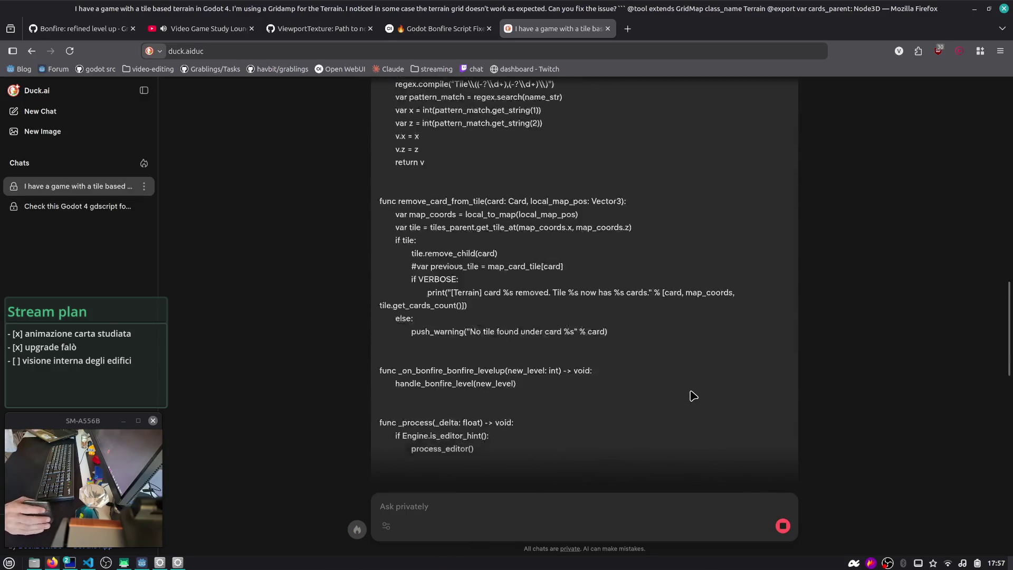
pyautogui.scroll(-10, 692, 395)
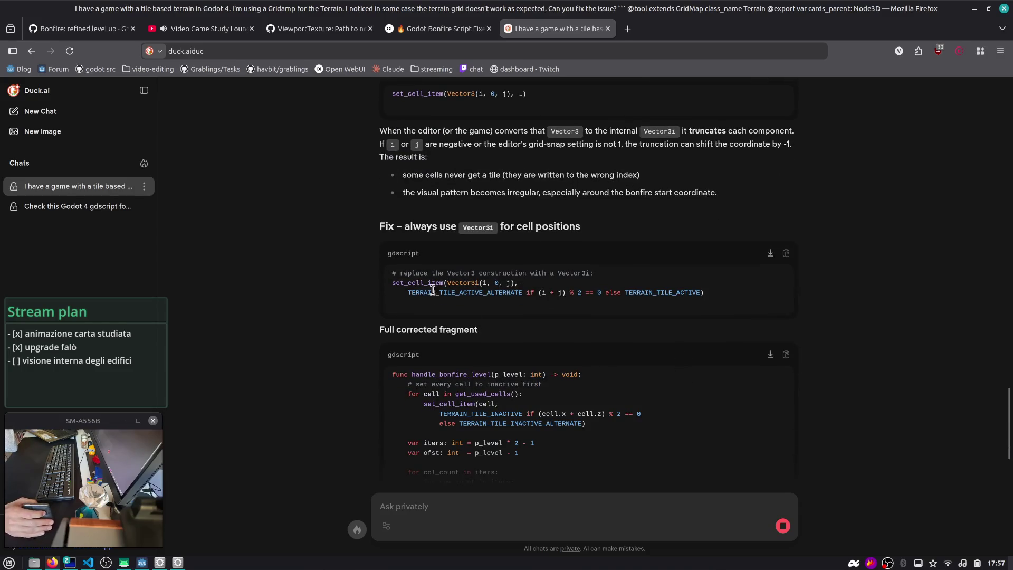
pyautogui.scroll(4, 436, 291)
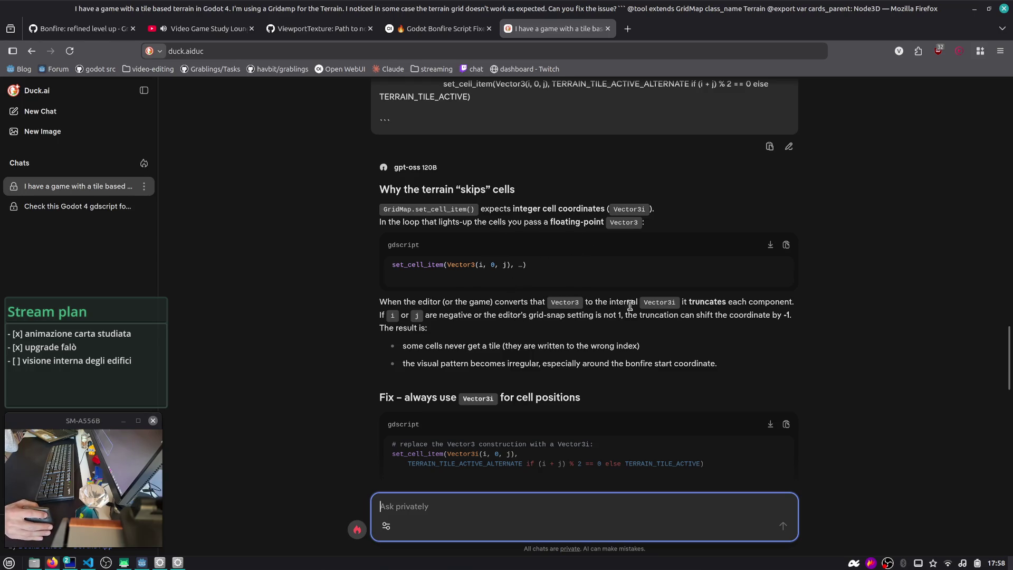
pyautogui.moveTo(431, 320); pyautogui.dragTo(516, 331)
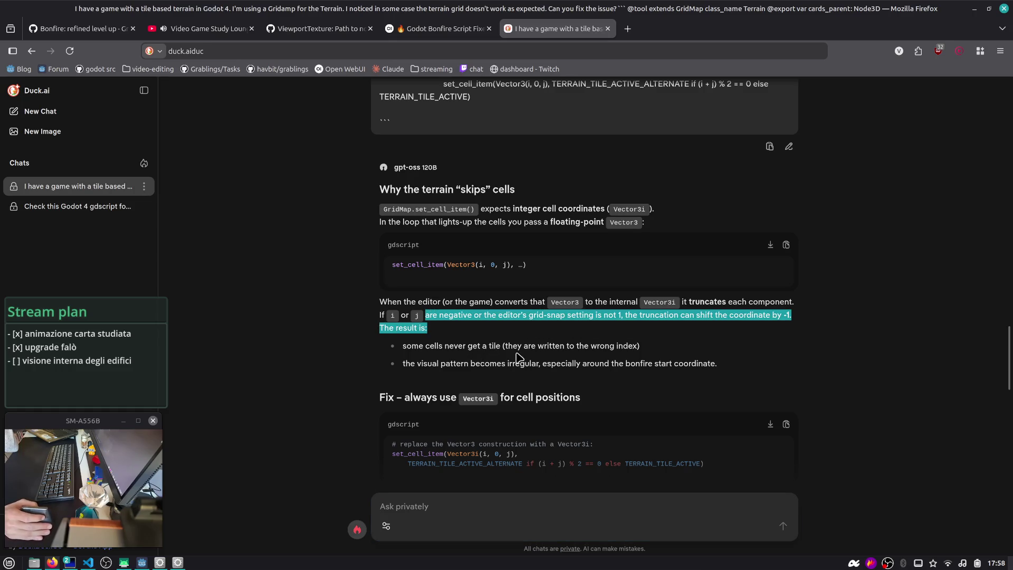
pyautogui.moveTo(441, 363); pyautogui.dragTo(715, 363)
pyautogui.scroll(-5, 686, 363)
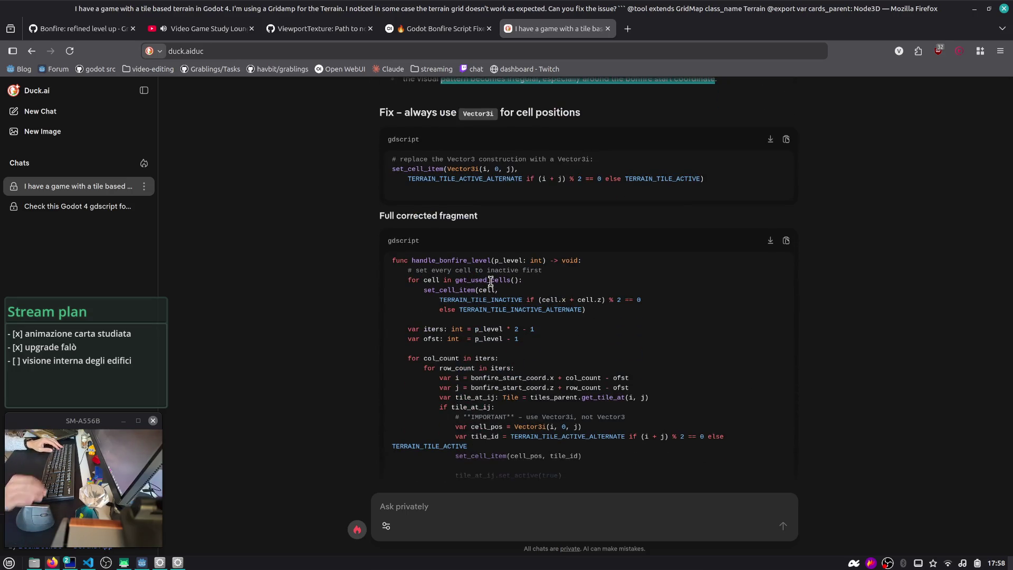
pyautogui.tripleClick(482, 169)
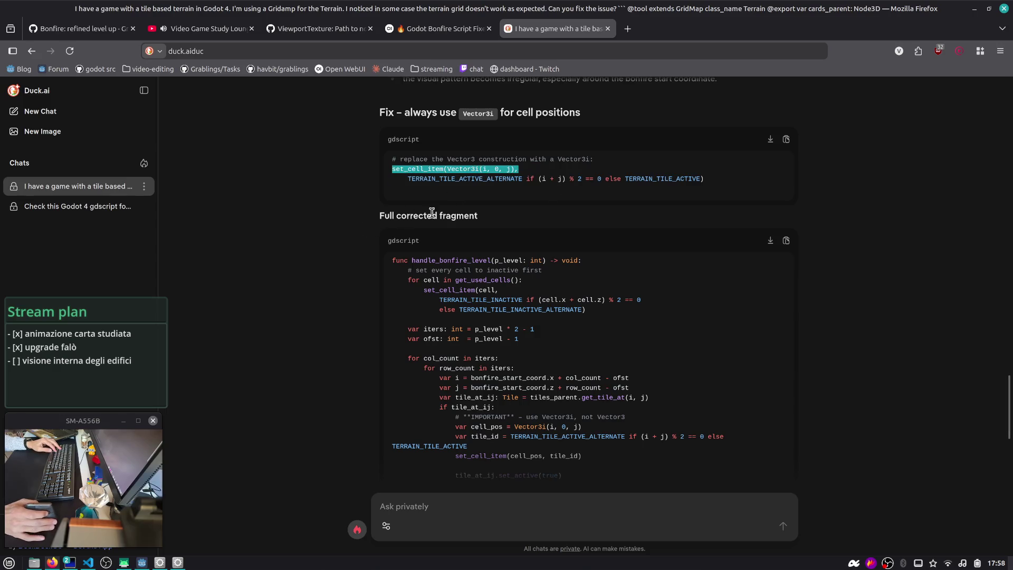
pyautogui.scroll(-5, 739, 195)
pyautogui.scroll(4, 722, 211)
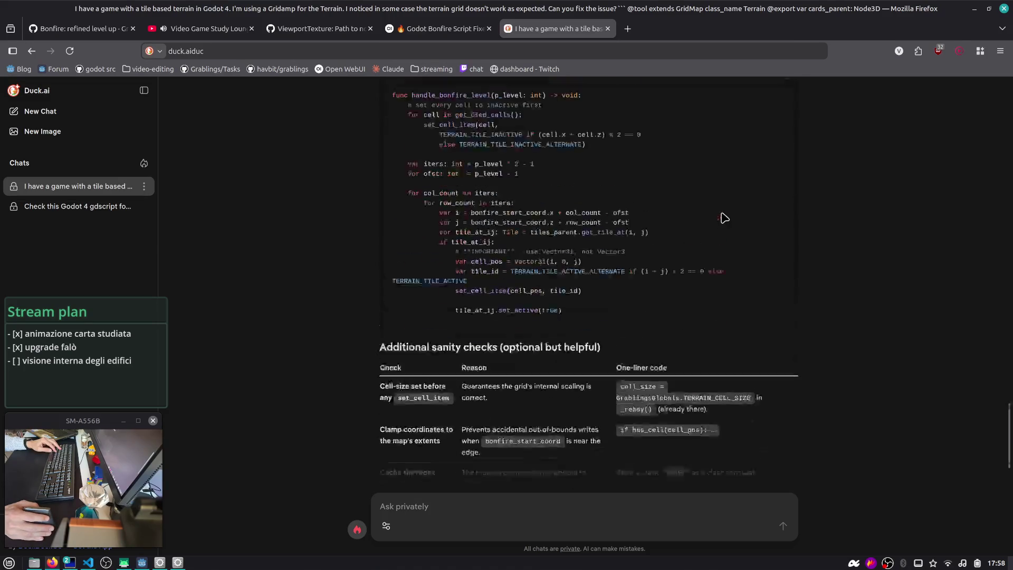
# - Copy the full corrected handle_bonfire_level fragment and select the old tile loop in terrain.gd
pyautogui.click(786, 184)
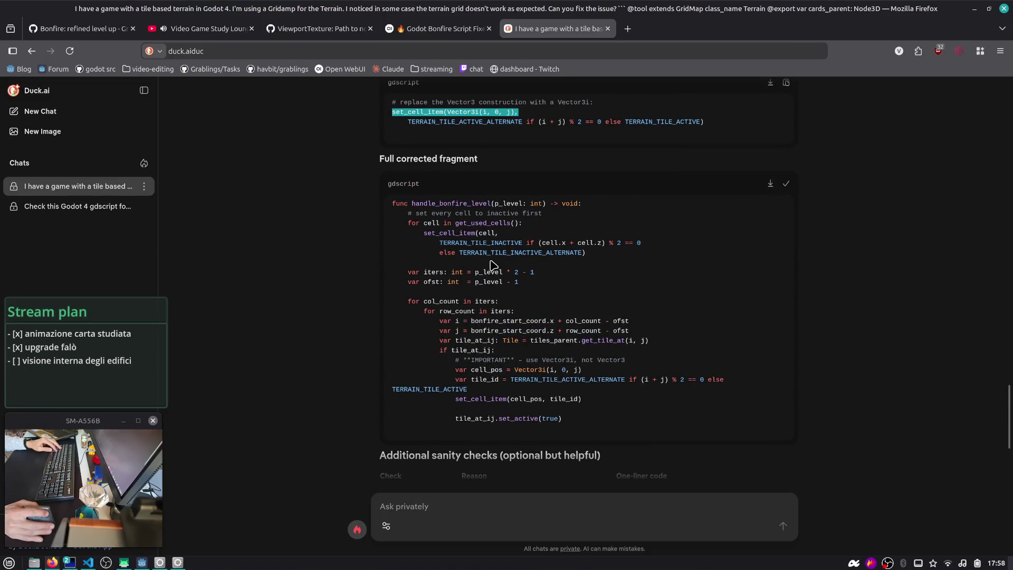
pyautogui.hotkey('alt', 'Tab')
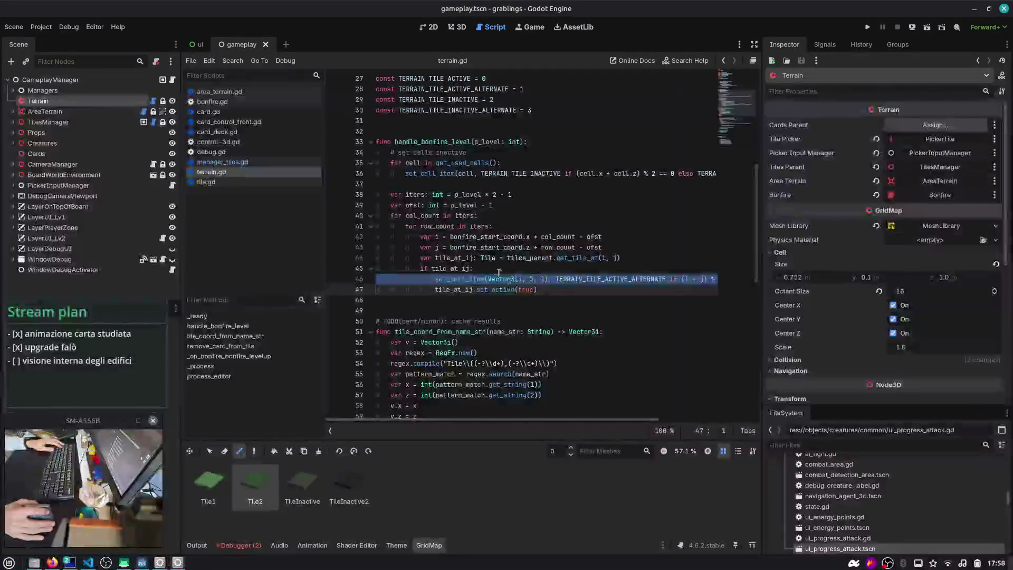
pyautogui.moveTo(537, 289)
pyautogui.mouseDown()
pyautogui.moveTo(401, 279)
pyautogui.moveTo(340, 188)
pyautogui.moveTo(337, 141)
pyautogui.mouseUp()
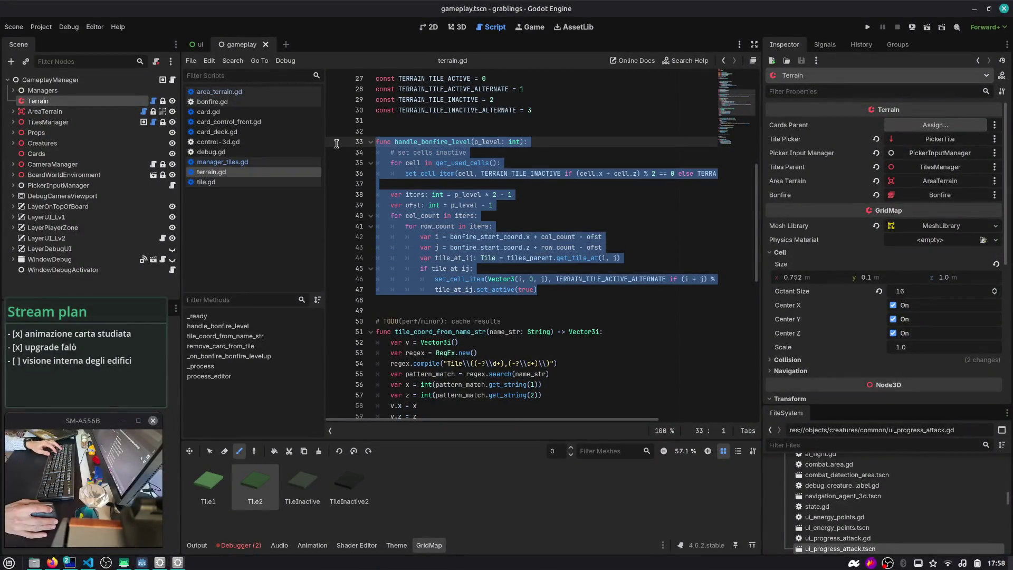
# - Paste the corrected Vector3i fragment over the old loop, check the Vector3i docs, and rerun the game
pyautogui.hotkey('ctrl', 'v')
pyautogui.keyDown('ctrl'); pyautogui.click(518, 322); pyautogui.keyUp('ctrl')
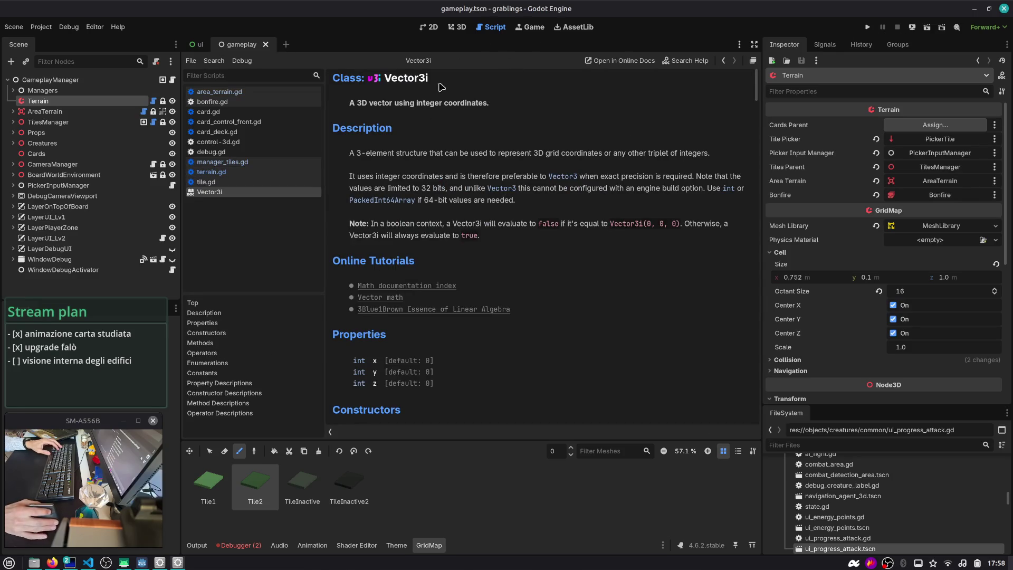
pyautogui.middleClick(217, 183)
pyautogui.middleClick(217, 185)
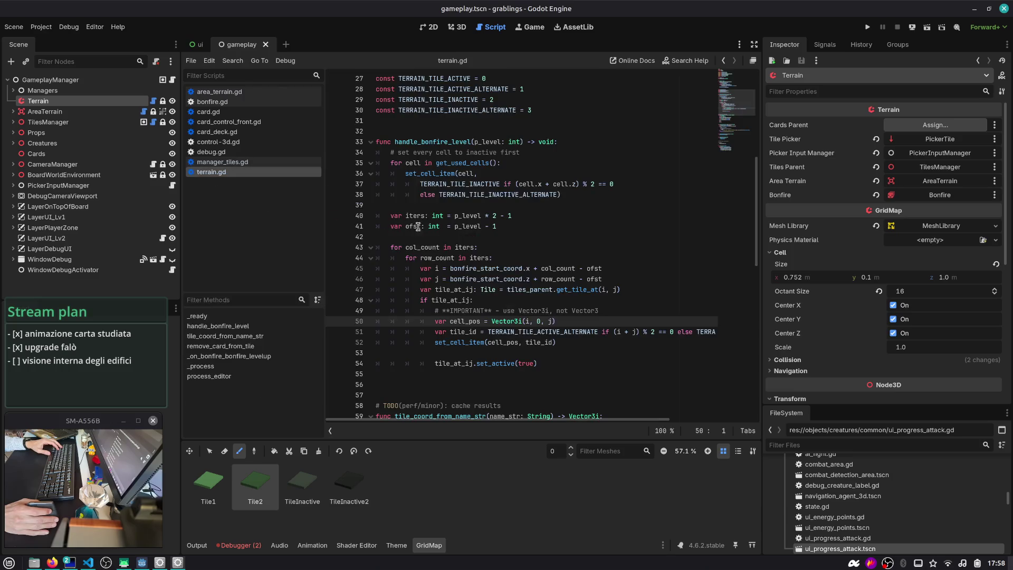
pyautogui.hotkey('alt', 'Tab')
pyautogui.press('F5')
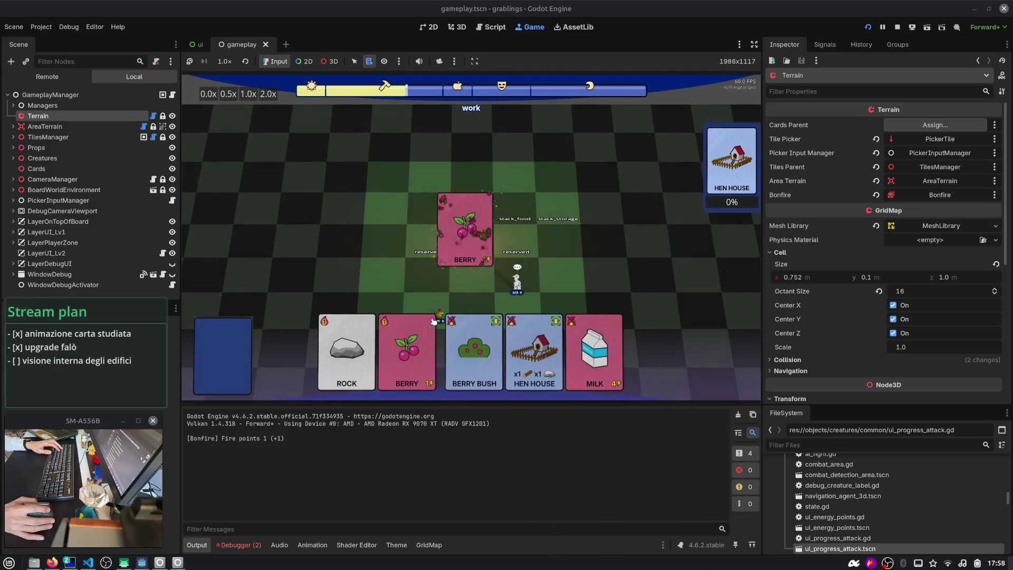
# - Feed the berry and rock cards to the bonfire, then view the gameplay.tscn diff
pyautogui.moveTo(433, 322); pyautogui.dragTo(464, 237)
pyautogui.moveTo(370, 348); pyautogui.dragTo(469, 248)
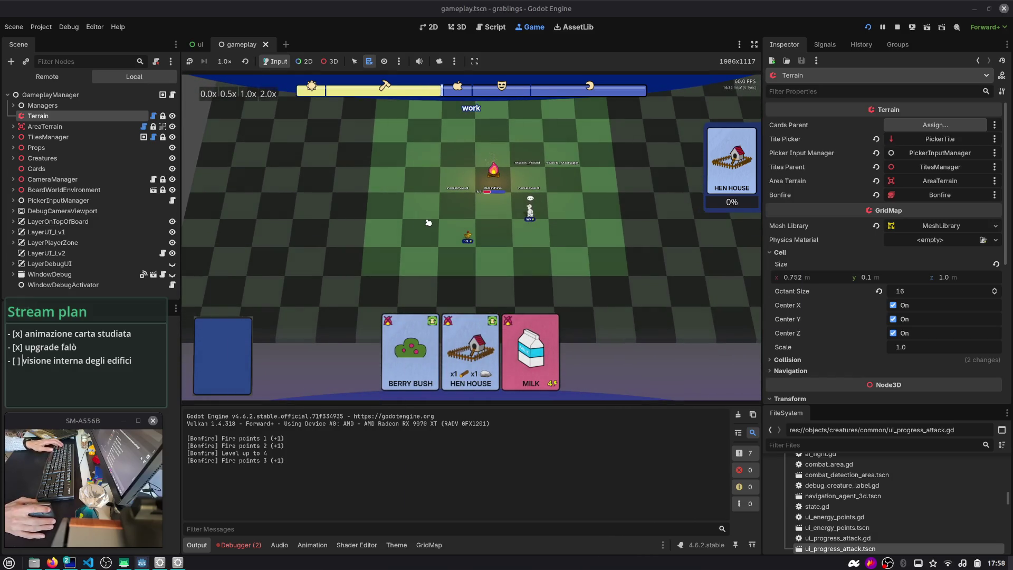
pyautogui.hotkey('alt', 'Tab')
pyautogui.hotkey('alt', 'Tab')
pyautogui.scroll(-3, 404, 285)
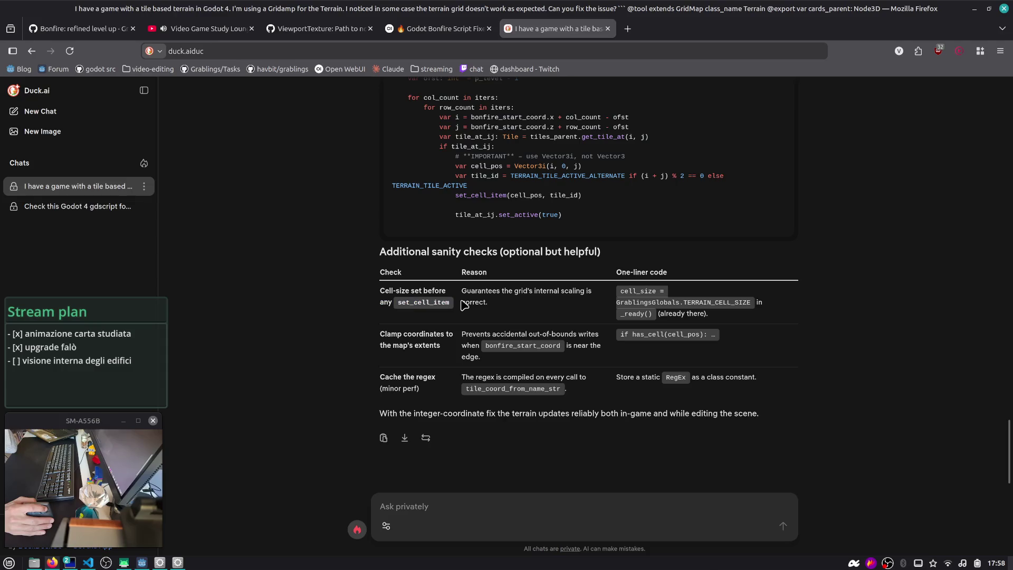
# - Read Duck.ai's sanity checks on cell size and reliable terrain updates
pyautogui.moveTo(463, 291)
pyautogui.mouseDown()
pyautogui.moveTo(543, 291)
pyautogui.moveTo(559, 303)
pyautogui.mouseUp()
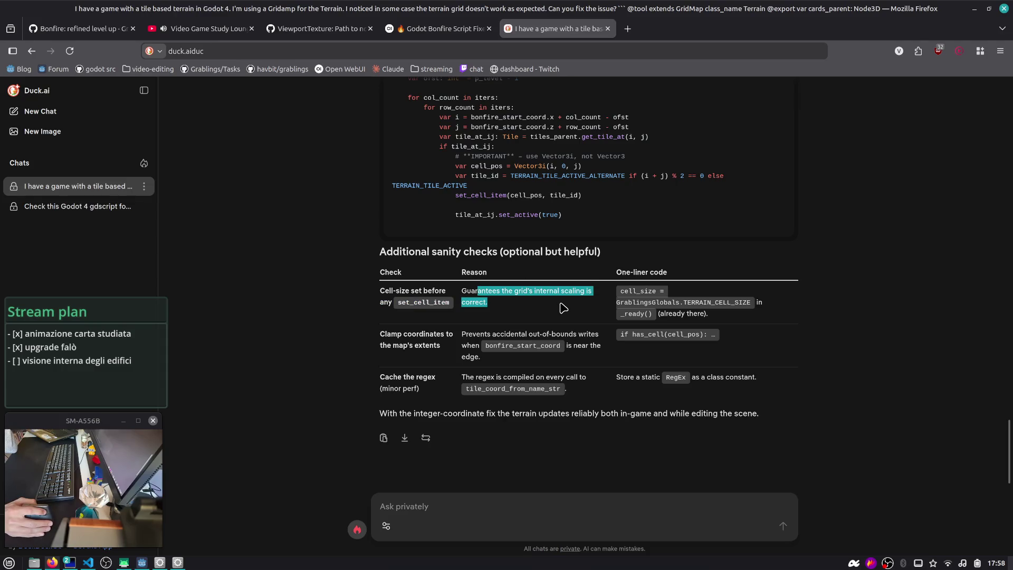
pyautogui.click(563, 307)
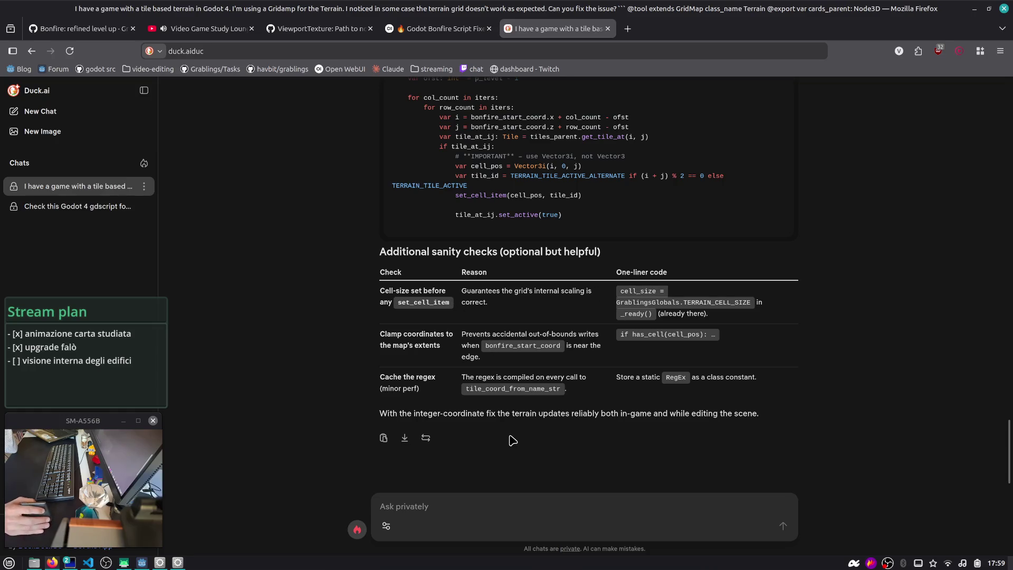
pyautogui.moveTo(497, 414); pyautogui.dragTo(787, 420)
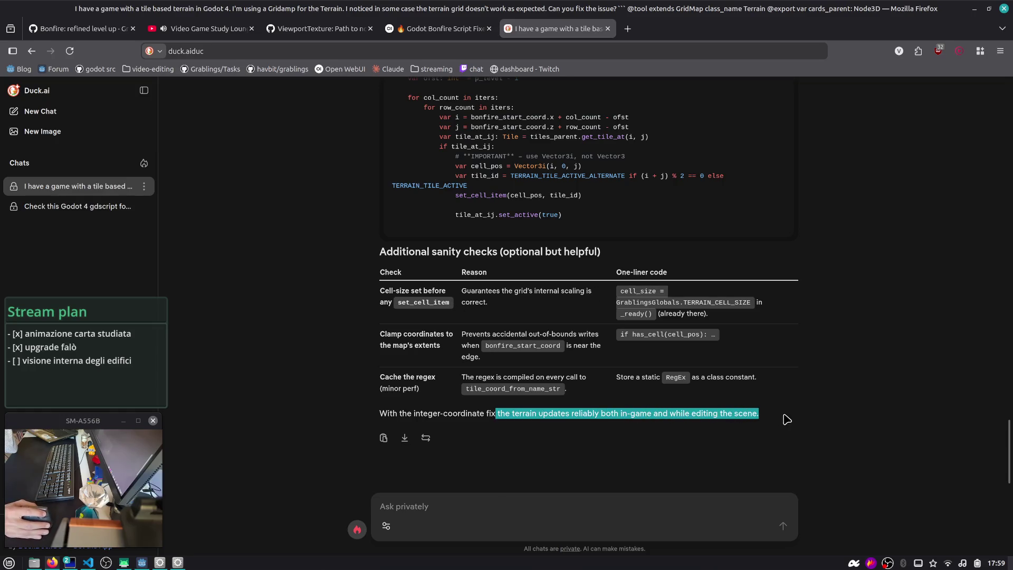
pyautogui.click(520, 414)
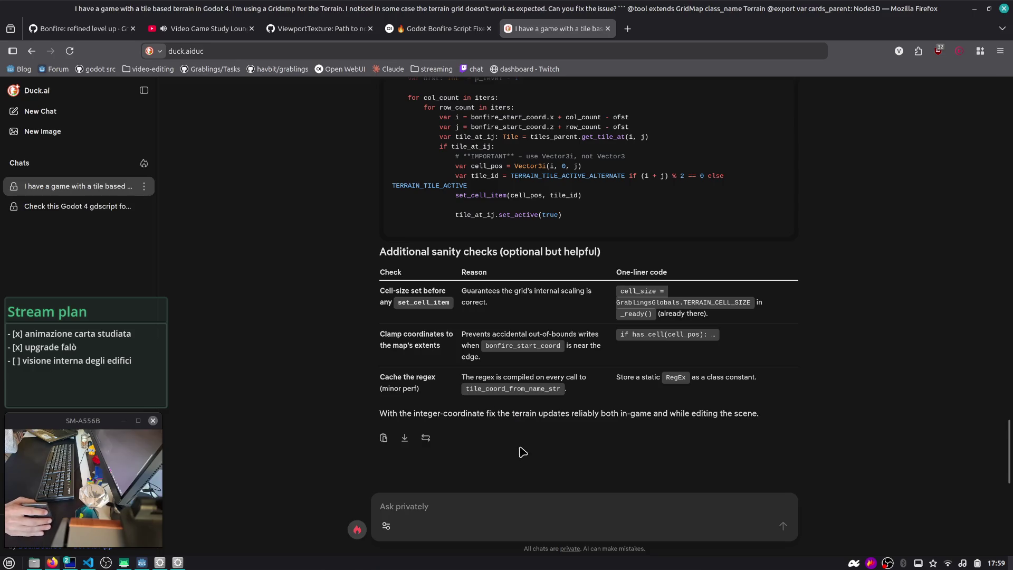
# - Send the follow-up 'even with integer vectors I still have the same issue'
pyautogui.click(532, 501)
pyautogui.write('even wi')
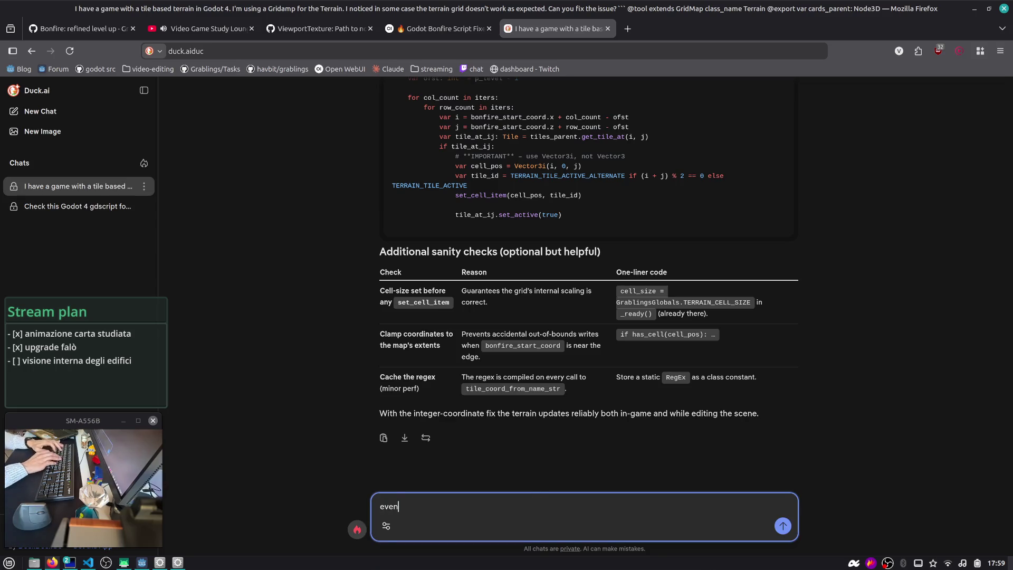
pyautogui.write('th integer vec')
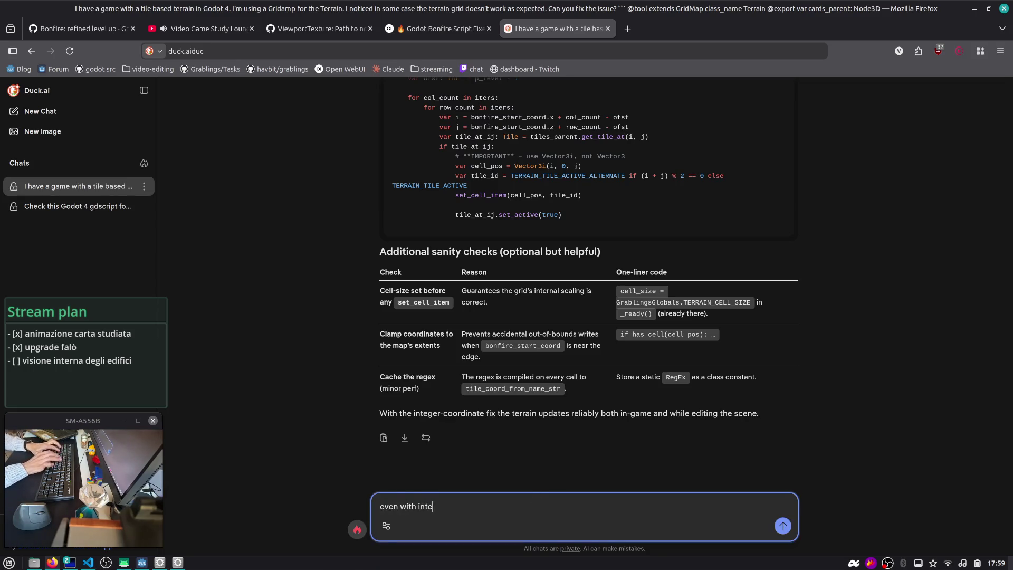
pyautogui.write('tors I still h')
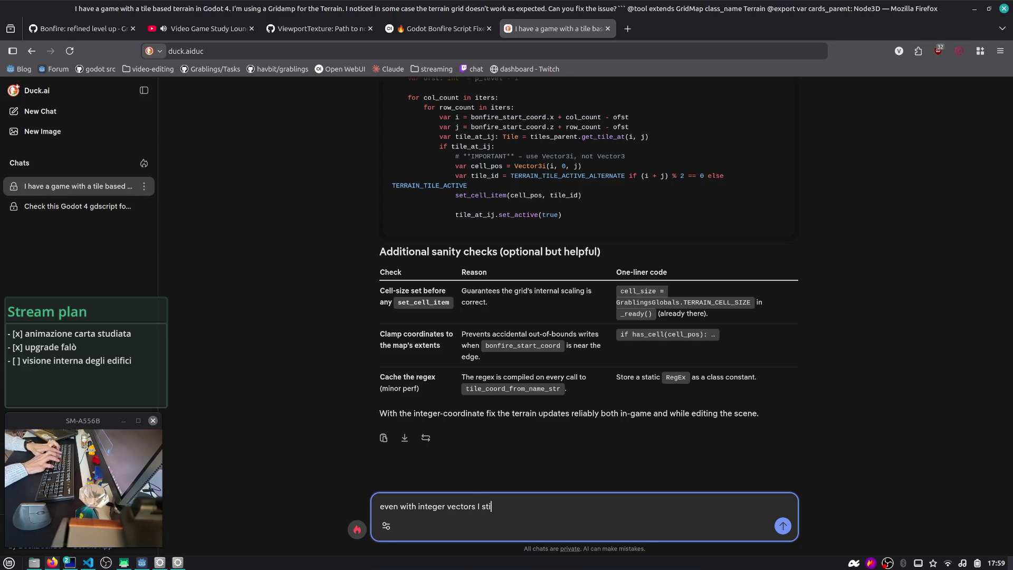
pyautogui.write('ave the same isseu')
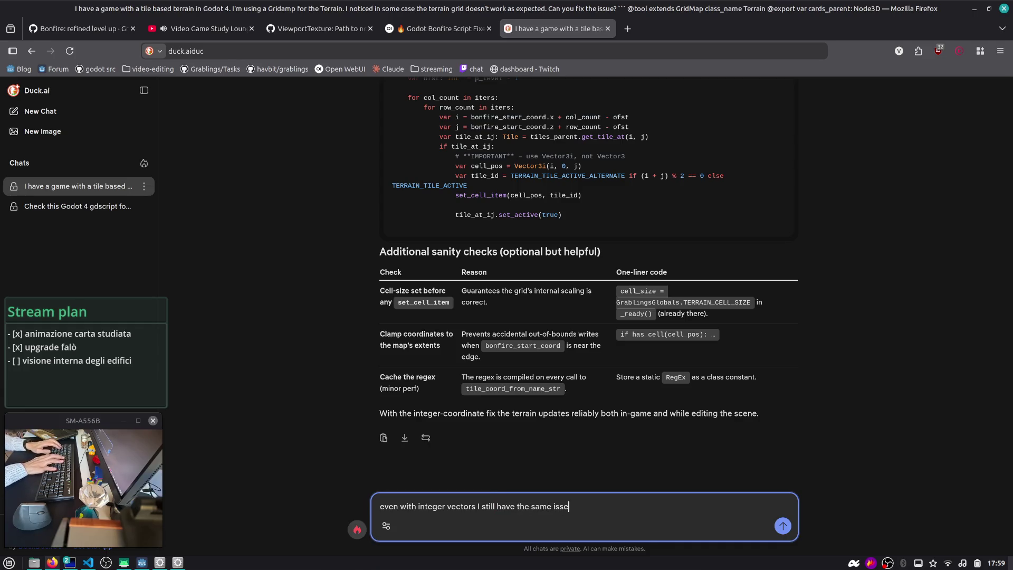
pyautogui.press('BackSpace')
pyautogui.write('ue')
pyautogui.press('Return')
pyautogui.hotkey('alt', 'Tab')
pyautogui.hotkey('alt', 'Tab')
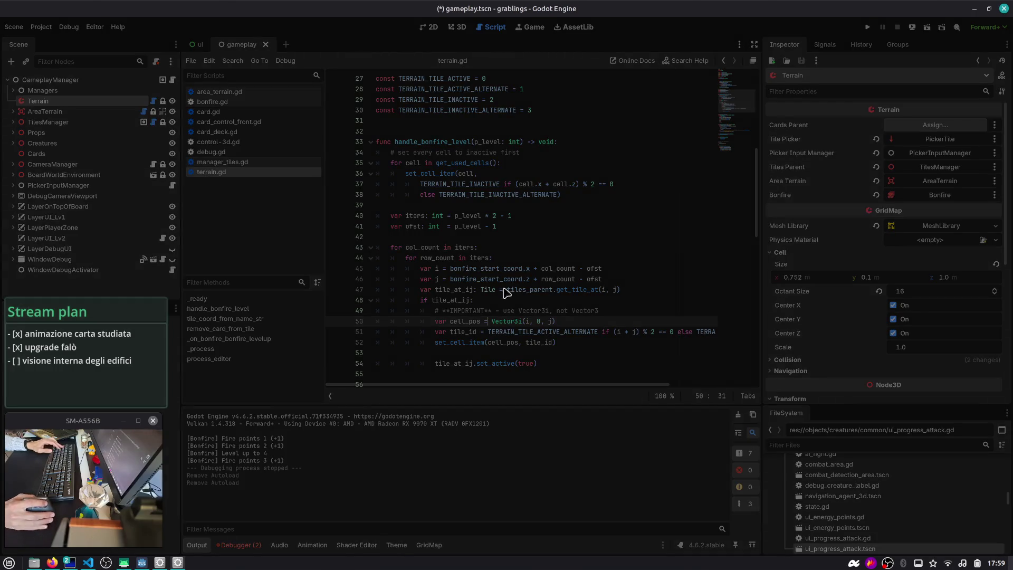
# - Restart the editor, reopen the grablings project and show the terrain grid in the 3D view
pyautogui.hotkey('ctrl', 'shift', 'q')
pyautogui.doubleClick(424, 168)
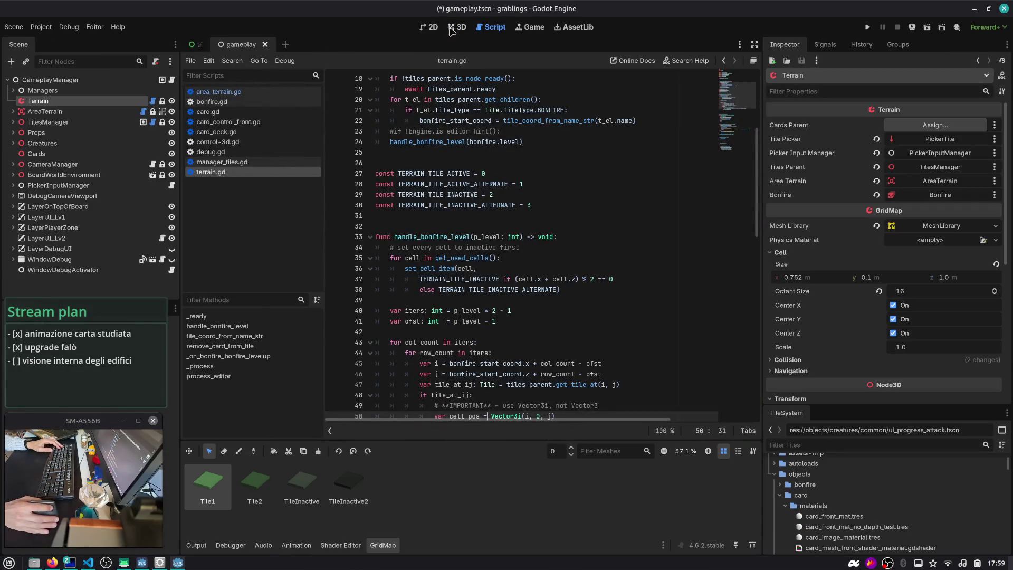
pyautogui.click(452, 30)
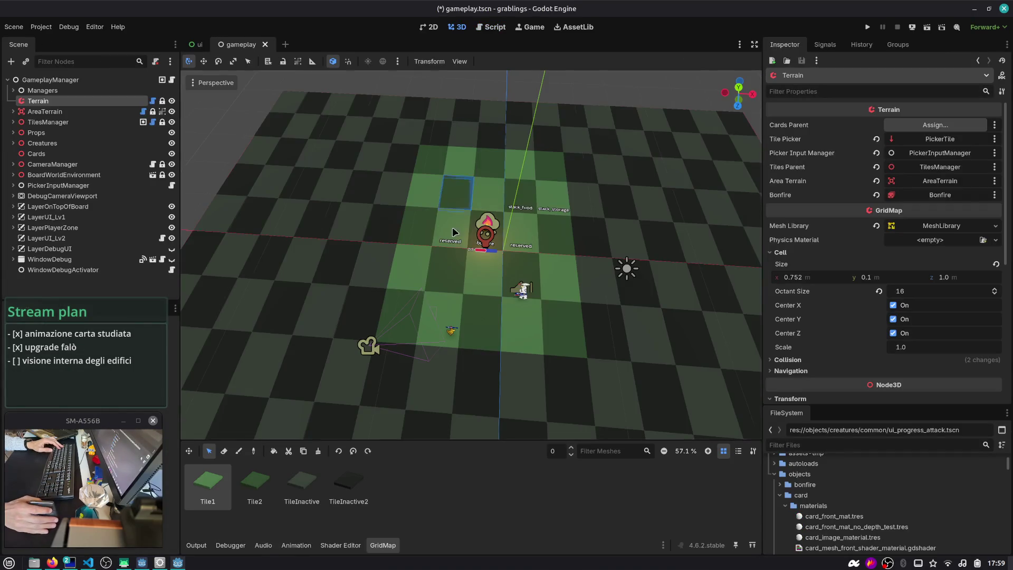
pyautogui.scroll(-3, 386, 223)
pyautogui.scroll(5, 385, 223)
pyautogui.scroll(-3, 384, 224)
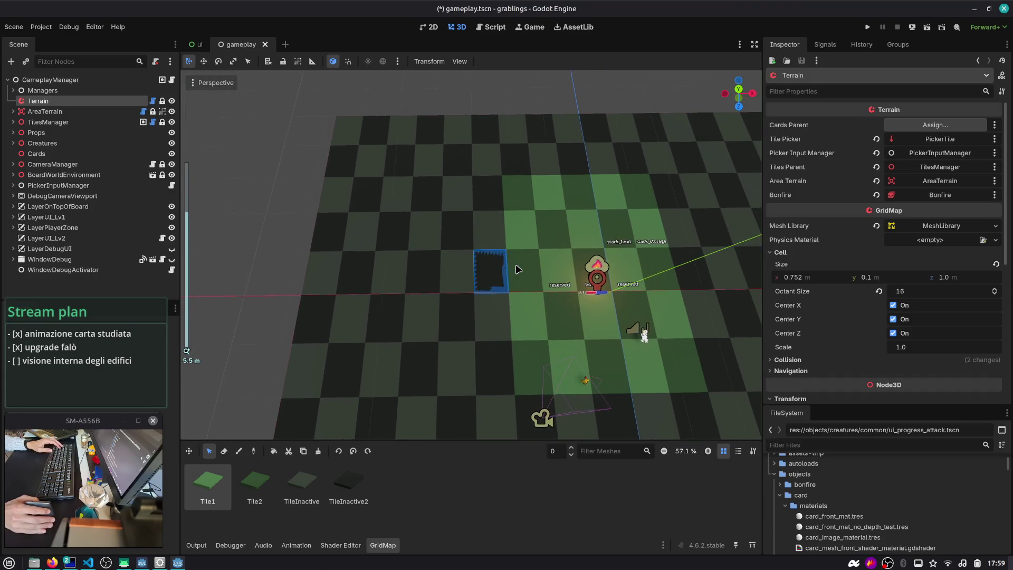
# - Run the game with tile coordinate labels on and pan the camera to the left columns
pyautogui.press('F5')
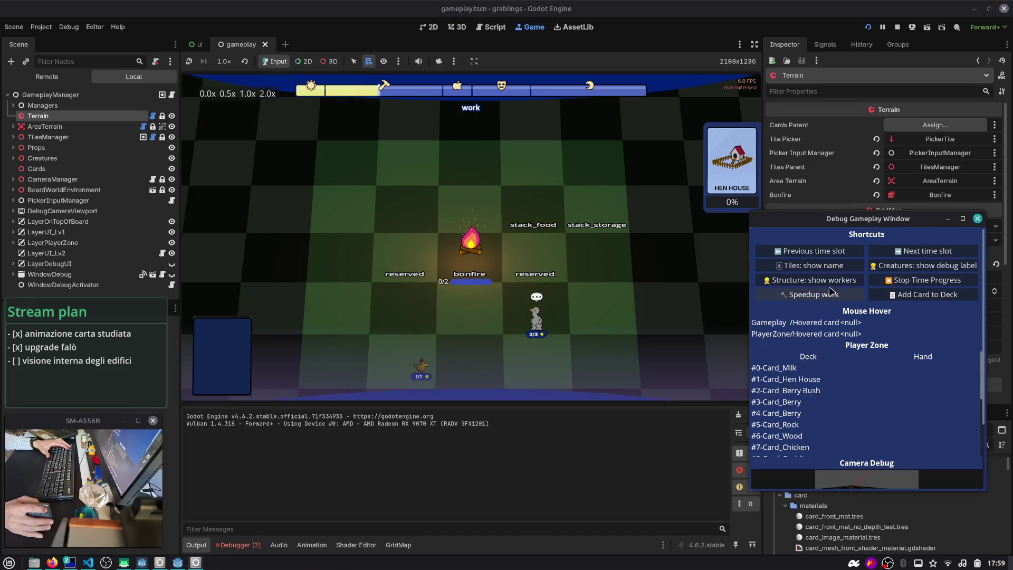
pyautogui.click(811, 265)
pyautogui.scroll(3, 474, 254)
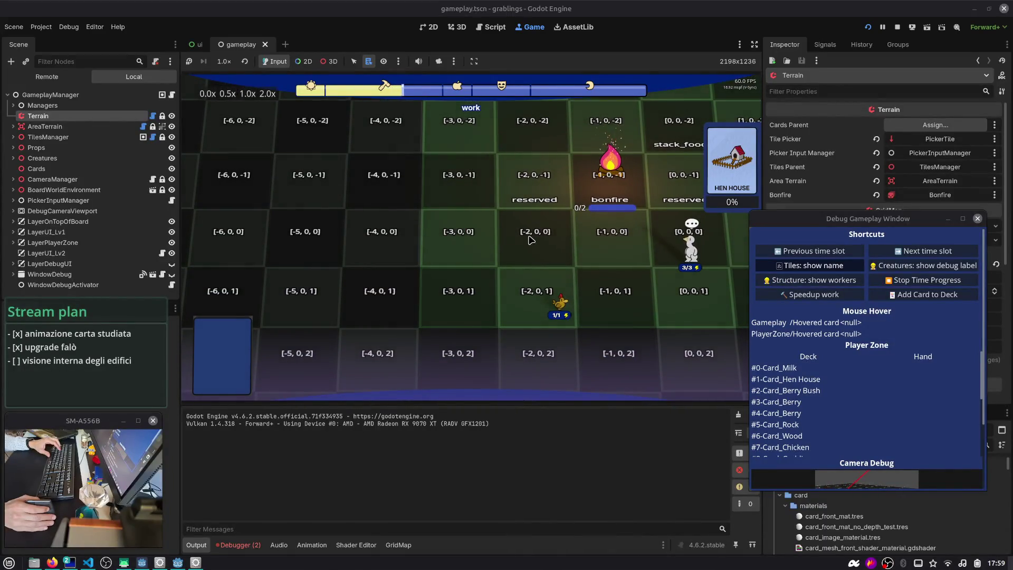
pyautogui.press('a')
pyautogui.press('s')
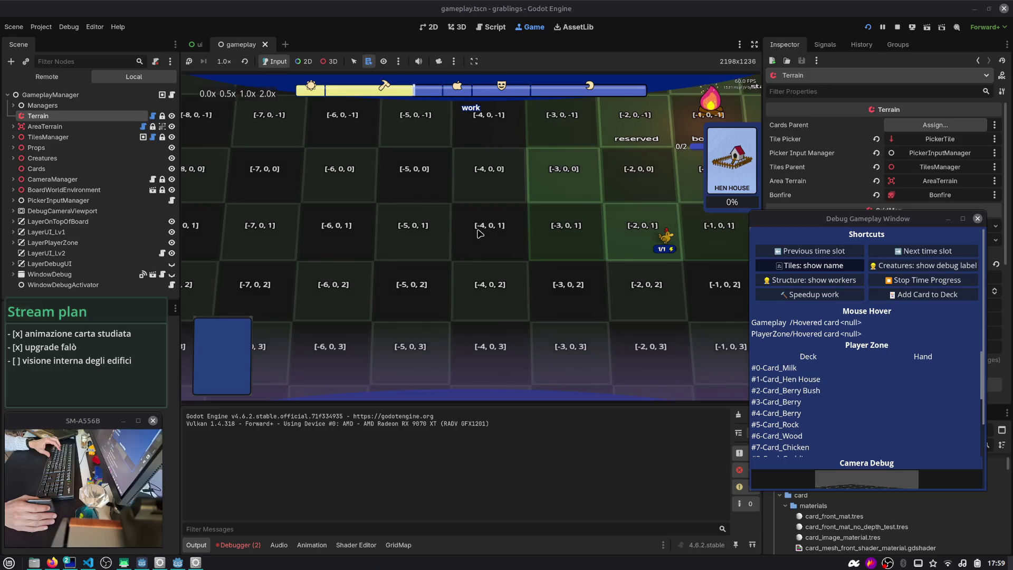
pyautogui.click(496, 27)
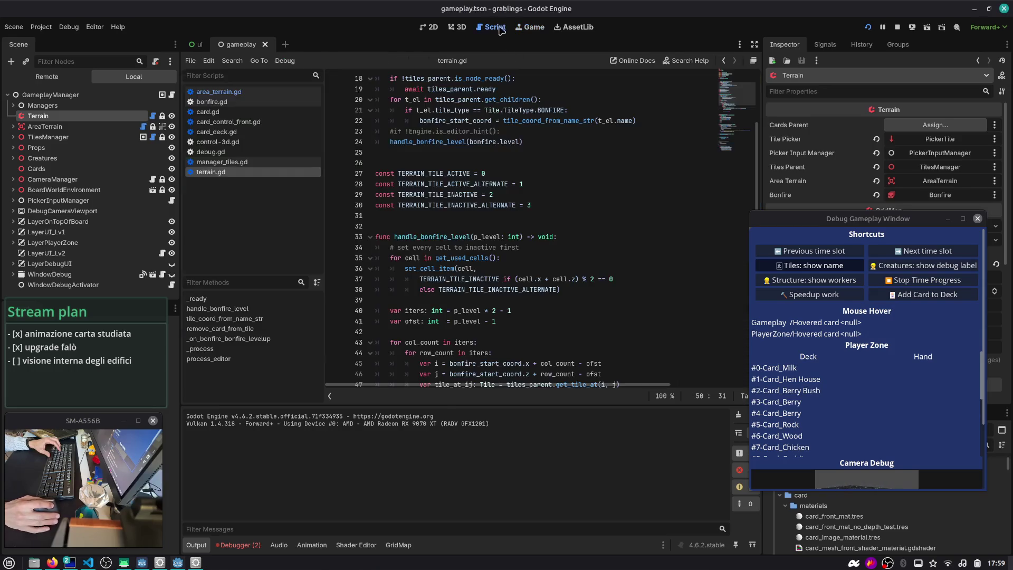
# - Inspect handle_bonfire_level's parity check, set_cell_item call, iters loop and p_level type
pyautogui.scroll(-6, 485, 252)
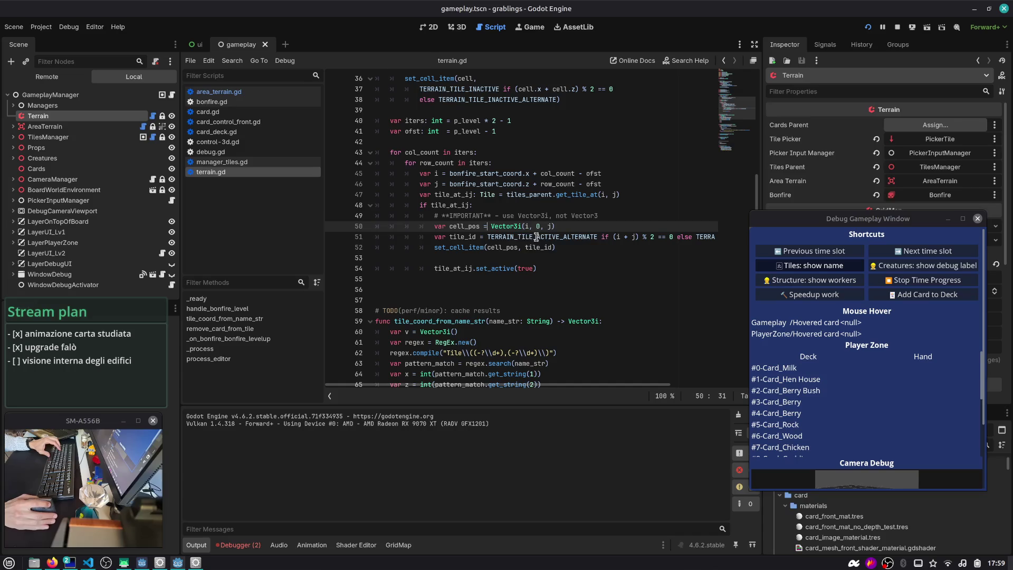
pyautogui.doubleClick(537, 238)
pyautogui.hscroll(4, 537, 237)
pyautogui.click(531, 237)
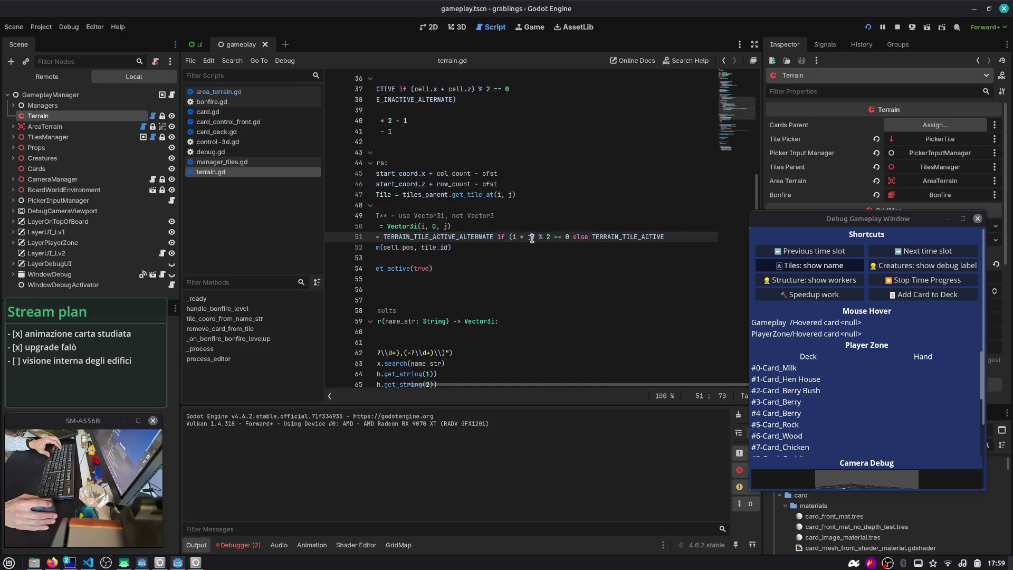
pyautogui.moveTo(568, 238); pyautogui.dragTo(512, 238)
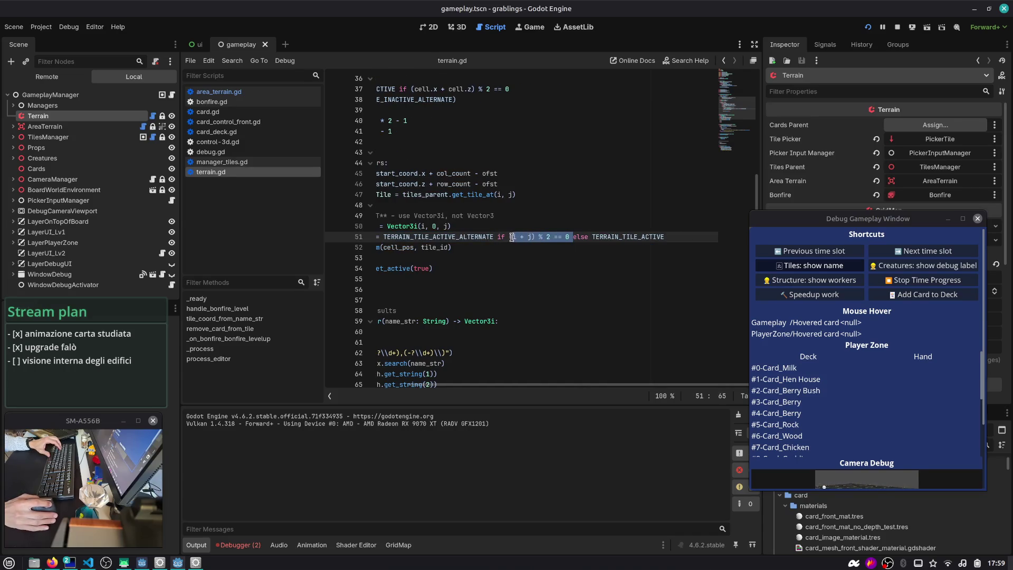
pyautogui.click(507, 238)
pyautogui.doubleClick(484, 248)
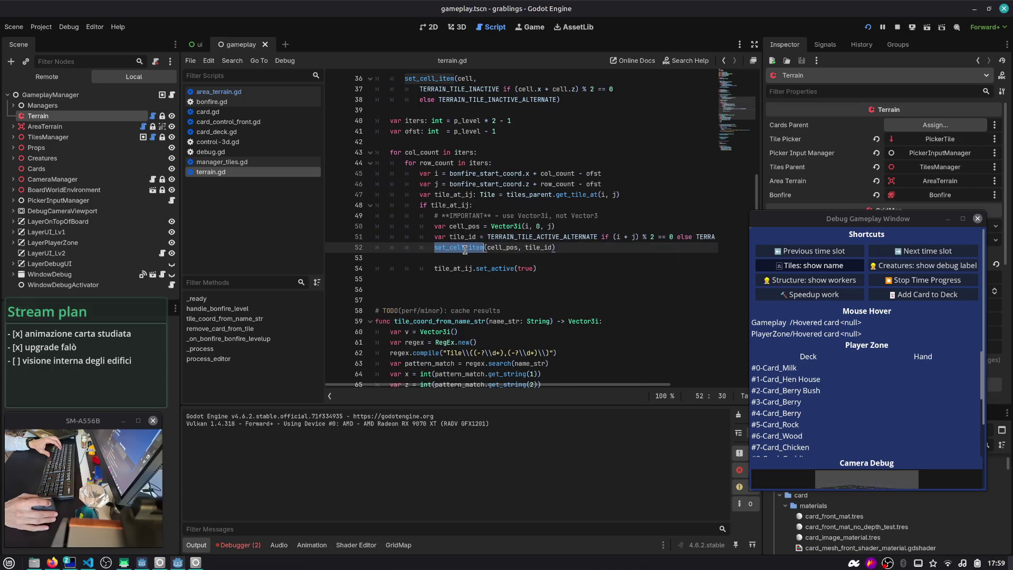
pyautogui.click(422, 153)
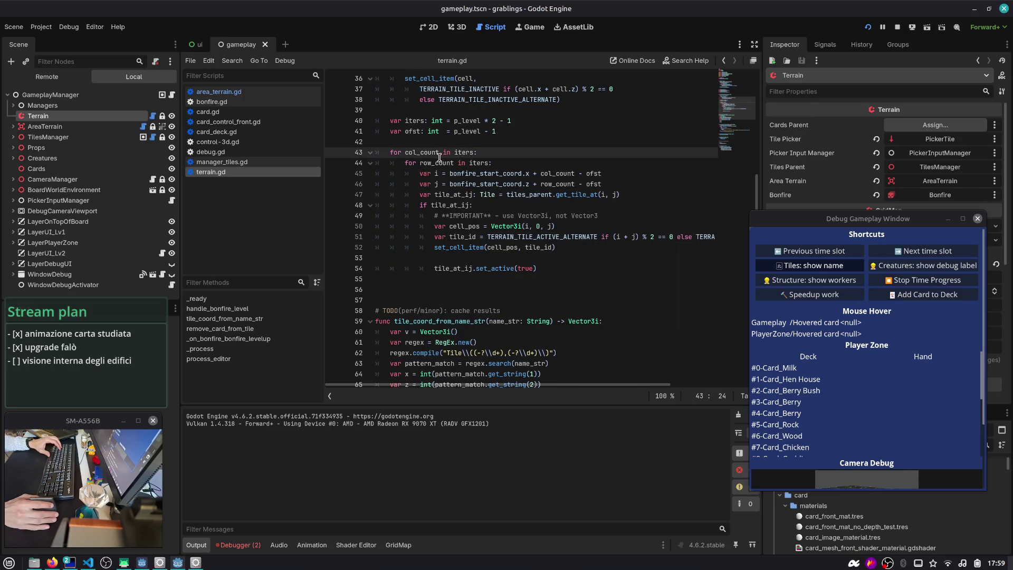
pyautogui.doubleClick(464, 153)
pyautogui.scroll(2, 476, 173)
pyautogui.scroll(1, 479, 177)
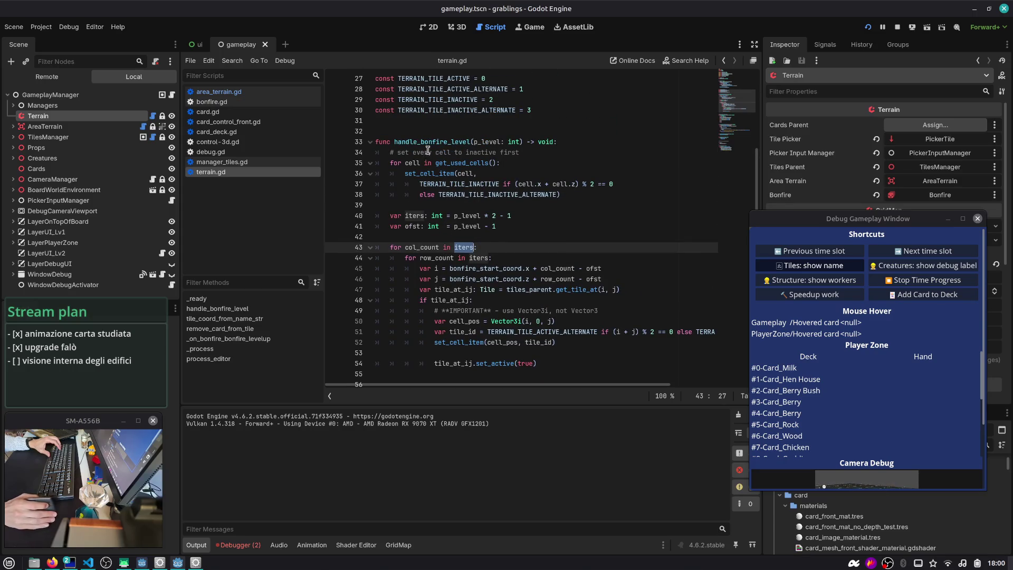
pyautogui.doubleClick(470, 216)
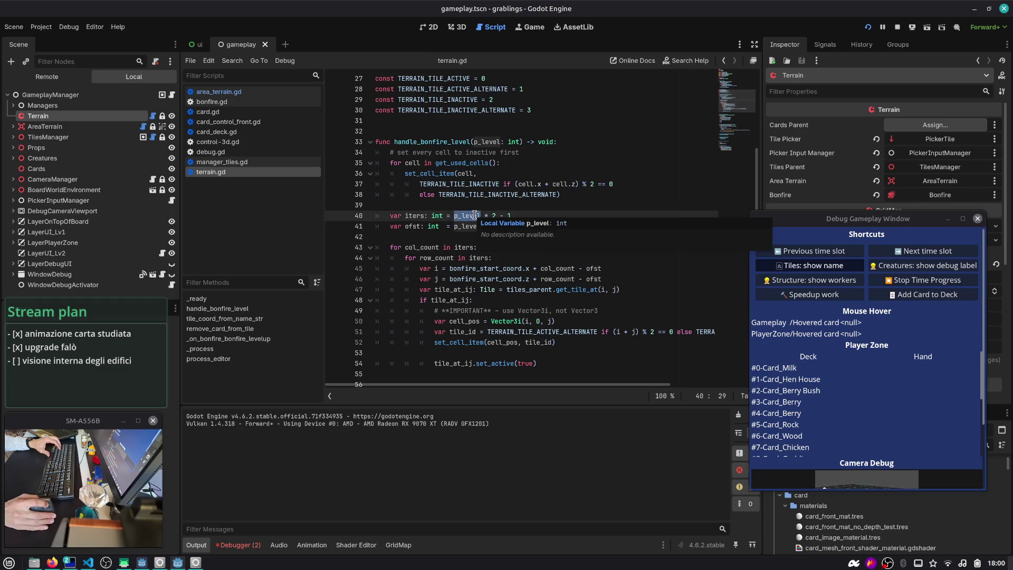
# - Search all scripts for handle_bonfire_level, open the tile.gd and terrain.gd matches, and jump to bonfire.level
pyautogui.doubleClick(428, 142)
pyautogui.hotkey('ctrl', 'shift', 'f')
pyautogui.press('Return')
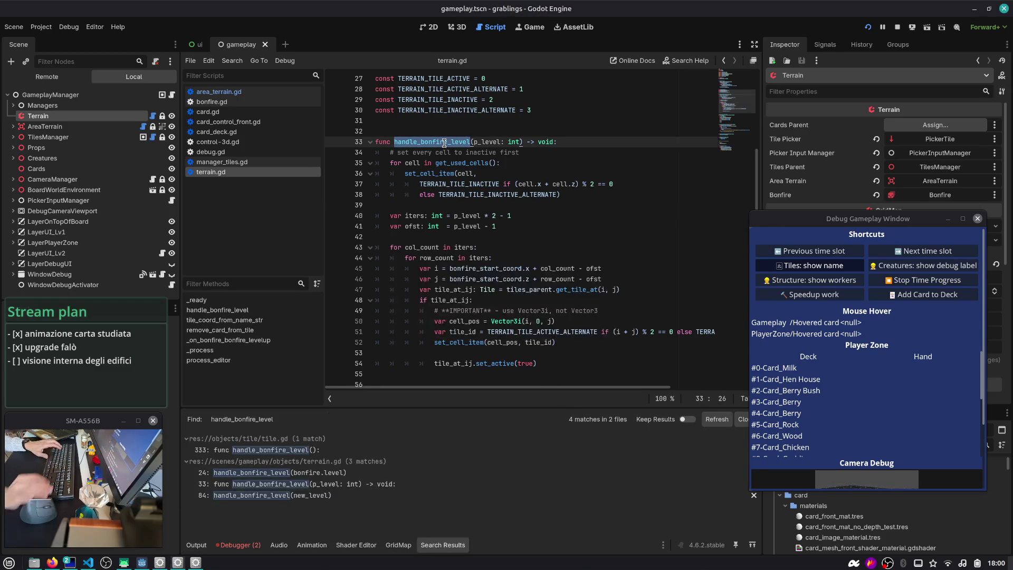
pyautogui.scroll(-3, 391, 300)
pyautogui.click(258, 450)
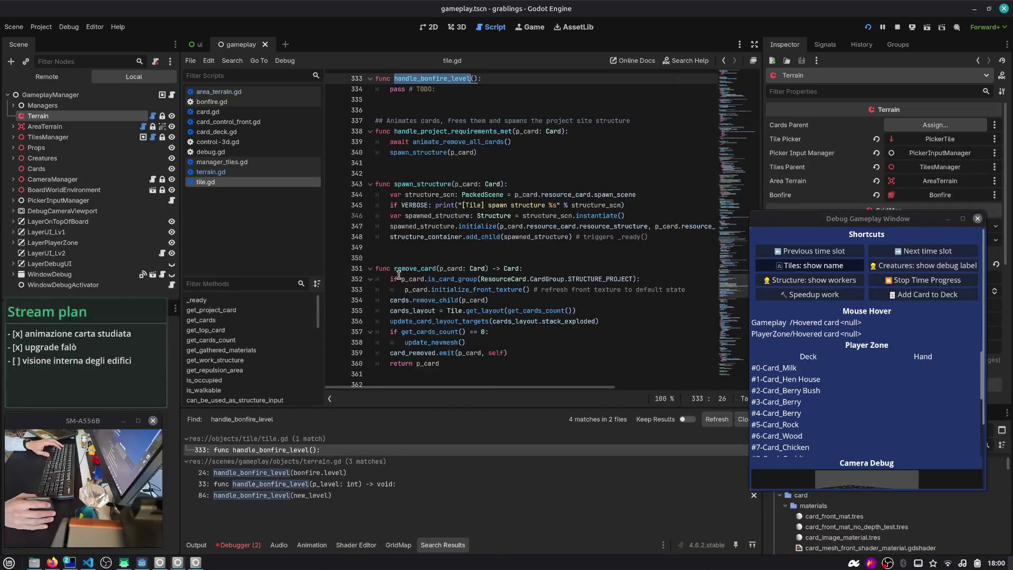
pyautogui.click(308, 473)
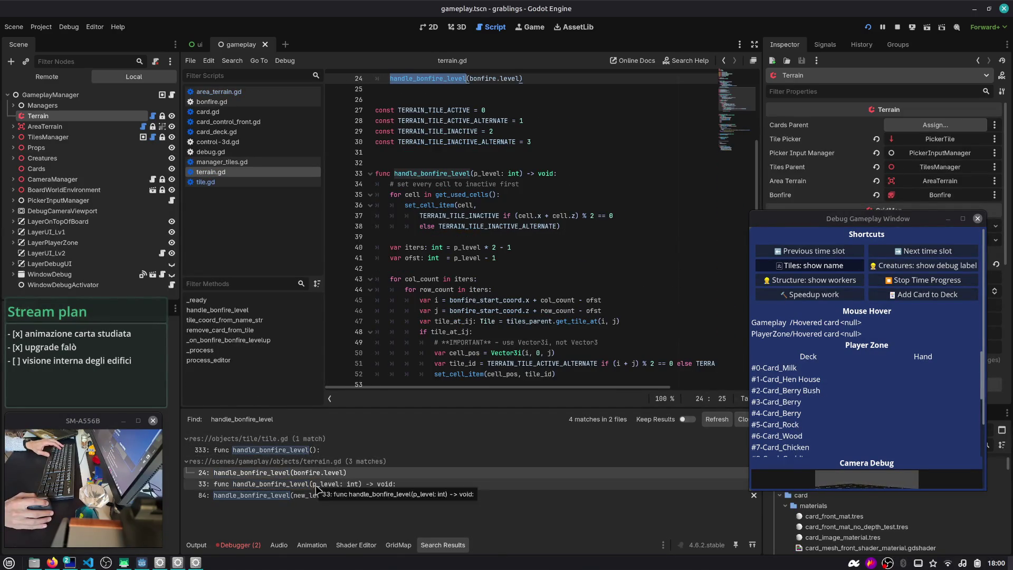
pyautogui.doubleClick(482, 237)
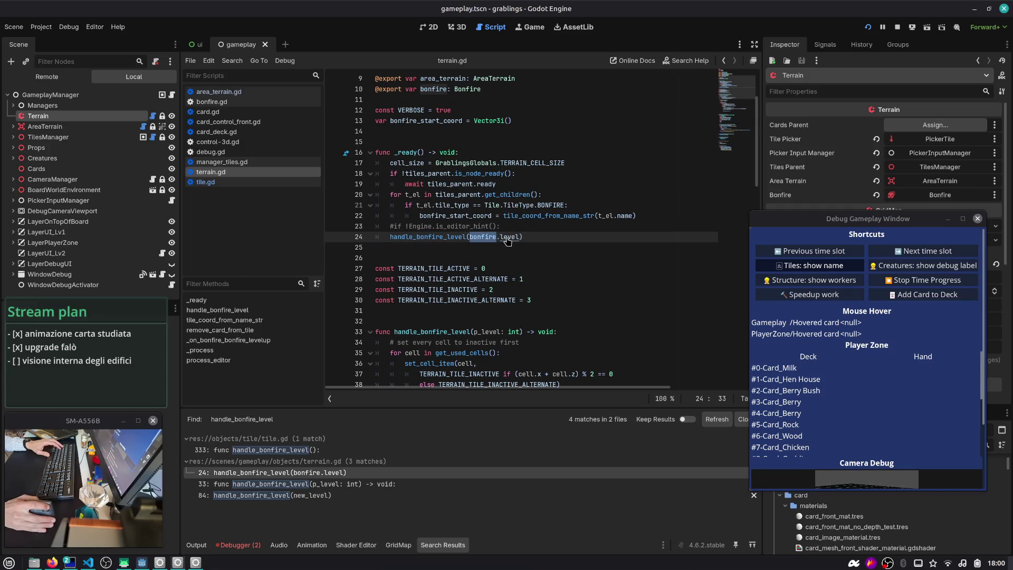
pyautogui.keyDown('ctrl'); pyautogui.click(510, 237); pyautogui.keyUp('ctrl')
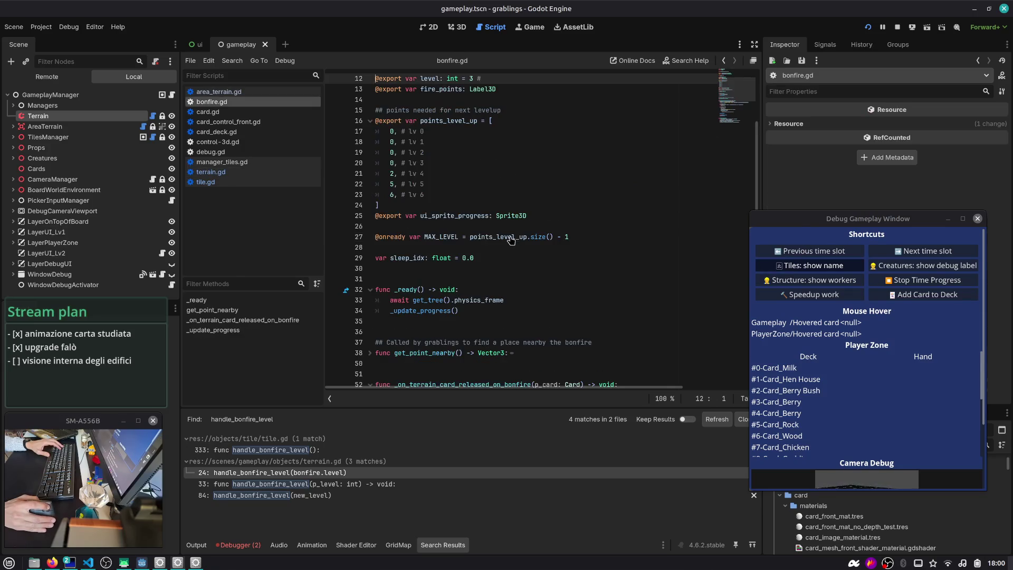
# - Review bonfire.gd's points_level_up and level declaration, then open terrain.gd's line-84 search result
pyautogui.scroll(2, 511, 240)
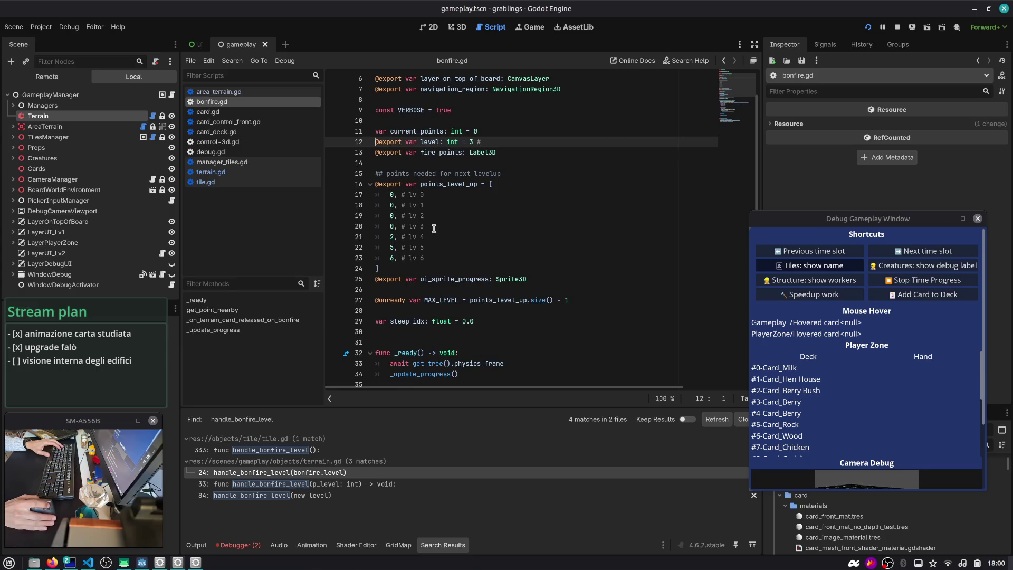
pyautogui.moveTo(438, 225); pyautogui.dragTo(375, 230)
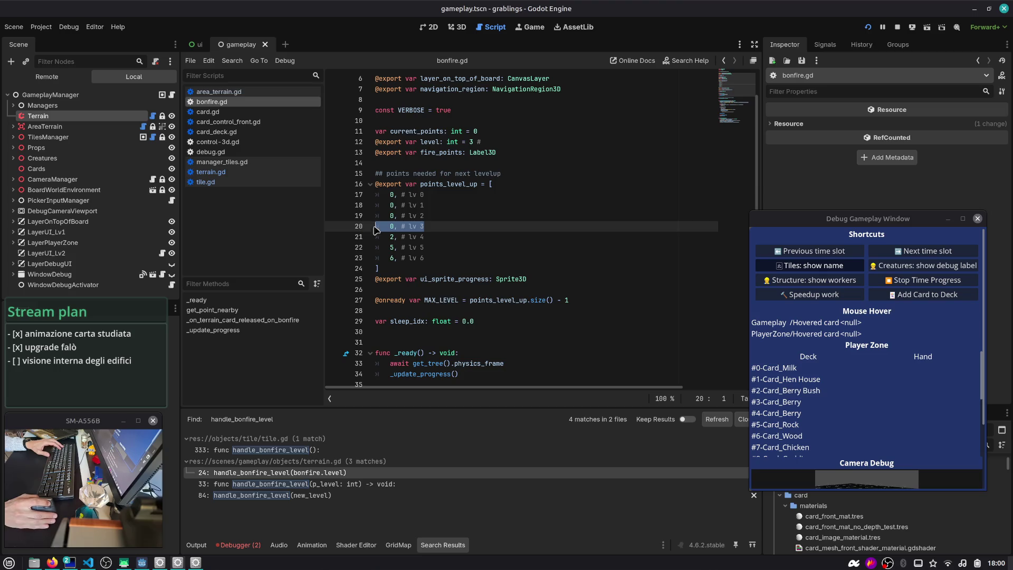
pyautogui.click(441, 223)
pyautogui.click(425, 142)
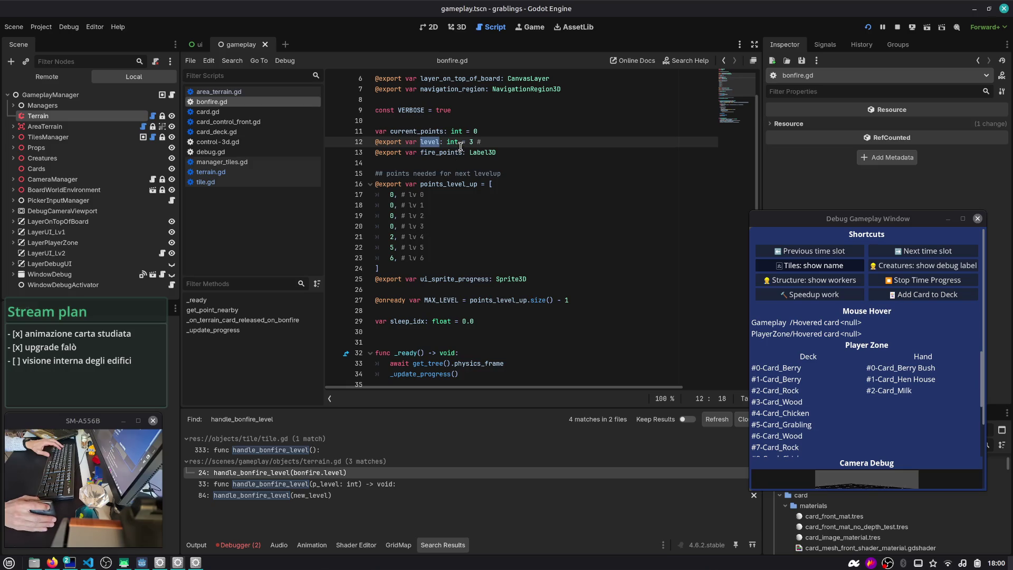
pyautogui.scroll(-10, 446, 232)
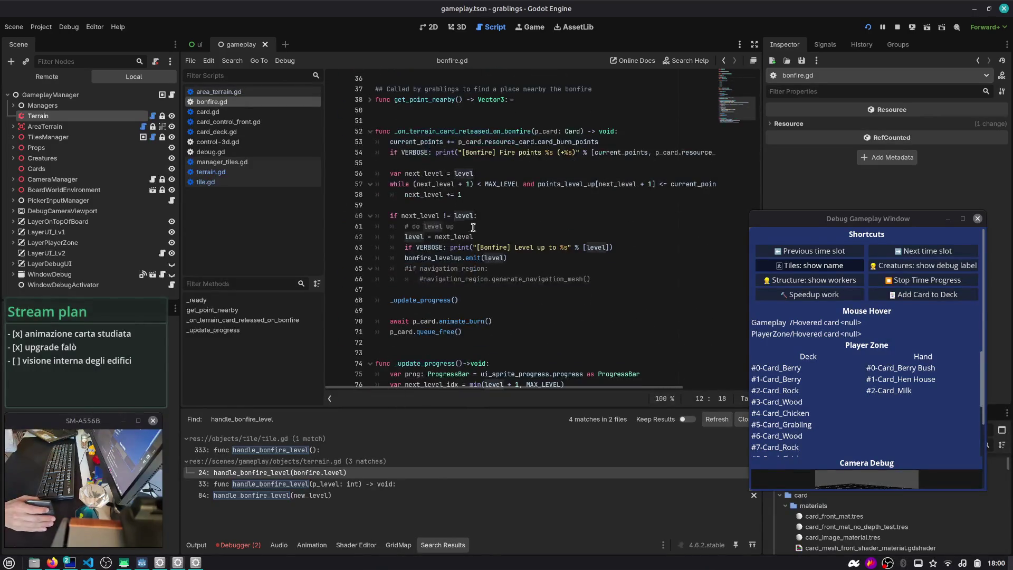
pyautogui.scroll(-2, 464, 235)
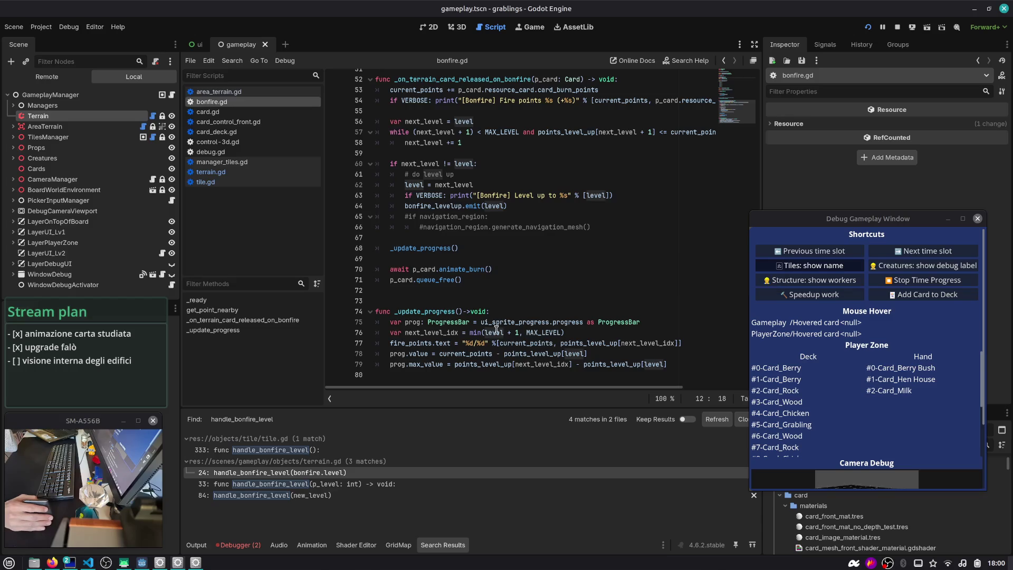
pyautogui.scroll(2, 519, 238)
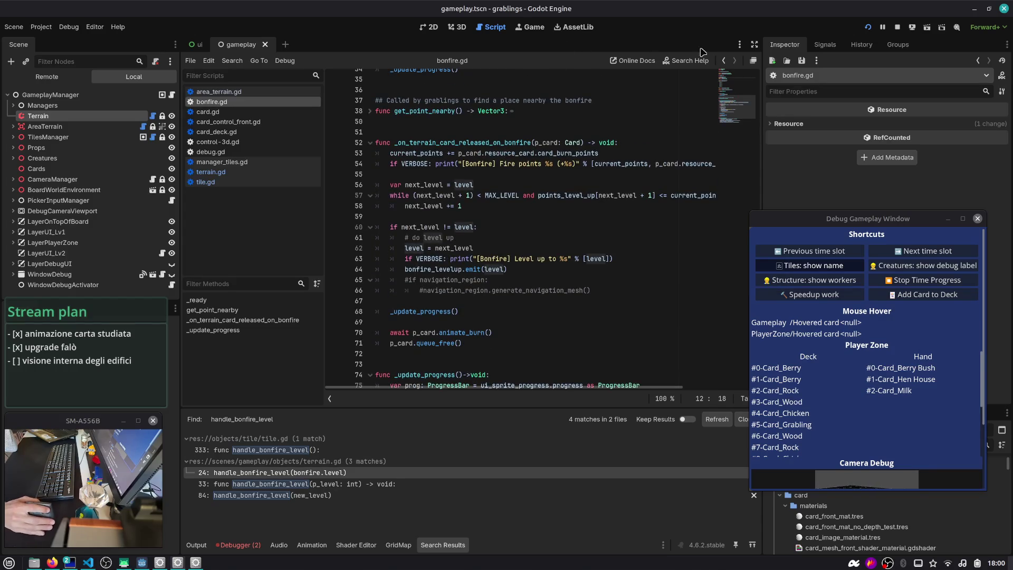
pyautogui.hotkey('ctrl', 'Home')
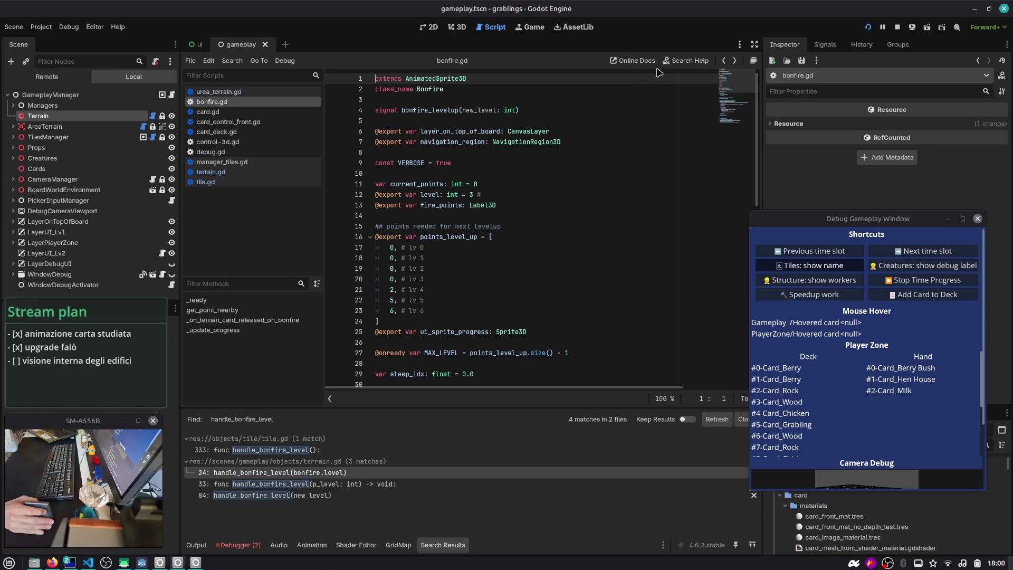
pyautogui.click(723, 60)
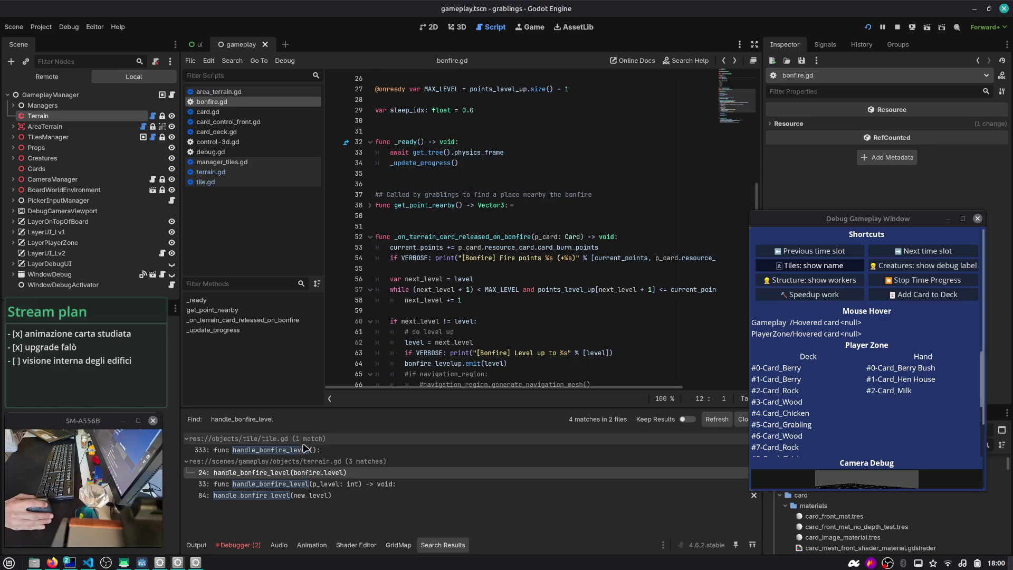
pyautogui.click(304, 496)
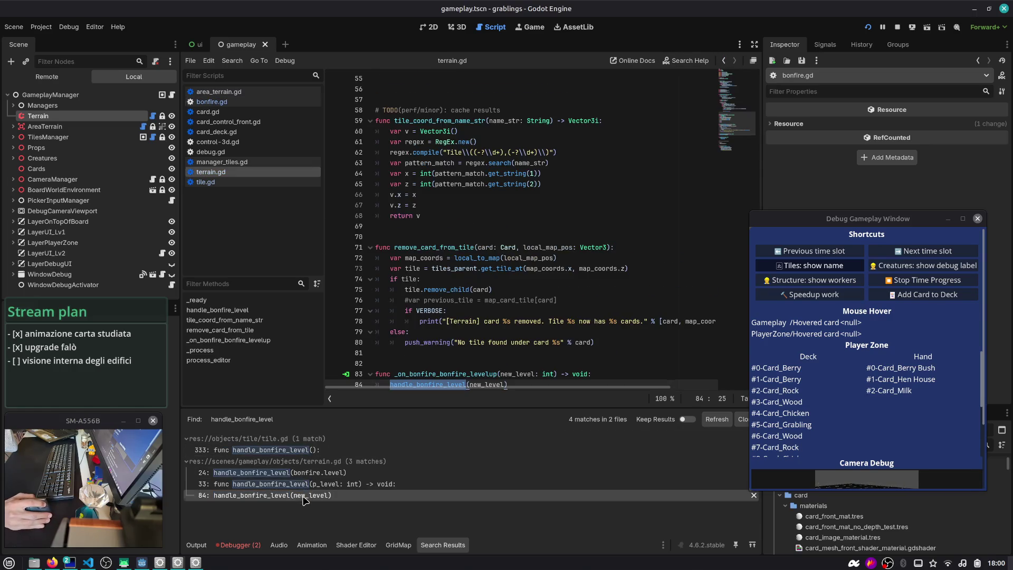
# - Open handle_bonfire_level from the search results and trace uses of p_level, iters, ofst and tile_at_ij
pyautogui.scroll(-3, 491, 306)
pyautogui.click(338, 485)
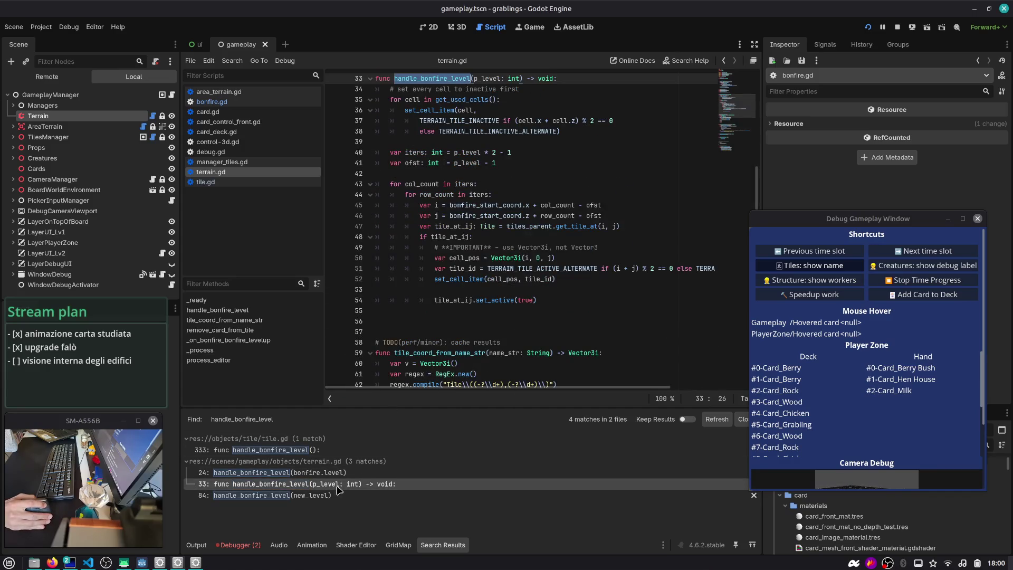
pyautogui.click(338, 475)
pyautogui.click(457, 195)
pyautogui.keyDown('ctrl'); pyautogui.click(427, 205); pyautogui.keyUp('ctrl')
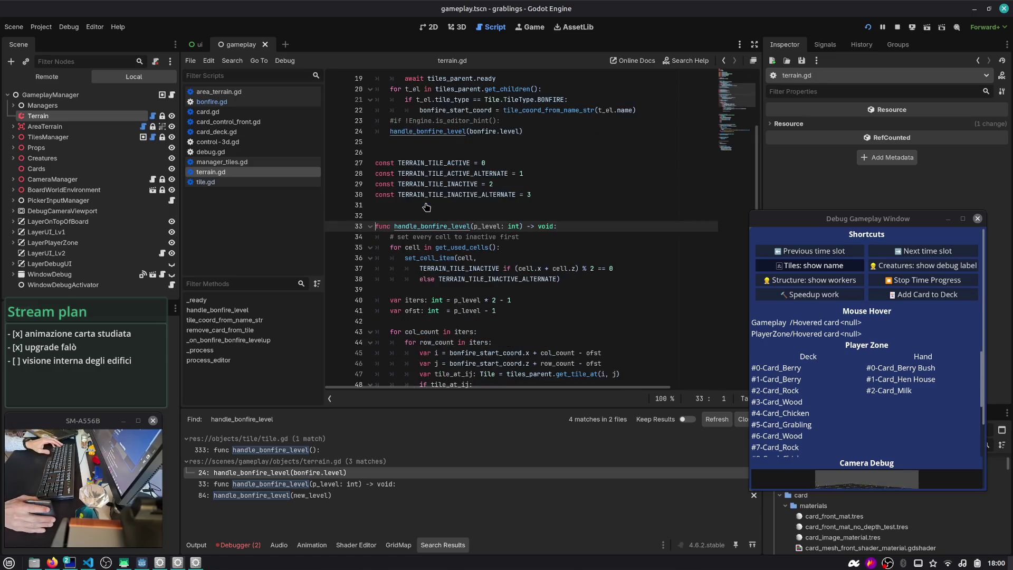
pyautogui.doubleClick(484, 195)
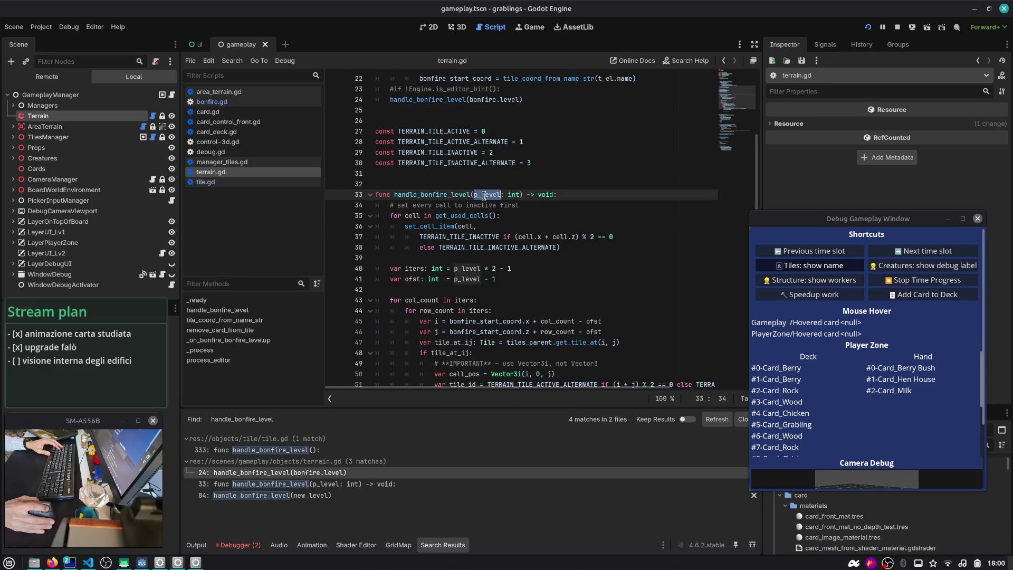
pyautogui.doubleClick(469, 269)
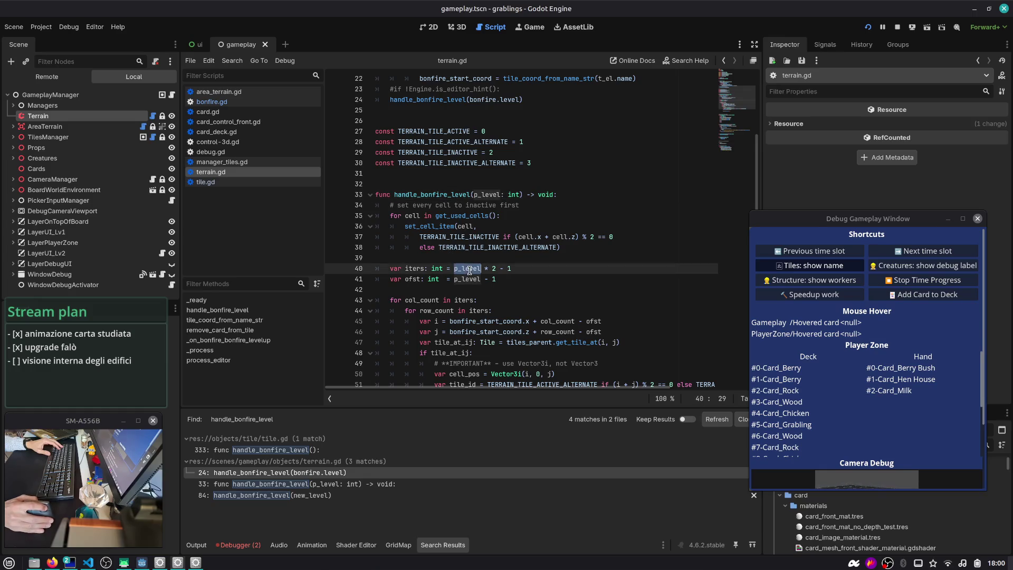
pyautogui.doubleClick(463, 195)
pyautogui.scroll(-3, 464, 199)
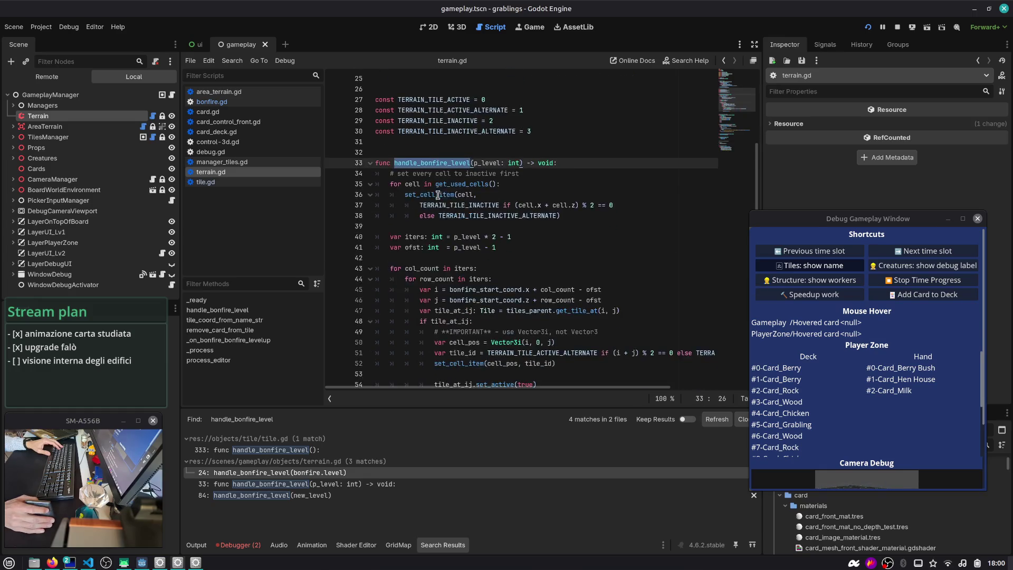
pyautogui.moveTo(497, 184); pyautogui.dragTo(376, 174)
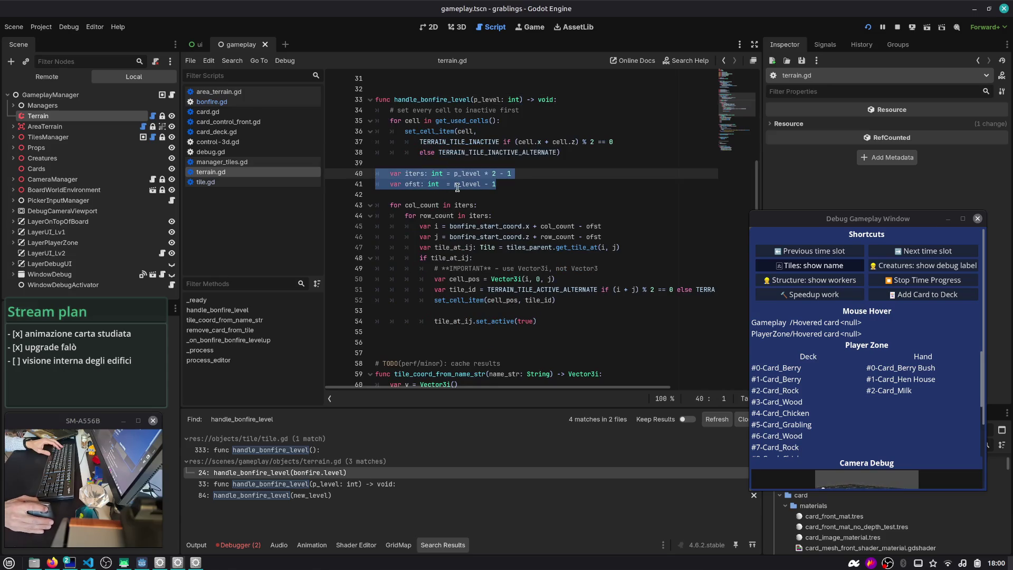
pyautogui.doubleClick(412, 184)
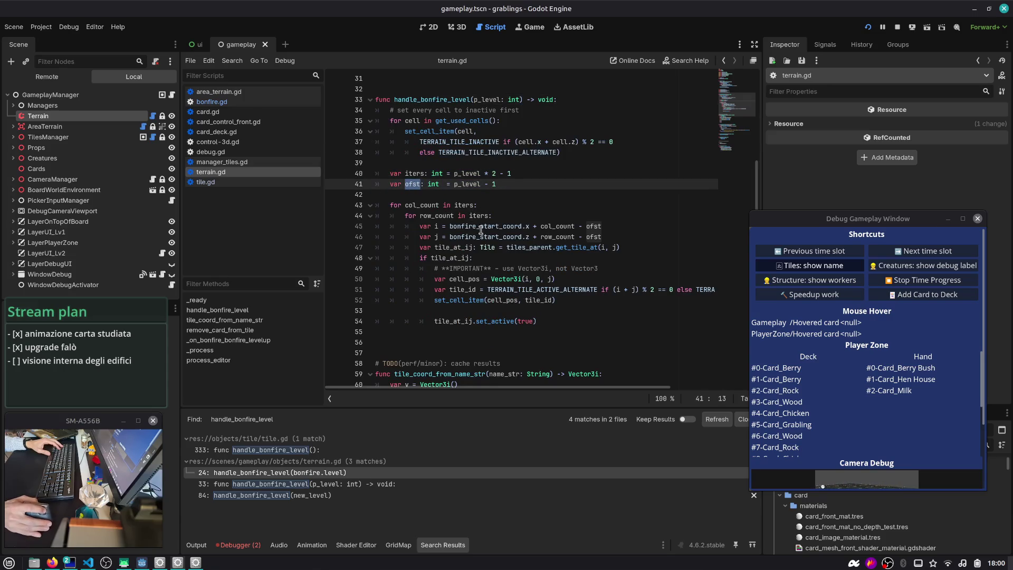
pyautogui.doubleClick(472, 247)
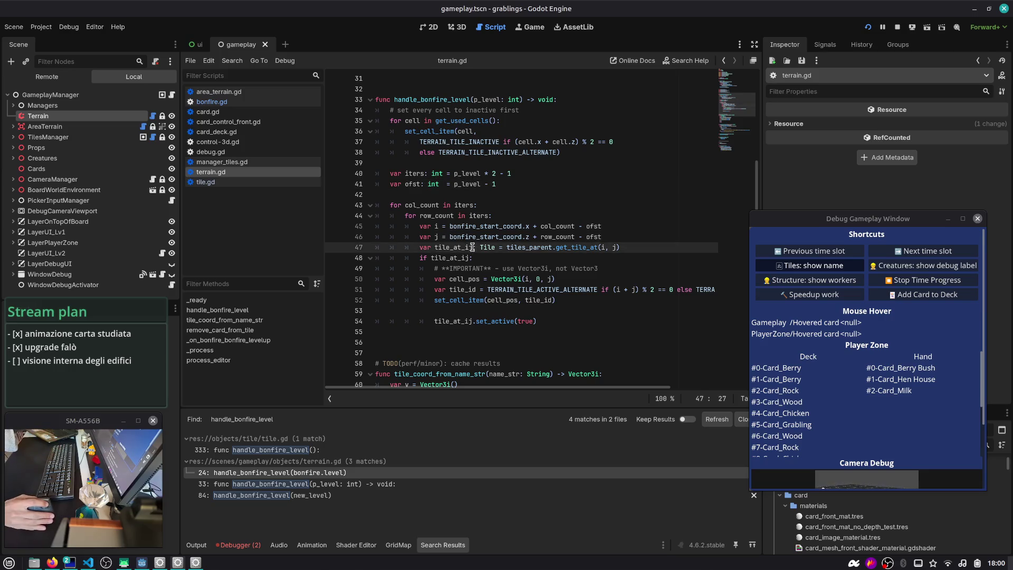
# - Tidy the blank lines after set_cell_item and delete the '# **IMPORTANT** - use Vector3i' comment
pyautogui.click(658, 247)
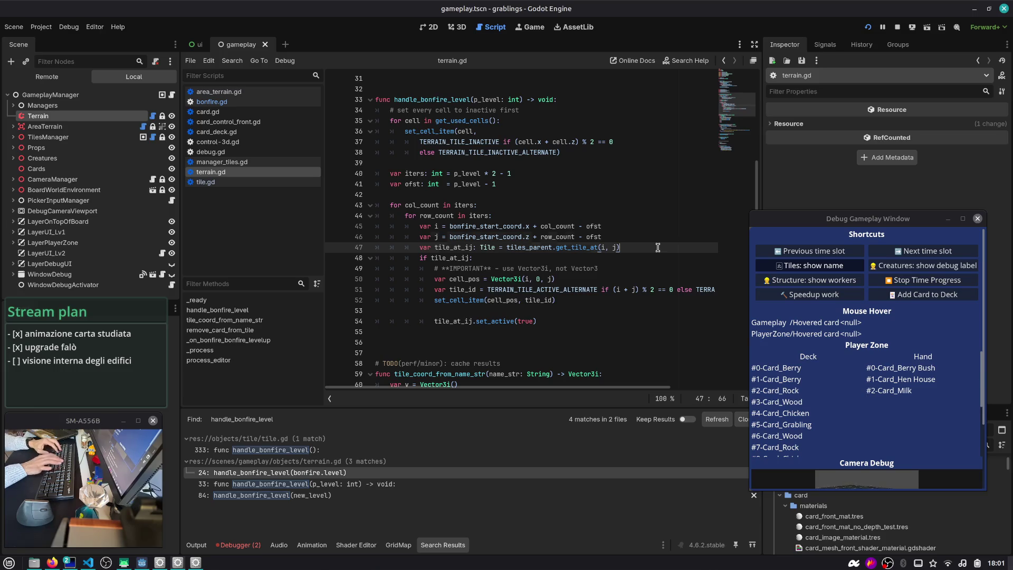
pyautogui.press('Up')
pyautogui.press('Up')
pyautogui.press('Up')
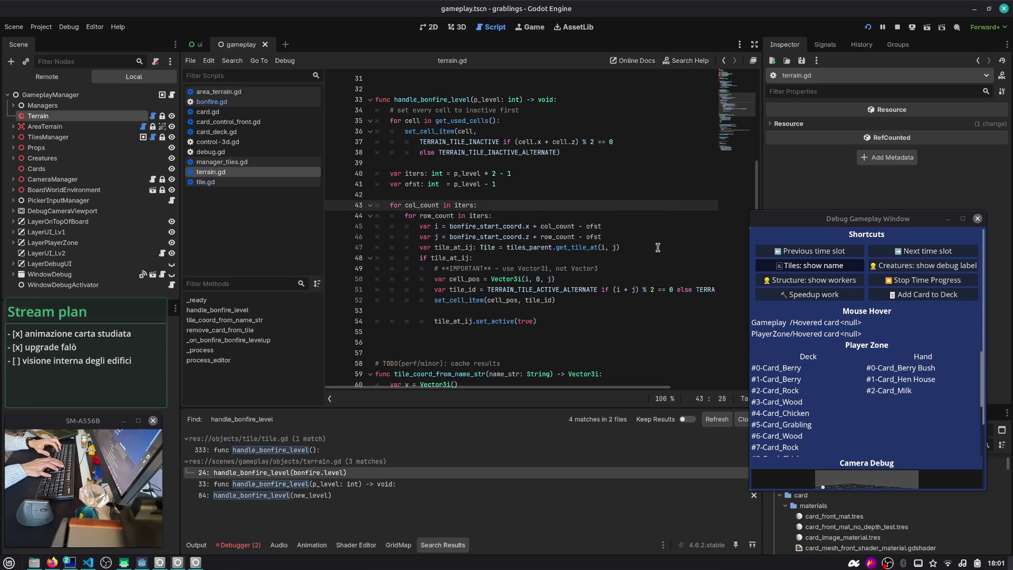
pyautogui.press('Down')
pyautogui.press('Down')
pyautogui.press('Down')
pyautogui.press('Up')
pyautogui.press('Up')
pyautogui.press('Down')
pyautogui.press('BackSpace')
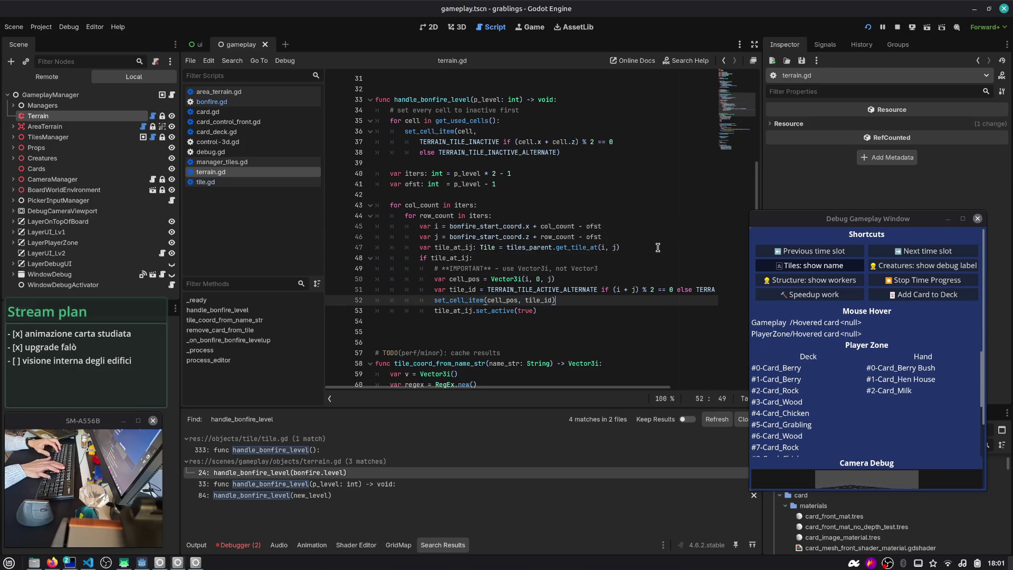
pyautogui.press('Return')
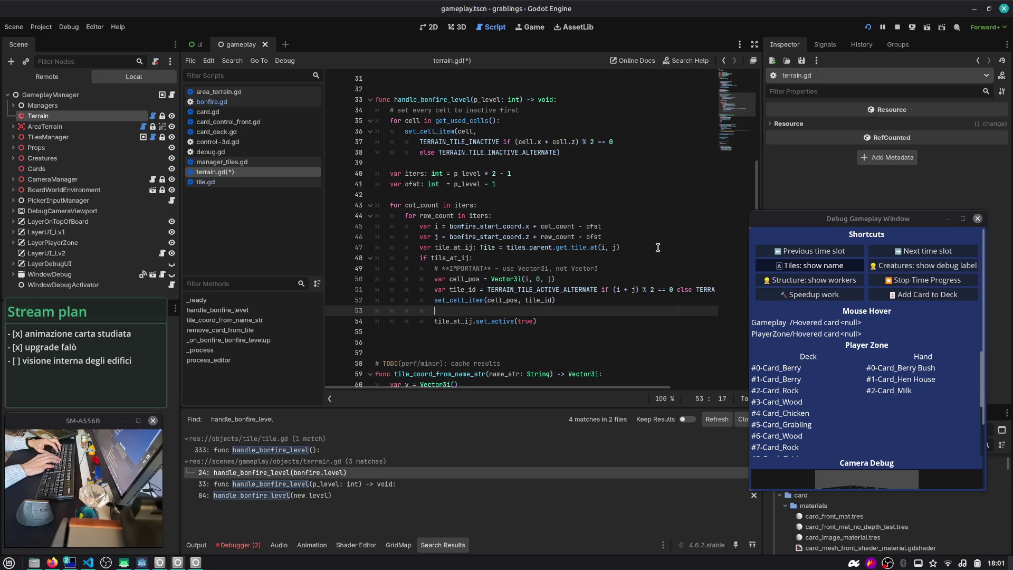
pyautogui.press('Up')
pyautogui.press('Up')
pyautogui.press('Up')
pyautogui.press('Down')
pyautogui.press('Down')
pyautogui.press('Down')
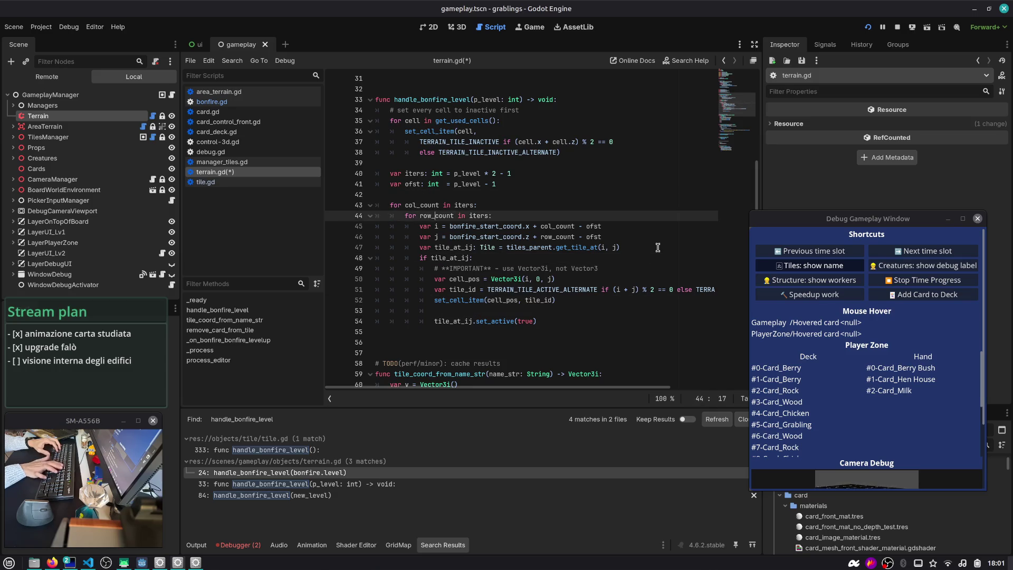
pyautogui.press('Down')
pyautogui.press('Down')
pyautogui.hotkey('ctrl', 'shift', 'k')
pyautogui.press('Up')
pyautogui.press('Up')
pyautogui.press('Up')
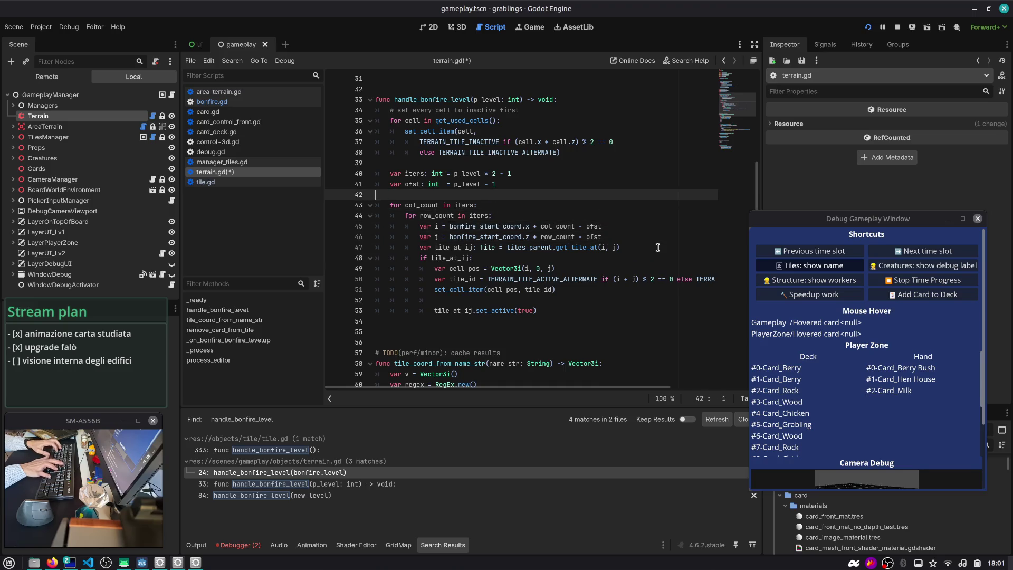
# - Declare a ds variable and place it just below the var j line
pyautogui.write('var ')
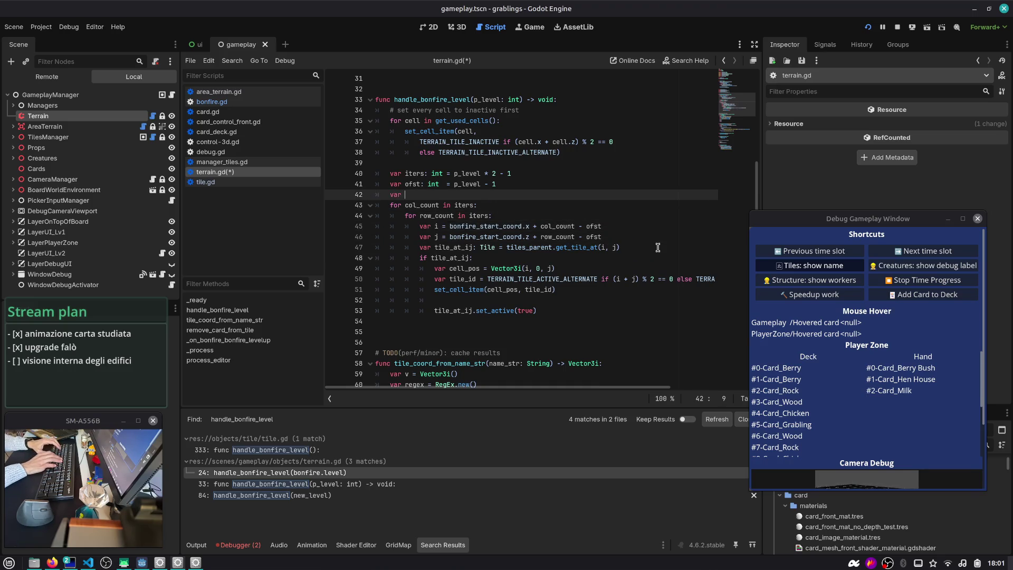
pyautogui.write('ds = "')
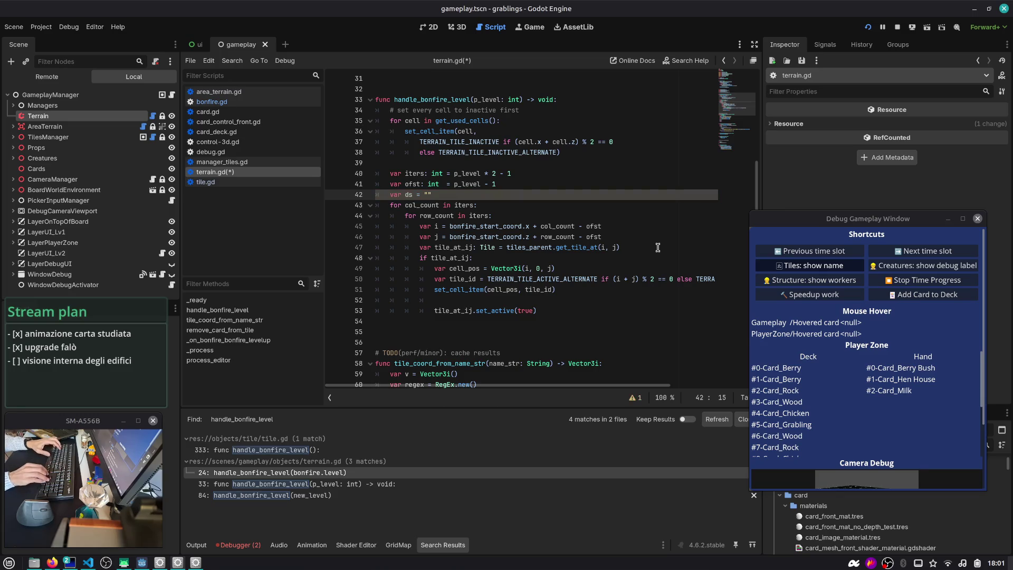
pyautogui.press('Down')
pyautogui.press('End')
pyautogui.press('Return')
pyautogui.write('ds')
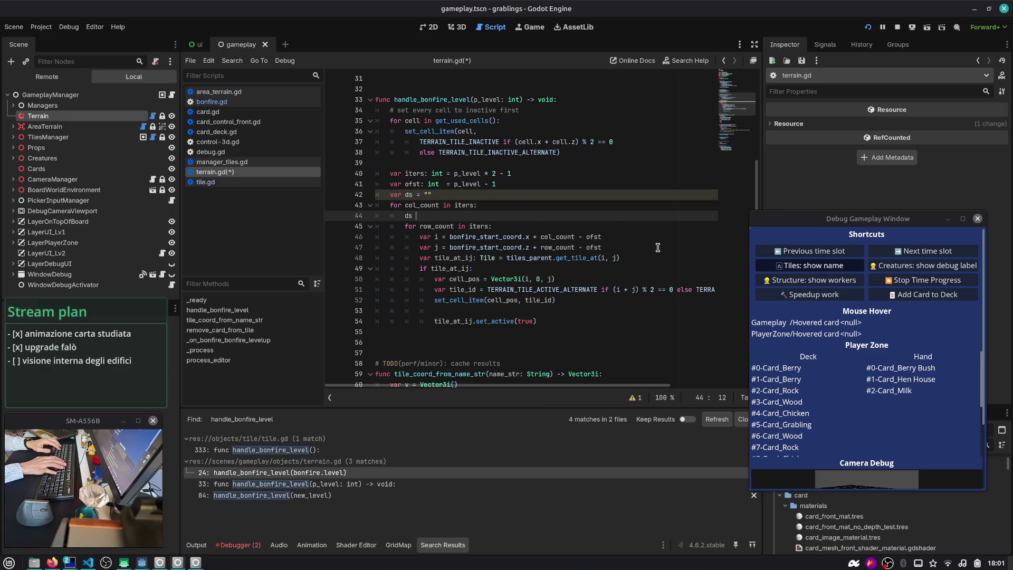
pyautogui.press('Down')
pyautogui.press('Return')
pyautogui.write('ds')
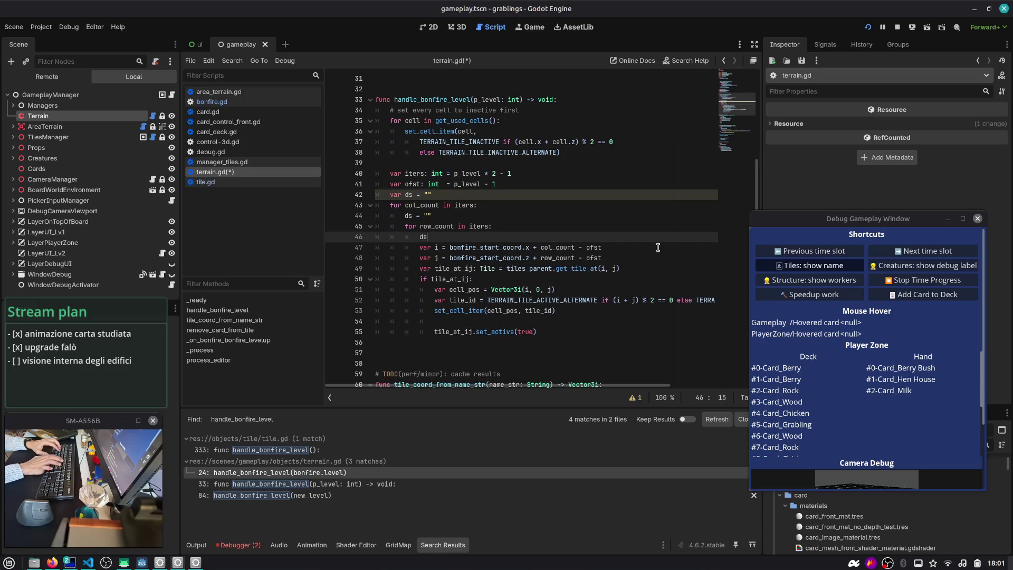
pyautogui.hotkey('alt', 'Down')
pyautogui.hotkey('alt', 'Down')
pyautogui.hotkey('shift', 'Home')
pyautogui.press('BackSpace')
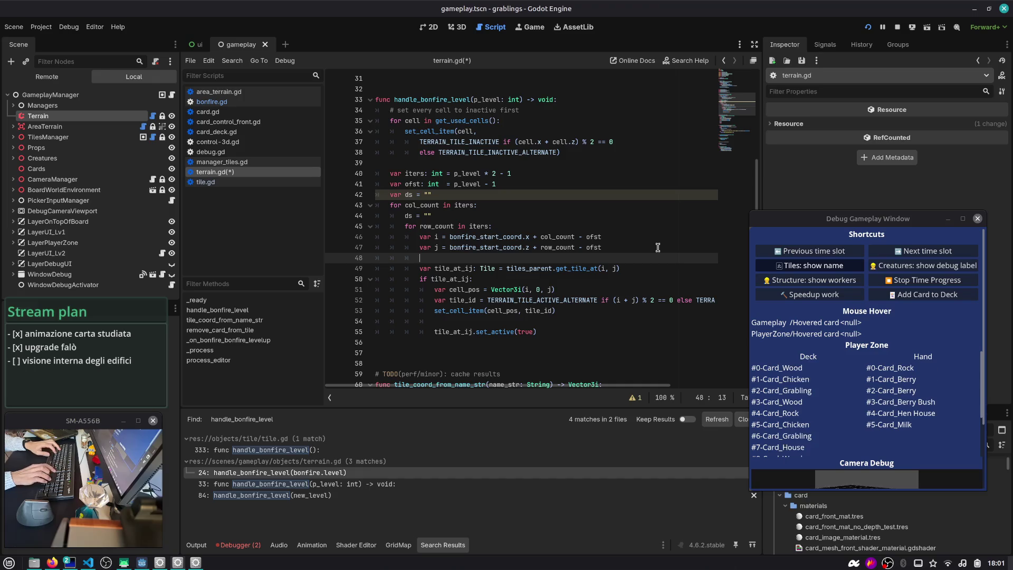
# - Add ds += tile_at_ij.to_string() after the tile_at_ij lookup
pyautogui.press('Down')
pyautogui.press('End')
pyautogui.press('Return')
pyautogui.write('ds +=')
pyautogui.press('Return')
pyautogui.press('Up')
pyautogui.press('Up')
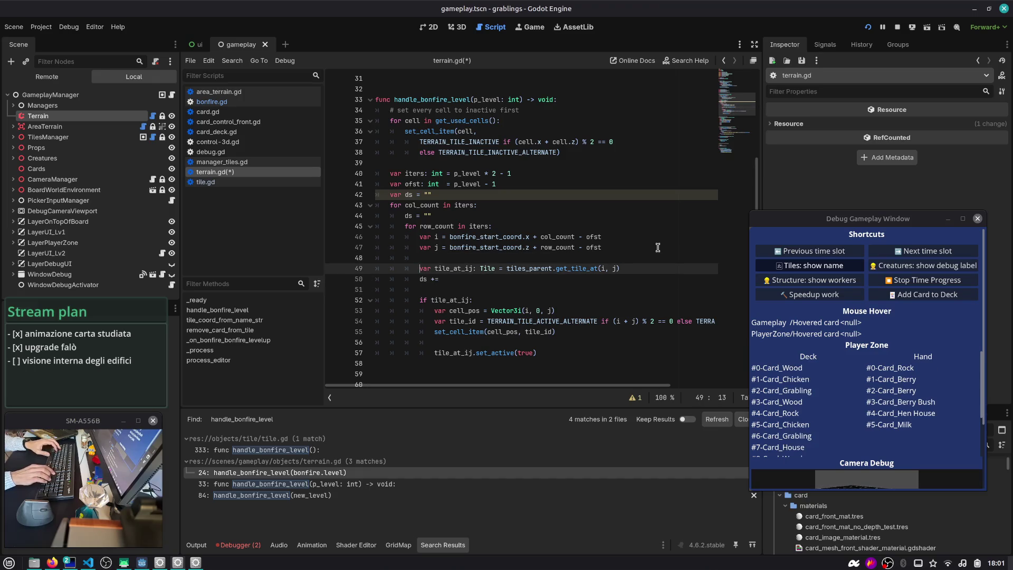
pyautogui.press('Down')
pyautogui.press('End')
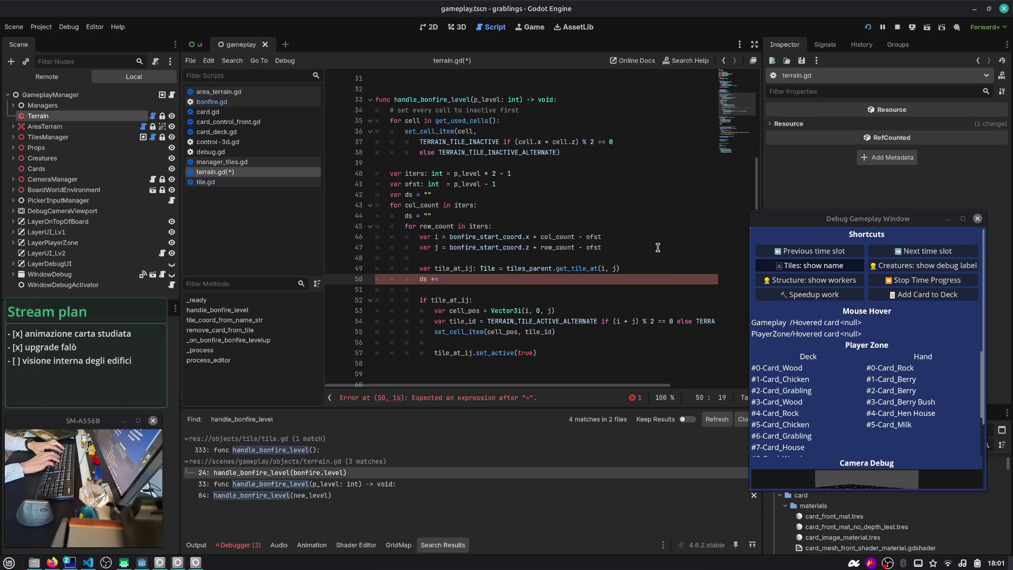
pyautogui.write('tile_at_ij.tos')
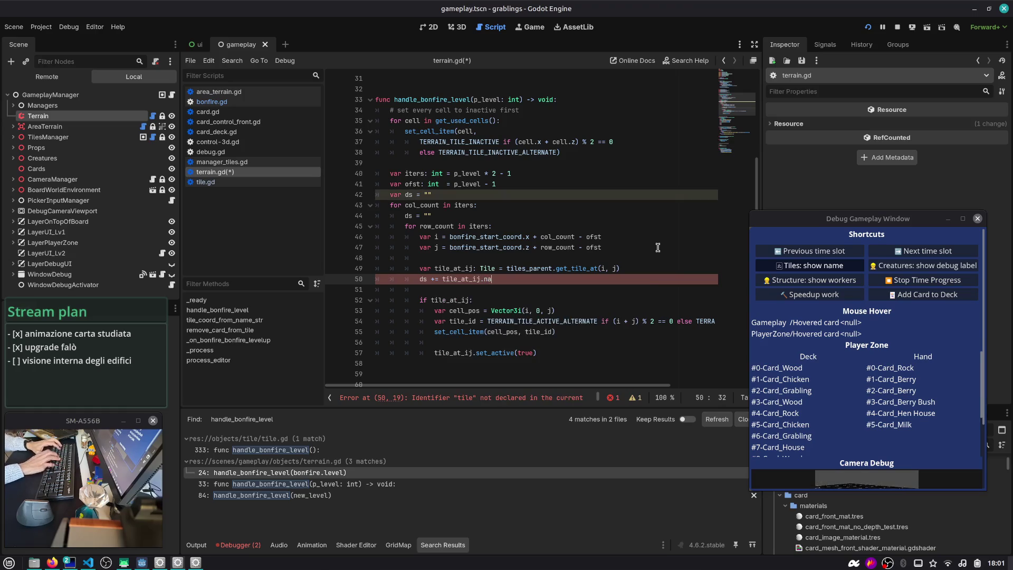
pyautogui.press('BackSpace')
pyautogui.write('tos')
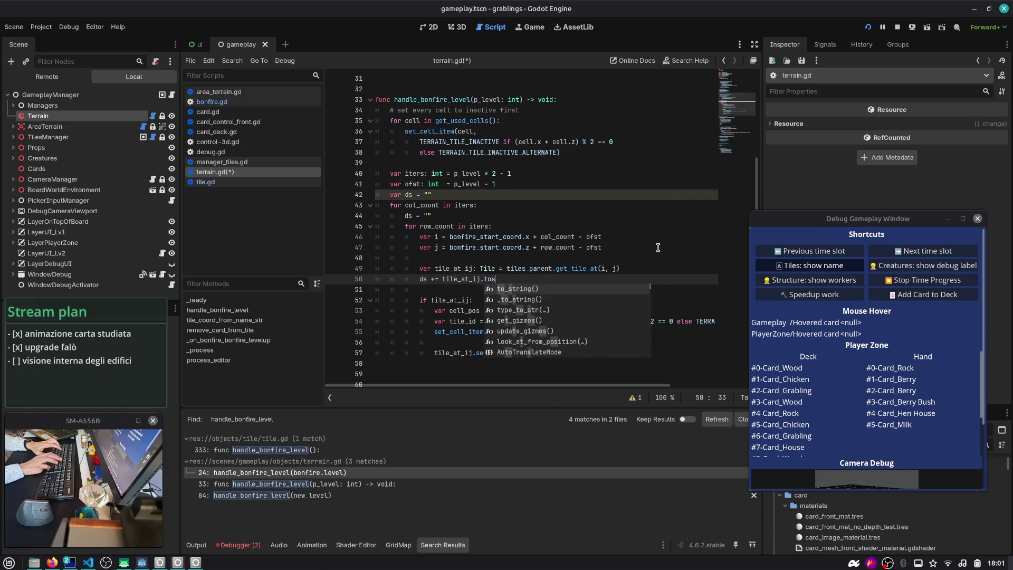
pyautogui.press('Return')
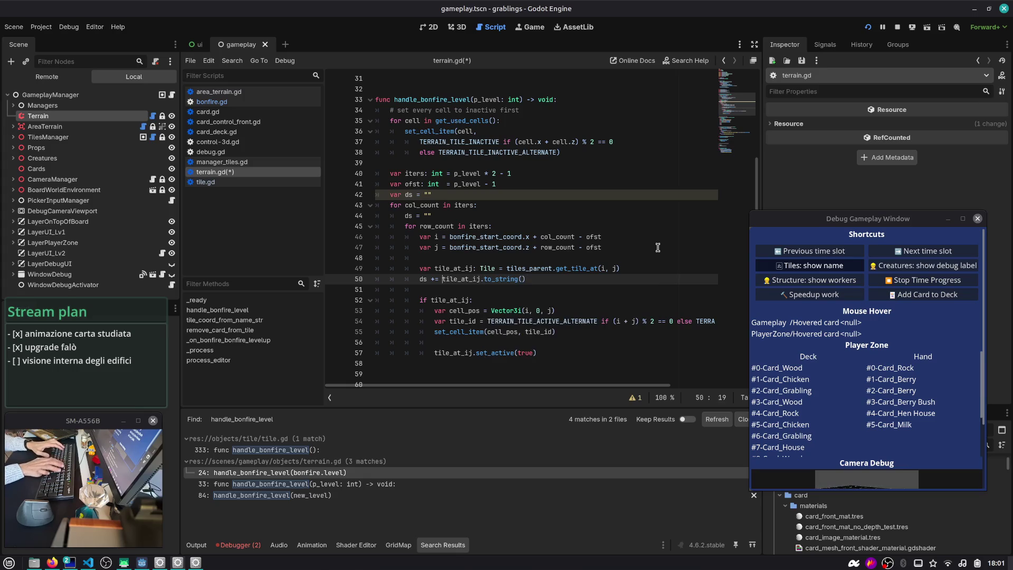
pyautogui.write('"')
pyautogui.press('BackSpace')
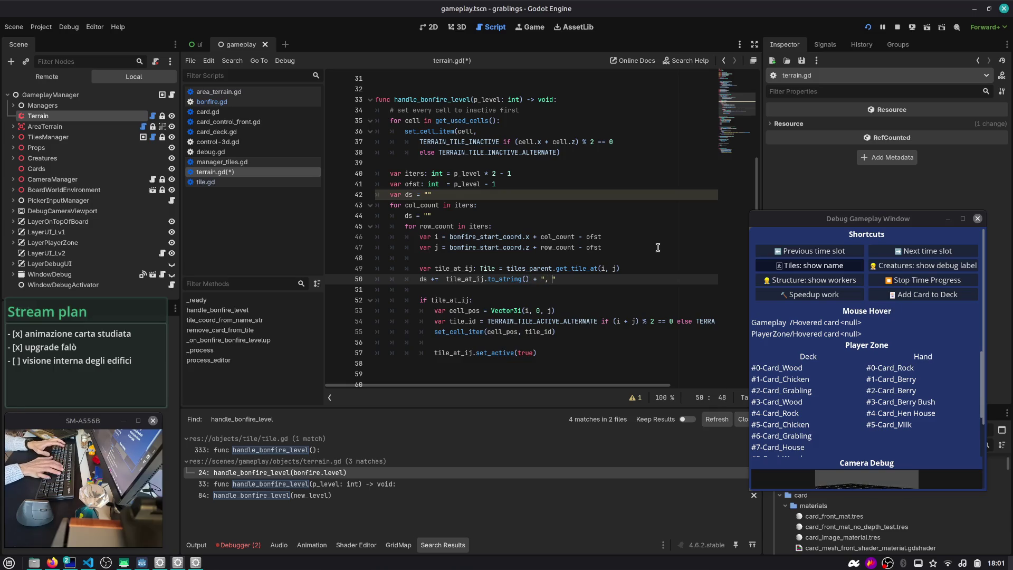
# - Add print(ds) below the set_active call, save terrain.gd and run the game
pyautogui.press('Down')
pyautogui.press('Down')
pyautogui.press('Down')
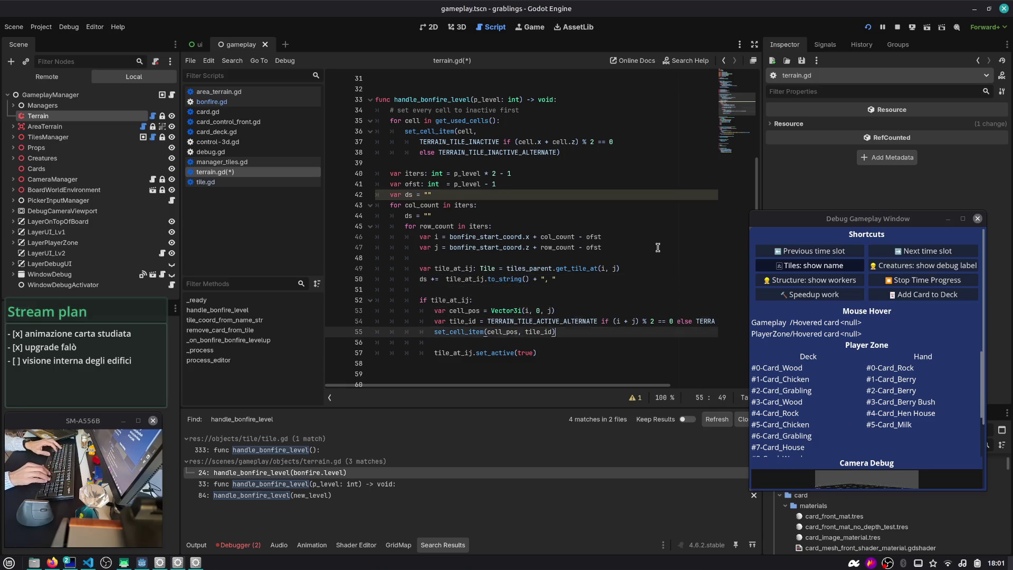
pyautogui.press('End')
pyautogui.press('Return')
pyautogui.write('ds')
pyautogui.hotkey('shift', 'Tab')
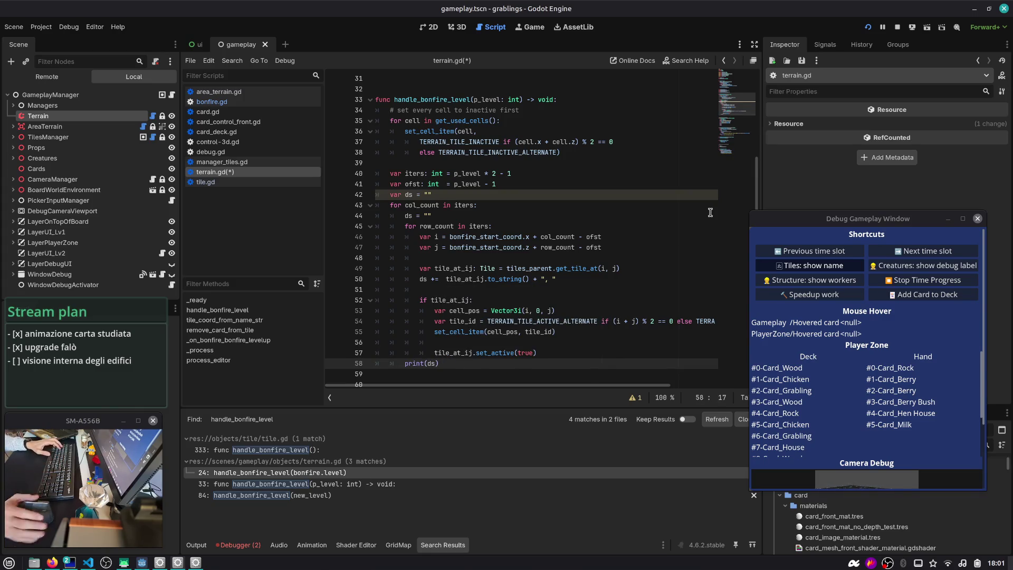
pyautogui.scroll(-2, 710, 212)
pyautogui.hotkey('ctrl', 's')
pyautogui.click(410, 131)
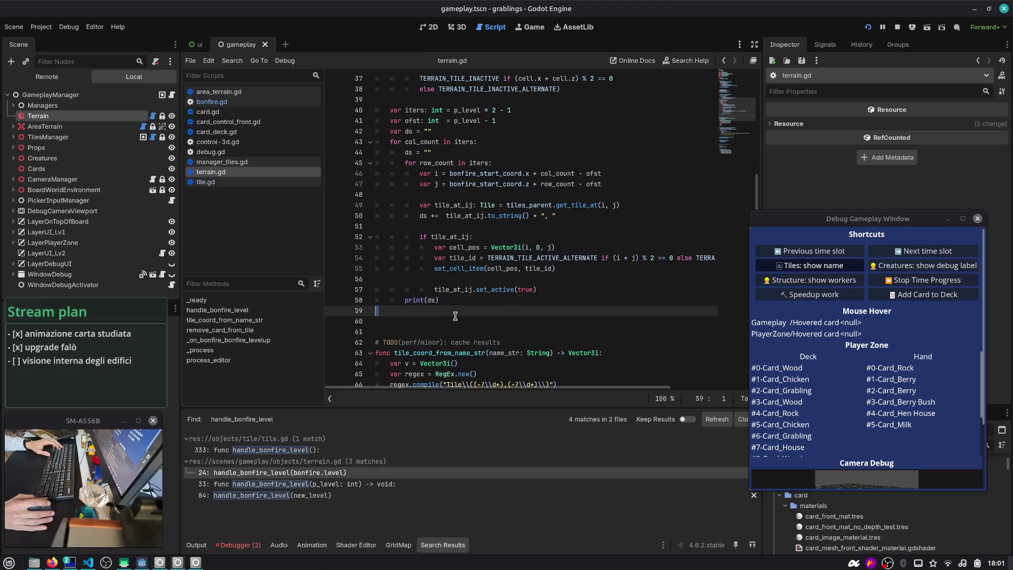
pyautogui.press('F5')
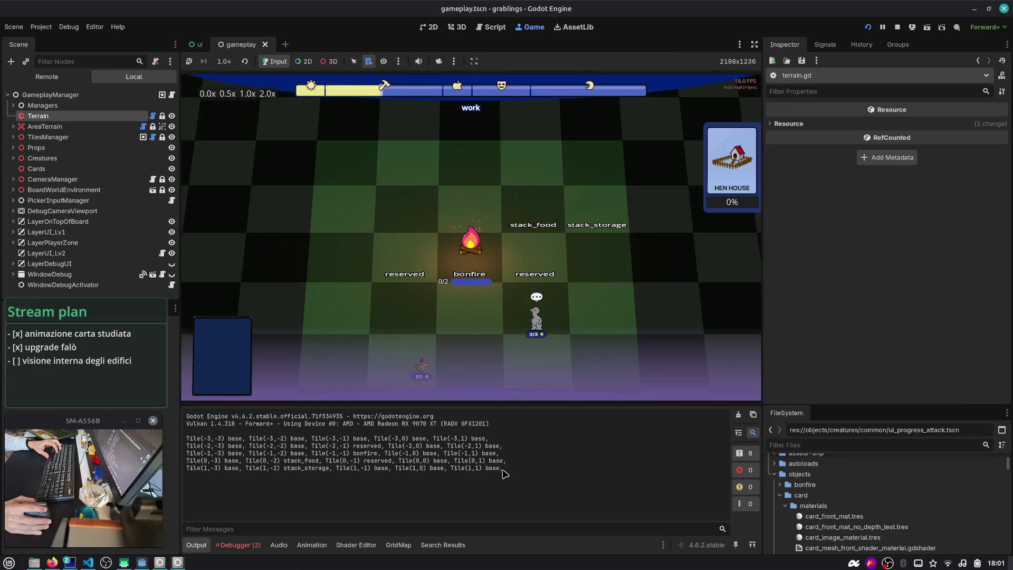
# - Select the printed Tile lines in the Output log, then return to handle_bonfire_level in terrain.gd
pyautogui.moveTo(514, 474)
pyautogui.mouseDown()
pyautogui.moveTo(190, 449)
pyautogui.moveTo(155, 437)
pyautogui.mouseUp()
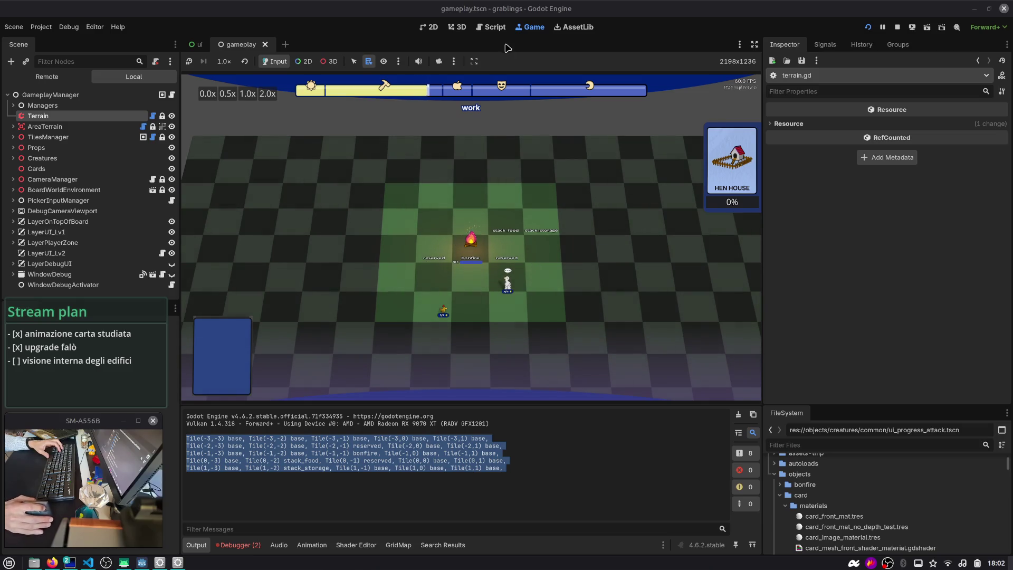
pyautogui.click(495, 29)
pyautogui.click(444, 221)
pyautogui.scroll(4, 445, 221)
pyautogui.doubleClick(432, 162)
pyautogui.scroll(-7, 434, 230)
pyautogui.scroll(5, 435, 230)
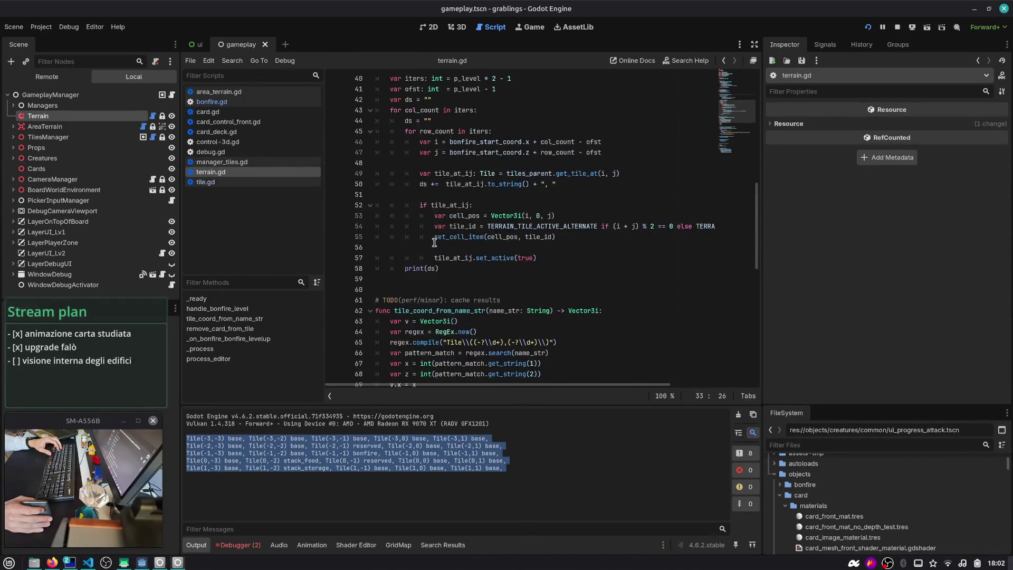
pyautogui.doubleClick(467, 174)
pyautogui.doubleClick(470, 173)
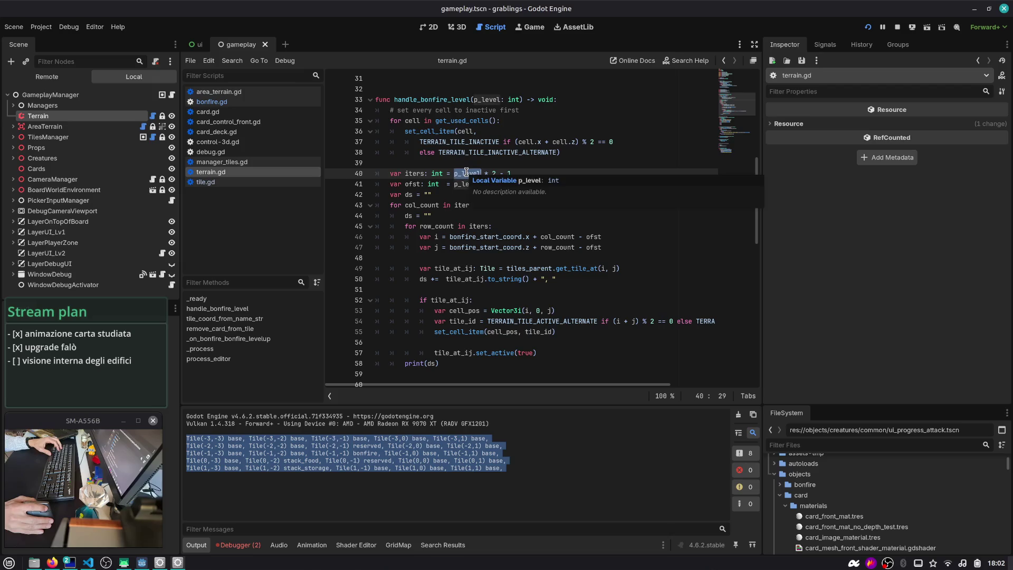
pyautogui.doubleClick(437, 99)
pyautogui.moveTo(436, 363); pyautogui.dragTo(375, 99)
pyautogui.click(515, 189)
pyautogui.click(416, 175)
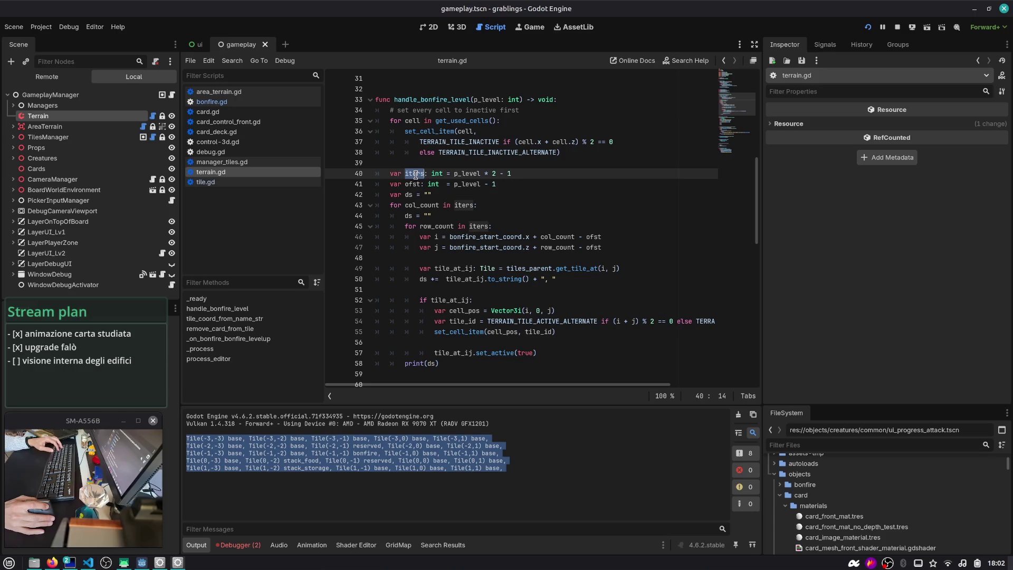
pyautogui.doubleClick(466, 173)
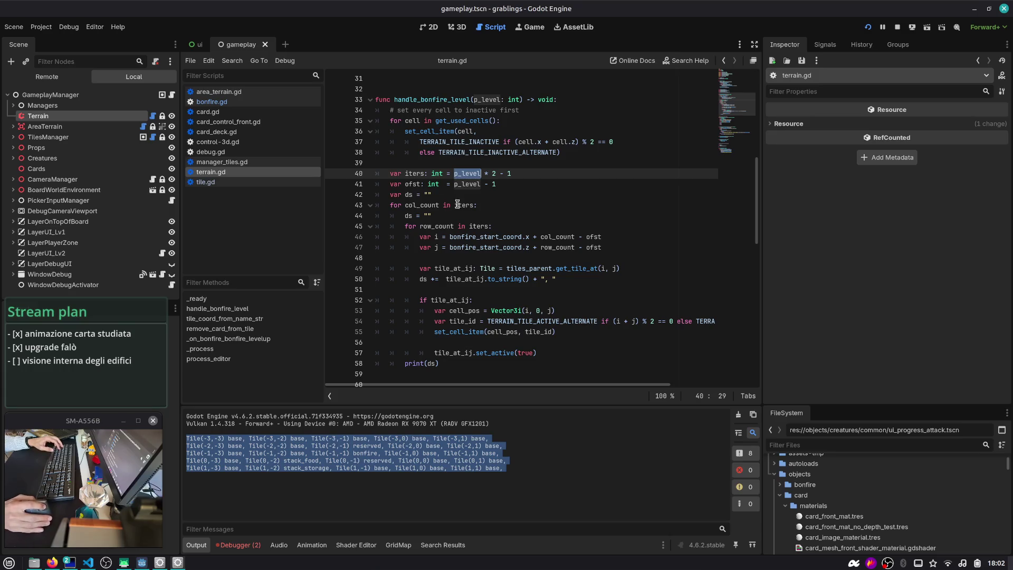
pyautogui.doubleClick(494, 99)
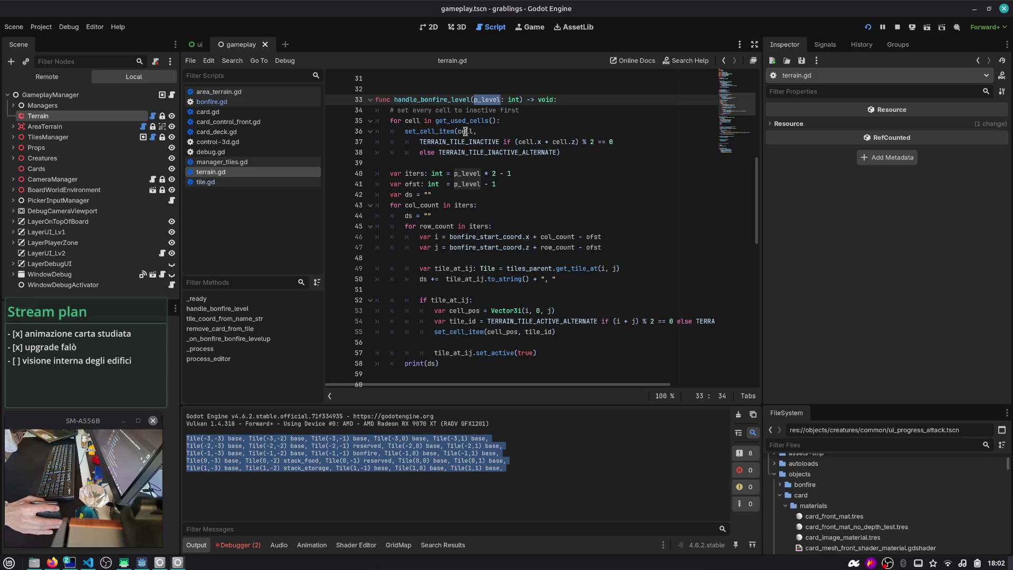
pyautogui.doubleClick(414, 173)
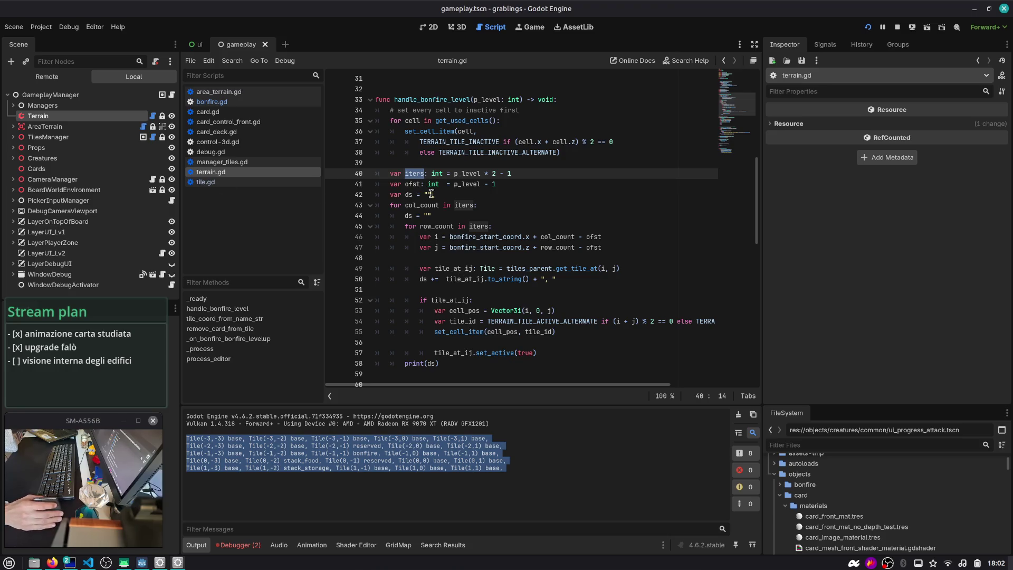
pyautogui.doubleClick(444, 100)
pyautogui.scroll(5, 477, 202)
pyautogui.scroll(3, 476, 202)
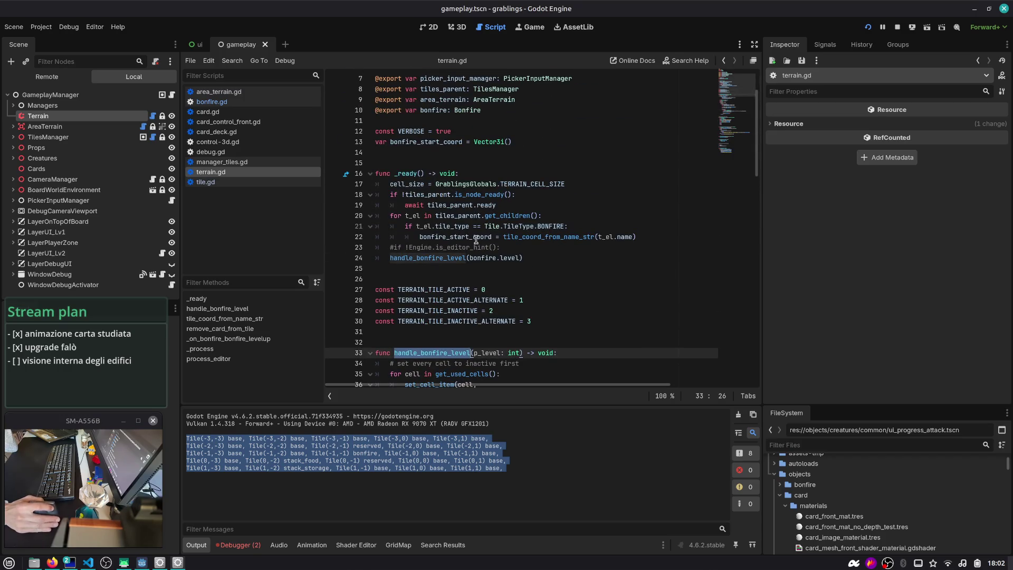
pyautogui.doubleClick(438, 205)
pyautogui.scroll(-8, 416, 184)
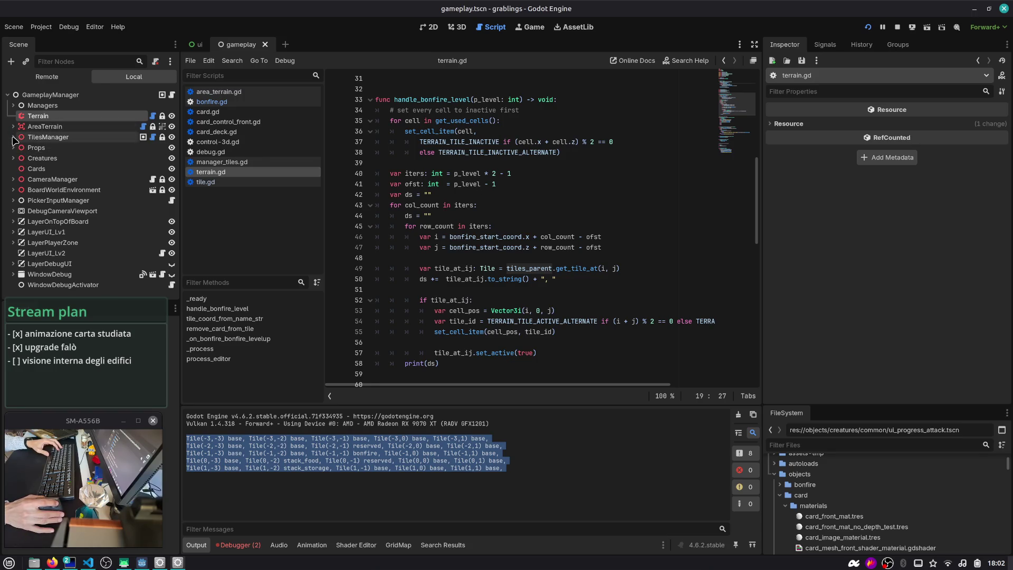
pyautogui.doubleClick(529, 269)
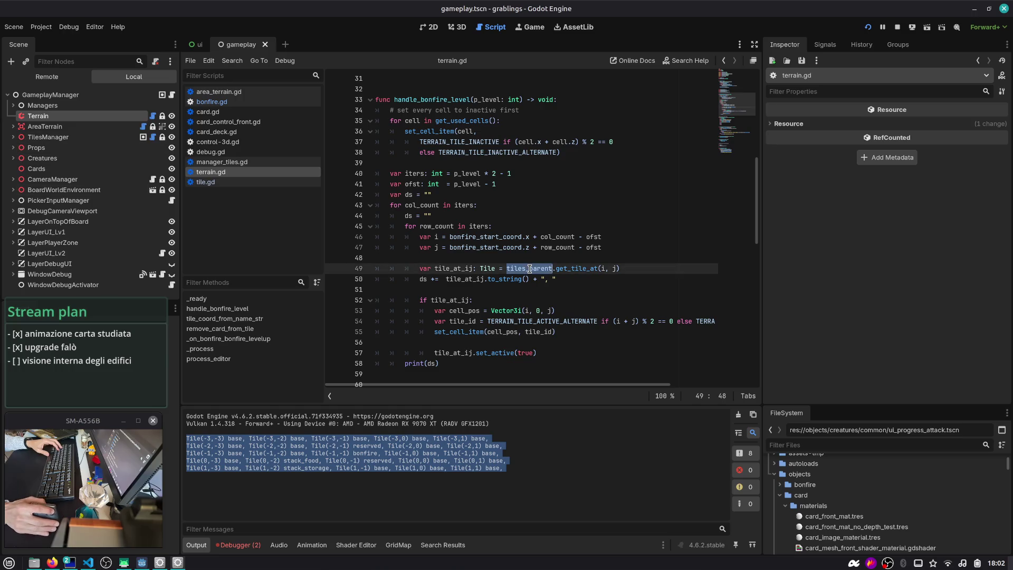
pyautogui.moveTo(529, 269)
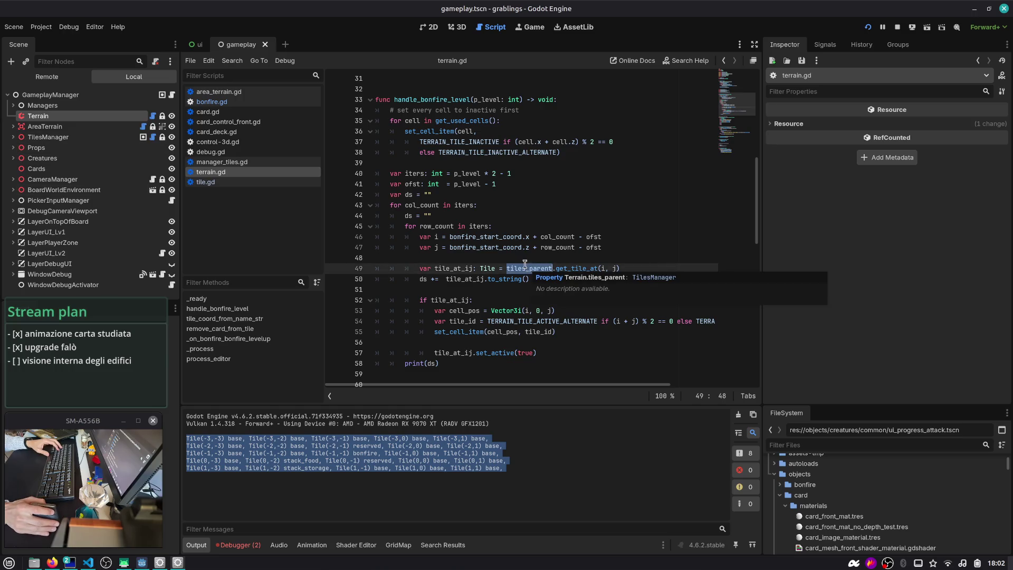
pyautogui.click(489, 194)
# - Add a for t in tiles_parent.get_children(): loop header after line 42
pyautogui.press('Return')
pyautogui.write('for t in tiles')
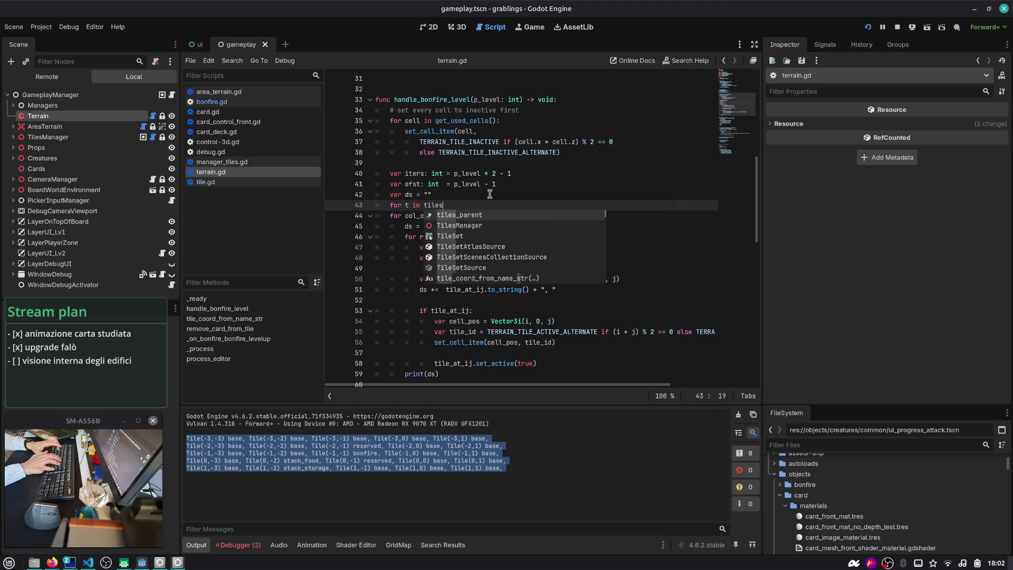
pyautogui.press('Return')
pyautogui.write('.get_childr')
pyautogui.press('Return')
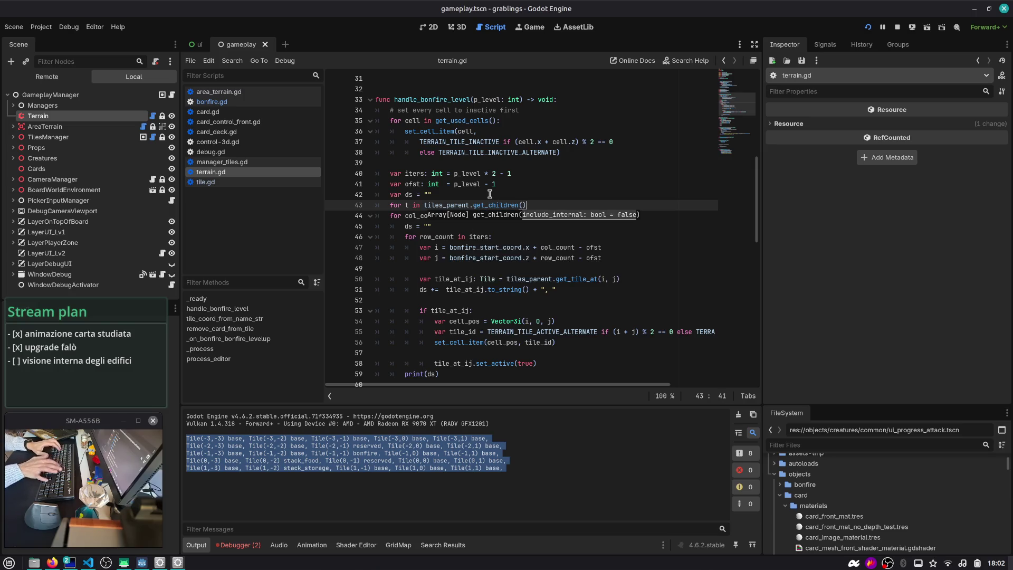
pyautogui.write(':')
pyautogui.press('Down')
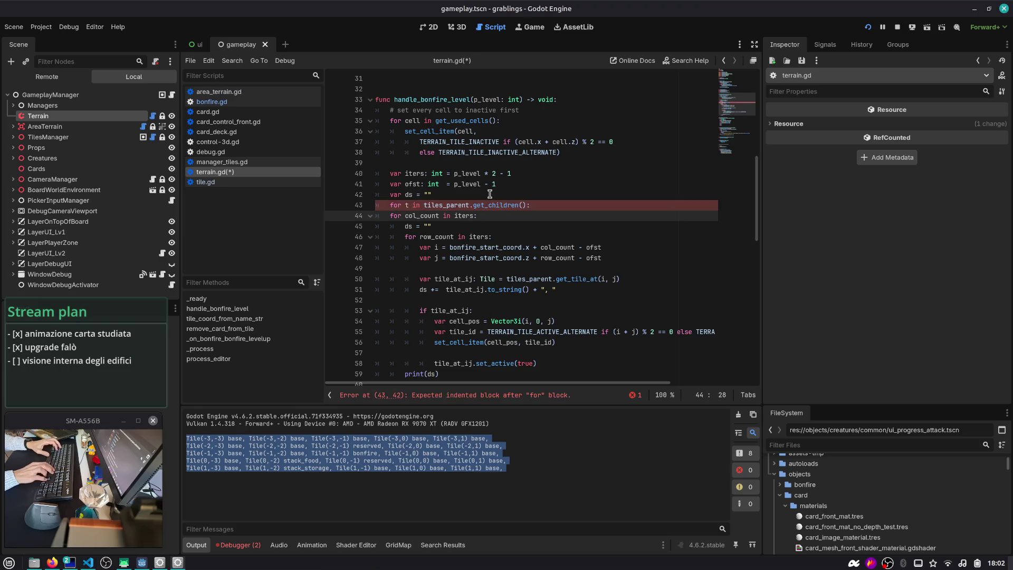
# - Comment out the col_count and row_count loop headers and dedent the old inner loop body
pyautogui.hotkey('ctrl', 'k')
pyautogui.press('Down')
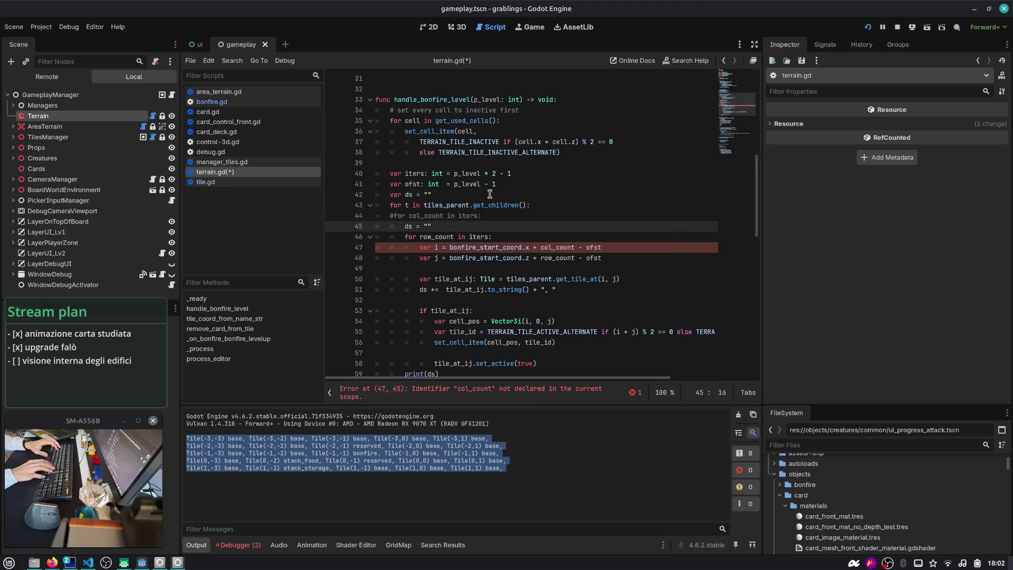
pyautogui.press('Down')
pyautogui.hotkey('ctrl', 'k')
pyautogui.press('Down')
pyautogui.scroll(-2, 477, 185)
pyautogui.scroll(1, 477, 185)
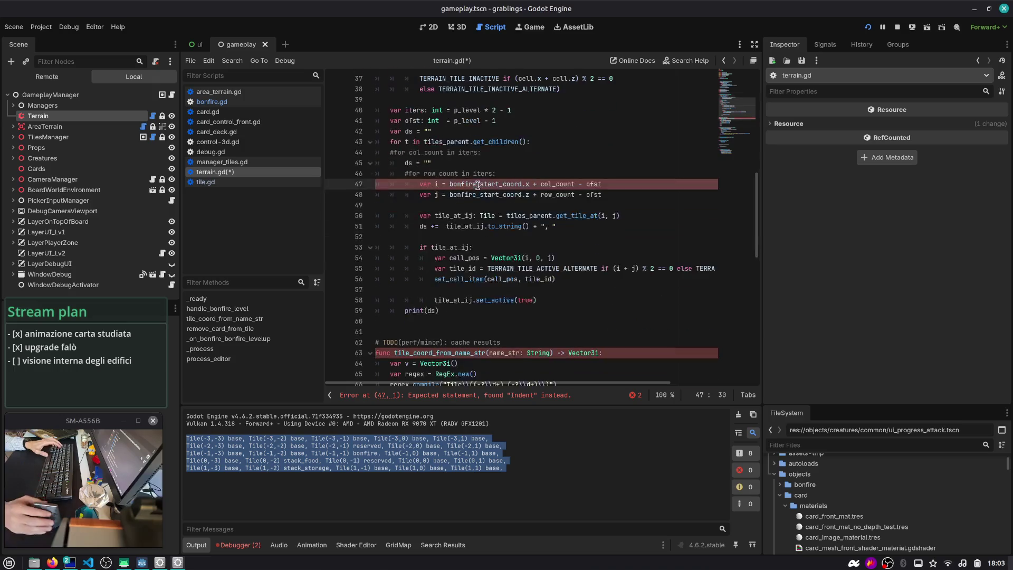
pyautogui.keyDown('shift'); pyautogui.click(480, 300); pyautogui.keyUp('shift')
pyautogui.hotkey('shift', 'Tab')
pyautogui.click(464, 247)
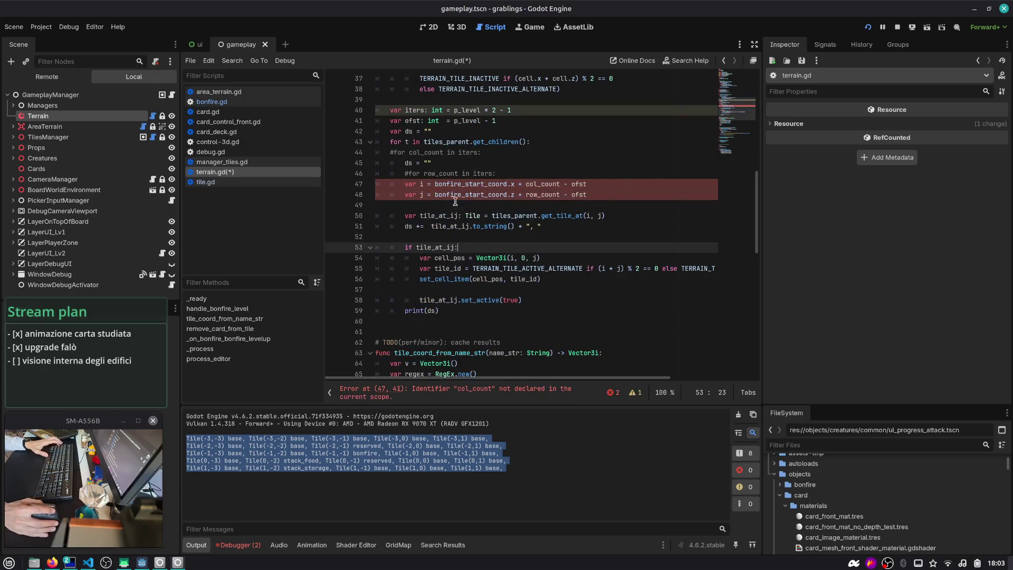
# - Move the tile_at_ij line above the i/j lines and comment it out
pyautogui.doubleClick(543, 183)
pyautogui.doubleClick(440, 185)
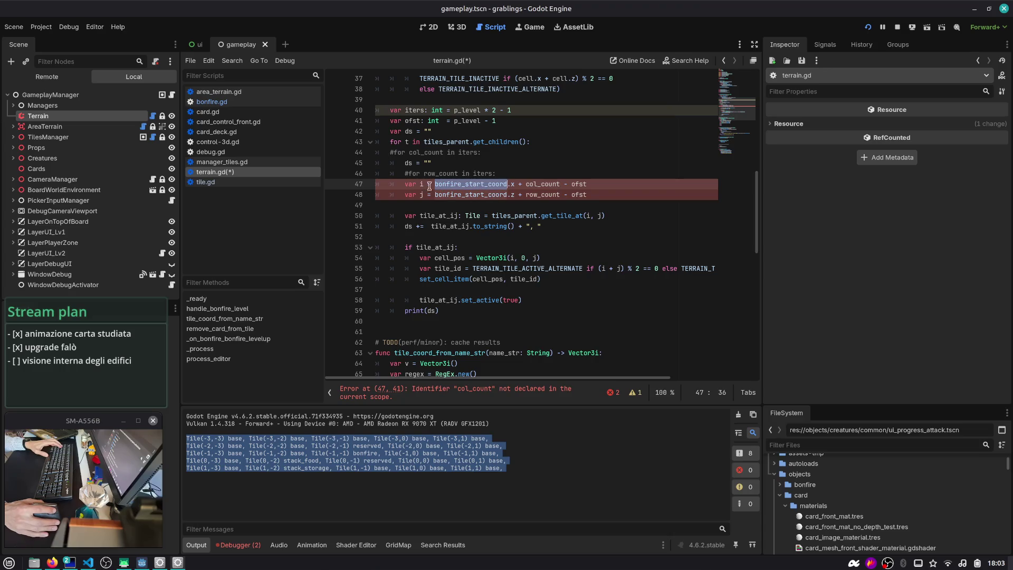
pyautogui.press('End')
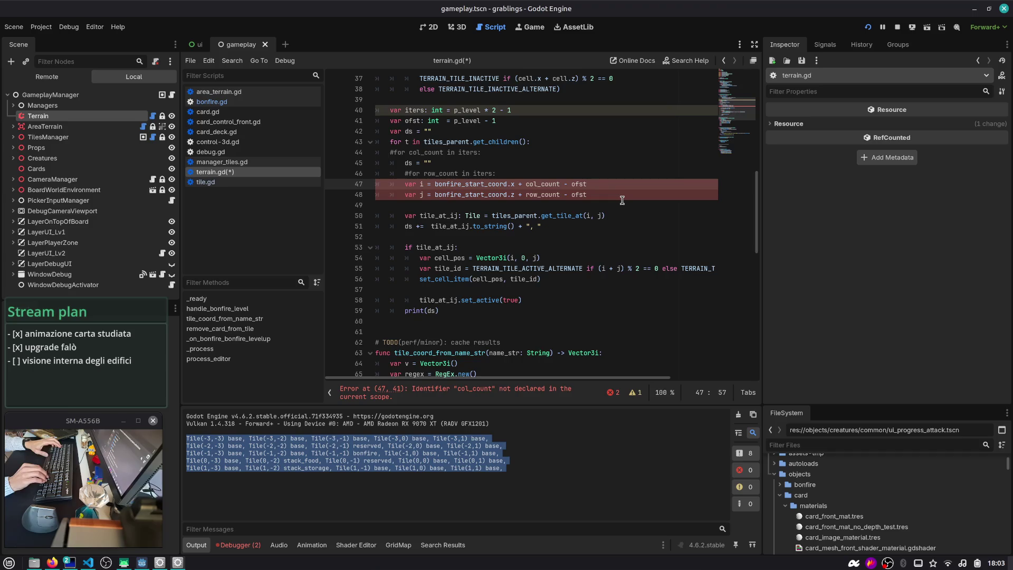
pyautogui.press('Down')
pyautogui.press('Down')
pyautogui.press('Down')
pyautogui.hotkey('alt', 'Up')
pyautogui.hotkey('alt', 'Up')
pyautogui.hotkey('alt', 'Up')
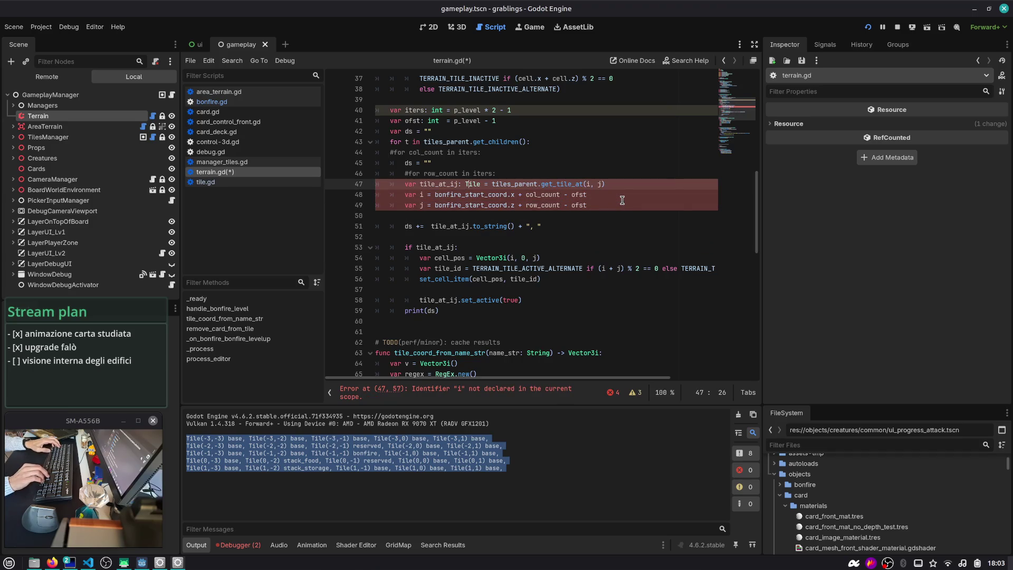
pyautogui.press('Down')
pyautogui.press('Up')
pyautogui.hotkey('ctrl', 'k')
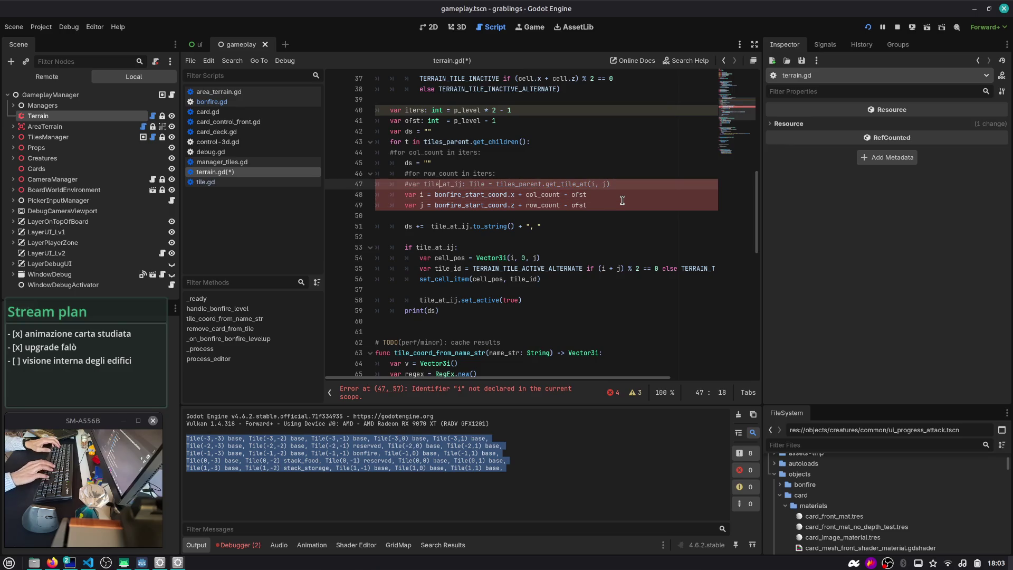
# - Replace i's col_count expression with t.coordinates using completion
pyautogui.press('Down')
pyautogui.hotkey('shift', 'End')
pyautogui.write('t.coord')
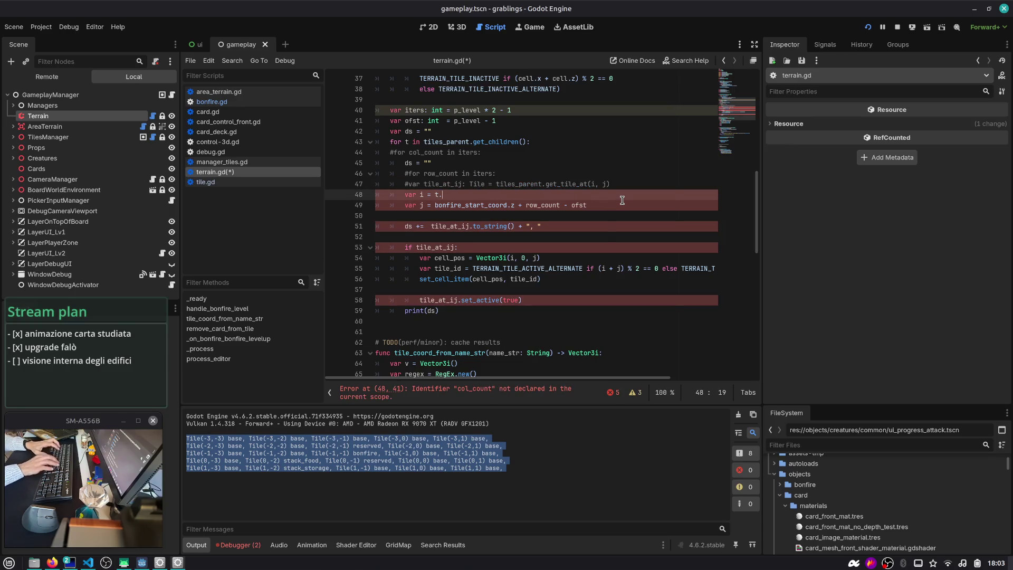
pyautogui.press('Escape')
pyautogui.press('Up')
pyautogui.press('Up')
pyautogui.press('Up')
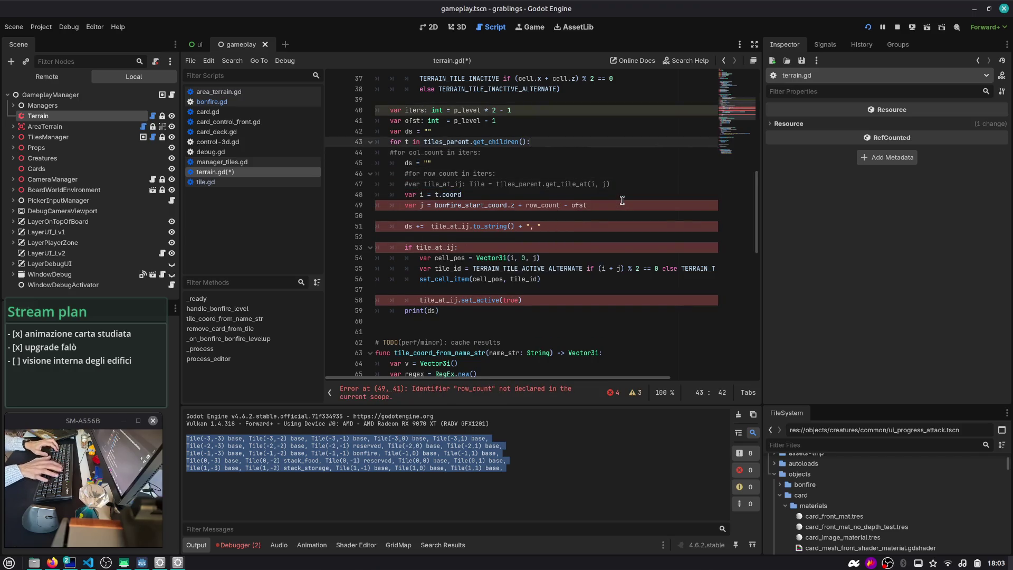
pyautogui.press('Return')
pyautogui.write('var tt: Tile = t')
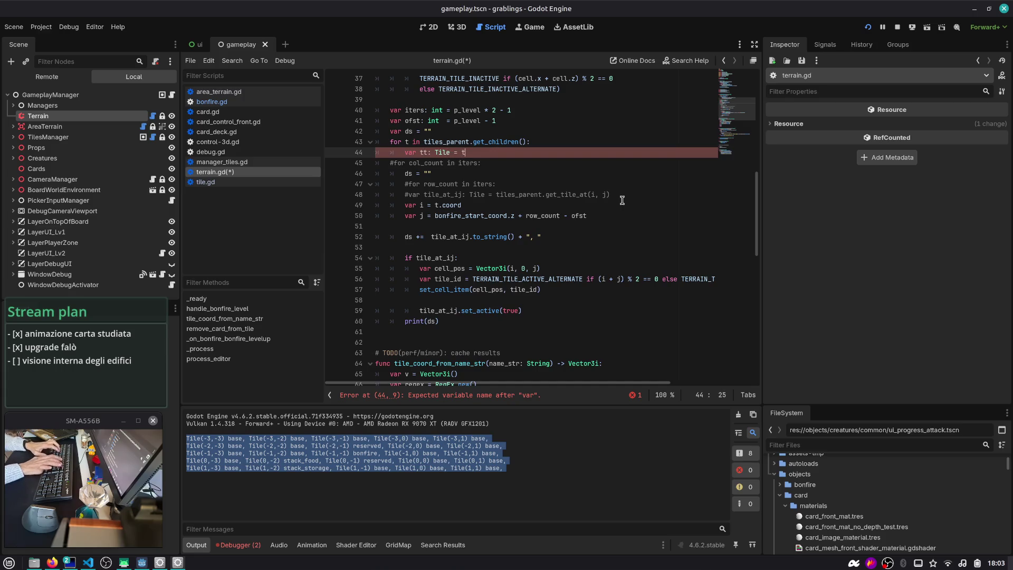
pyautogui.press('Up')
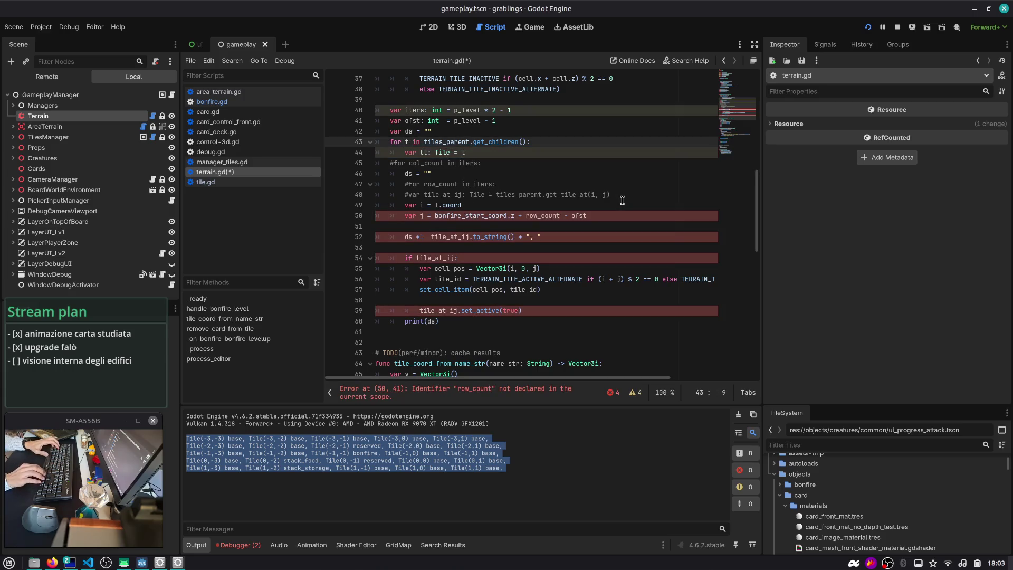
pyautogui.click(480, 205)
pyautogui.hotkey('ctrl', 'Left')
pyautogui.hotkey('ctrl', 'space')
pyautogui.press('Return')
# - Comment out the stray tt line, make line 49 read var i = t.coordinates, and open its definition
pyautogui.press('Up')
pyautogui.press('Up')
pyautogui.press('Up')
pyautogui.press('Up')
pyautogui.press('Down')
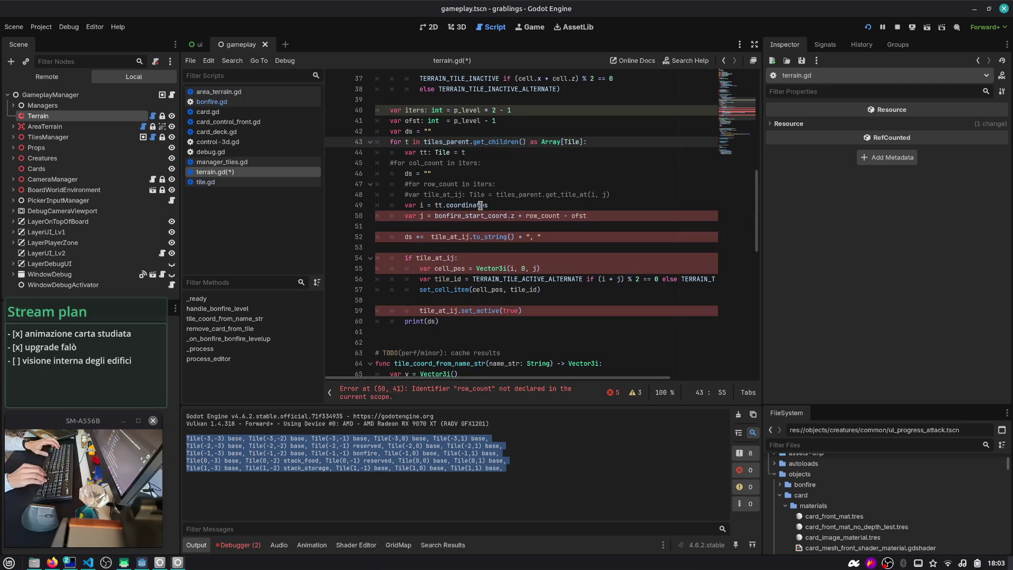
pyautogui.press('Down')
pyautogui.hotkey('ctrl', 'k')
pyautogui.press('Down')
pyautogui.press('Down')
pyautogui.press('Down')
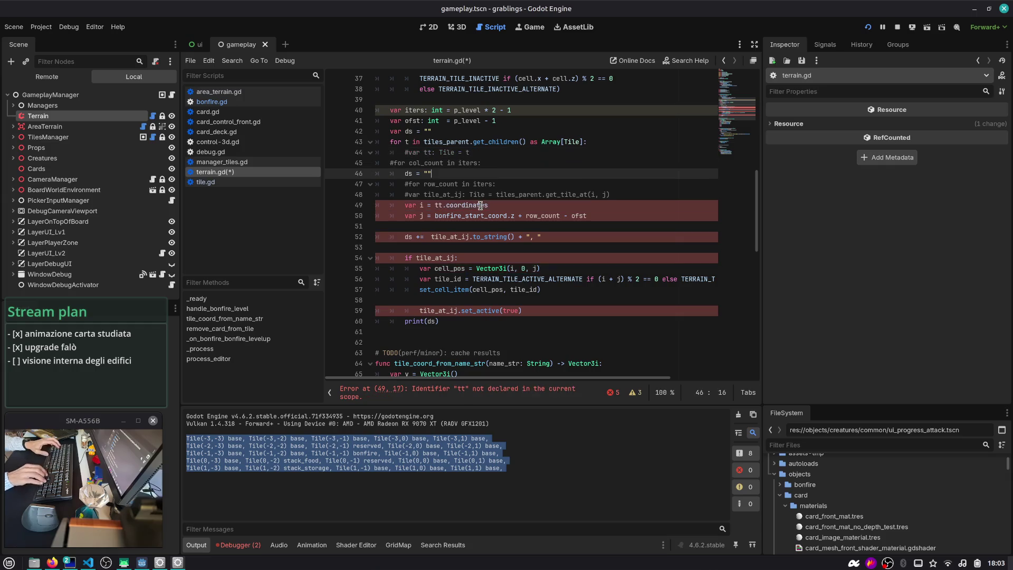
pyautogui.hotkey('shift', 'End')
pyautogui.write('.')
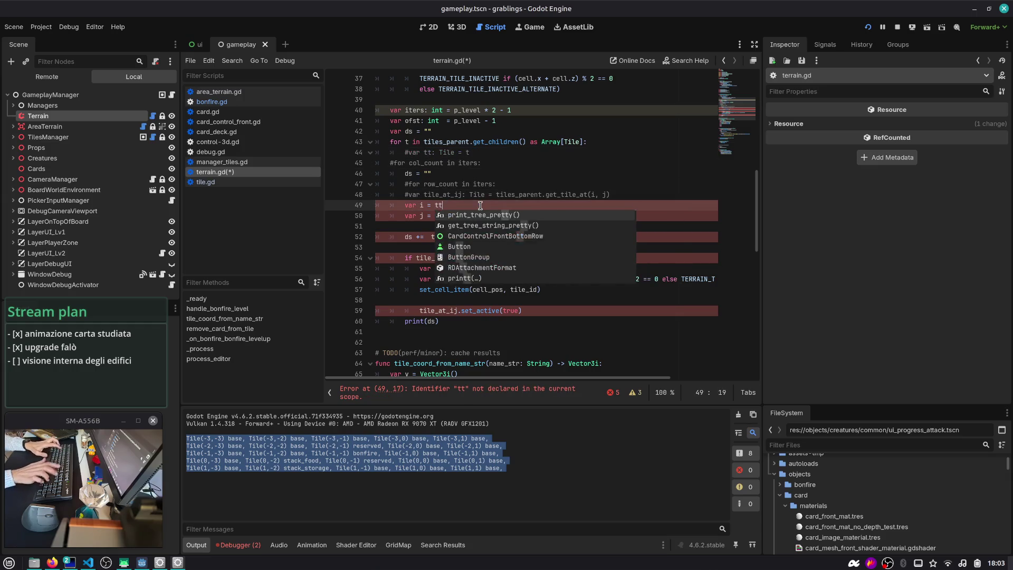
pyautogui.write('coordinates')
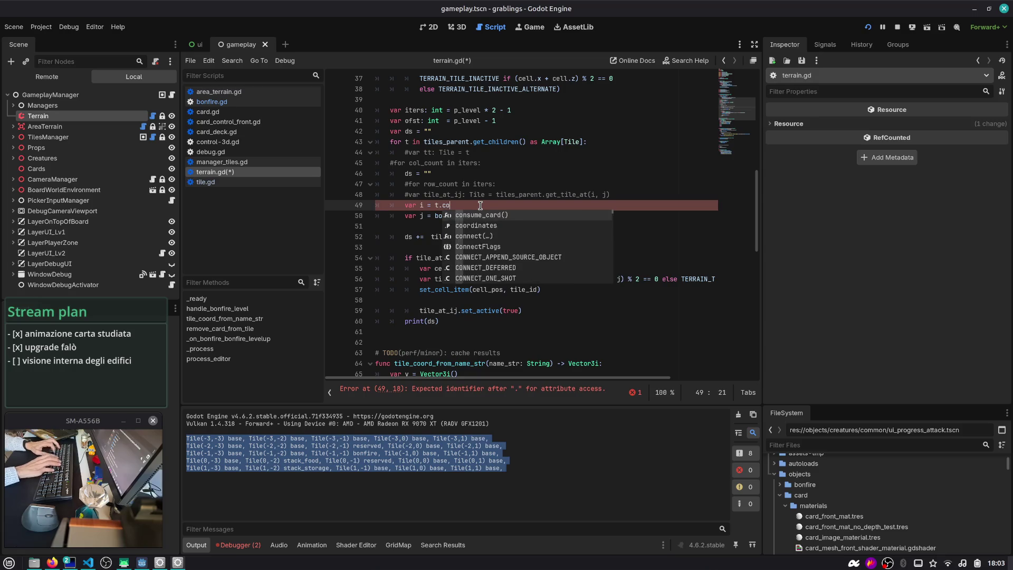
pyautogui.press('Down')
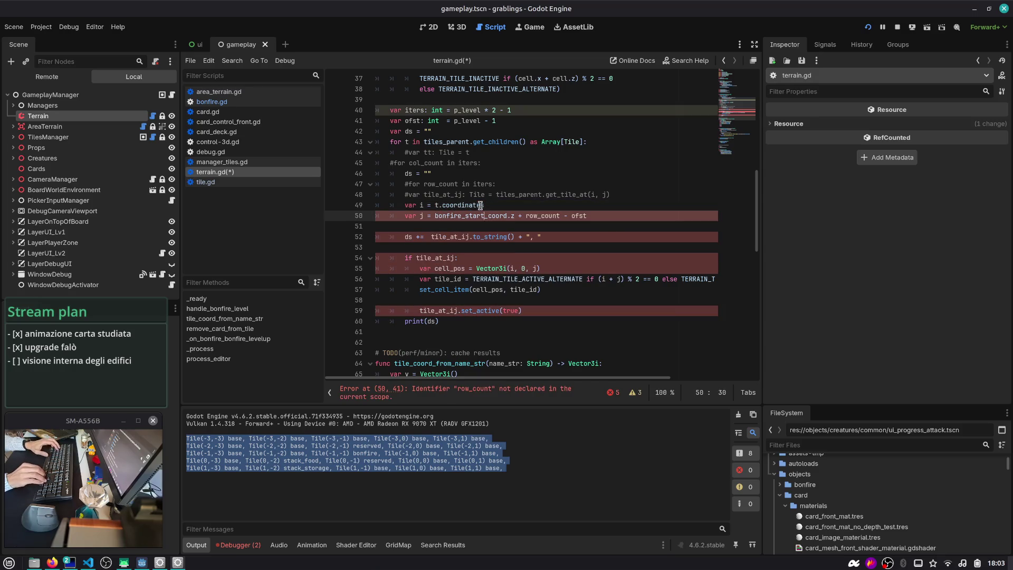
pyautogui.press('Up')
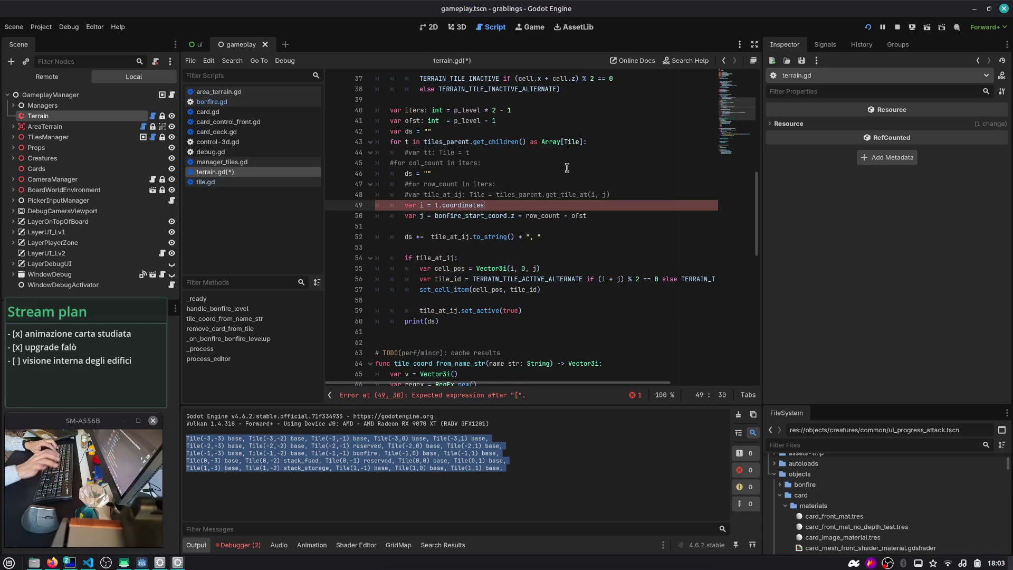
pyautogui.keyDown('ctrl'); pyautogui.click(472, 205); pyautogui.keyUp('ctrl')
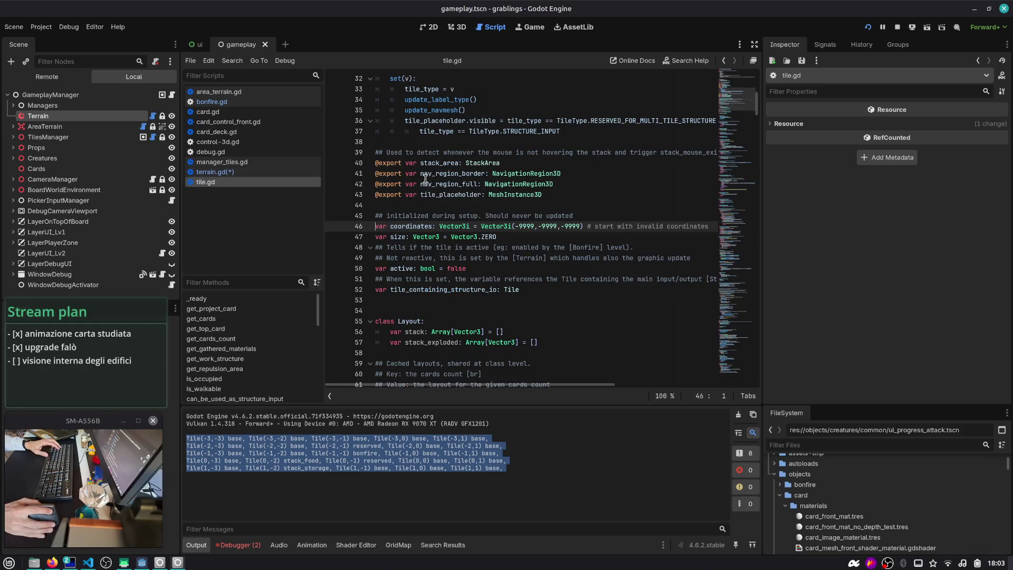
# - Search tile.gd for the coordinates declaration, then navigate back to the terrain.gd bonfire loop
pyautogui.doubleClick(429, 226)
pyautogui.hotkey('ctrl', 'f')
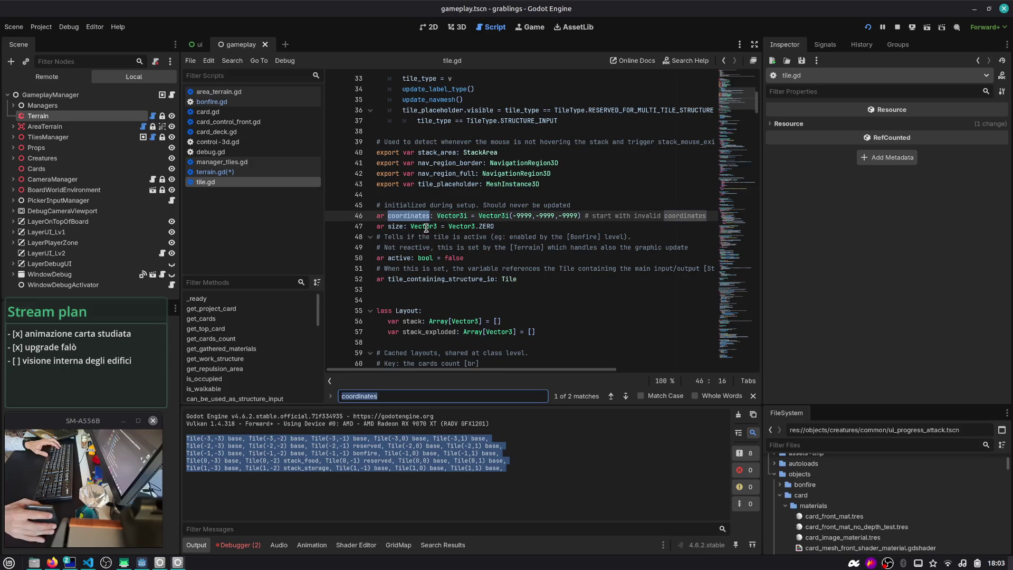
pyautogui.press('Escape')
pyautogui.click(723, 60)
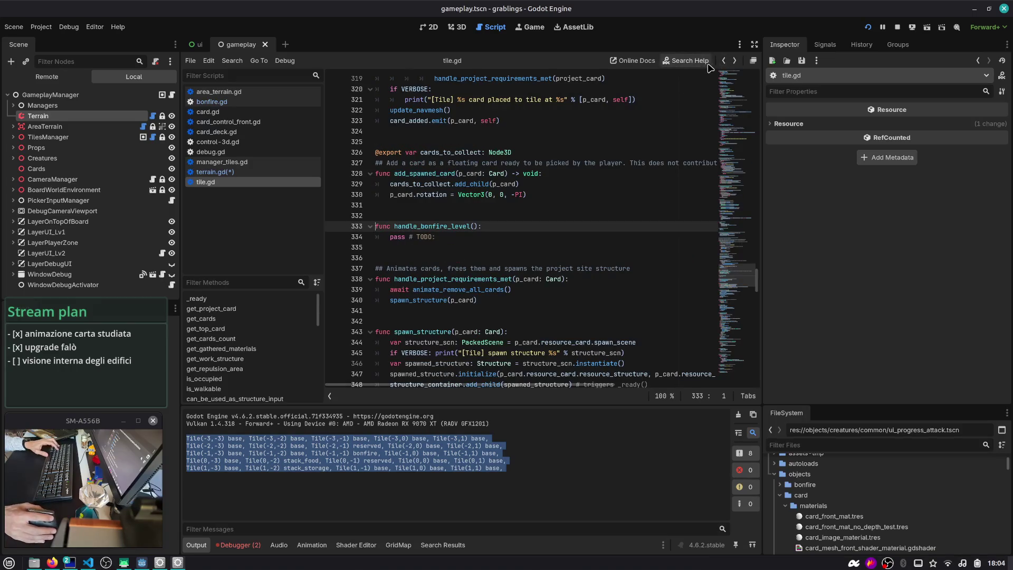
pyautogui.click(723, 60)
pyautogui.click(724, 60)
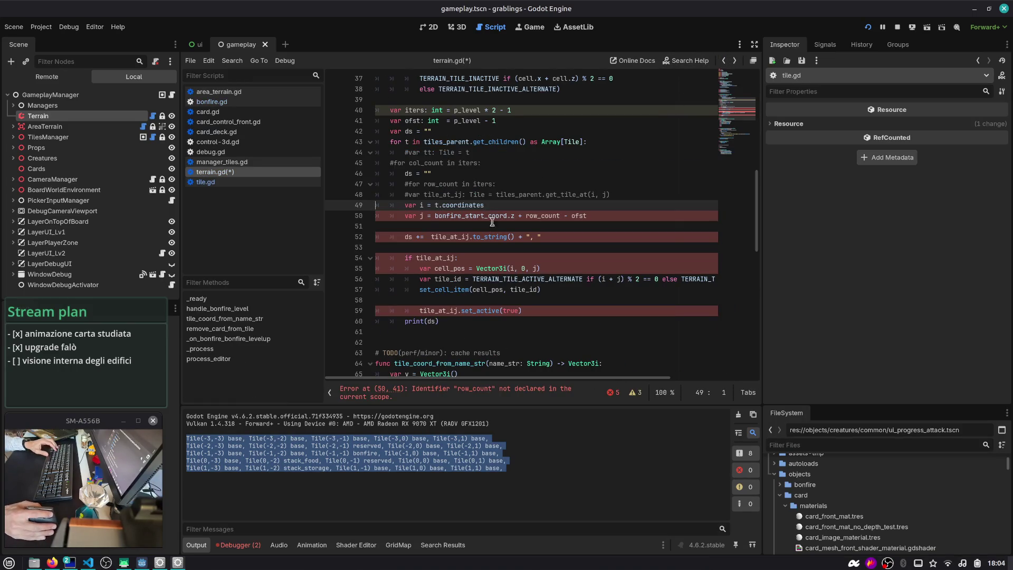
# - Set i from t.coordinates.x and start j from t.coordinates
pyautogui.write('.x')
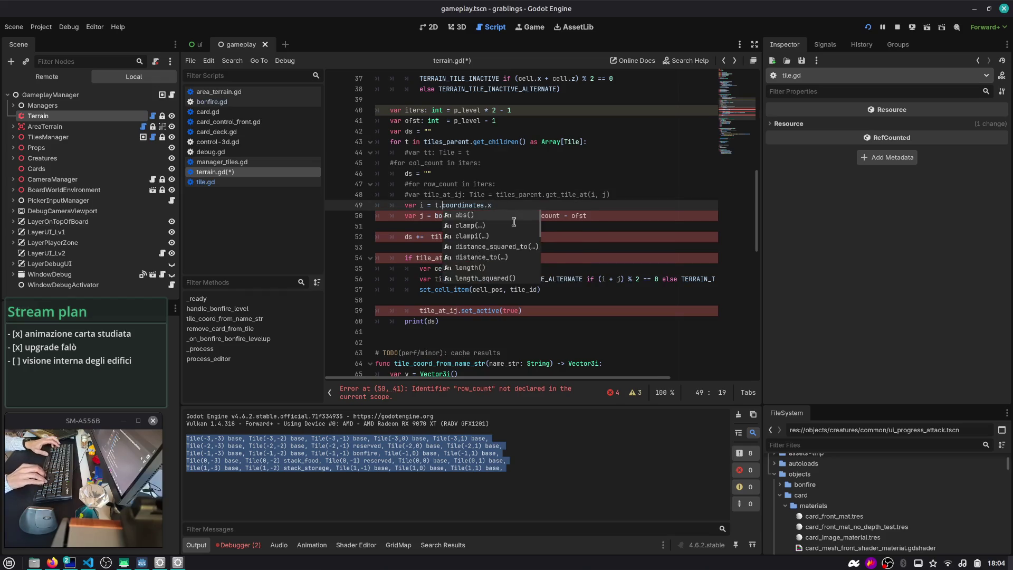
pyautogui.press('Down')
pyautogui.hotkey('shift', 'End')
pyautogui.press('BackSpace')
pyautogui.press('BackSpace')
pyautogui.write('t.c')
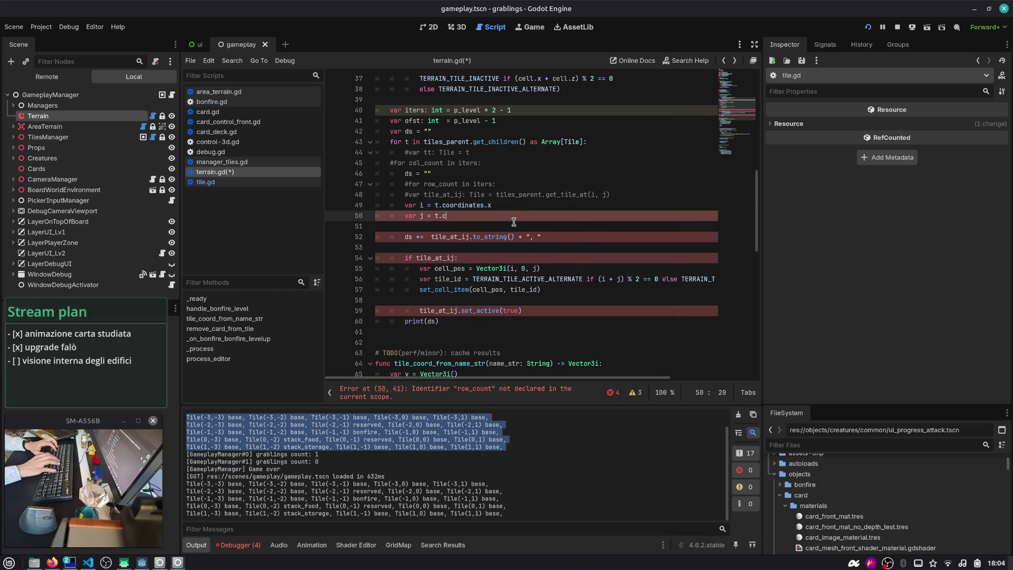
pyautogui.write('oordinates.z')
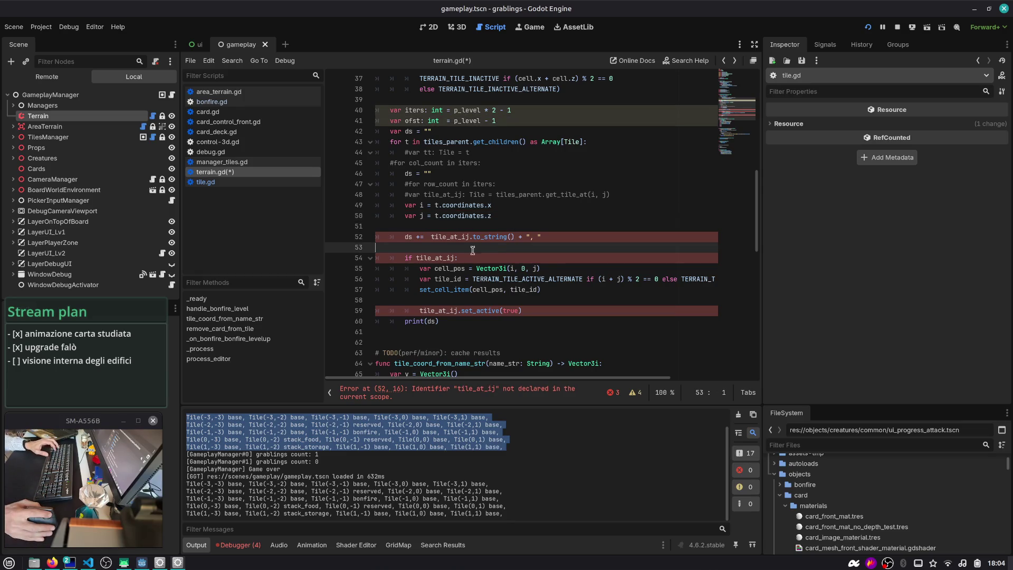
# - Use t instead of tile_at_ij on the ds and set_active lines, removing the if check and dedenting
pyautogui.doubleClick(448, 236)
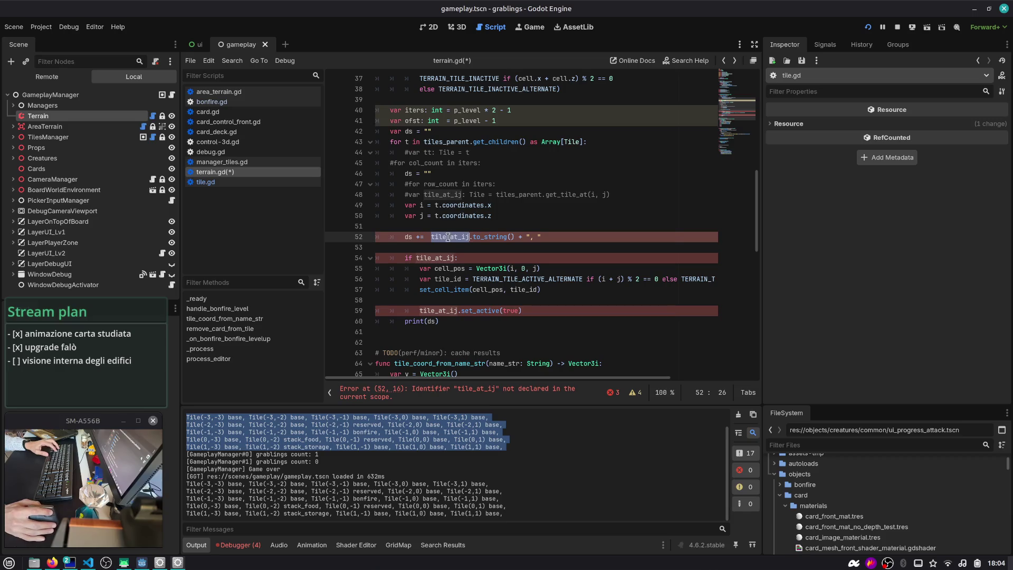
pyautogui.write('t')
pyautogui.press('Down')
pyautogui.press('Down')
pyautogui.press('End')
pyautogui.hotkey('ctrl', 'shift', 'k')
pyautogui.hotkey('shift', 'Down')
pyautogui.hotkey('shift', 'Down')
pyautogui.hotkey('shift', 'Tab')
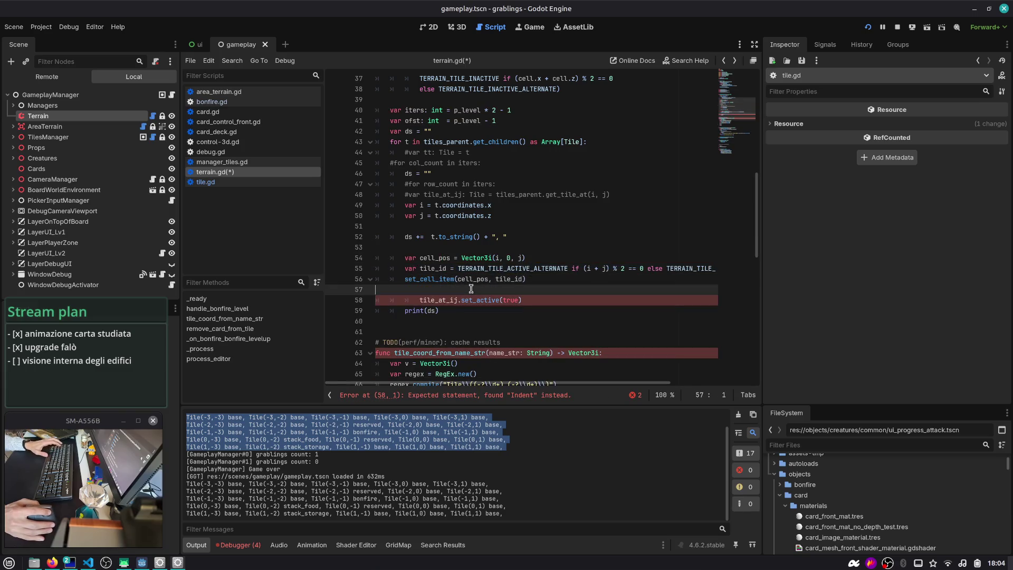
pyautogui.doubleClick(446, 298)
pyautogui.write('t')
pyautogui.hotkey('shift', 'Tab')
pyautogui.press('Up')
pyautogui.hotkey('ctrl', 'shift', 'k')
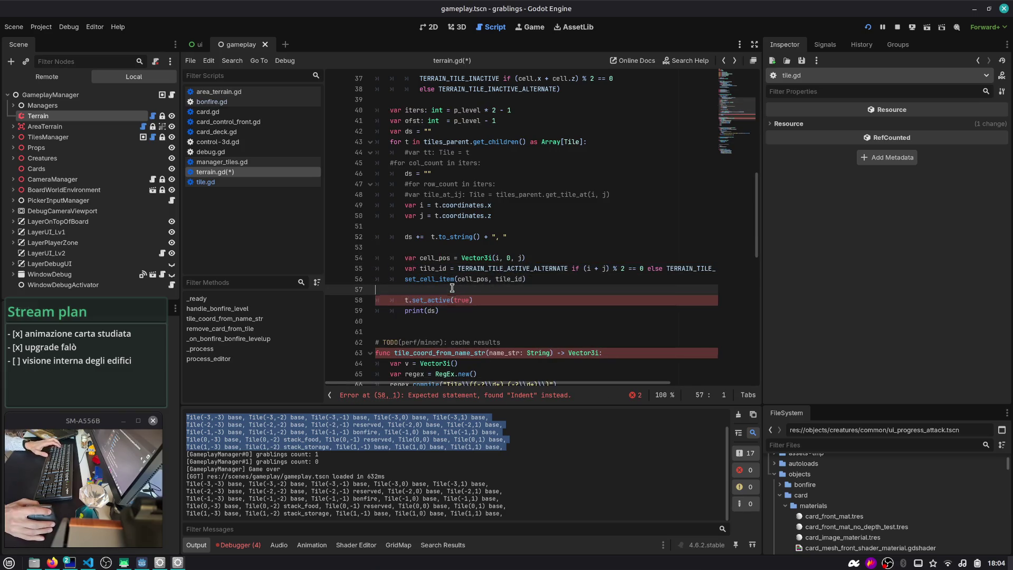
# - Delete the blank lines inside the loop and move print(ds) out of the loop
pyautogui.click(449, 248)
pyautogui.hotkey('ctrl', 'shift', 'k')
pyautogui.press('Up')
pyautogui.press('Up')
pyautogui.hotkey('ctrl', 'shift', 'k')
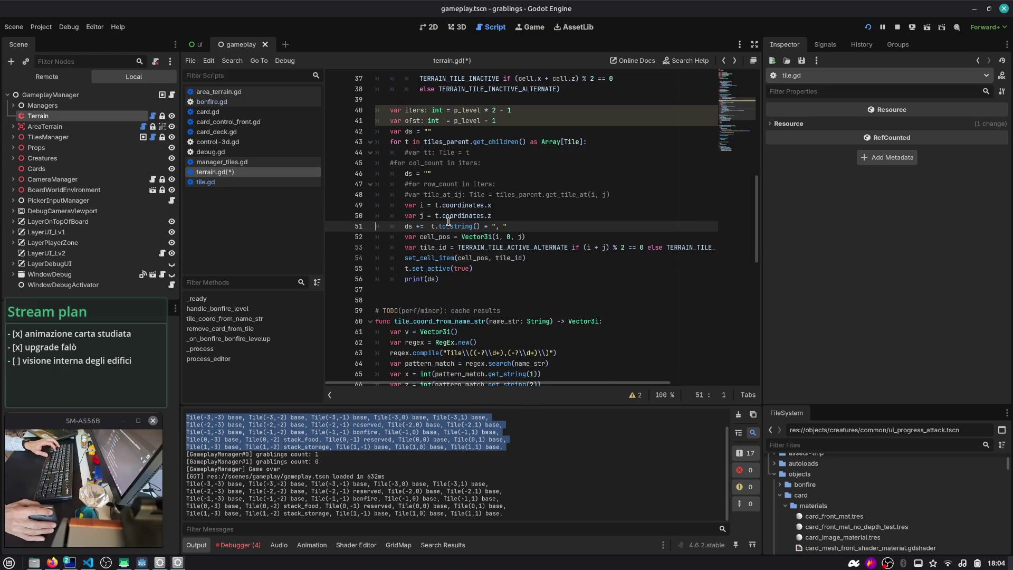
pyautogui.click(445, 280)
pyautogui.hotkey('shift', 'Tab')
# - Save terrain.gd, test-run the game and return to the script editor
pyautogui.hotkey('ctrl', 's')
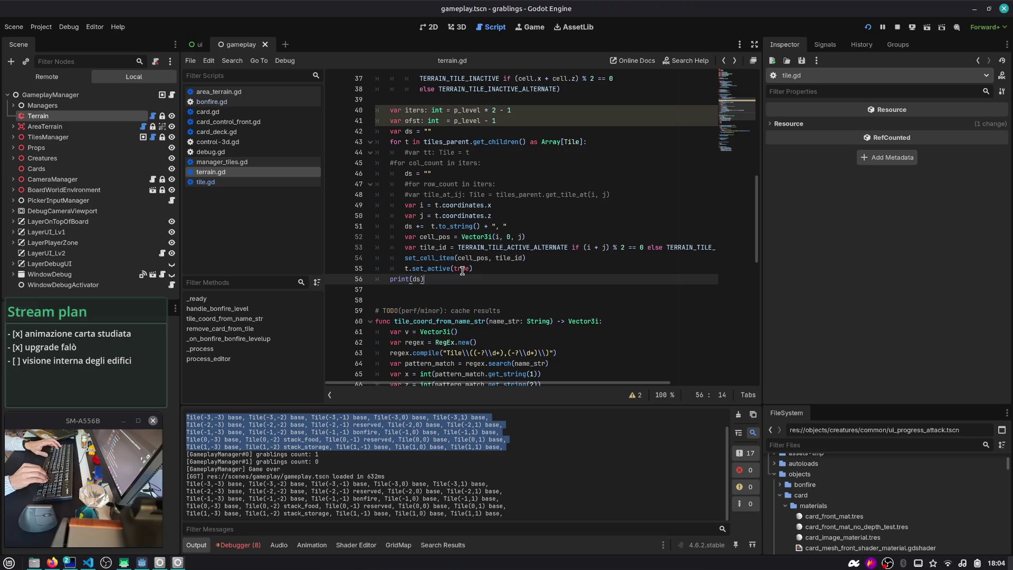
pyautogui.click(868, 26)
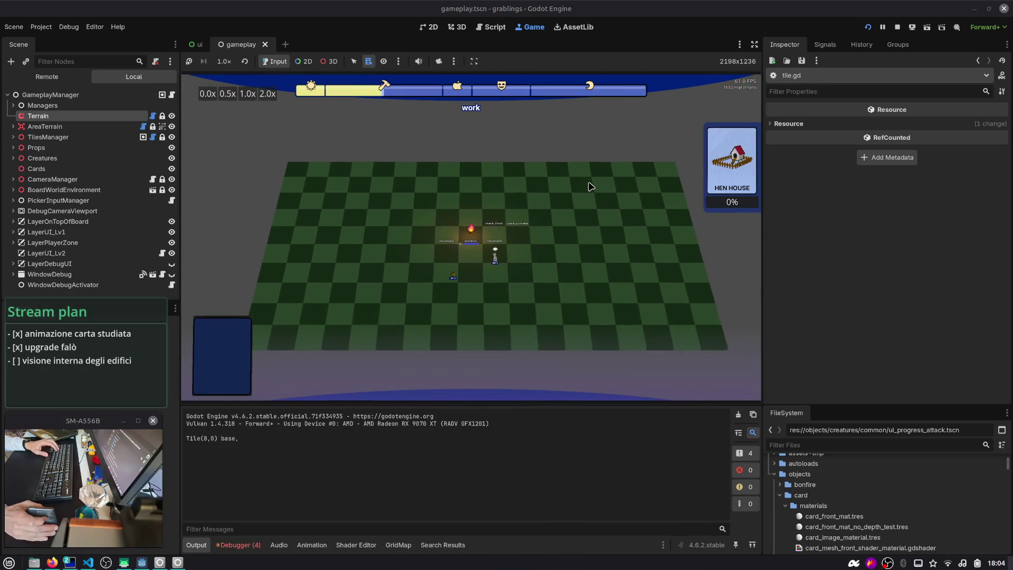
pyautogui.click(490, 27)
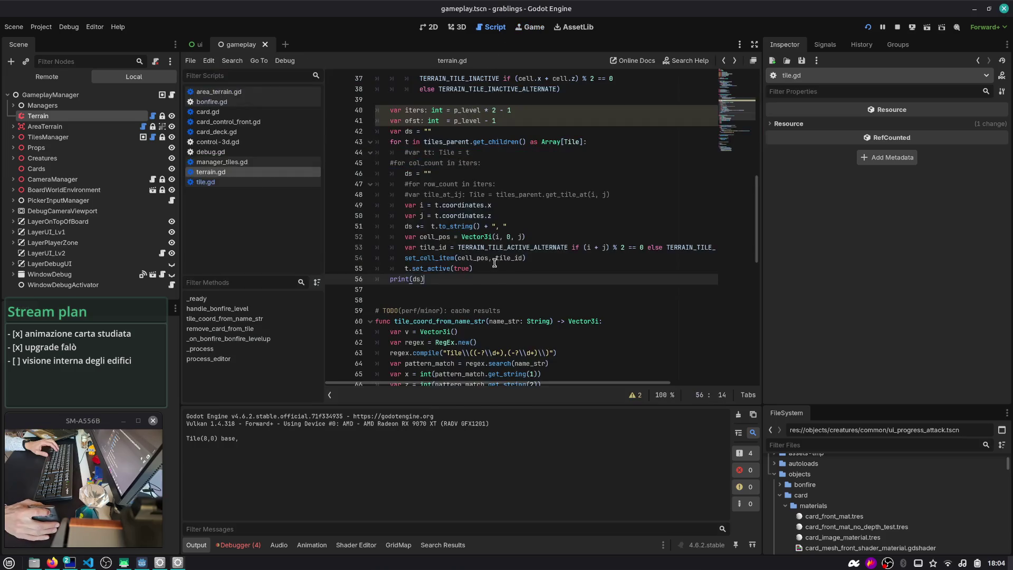
# - Inspect the iters variable, the t.coordinates call and the tile_id line in handle_bonfire_level
pyautogui.doubleClick(544, 248)
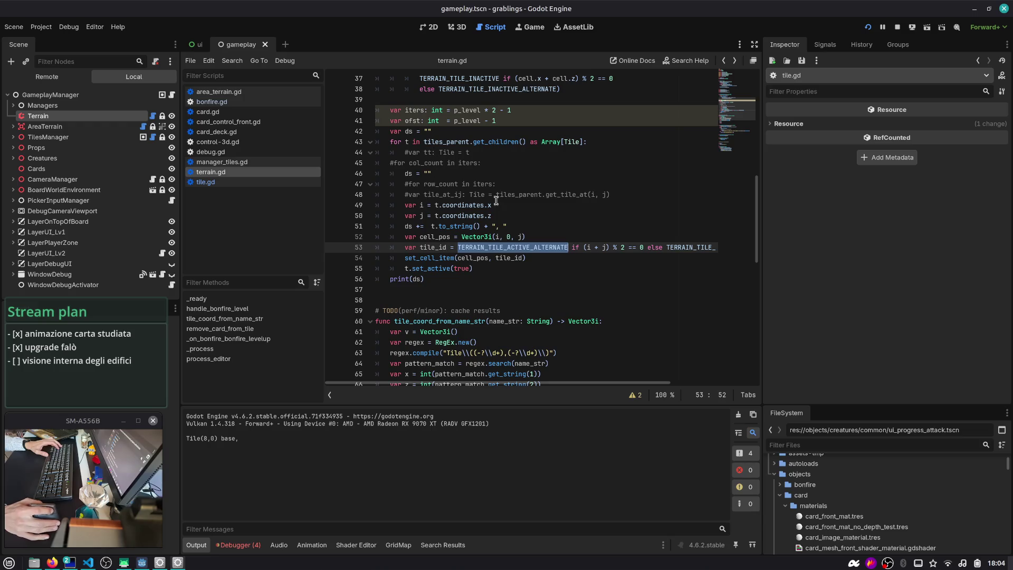
pyautogui.click(434, 110)
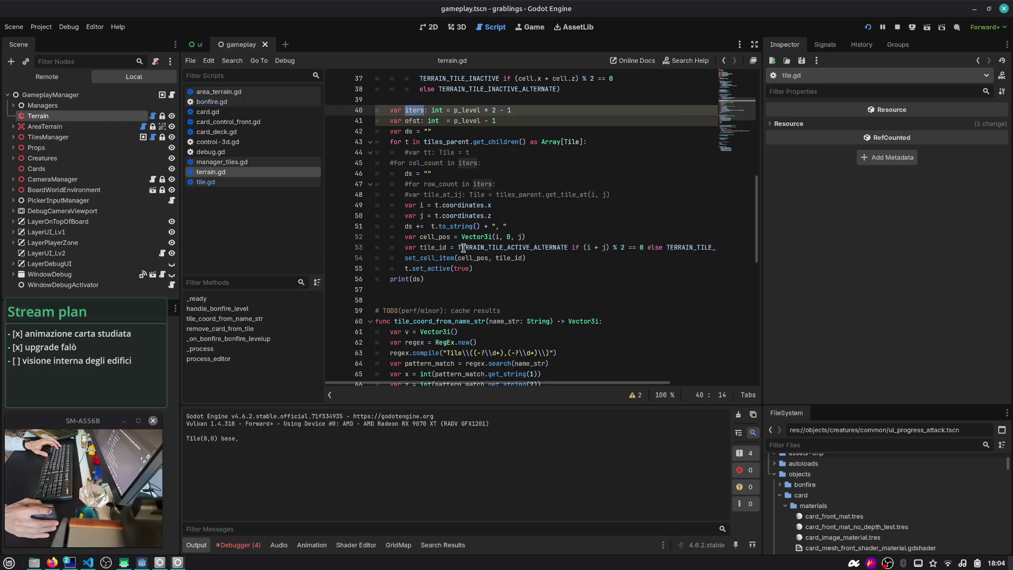
pyautogui.click(435, 205)
pyautogui.click(517, 216)
pyautogui.click(586, 248)
# - Compare the TERRAIN_TILE_ACTIVE_ALTERNATE and trailing TERRAIN_TILE_ACTIVE constants on the tile_id line
pyautogui.doubleClick(505, 248)
pyautogui.hscroll(3, 521, 253)
pyautogui.doubleClick(592, 249)
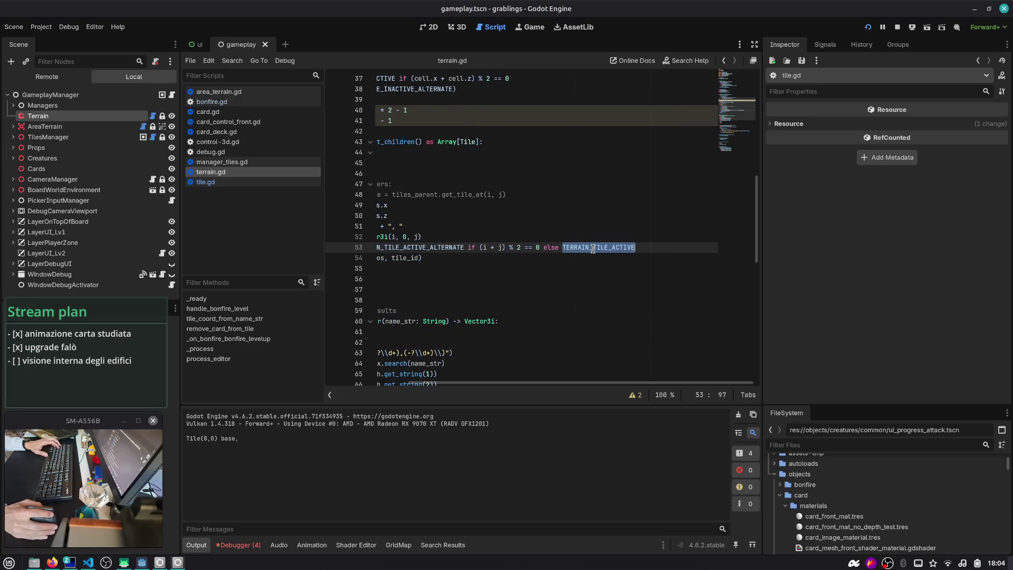
pyautogui.hscroll(-2, 593, 249)
pyautogui.doubleClick(511, 249)
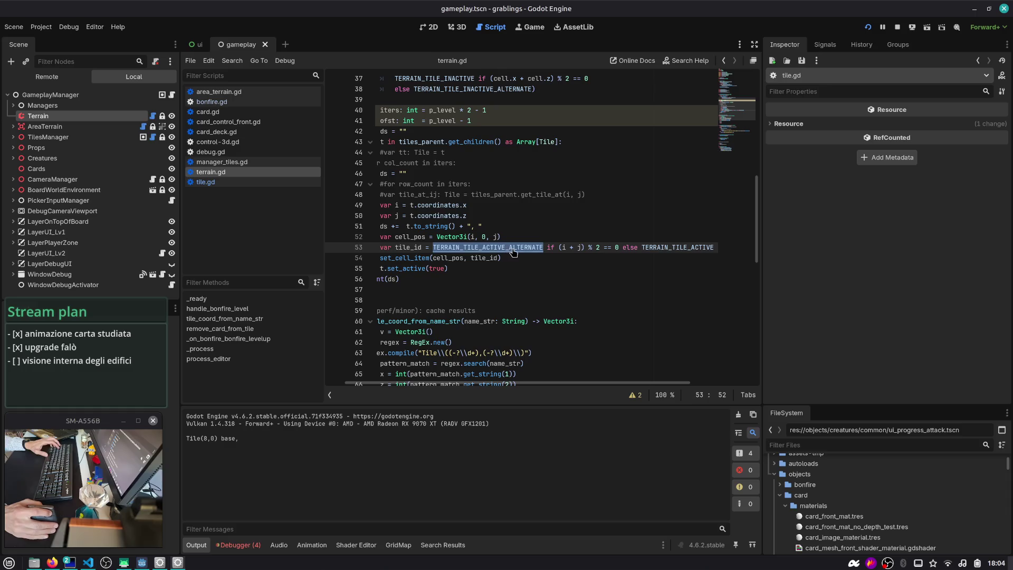
pyautogui.doubleClick(670, 247)
pyautogui.keyDown('ctrl'); pyautogui.scroll(3, 502, 256); pyautogui.keyUp('ctrl')
pyautogui.keyDown('ctrl'); pyautogui.scroll(-3, 502, 256); pyautogui.keyUp('ctrl')
pyautogui.scroll(1, 502, 256)
# - Comment out the unused iters and ofst lines (40–41) and save terrain.gd
pyautogui.click(479, 194)
pyautogui.moveTo(487, 153); pyautogui.dragTo(502, 153)
pyautogui.hotkey('ctrl', 'k')
pyautogui.hotkey('ctrl', 's')
# - Check the handle_bonfire_level name and print(ds) line, then switch to the terminal-and-chat workspace
pyautogui.scroll(1, 503, 141)
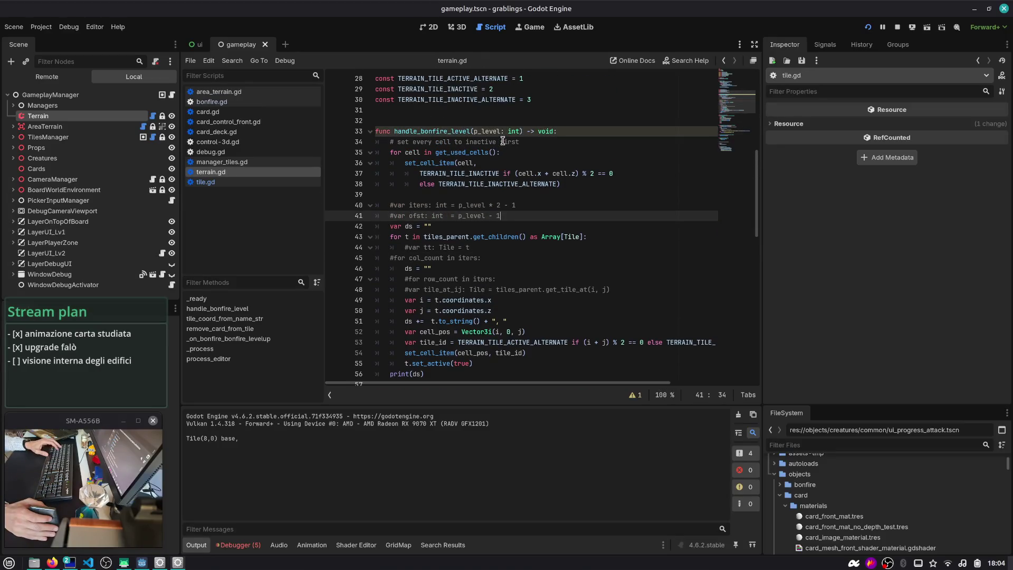
pyautogui.doubleClick(432, 99)
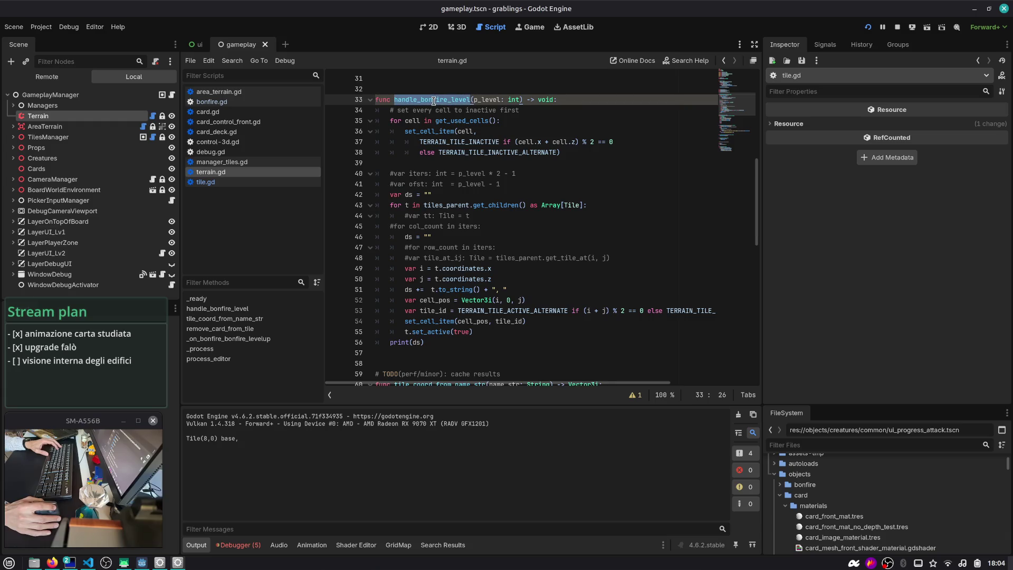
pyautogui.click(441, 343)
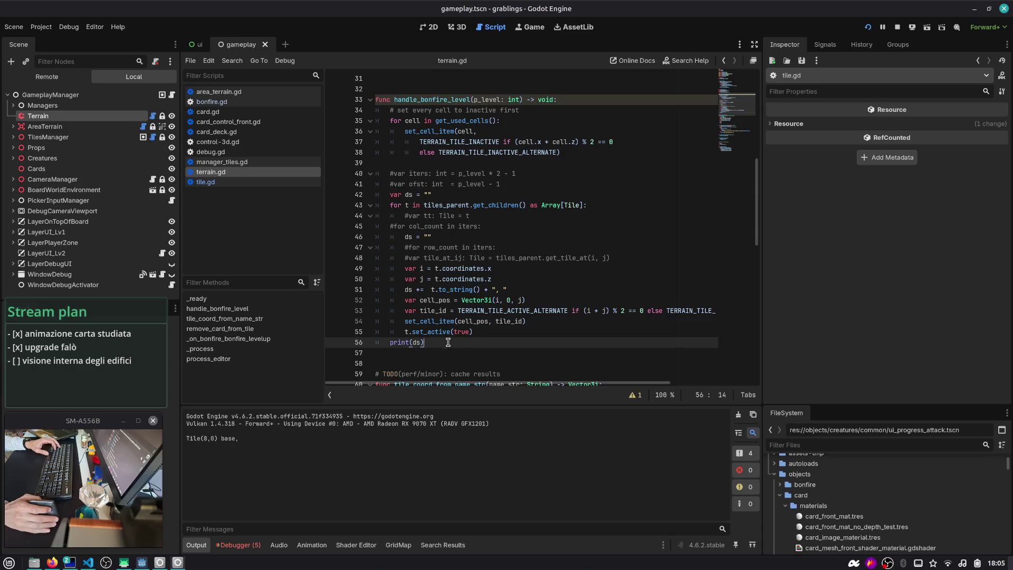
pyautogui.moveTo(457, 308)
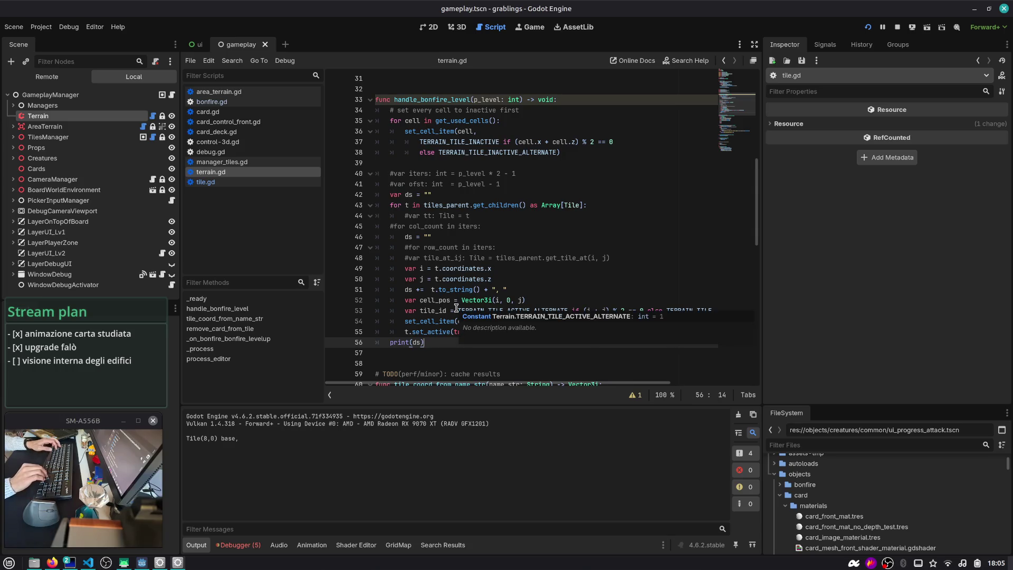
pyautogui.hotkey('ctrl', 'alt', 'Right')
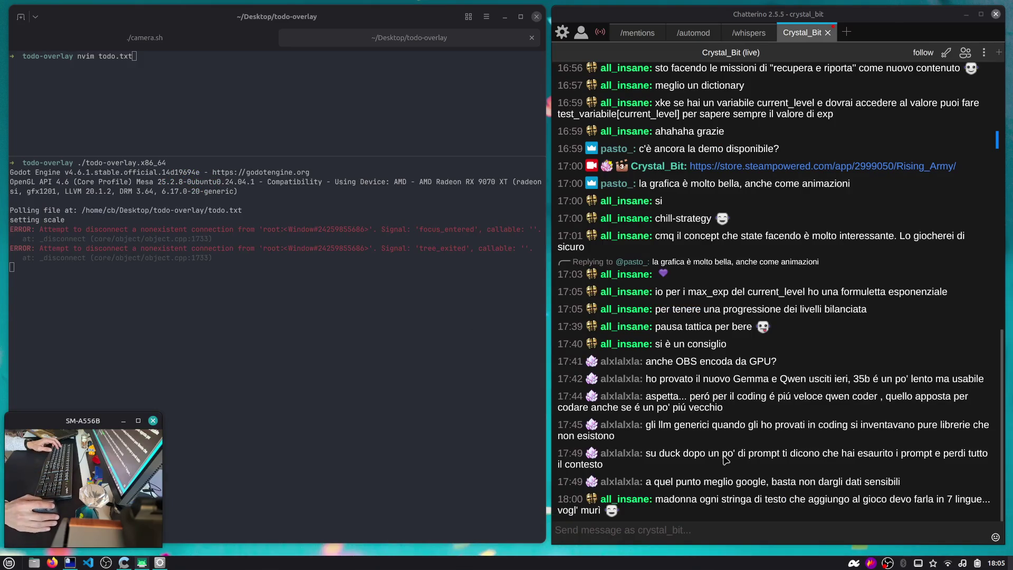
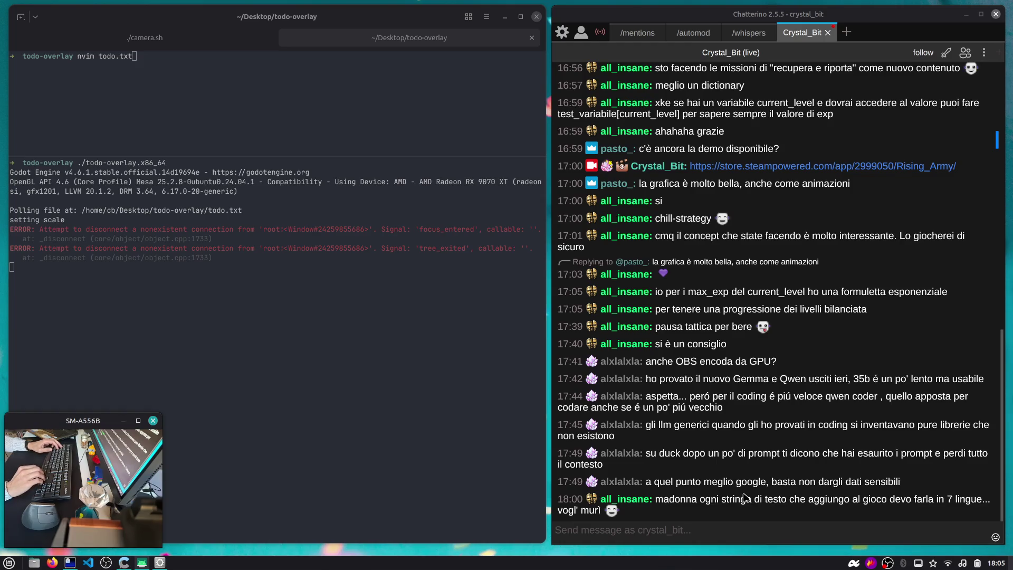
# - Bring the Godot editor with the terrain.gd script back to the front
pyautogui.press('super+1')
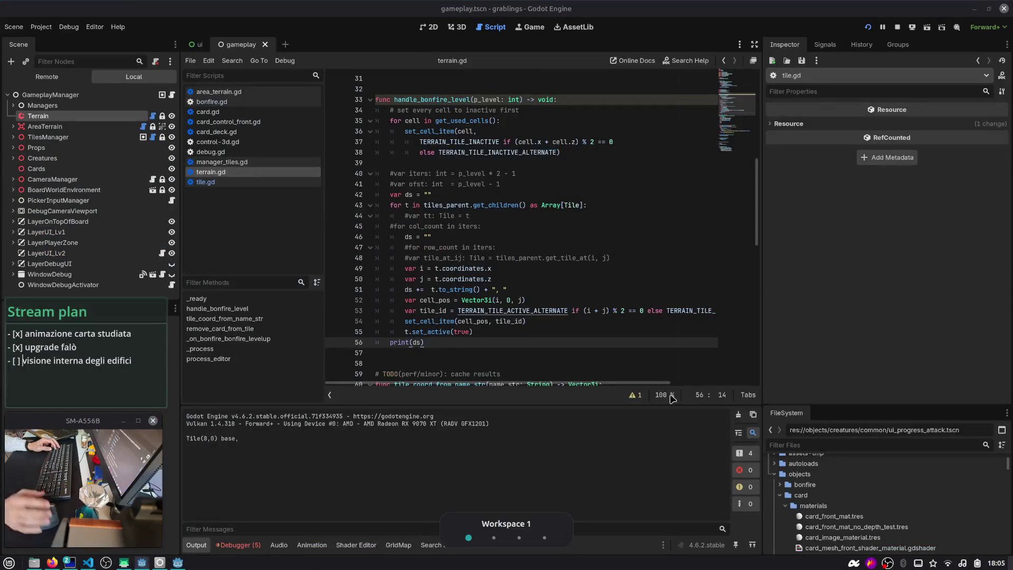
# - Inspect the Tile coordinates property used in the bonfire loop on lines 49–50
pyautogui.click(593, 249)
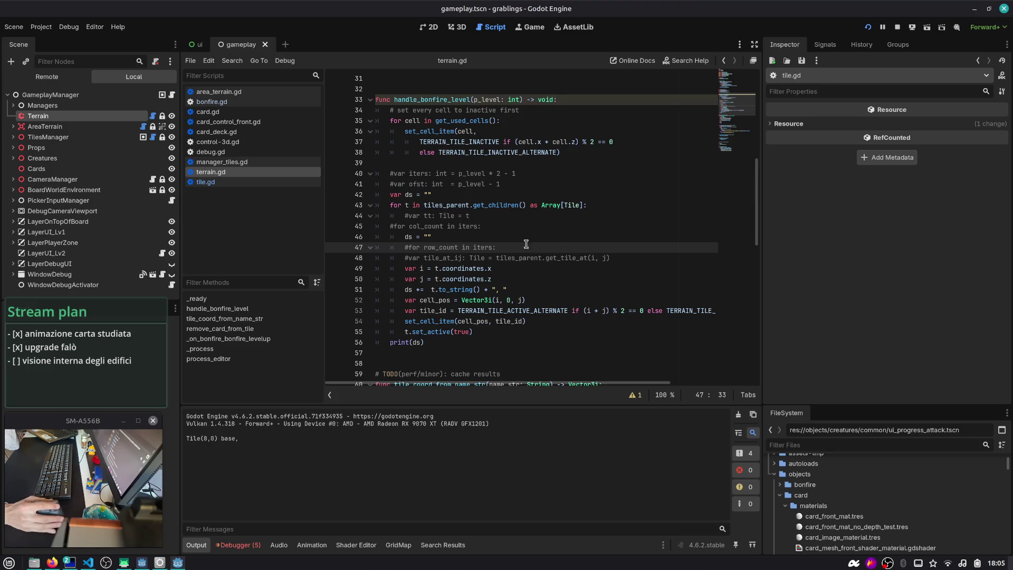
pyautogui.click(456, 269)
pyautogui.click(456, 278)
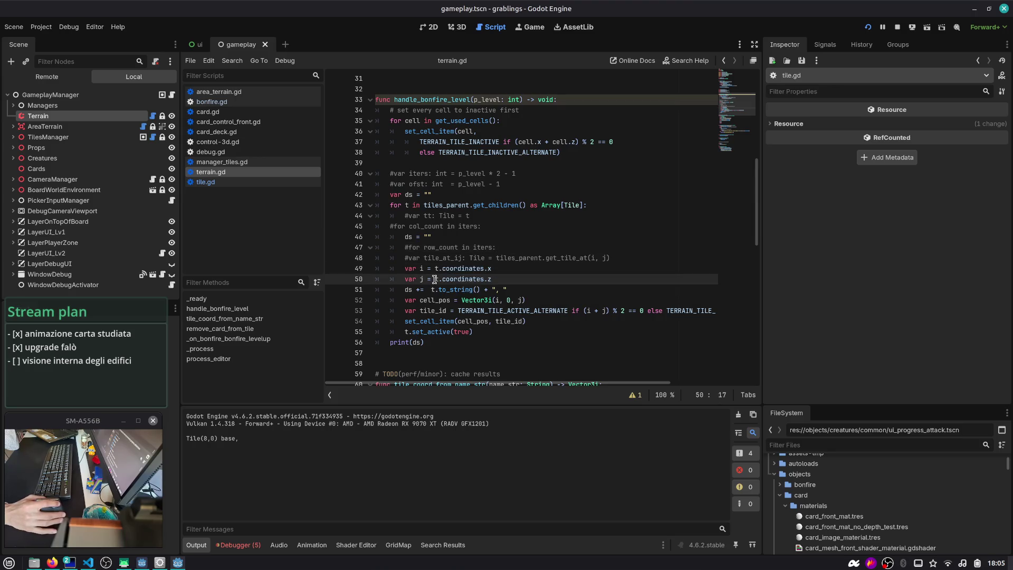
pyautogui.hotkey('ctrl', 'shift', 'Right')
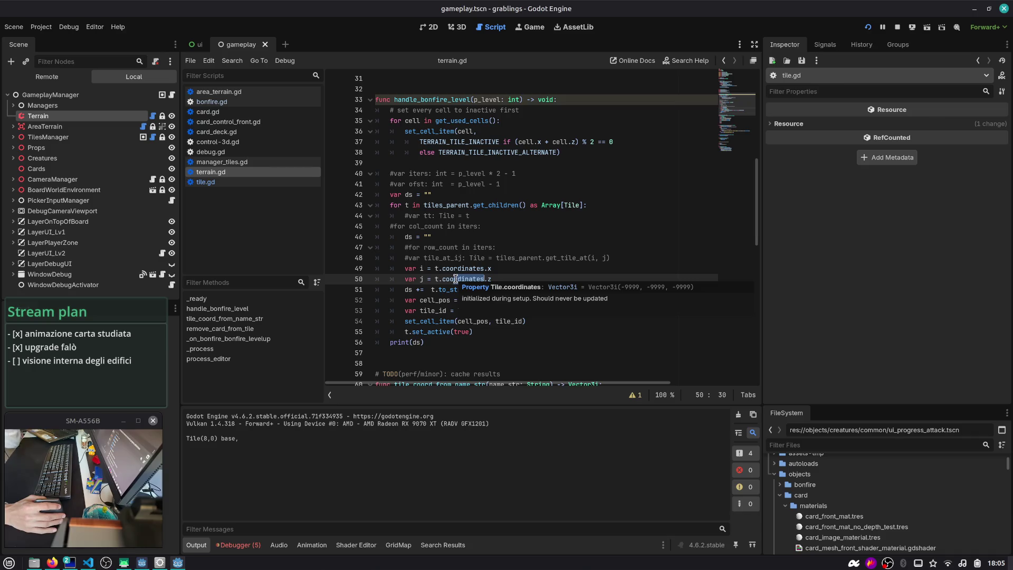
pyautogui.click(453, 269)
pyautogui.doubleClick(457, 279)
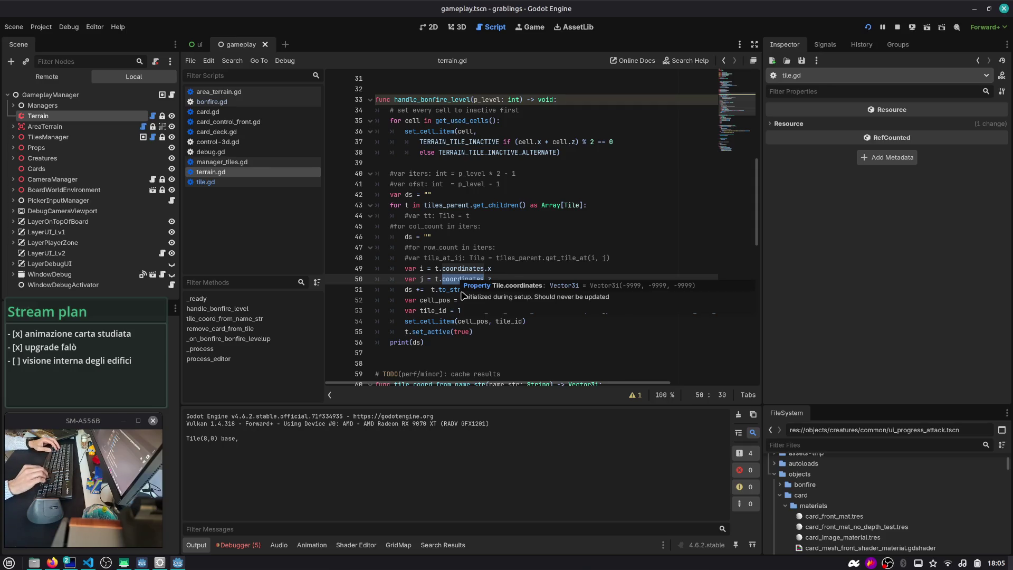
pyautogui.press('Right')
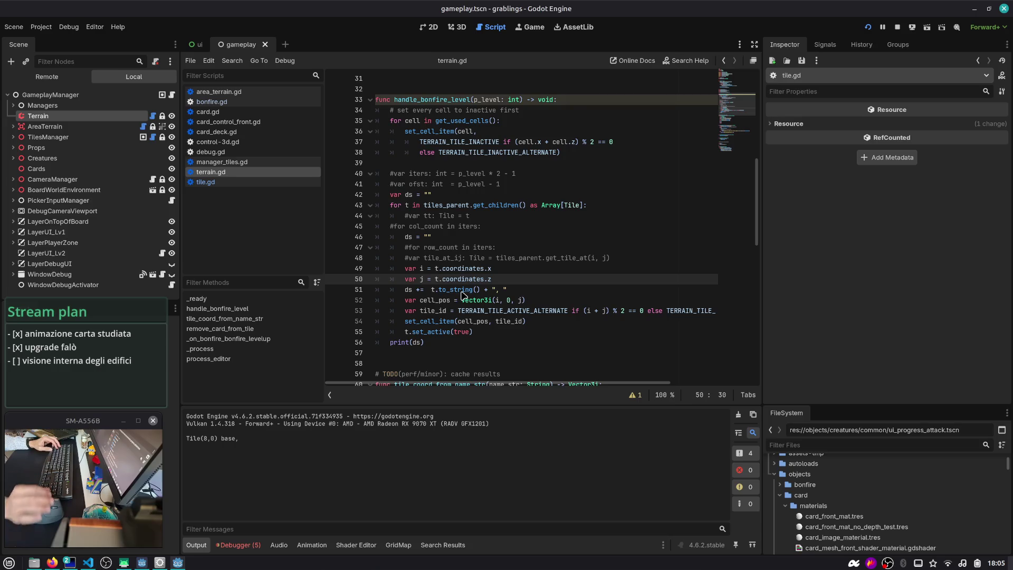
pyautogui.click(469, 279)
# - Review the TERRAIN_TILE_ACTIVE_ALTERNATE parity lines and shrink the script list to widen the code
pyautogui.doubleClick(463, 269)
pyautogui.scroll(-1, 459, 279)
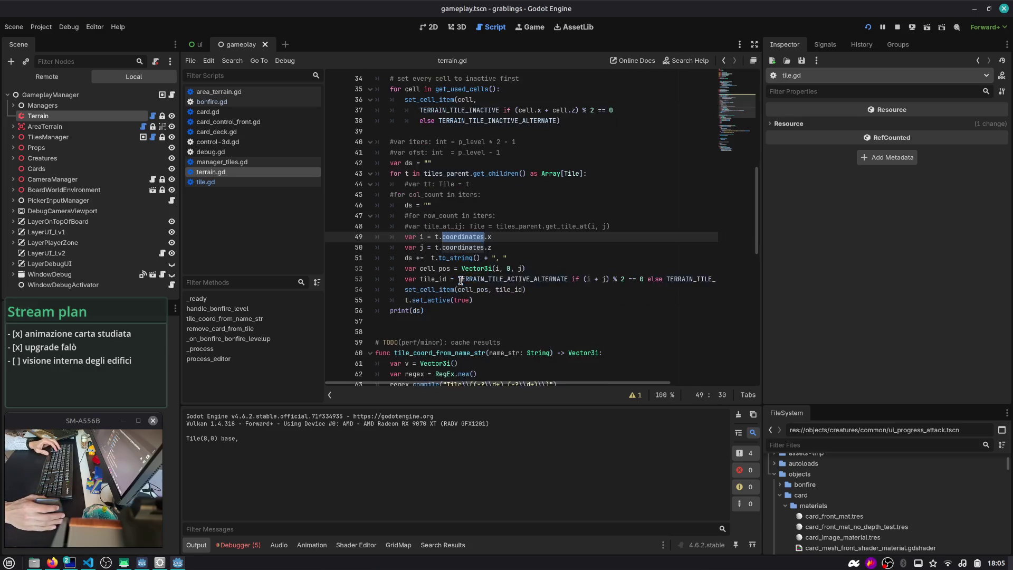
pyautogui.doubleClick(458, 247)
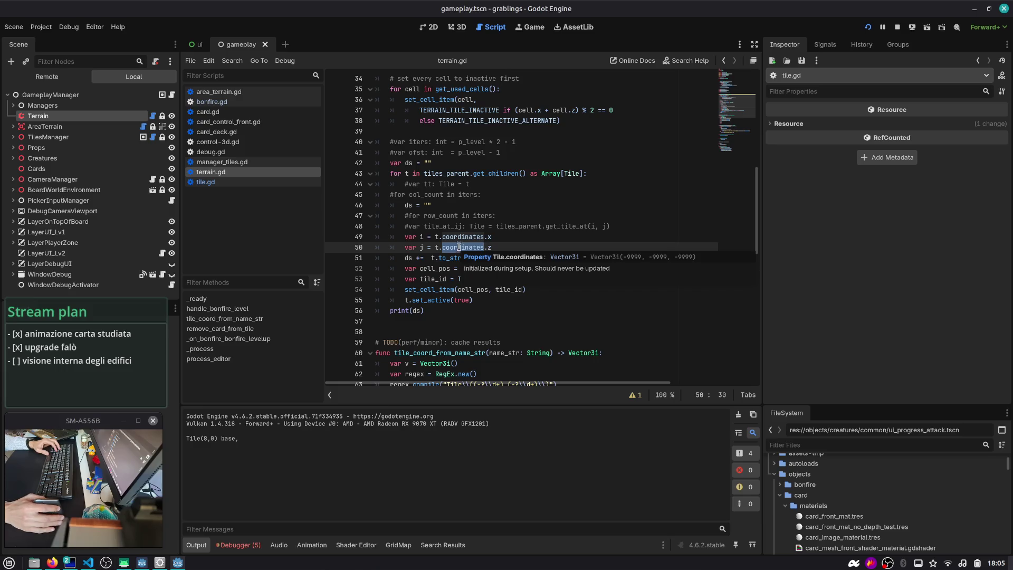
pyautogui.click(502, 247)
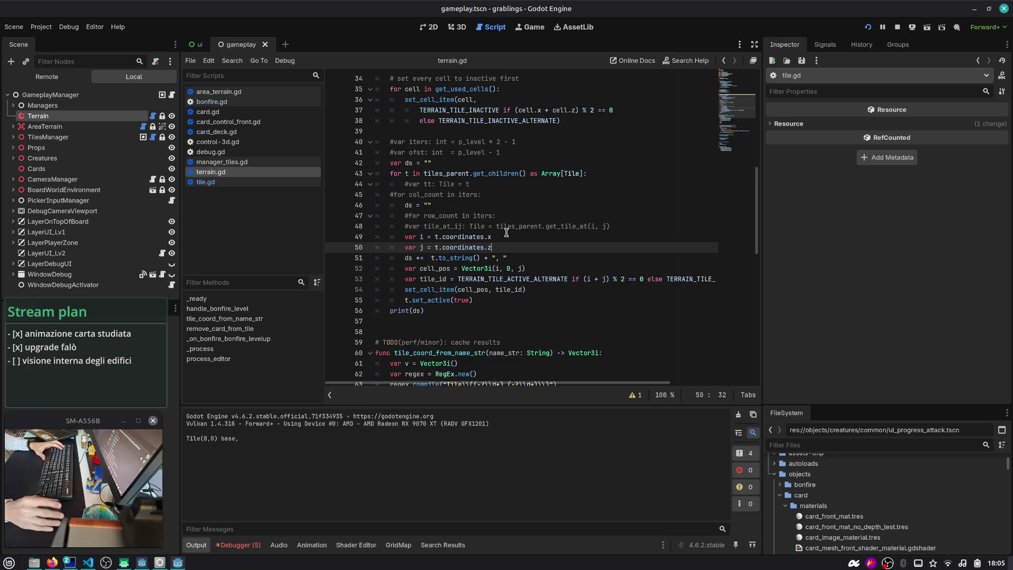
pyautogui.doubleClick(464, 247)
pyautogui.scroll(-2, 488, 233)
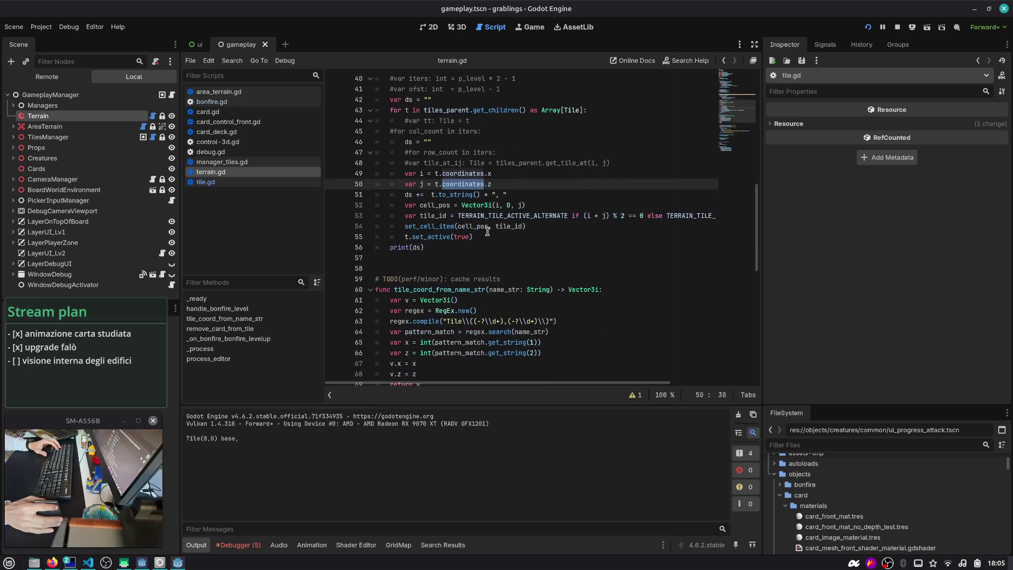
pyautogui.click(530, 227)
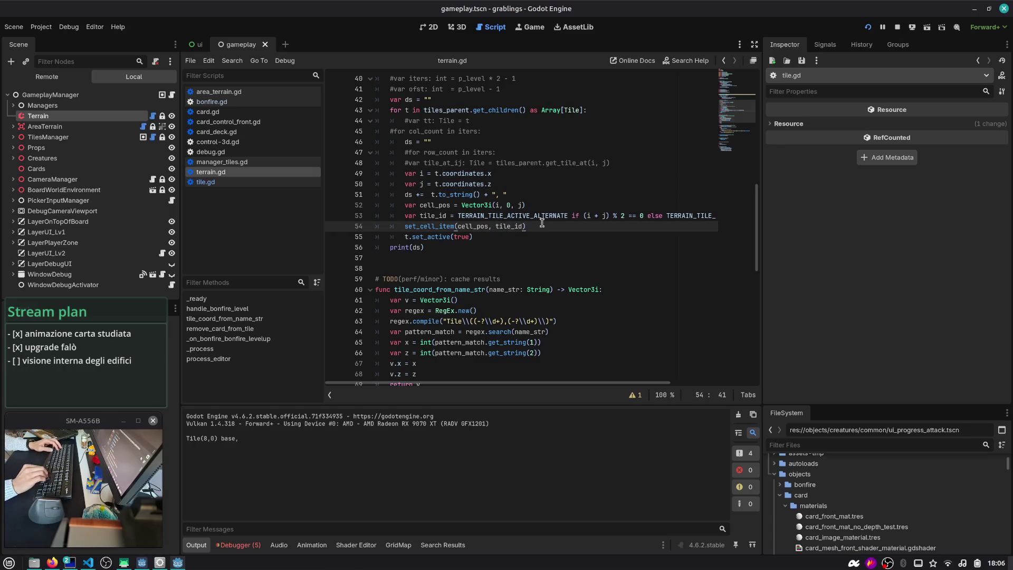
pyautogui.doubleClick(512, 216)
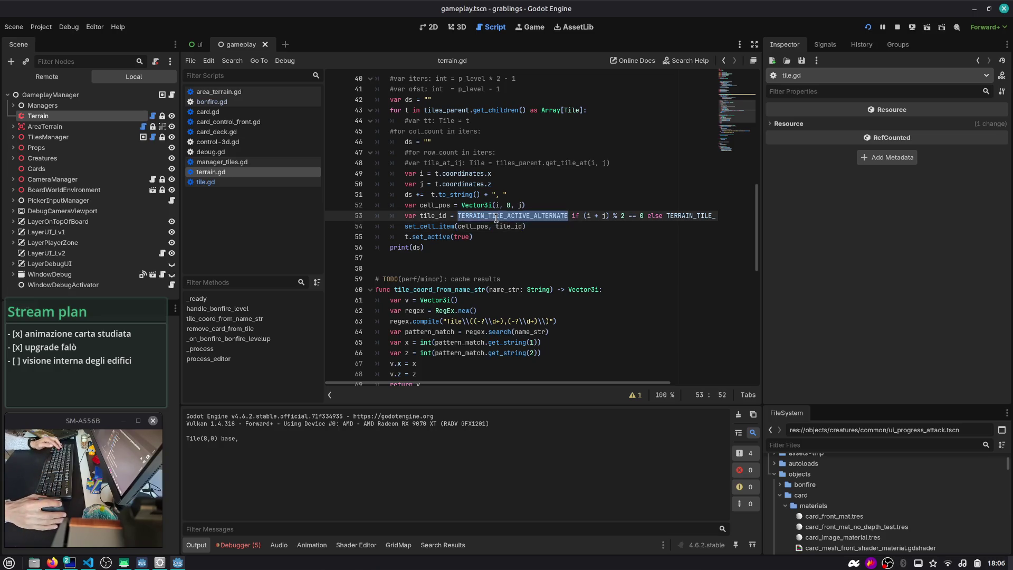
pyautogui.moveTo(324, 211); pyautogui.dragTo(287, 211)
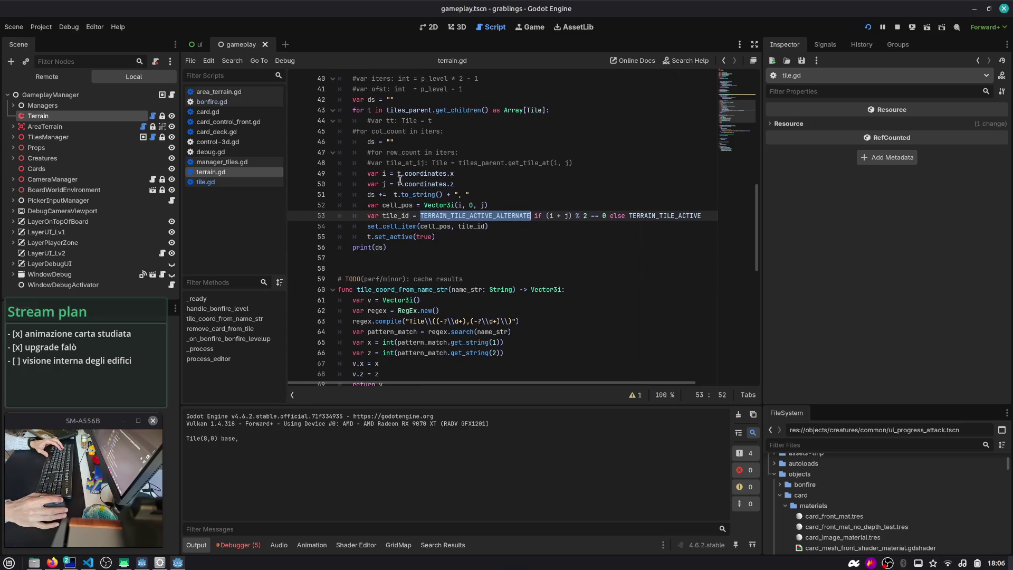
# - Narrow the Inspector and review the tile_id assignment and set_cell_item lines 53–54
pyautogui.moveTo(762, 148); pyautogui.dragTo(781, 148)
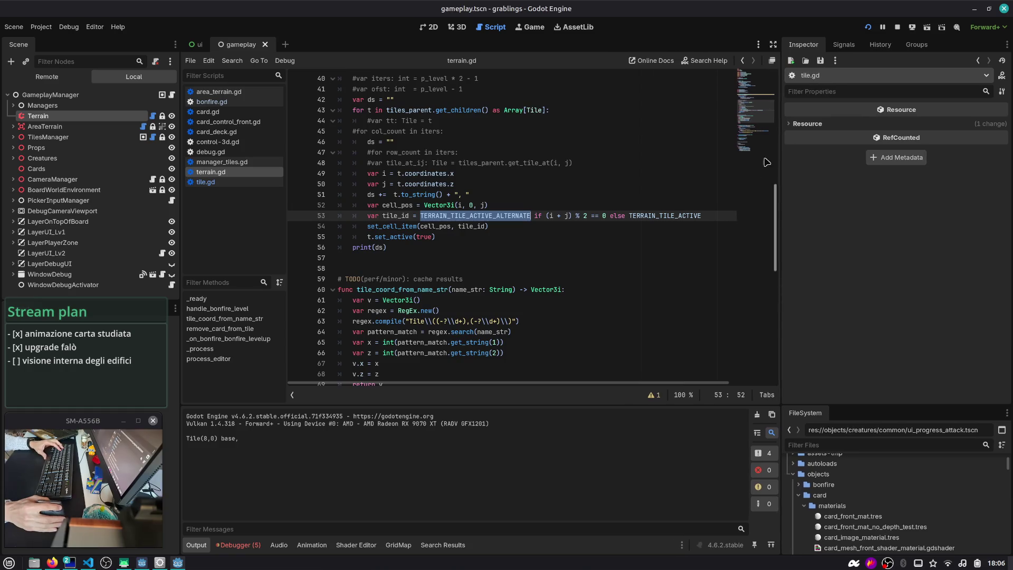
pyautogui.doubleClick(401, 216)
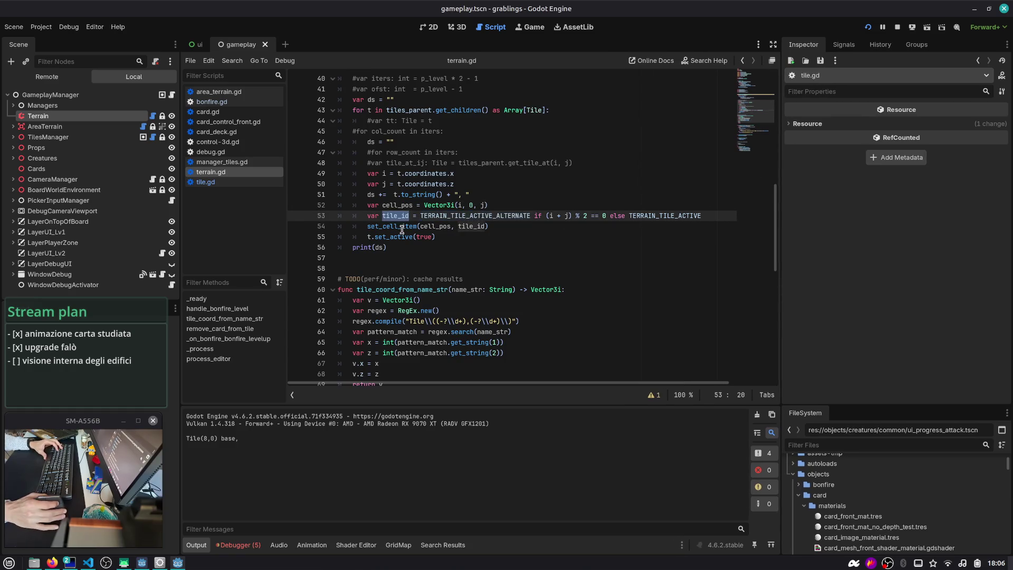
pyautogui.doubleClick(402, 227)
pyautogui.press('Escape')
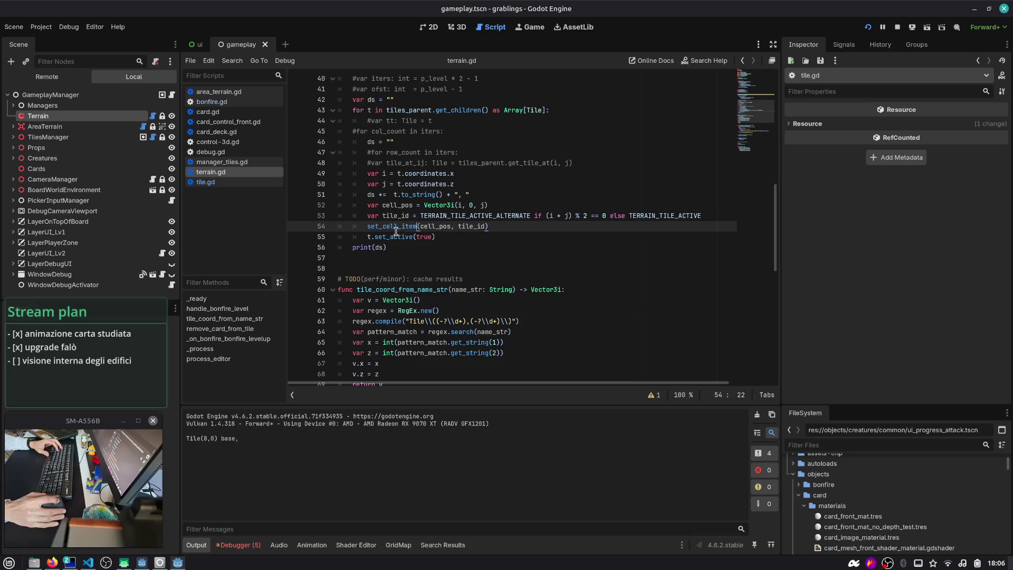
pyautogui.moveTo(449, 235); pyautogui.dragTo(278, 211)
pyautogui.doubleClick(394, 218)
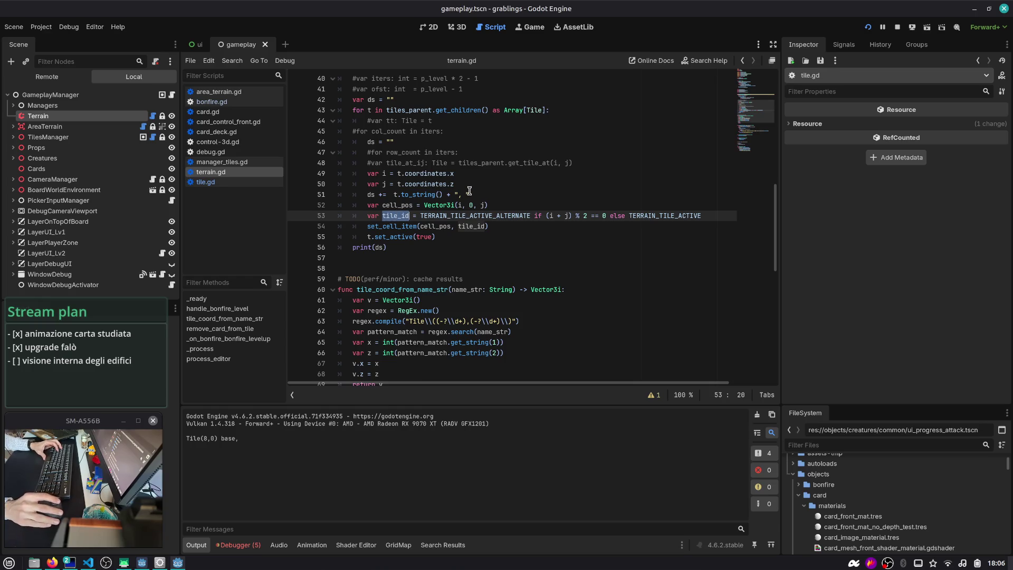
pyautogui.doubleClick(400, 217)
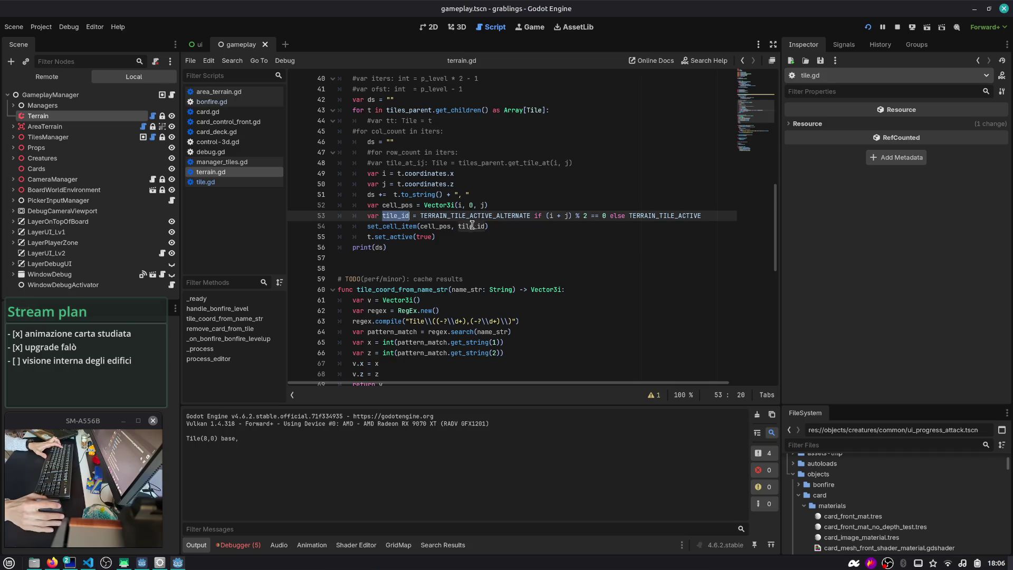
pyautogui.click(494, 226)
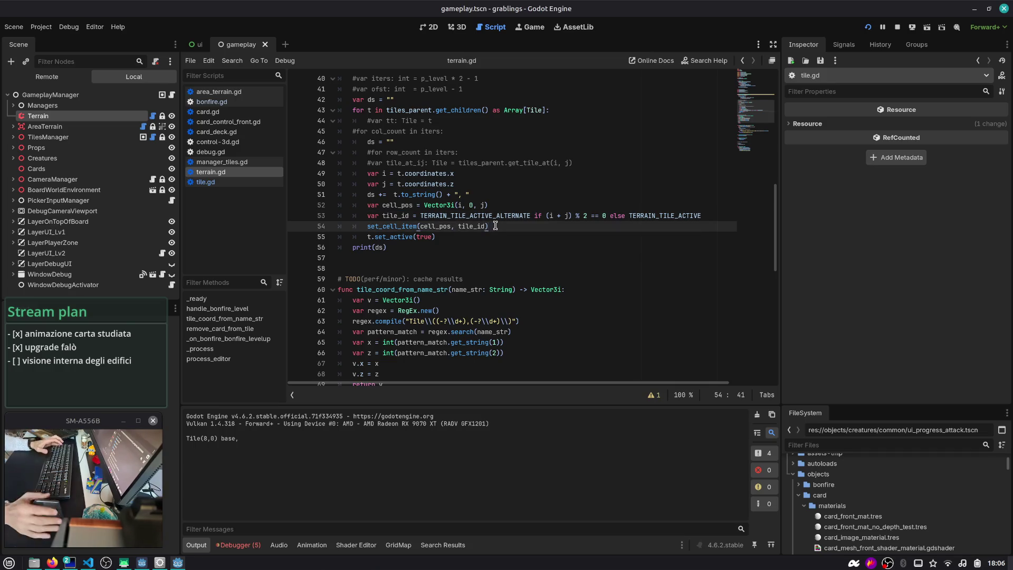
pyautogui.doubleClick(409, 227)
# - Select lines 53–55, then the whole handle_bonfire_level function and its p_level uses
pyautogui.scroll(-1, 493, 207)
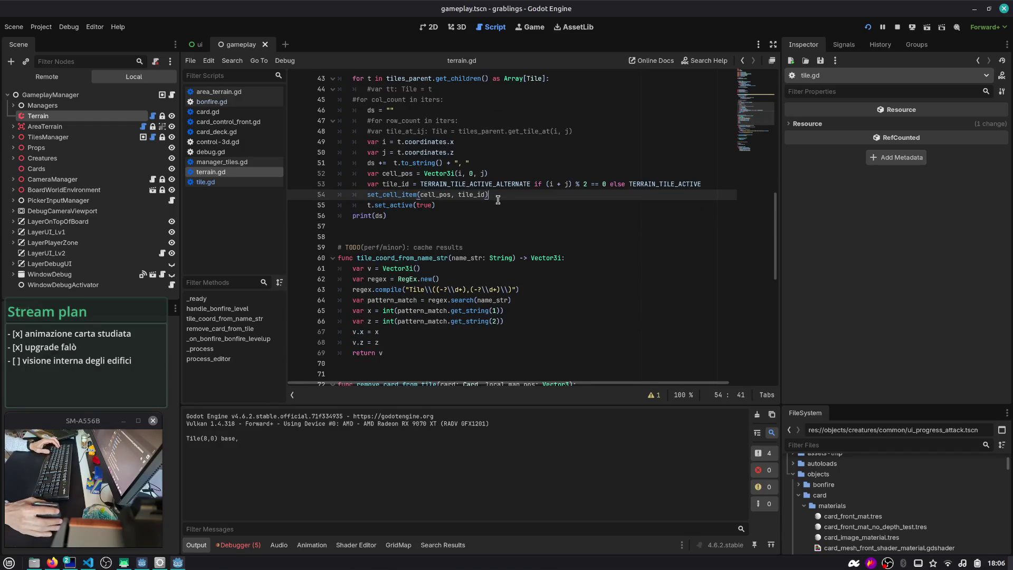
pyautogui.press('Down')
pyautogui.hotkey('shift', 'Up')
pyautogui.hotkey('shift', 'Up')
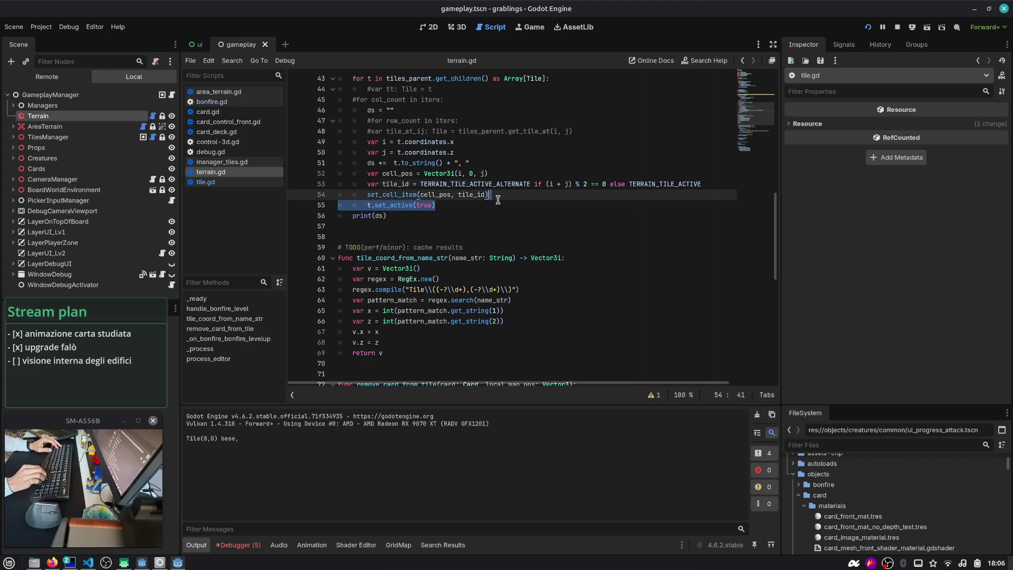
pyautogui.scroll(4, 430, 131)
pyautogui.doubleClick(404, 100)
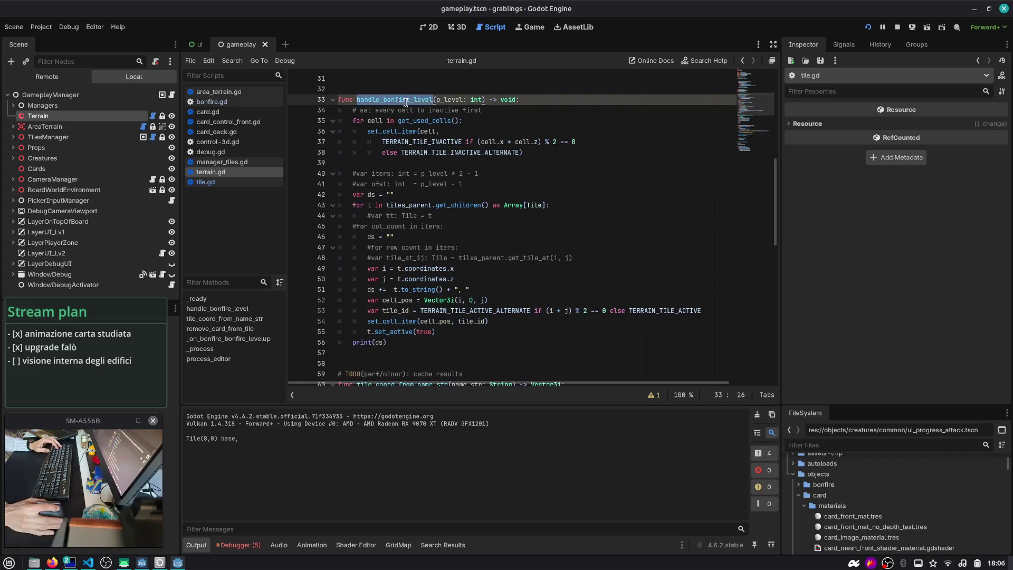
pyautogui.doubleClick(449, 100)
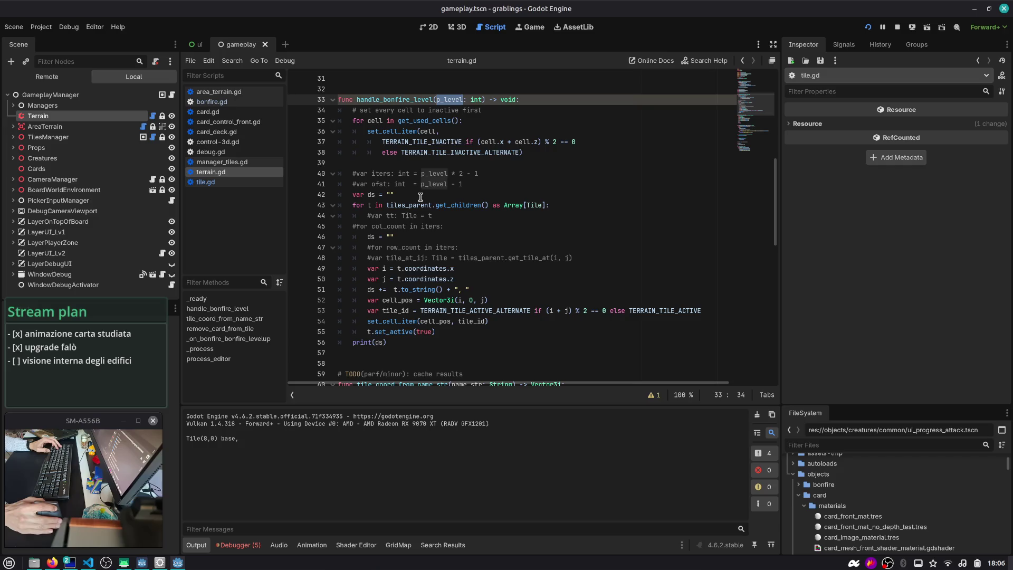
pyautogui.moveTo(395, 341); pyautogui.dragTo(401, 100)
pyautogui.click(519, 174)
# - Start an unsent two-line Duck.ai follow-up about restoring the bonfire level logic
pyautogui.hotkey('alt', 'Tab')
pyautogui.hotkey('alt', 'Tab')
pyautogui.hotkey('alt', 'Tab')
pyautogui.scroll(-15, 476, 261)
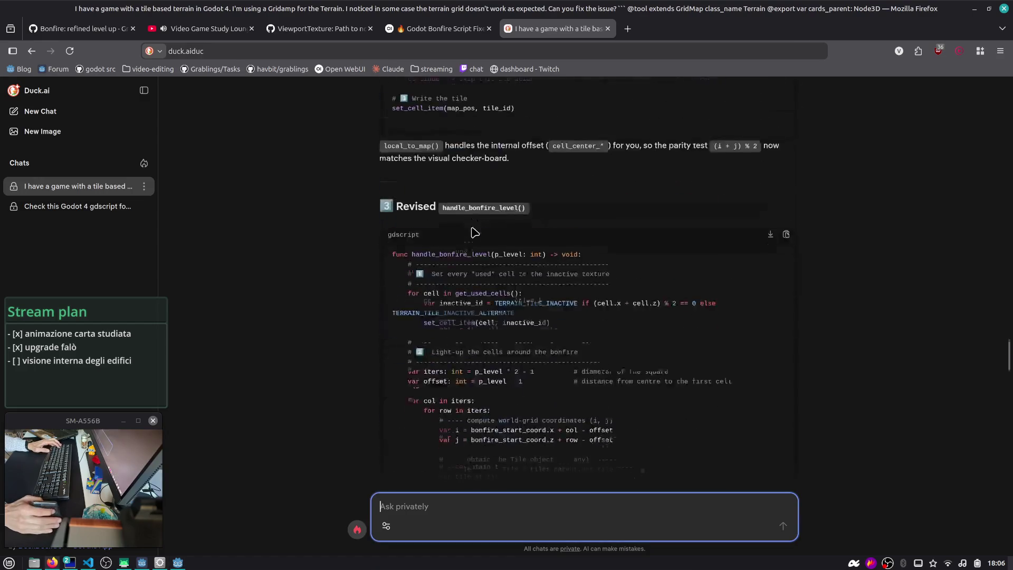
pyautogui.scroll(-10, 476, 261)
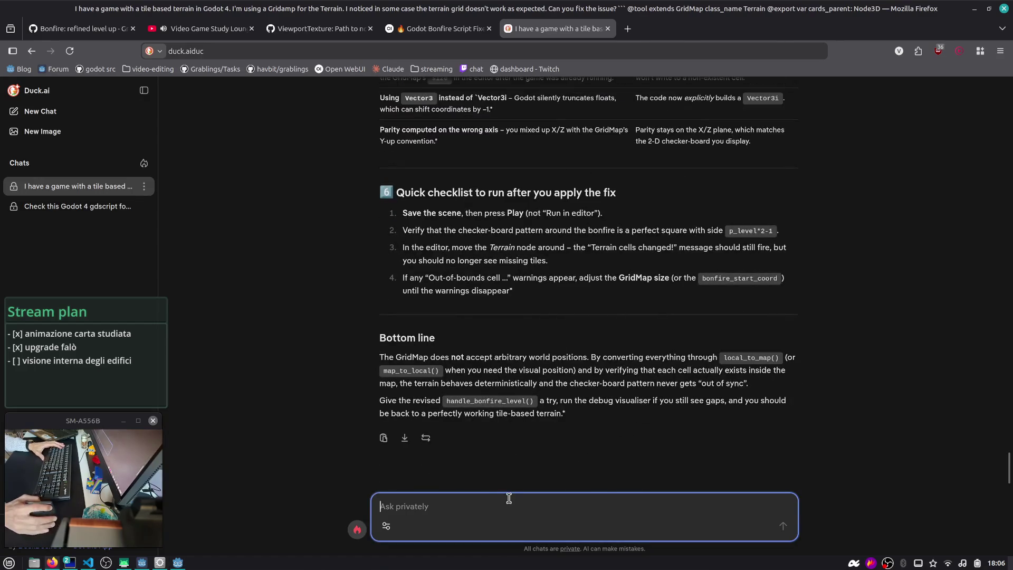
pyautogui.write('actually I fixed it in this but I need to restore the')
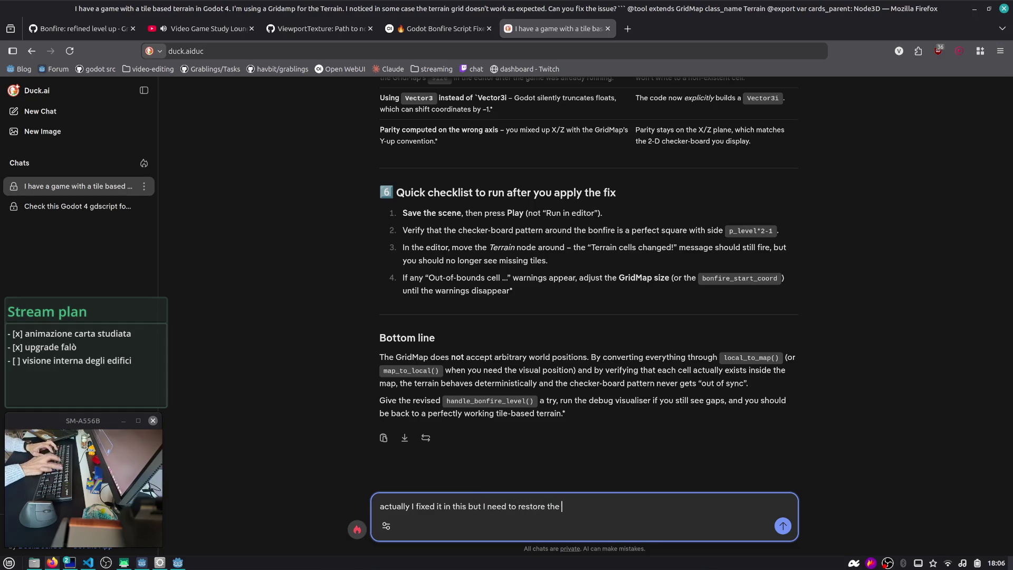
pyautogui.write('c:')
pyautogui.hotkey('shift', 'Return')
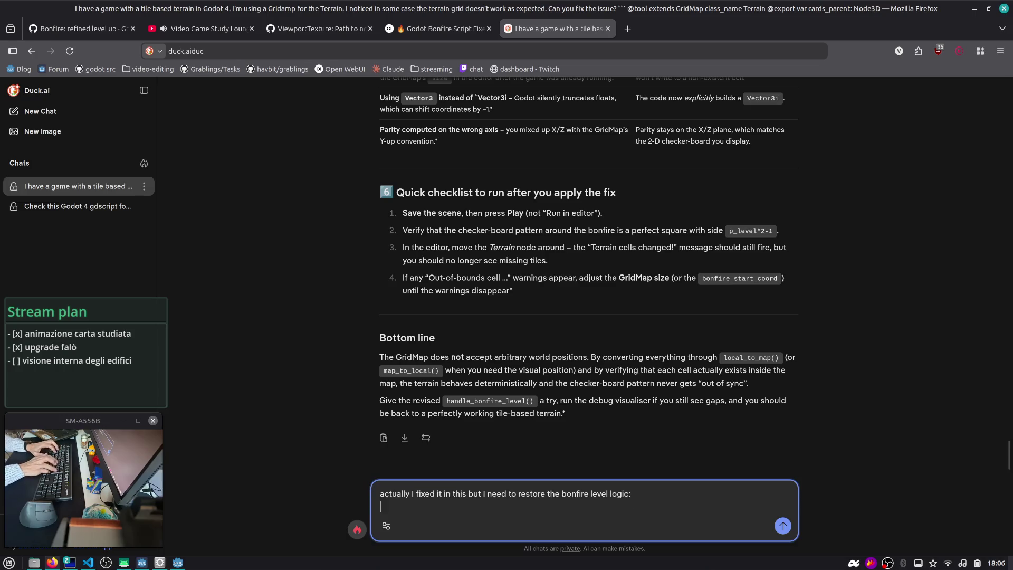
pyautogui.write('I want each level to unlock a new')
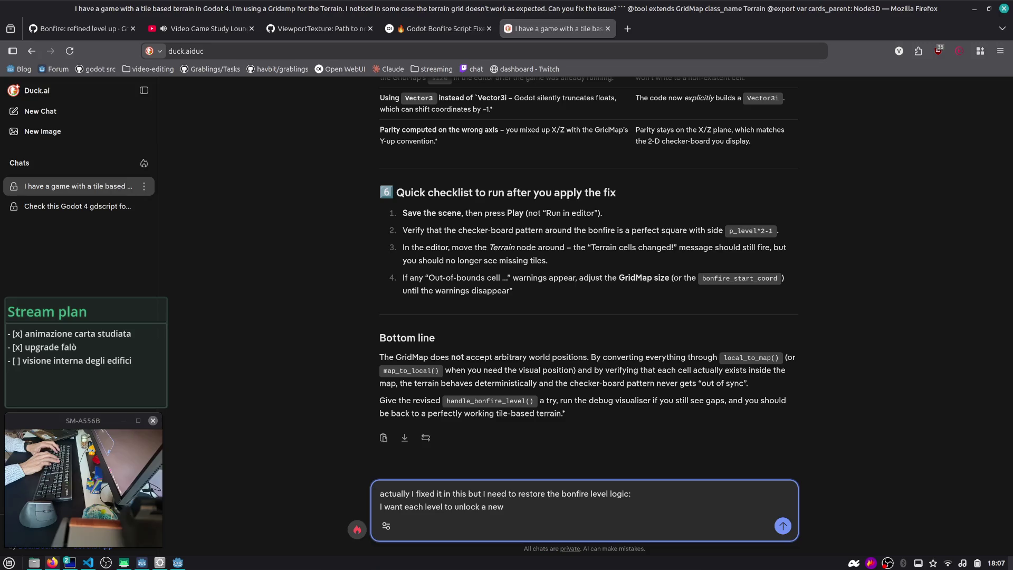
pyautogui.hotkey('alt', 'Tab')
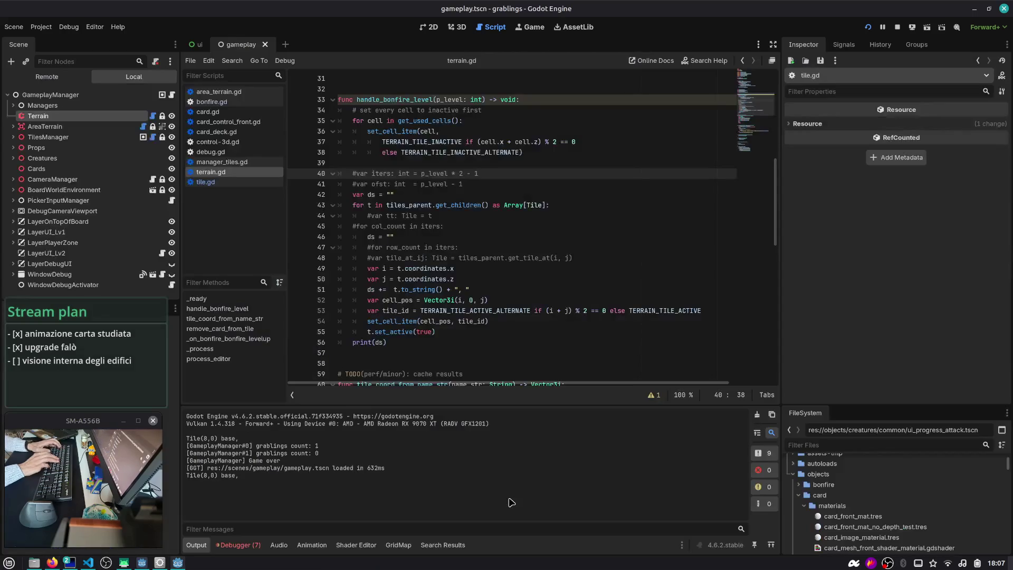
# - Run the game with line 55's set_active(true) switched to false, then restore true
pyautogui.doubleClick(388, 331)
pyautogui.click(464, 332)
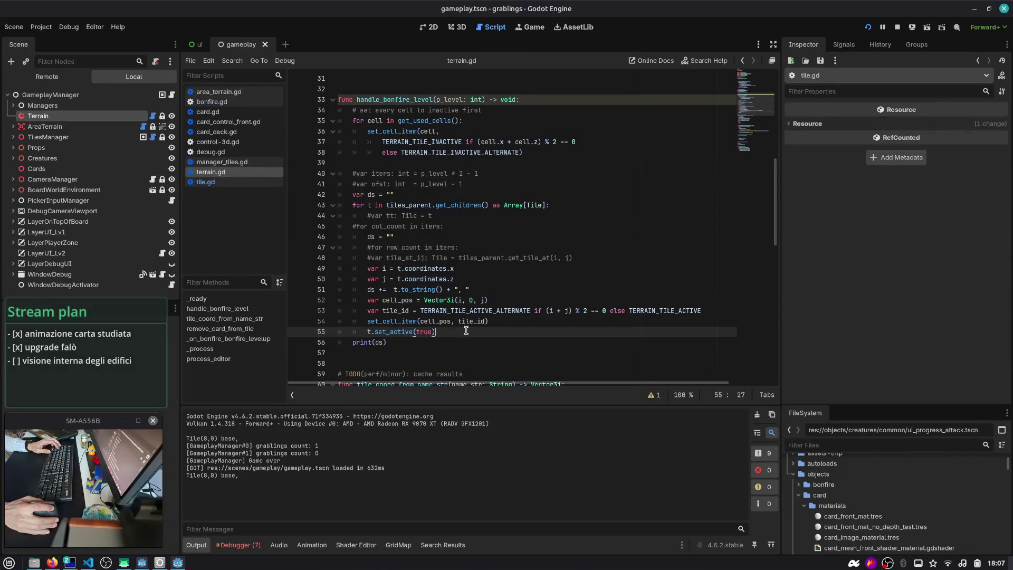
pyautogui.doubleClick(424, 331)
pyautogui.write('fals')
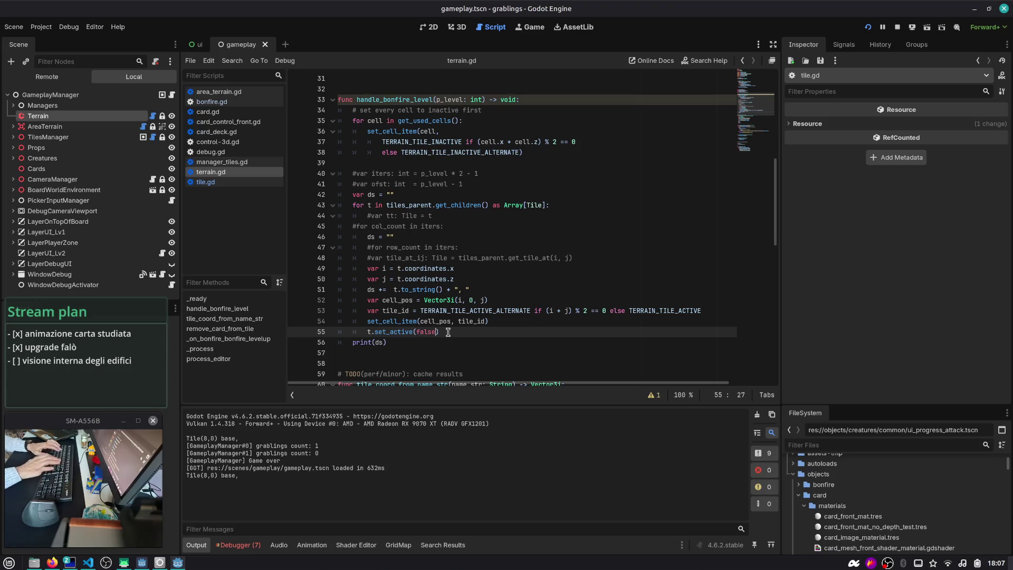
pyautogui.press('F5')
pyautogui.scroll(-5, 450, 336)
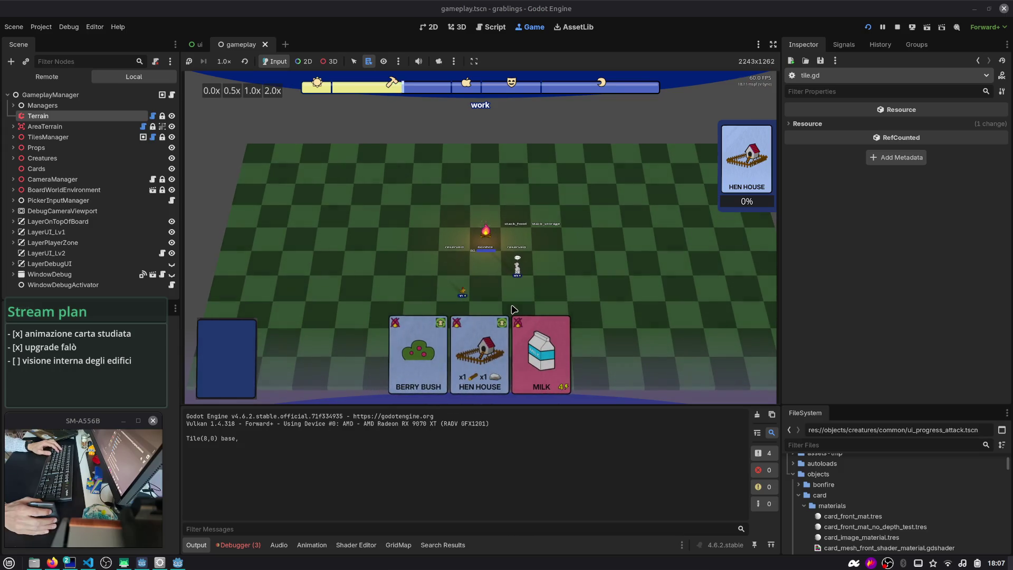
pyautogui.click(492, 27)
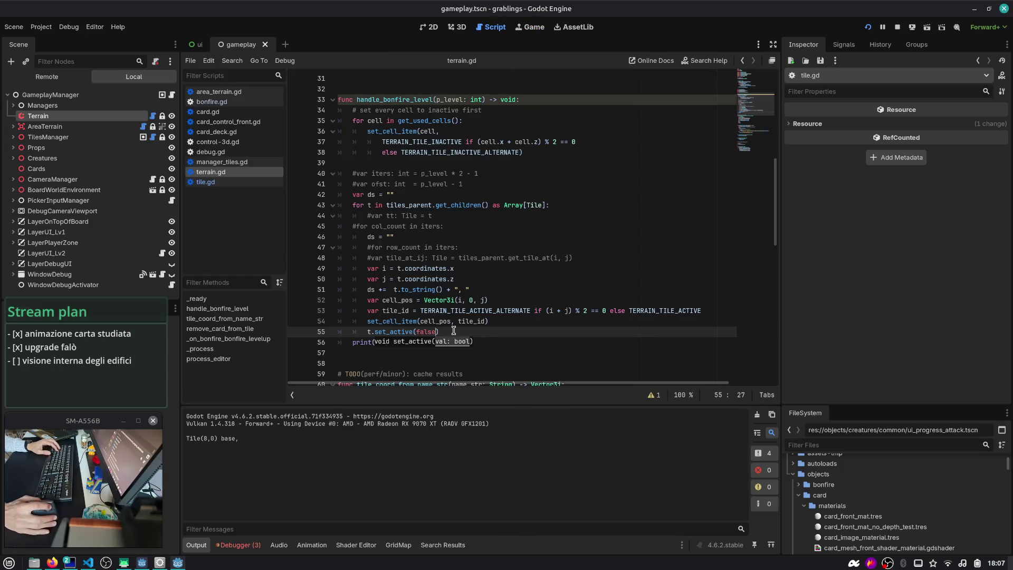
pyautogui.press('F5')
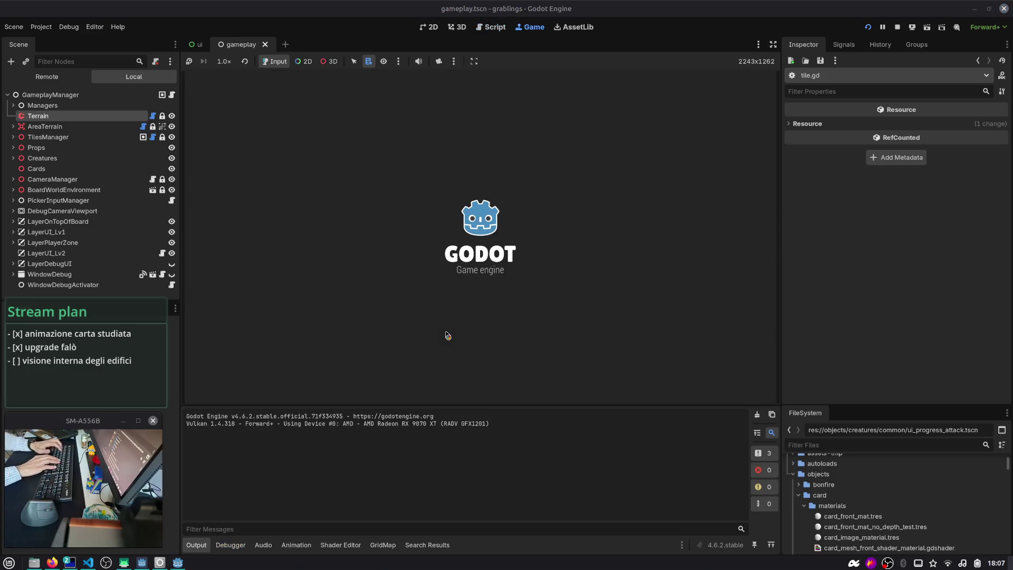
pyautogui.click(492, 27)
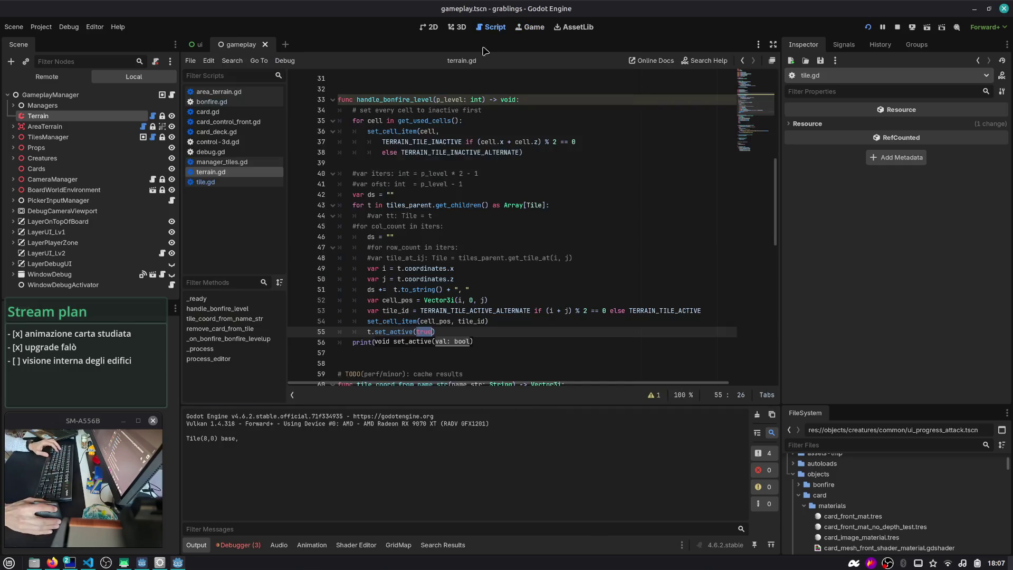
# - Inspect the TERRAIN_TILE_ACTIVE_ALTERNATE and TERRAIN_TILE_INACTIVE_ALTERNATE tile constants
pyautogui.doubleClick(458, 311)
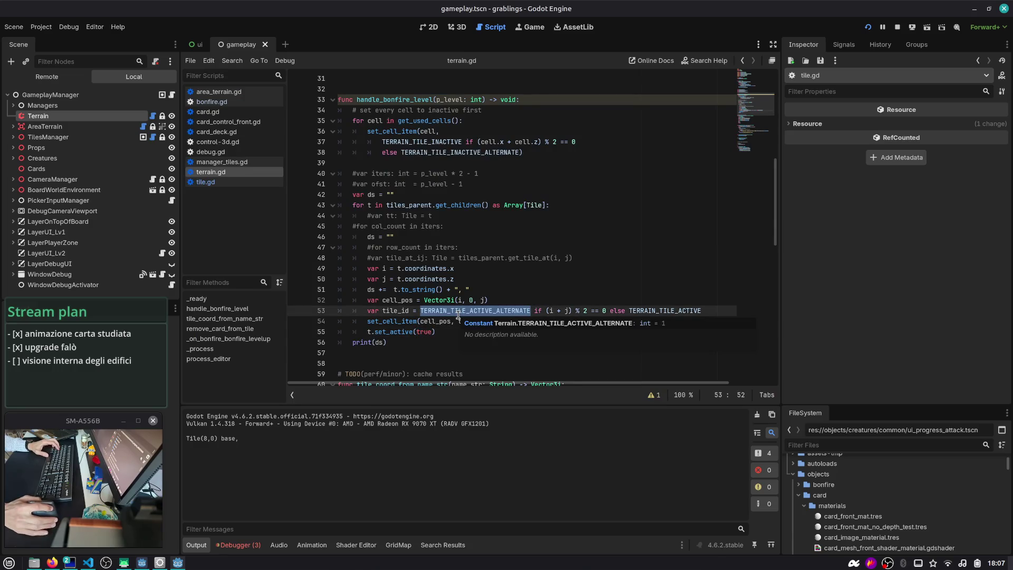
pyautogui.doubleClick(394, 312)
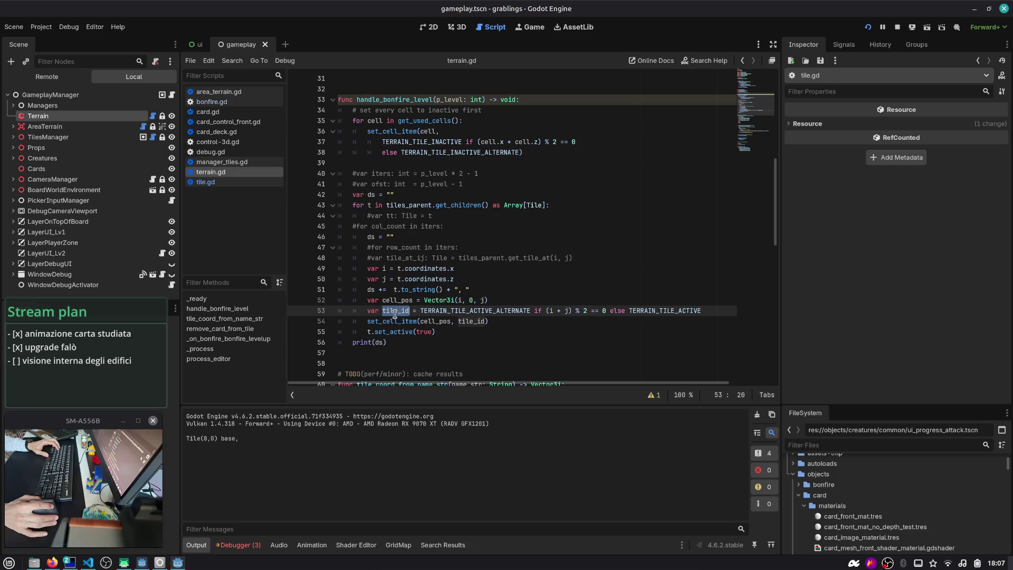
pyautogui.hotkey('alt', 'Tab')
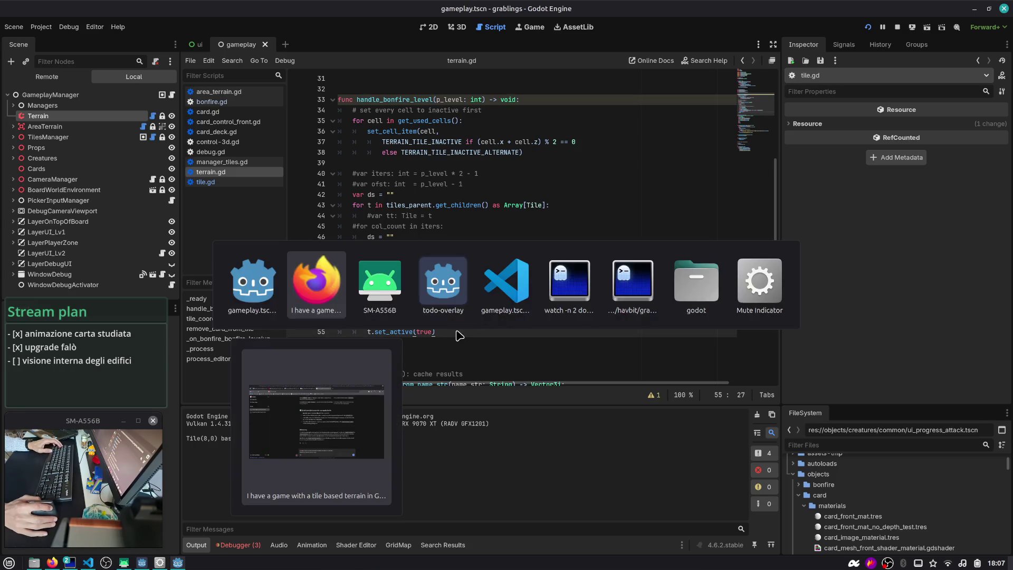
pyautogui.doubleClick(485, 152)
pyautogui.scroll(7, 485, 152)
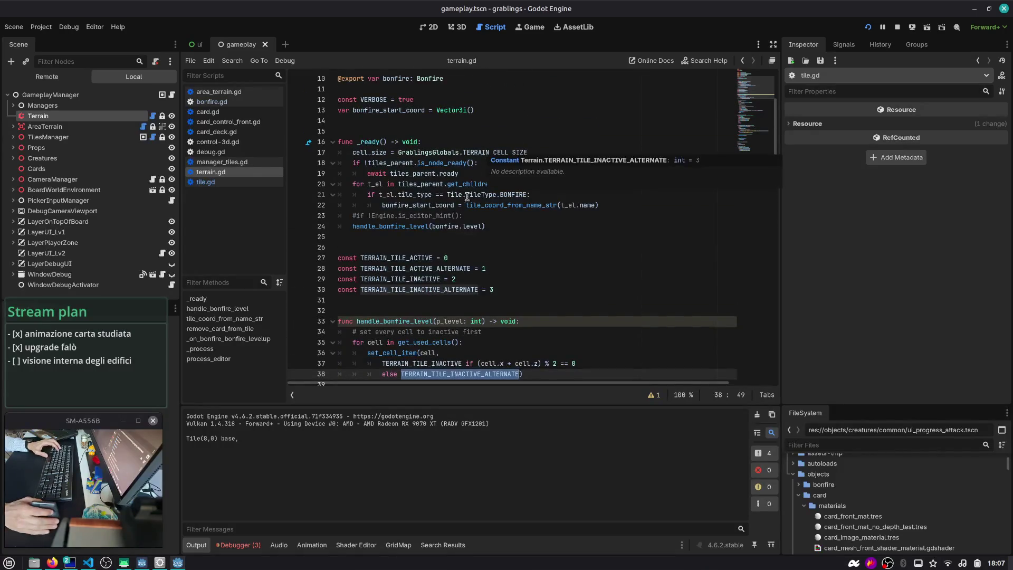
pyautogui.scroll(-5, 468, 194)
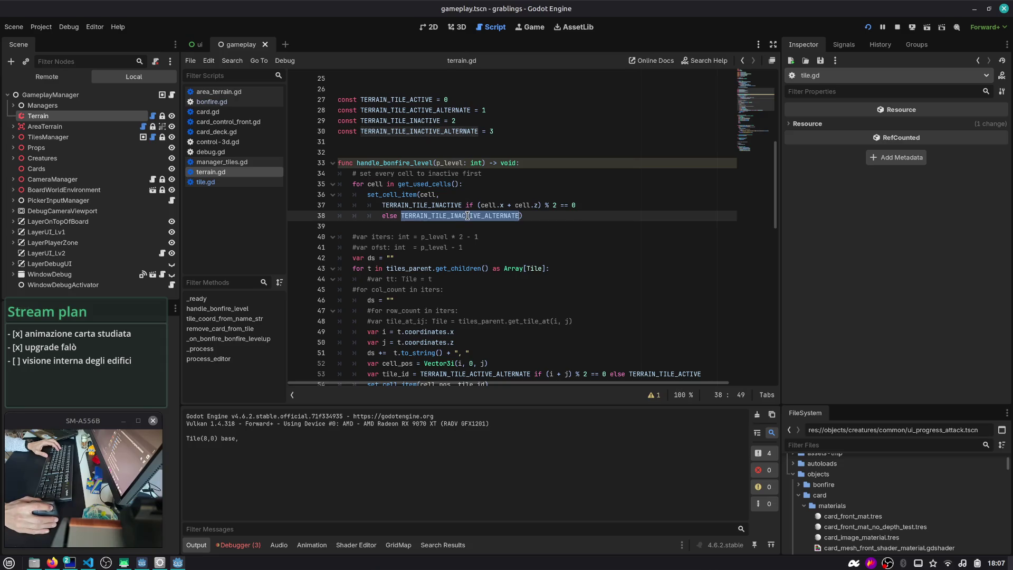
pyautogui.scroll(-1, 467, 213)
pyautogui.scroll(-2, 468, 215)
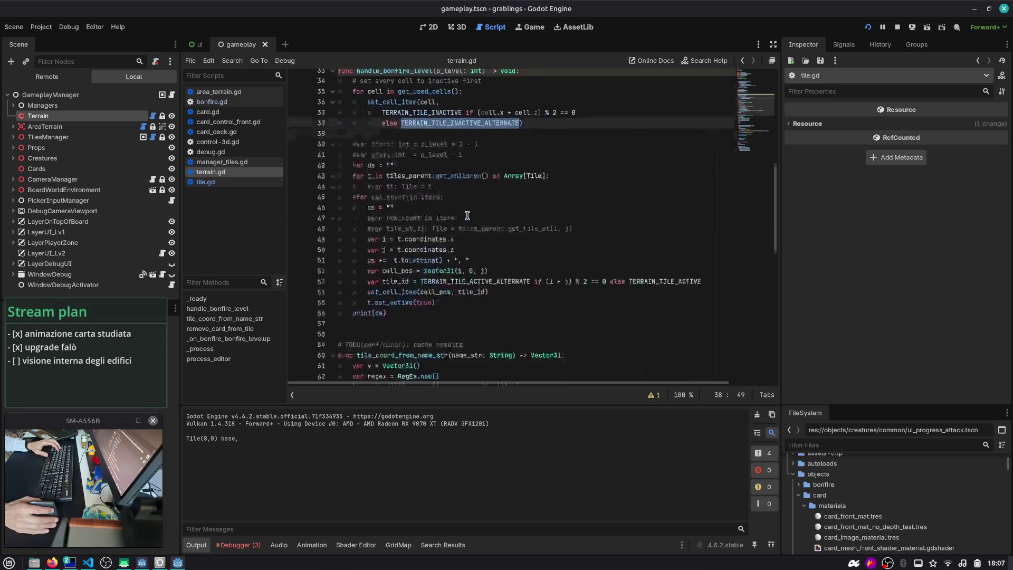
pyautogui.hotkey('alt', 'Tab')
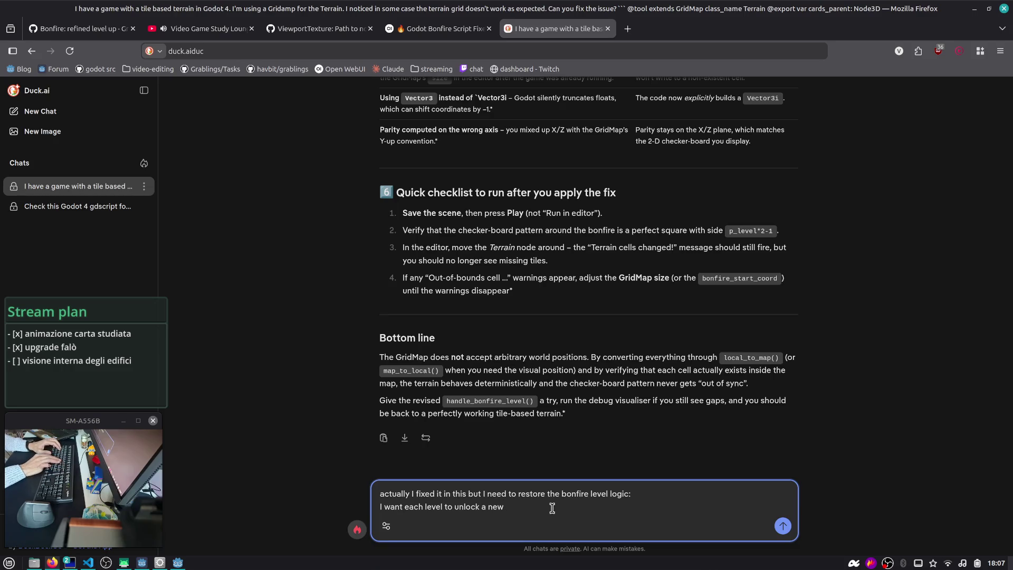
# - Send the follow-up with the handle_bonfire_level code pasted inside a ``` block
pyautogui.write('2')
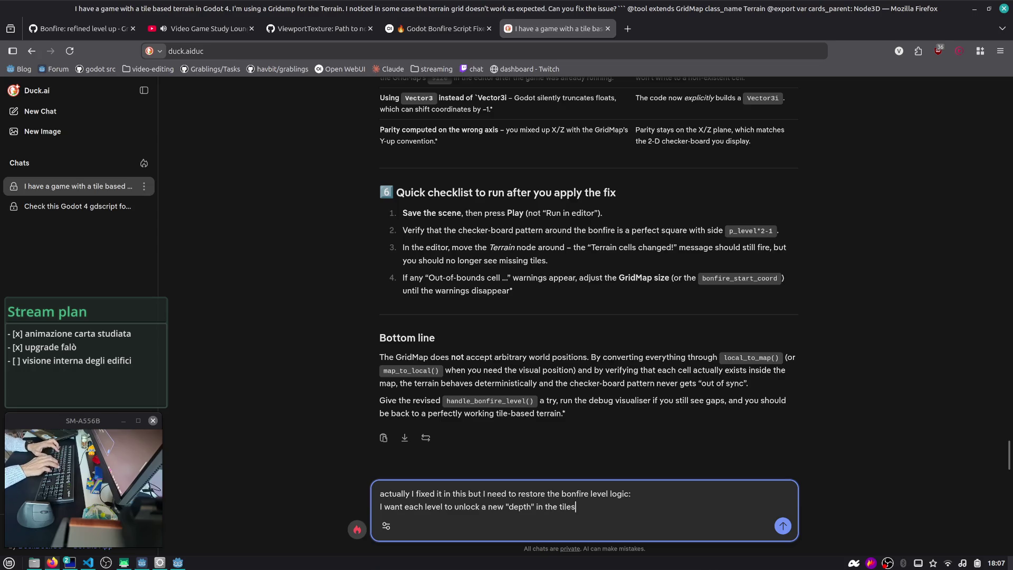
pyautogui.hotkey('shift', 'Return')
pyautogui.write('```')
pyautogui.hotkey('shift', 'Return')
pyautogui.hotkey('ctrl', 'v')
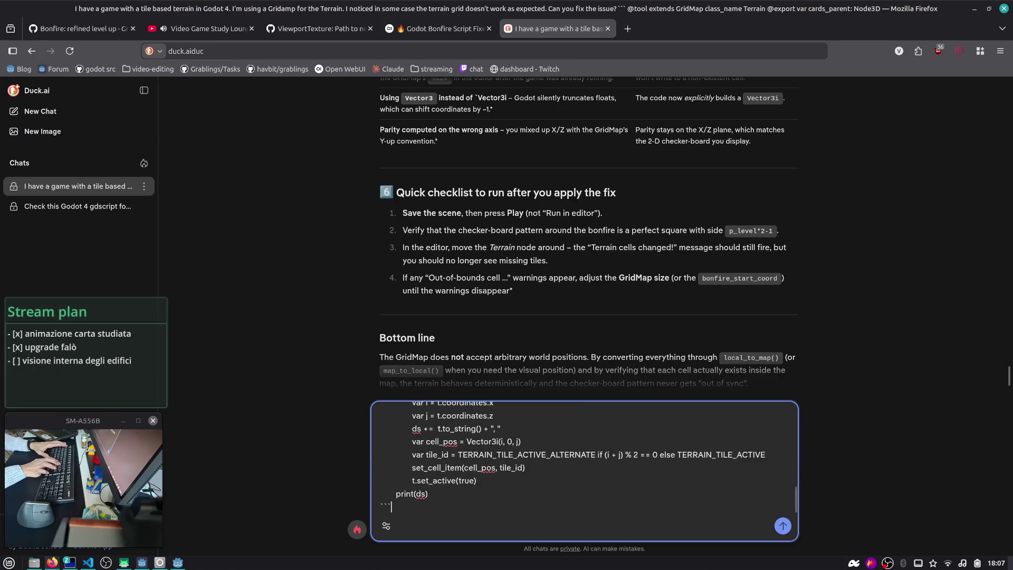
pyautogui.press('Return')
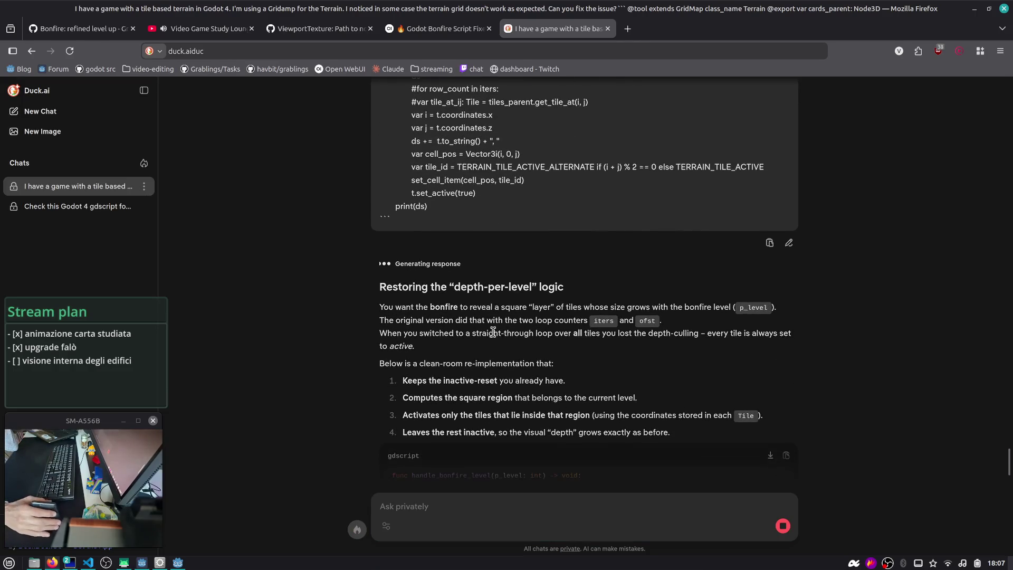
# - Read Duck.ai's square-region rewrite using min/max extents and its notes on iters and ofst
pyautogui.moveTo(476, 306); pyautogui.dragTo(581, 321)
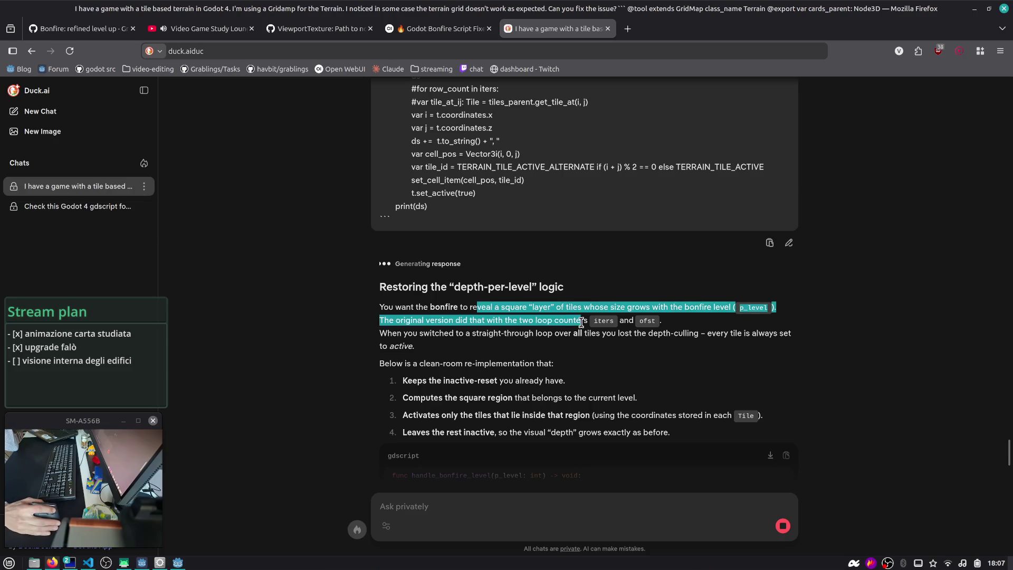
pyautogui.click(582, 322)
pyautogui.moveTo(720, 250)
pyautogui.mouseDown()
pyautogui.moveTo(382, 260)
pyautogui.moveTo(422, 262)
pyautogui.mouseUp()
pyautogui.moveTo(455, 263); pyautogui.dragTo(665, 266)
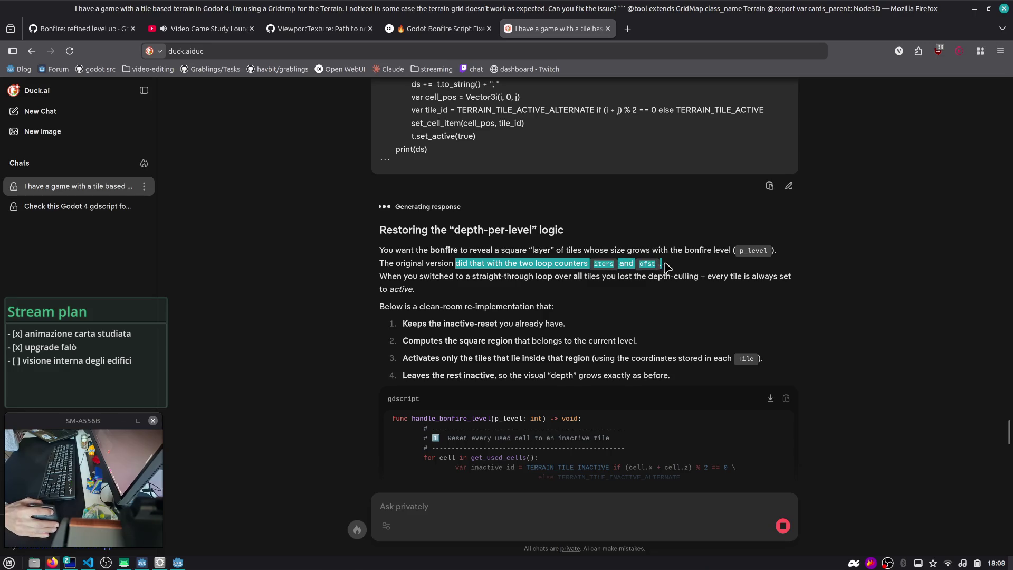
pyautogui.click(455, 290)
pyautogui.moveTo(464, 276); pyautogui.dragTo(570, 289)
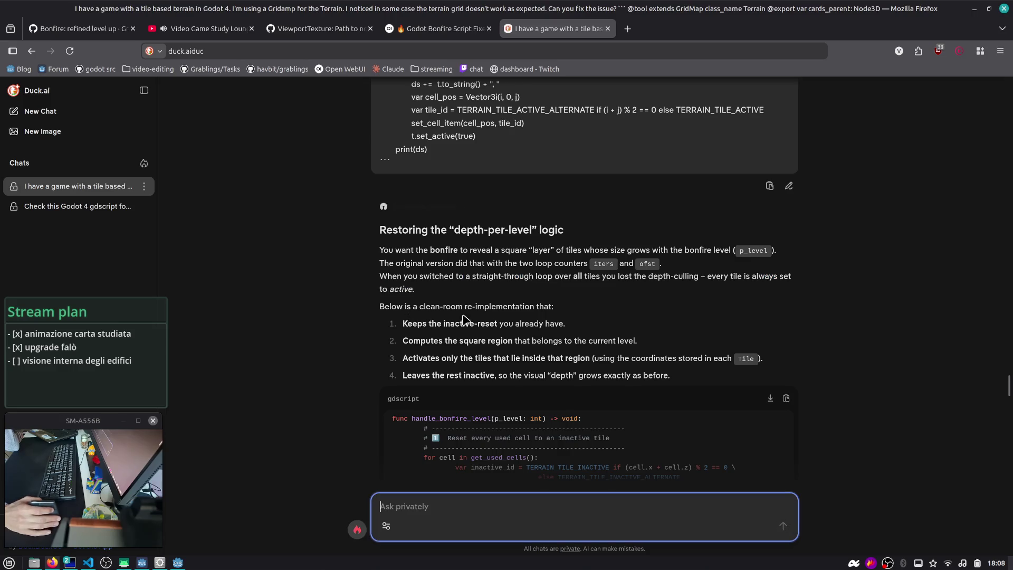
pyautogui.scroll(-2, 454, 311)
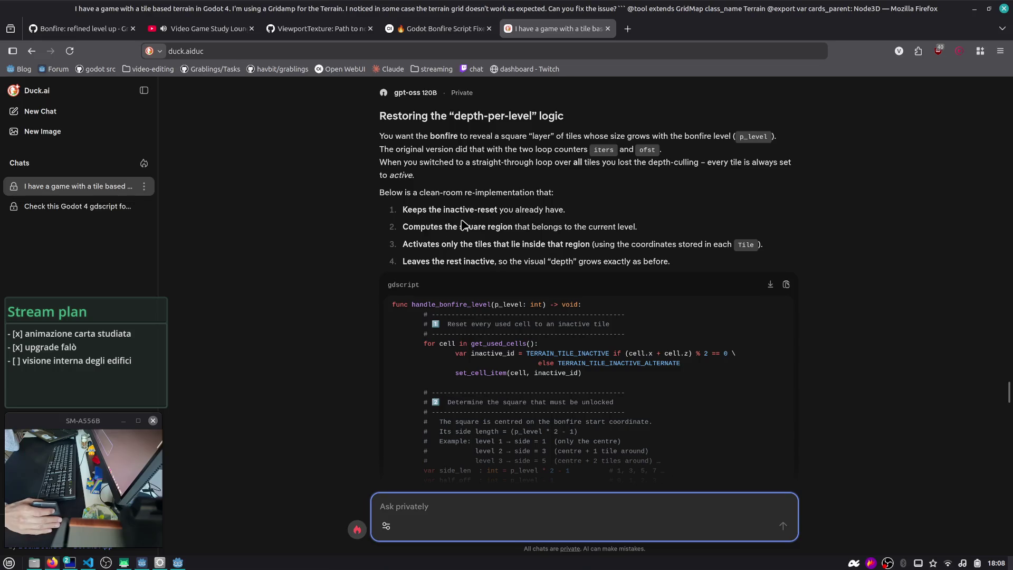
pyautogui.scroll(-2, 490, 221)
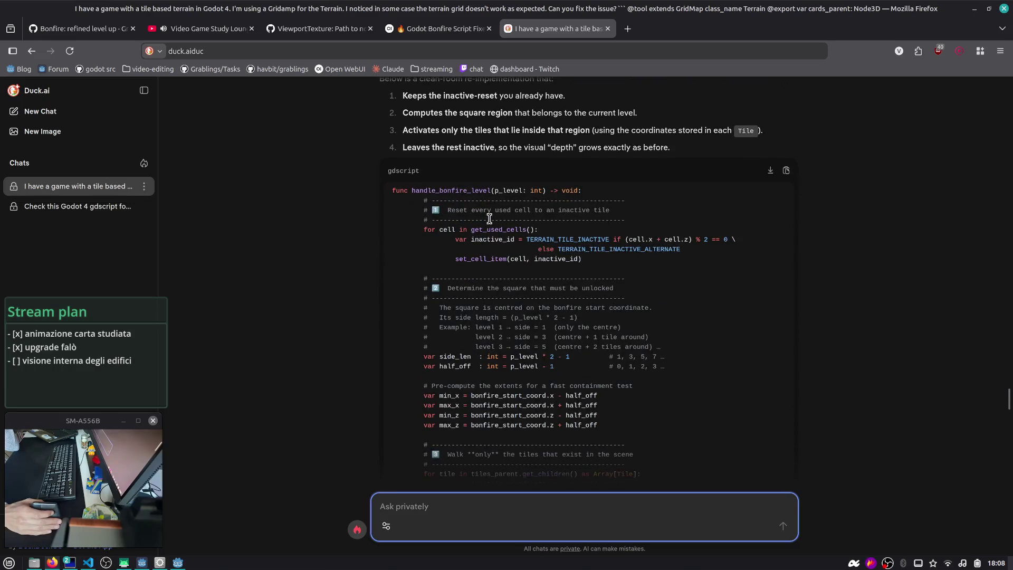
pyautogui.scroll(-2, 490, 219)
pyautogui.scroll(2, 491, 222)
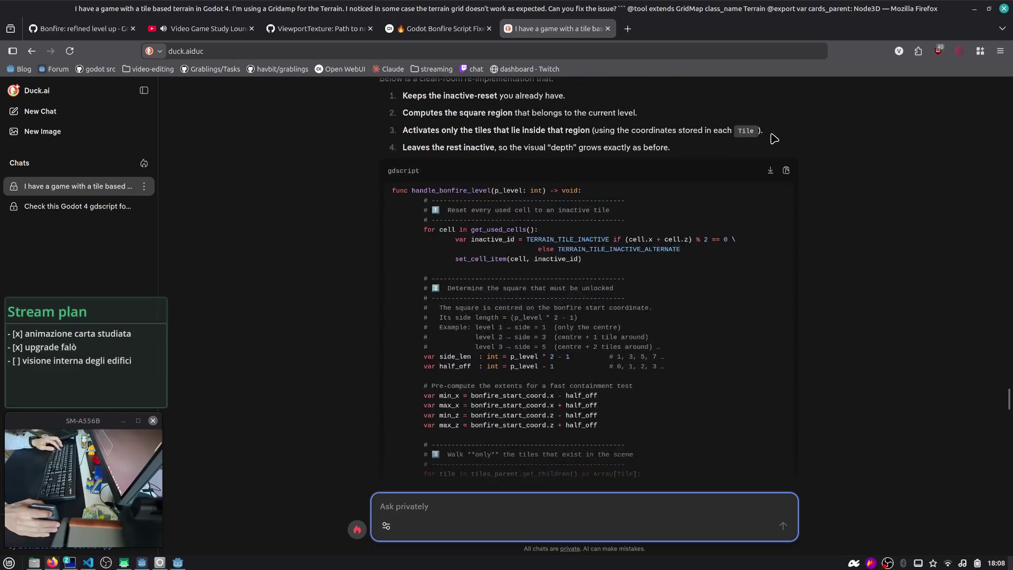
pyautogui.click(785, 170)
pyautogui.scroll(-10, 566, 212)
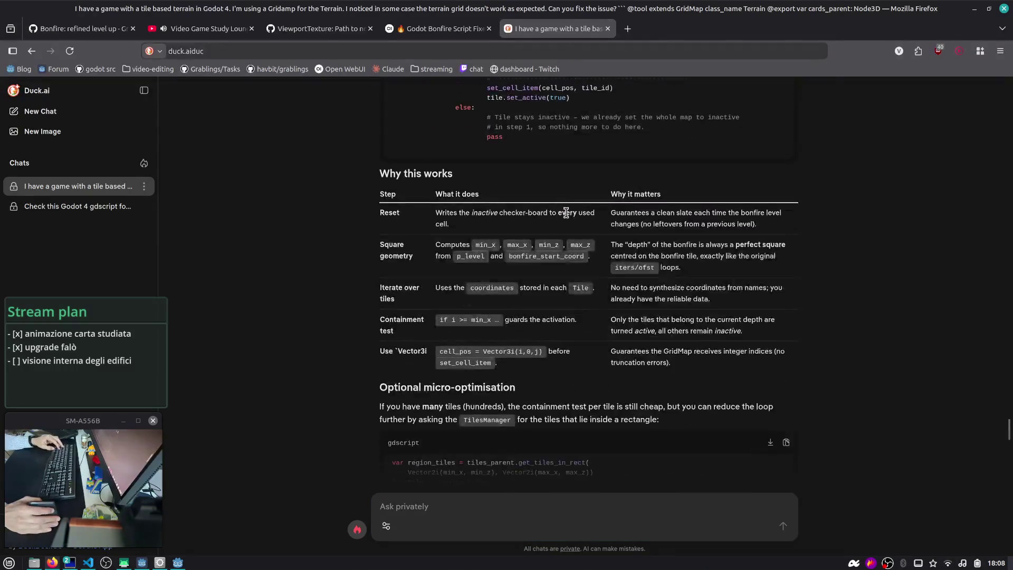
pyautogui.hotkey('alt', 'Tab')
# - Paste the suggested handle_bonfire_level over the old function and test it in-game
pyautogui.click(485, 226)
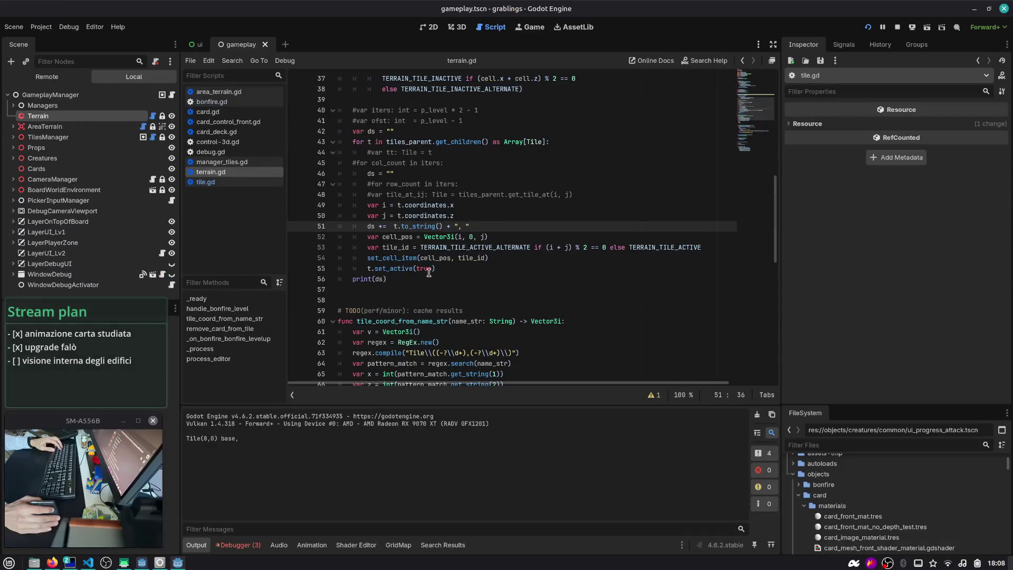
pyautogui.scroll(5, 432, 269)
pyautogui.moveTo(338, 192); pyautogui.dragTo(369, 380)
pyautogui.hotkey('ctrl', 'v')
pyautogui.click(391, 193)
pyautogui.scroll(5, 392, 195)
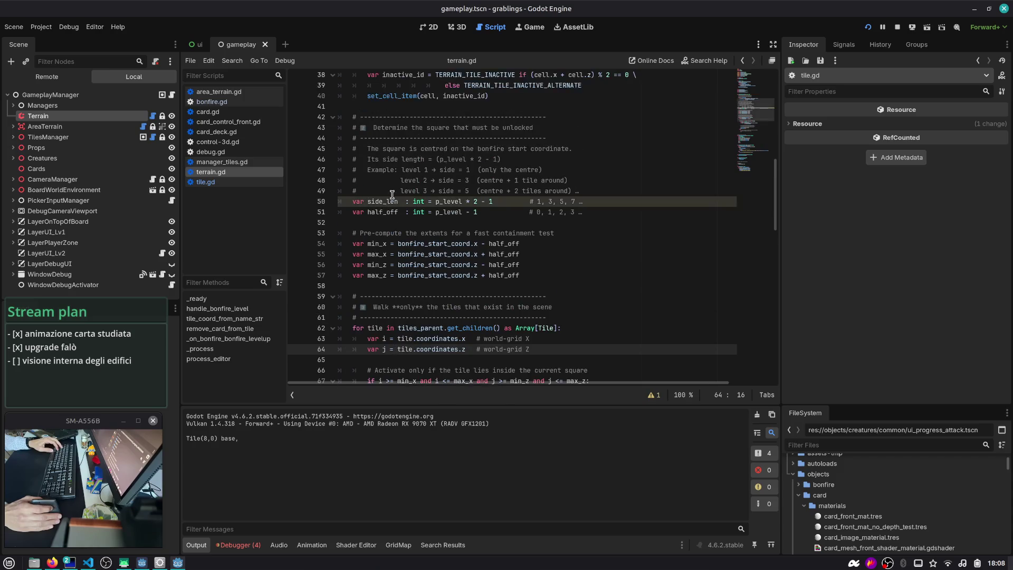
pyautogui.scroll(3, 392, 194)
pyautogui.press('F5')
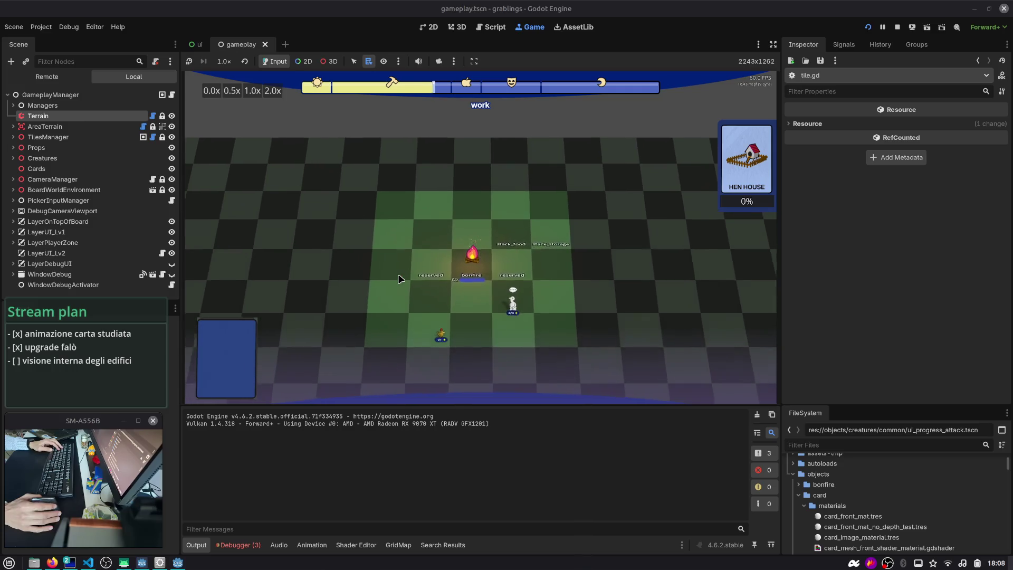
pyautogui.click(898, 27)
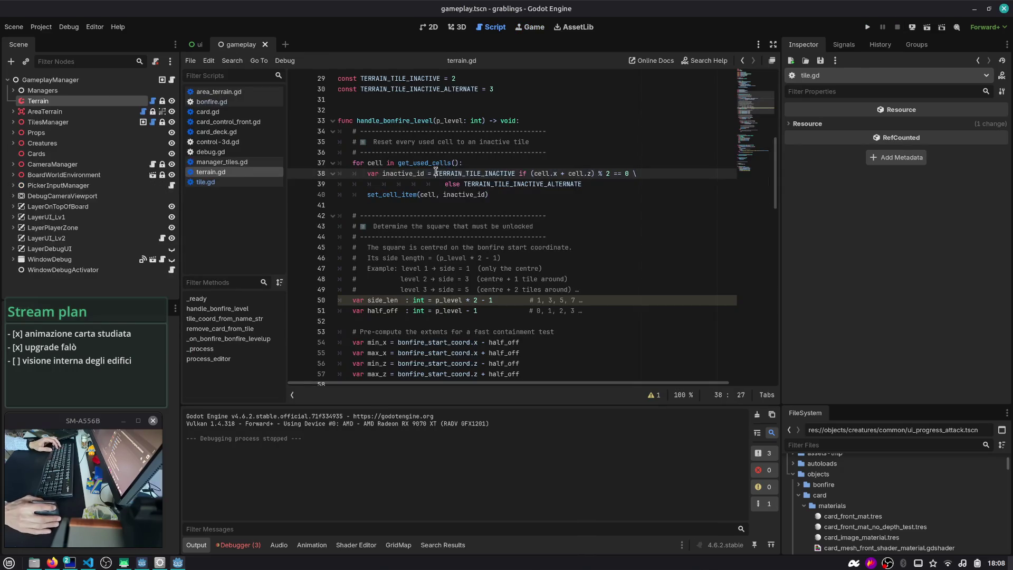
# - Undo three times back to the nested col_count/row_count loop version and check col_count
pyautogui.scroll(1, 530, 207)
pyautogui.scroll(-3, 531, 207)
pyautogui.hotkey('ctrl', 'z')
pyautogui.hotkey('ctrl', 'z')
pyautogui.hotkey('ctrl', 'z')
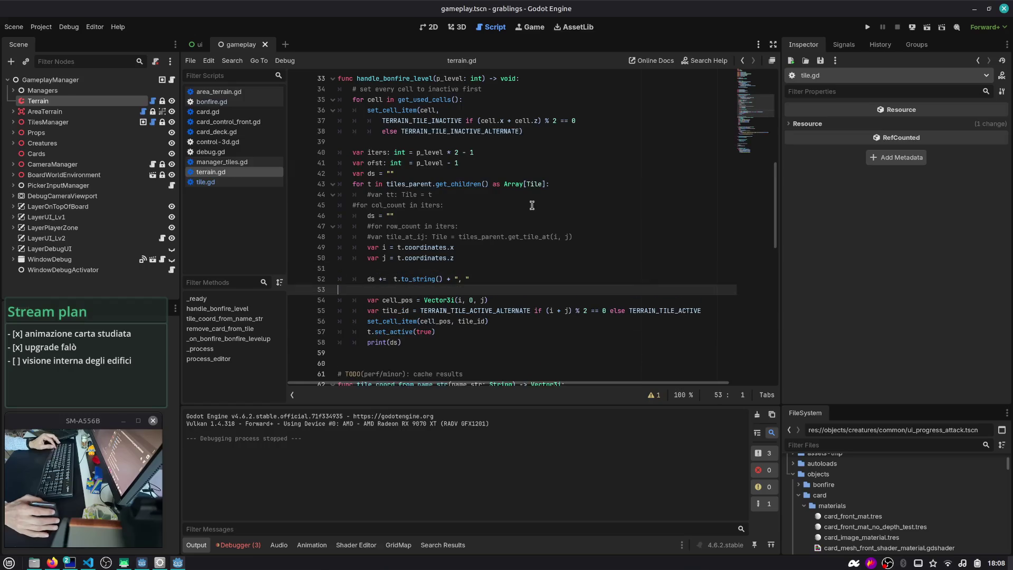
pyautogui.hotkey('ctrl', 'z')
pyautogui.hotkey('ctrl', 'z')
pyautogui.hotkey('ctrl', 'z')
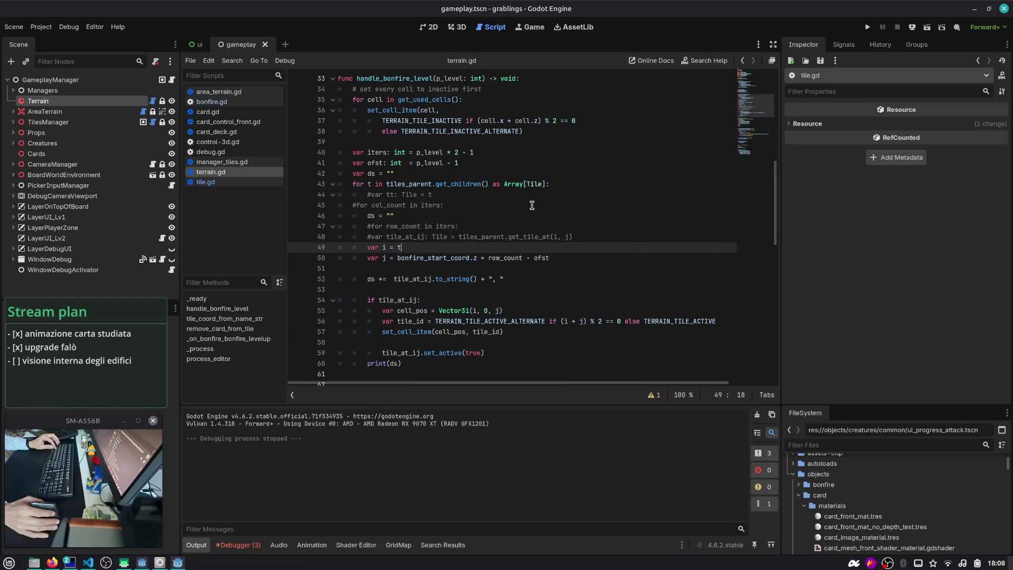
pyautogui.hotkey('ctrl', 'z')
pyautogui.hotkey('ctrl', 'z')
pyautogui.hotkey('ctrl', 'z')
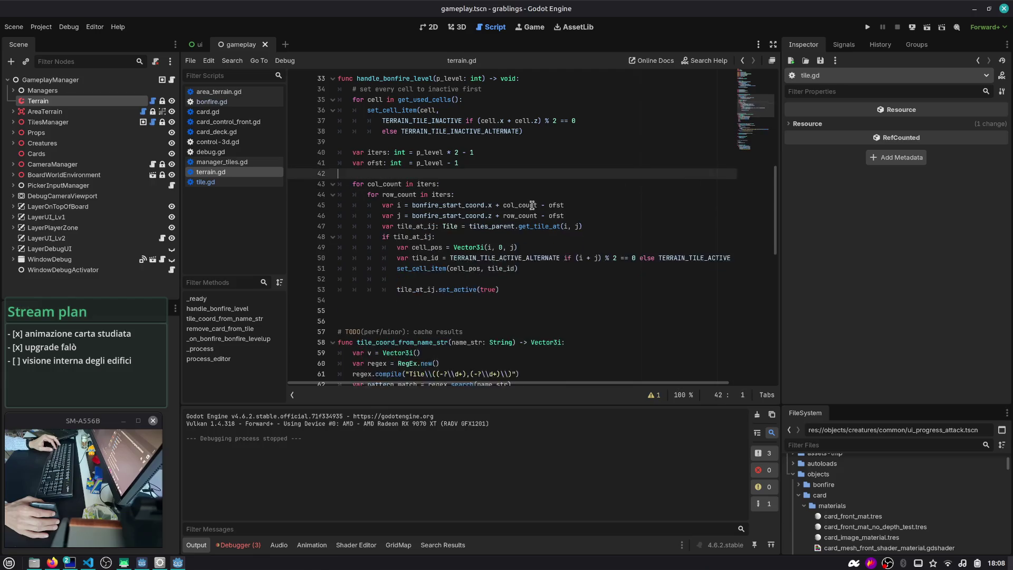
pyautogui.scroll(1, 532, 205)
pyautogui.click(491, 217)
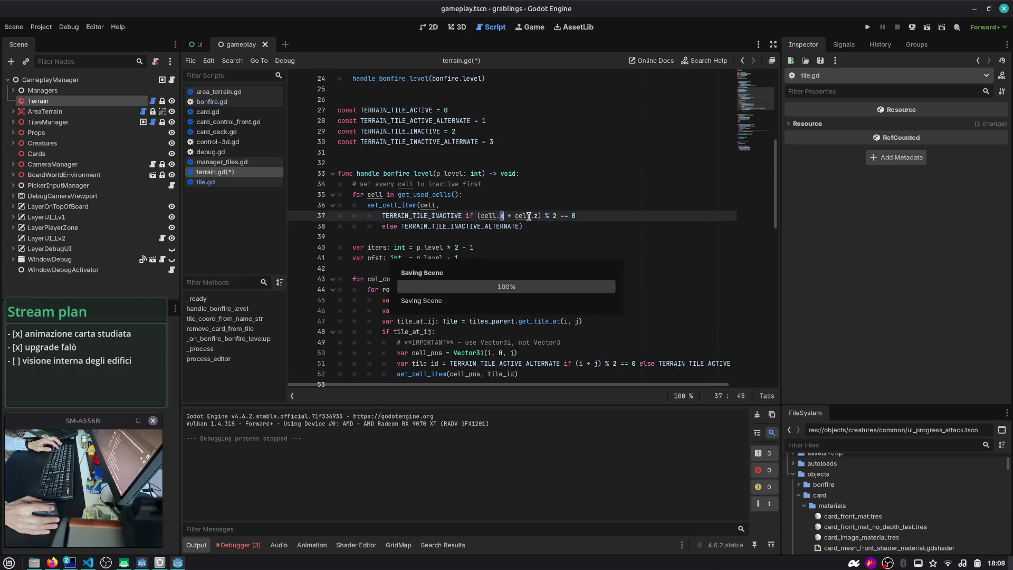
pyautogui.click(496, 152)
pyautogui.doubleClick(398, 217)
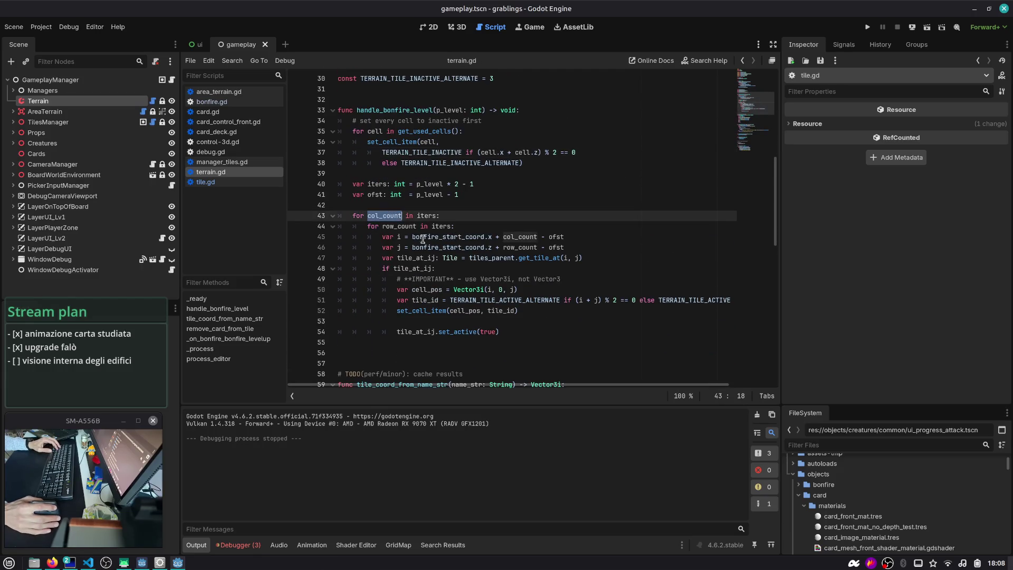
pyautogui.click(476, 321)
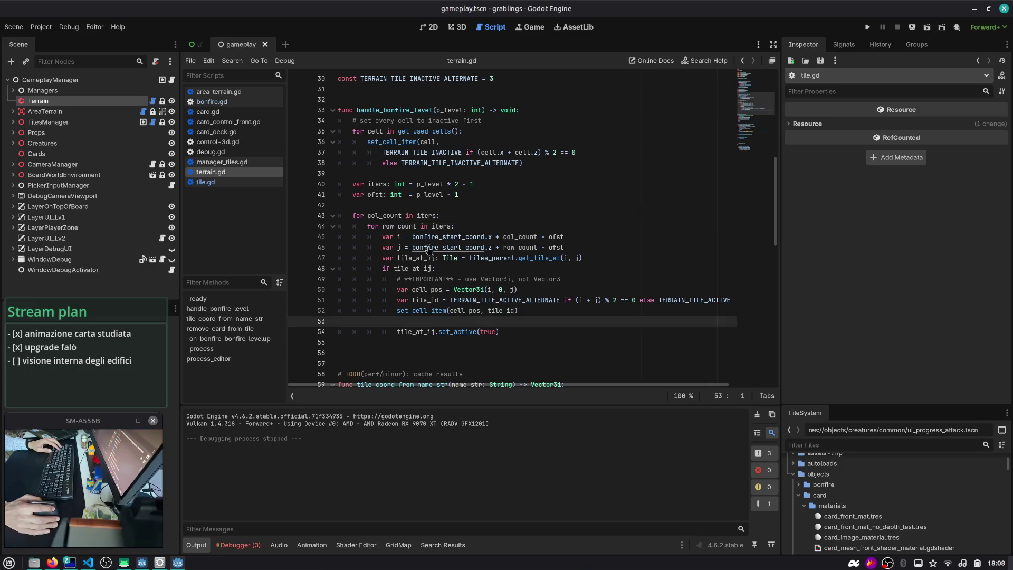
pyautogui.hotkey('alt', 'Tab')
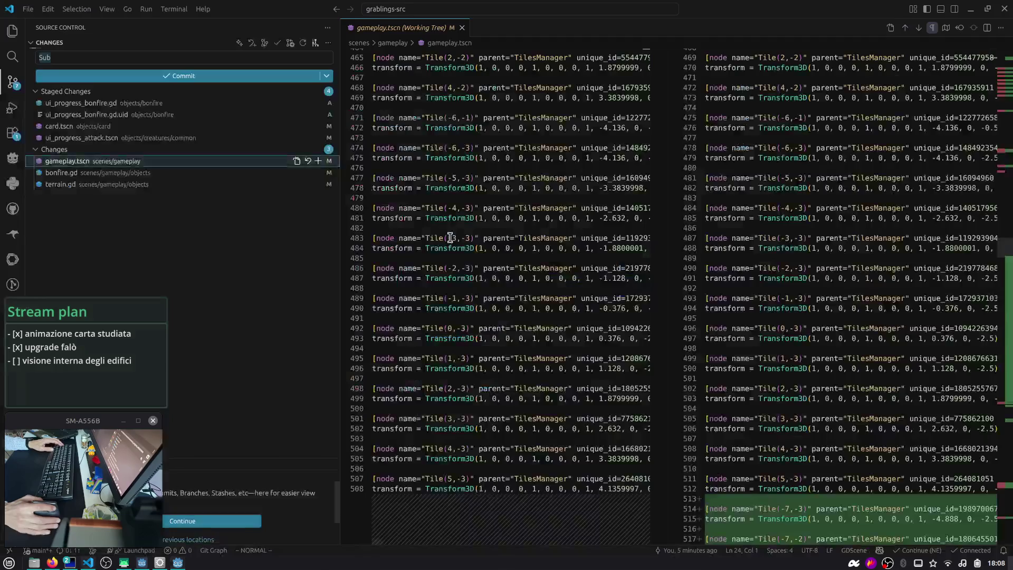
# - Stage bonfire.gd and gameplay.tscn and discard the terrain.gd changes
pyautogui.click(98, 173)
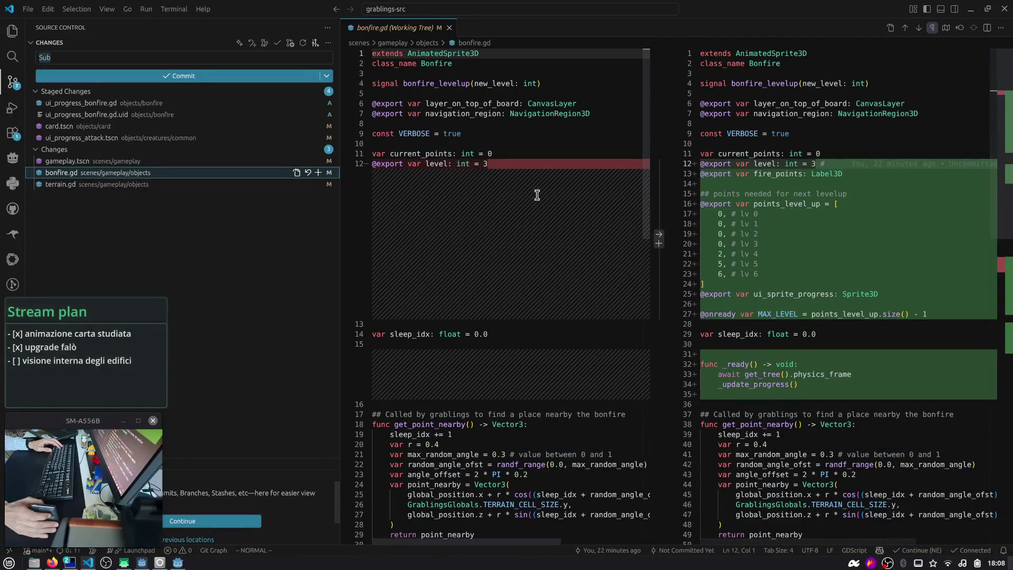
pyautogui.scroll(-10, 972, 263)
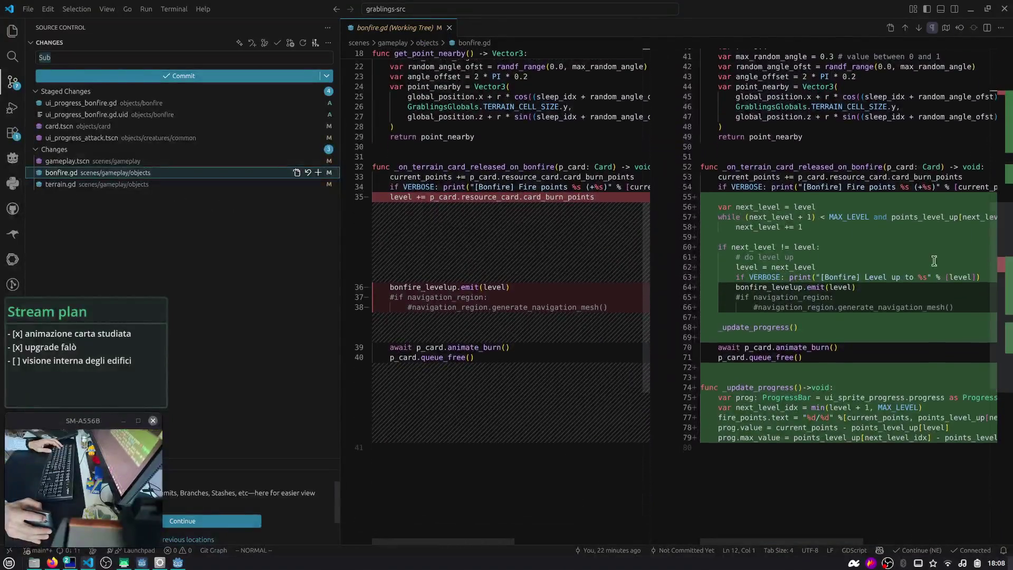
pyautogui.click(317, 173)
pyautogui.click(161, 184)
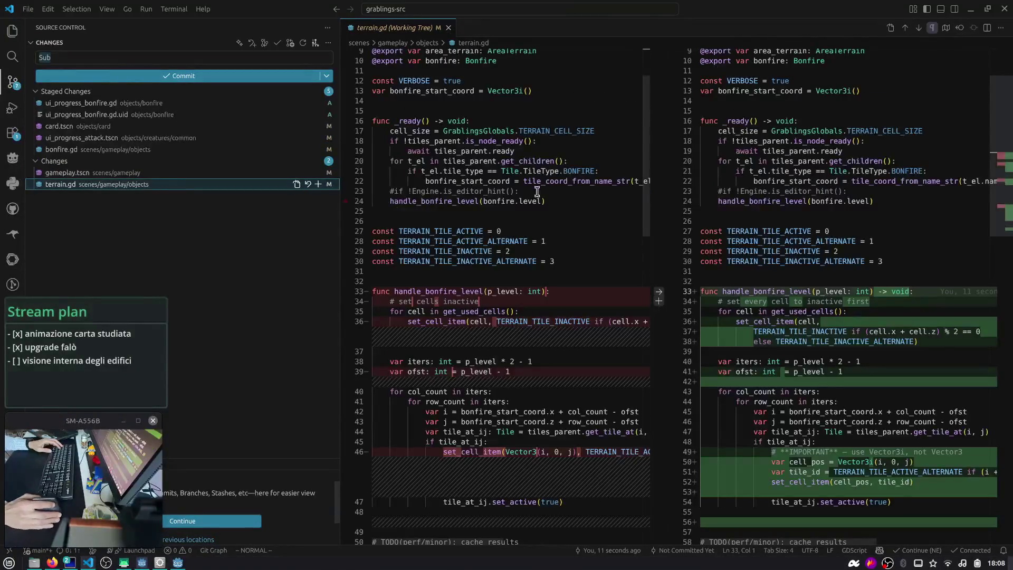
pyautogui.scroll(-6, 844, 177)
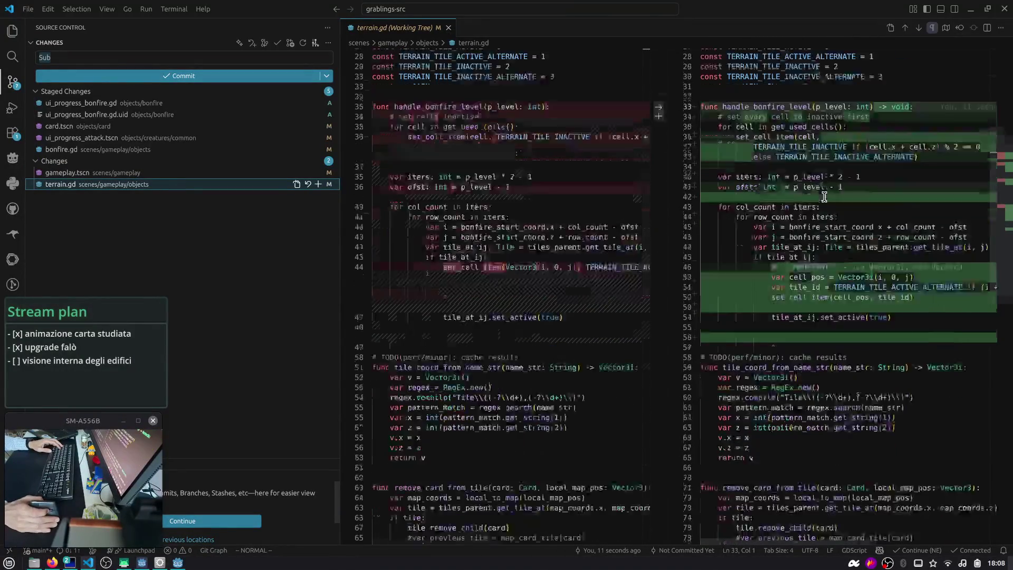
pyautogui.scroll(9, 833, 198)
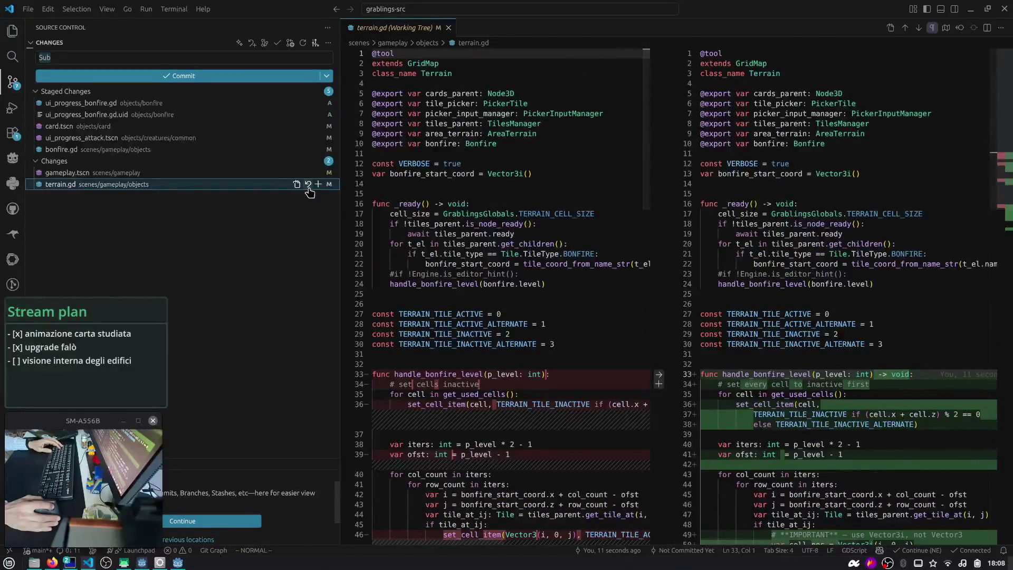
pyautogui.click(308, 184)
pyautogui.click(156, 173)
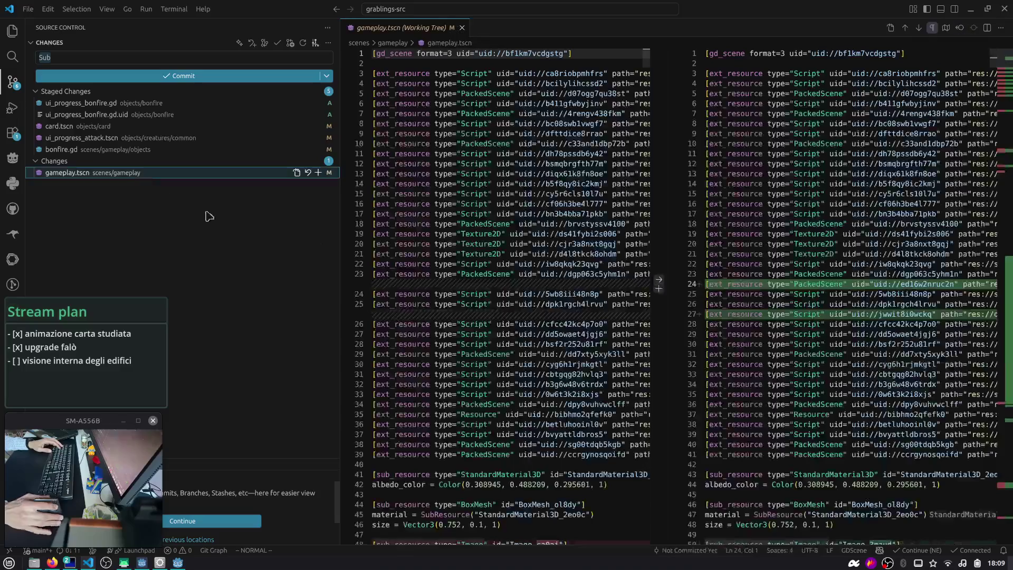
pyautogui.moveTo(1003, 83)
pyautogui.mouseDown()
pyautogui.moveTo(1002, 518)
pyautogui.moveTo(1002, 53)
pyautogui.mouseUp()
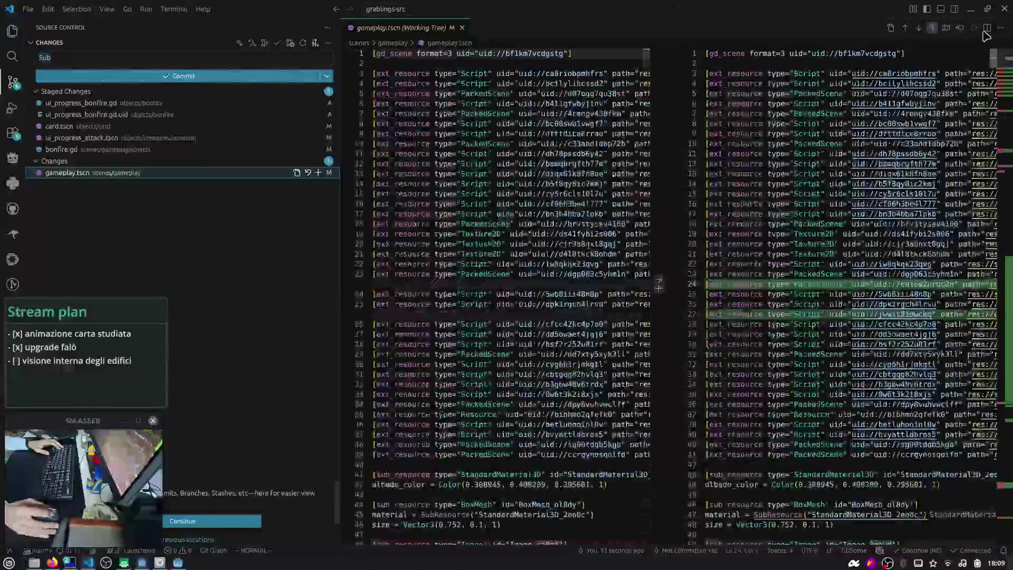
pyautogui.click(318, 172)
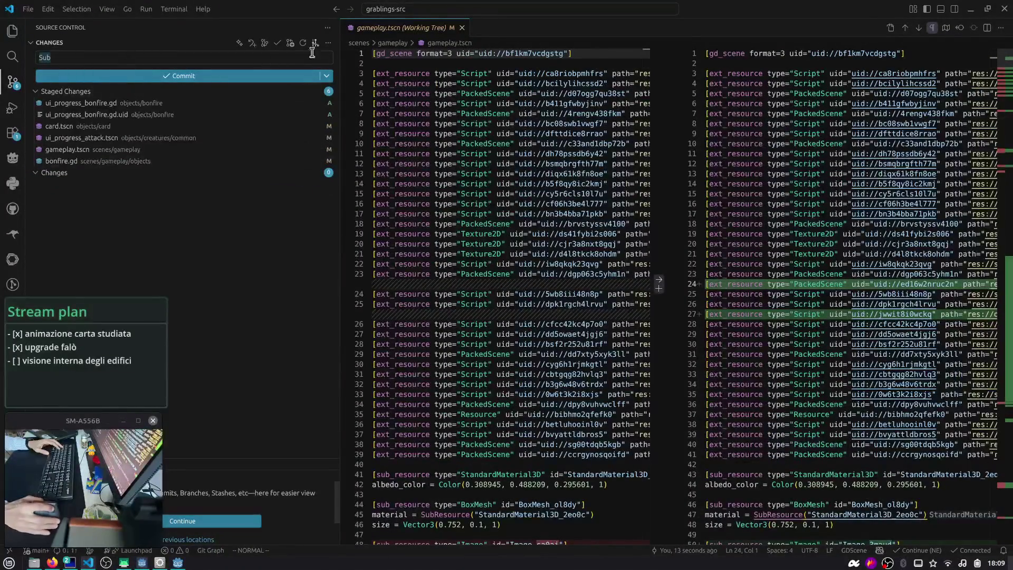
pyautogui.click(430, 27)
# - Commit 'feat: add progress bar to bonfire and update level up logic' and push to main
pyautogui.click(195, 56)
pyautogui.hotkey('ctrl', 'a')
pyautogui.write('f')
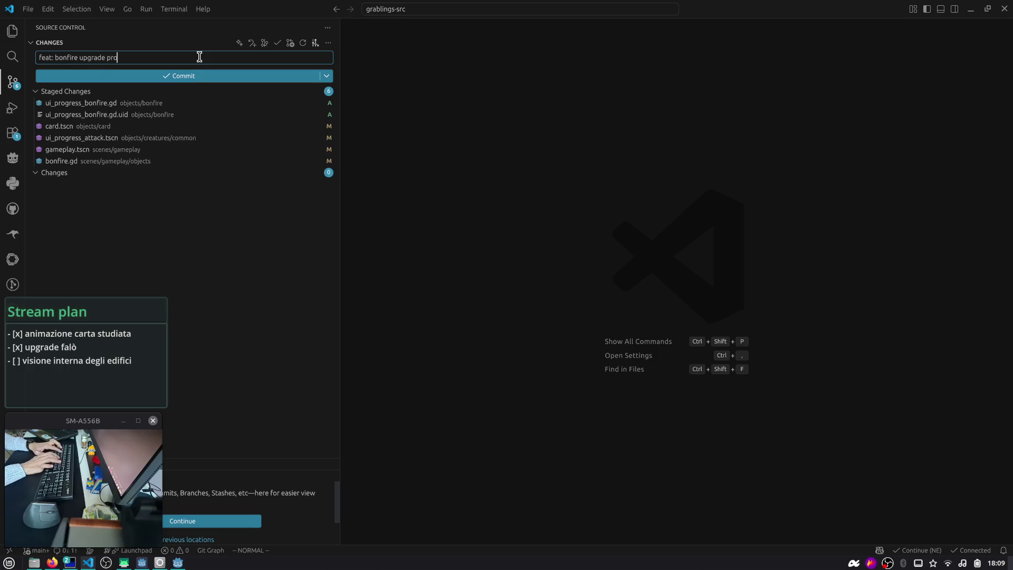
pyautogui.write('ress bar to')
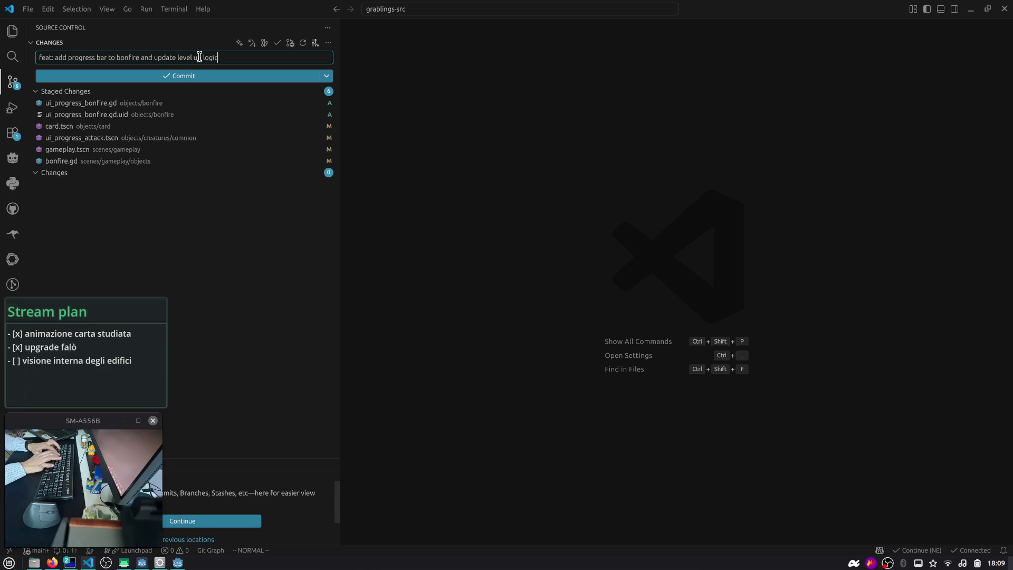
pyautogui.hotkey('ctrl', 'Return')
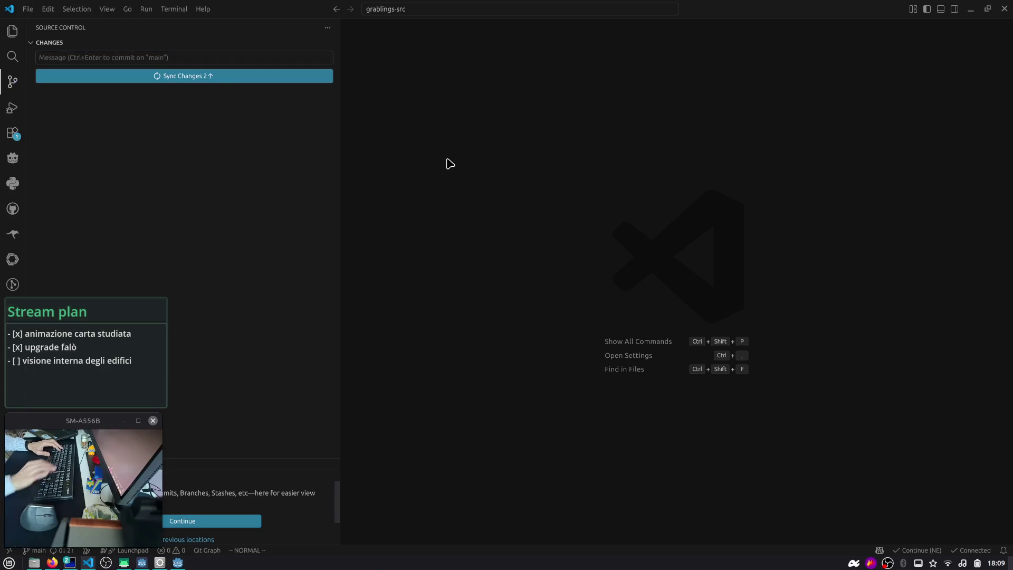
pyautogui.hotkey('ctrl', '`')
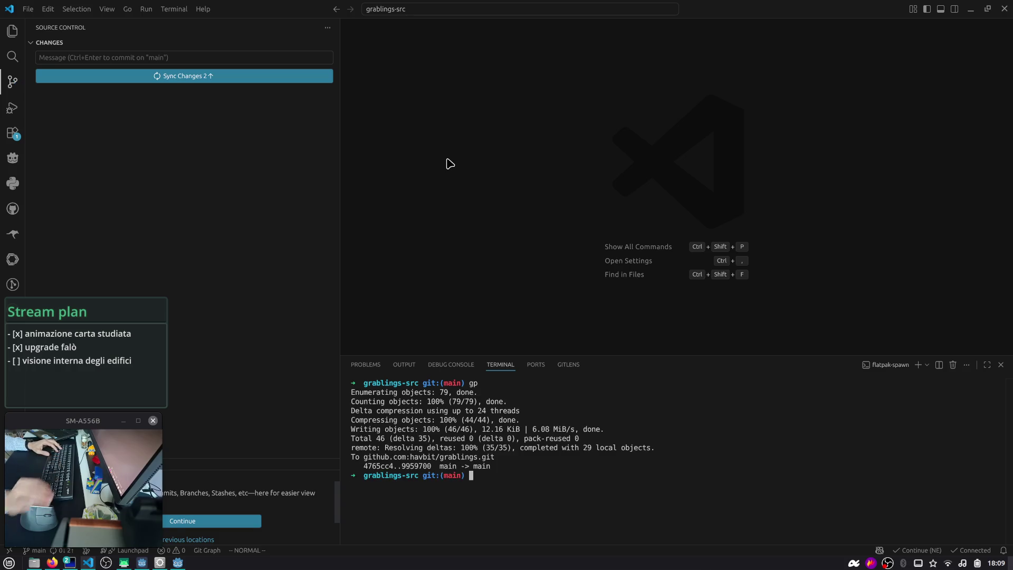
pyautogui.hotkey('alt', 'Tab')
pyautogui.hotkey('alt', 'Tab')
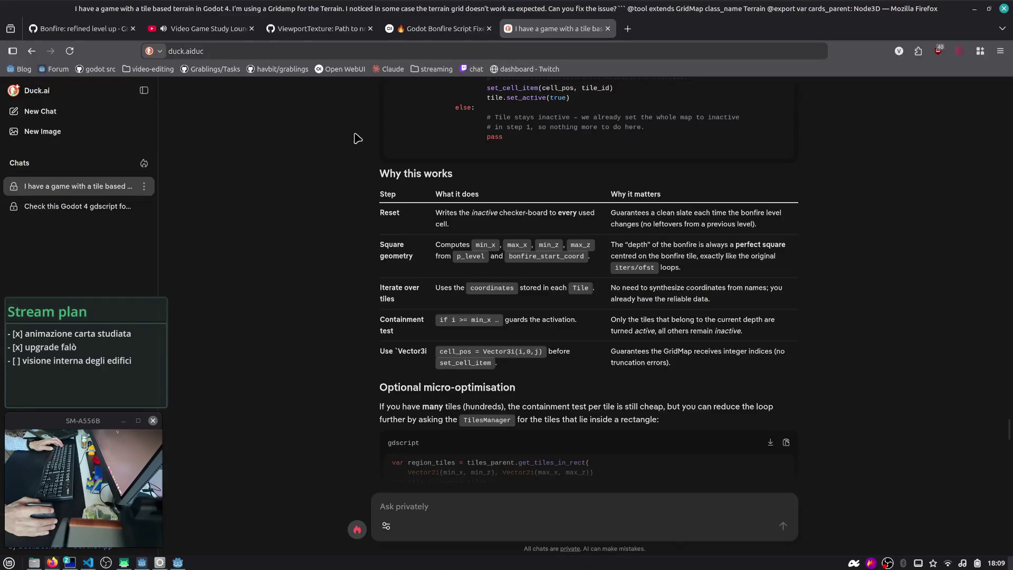
# - Drag card #54 'Bonfire: refined level up' toward To review and open issue #53
pyautogui.click(79, 29)
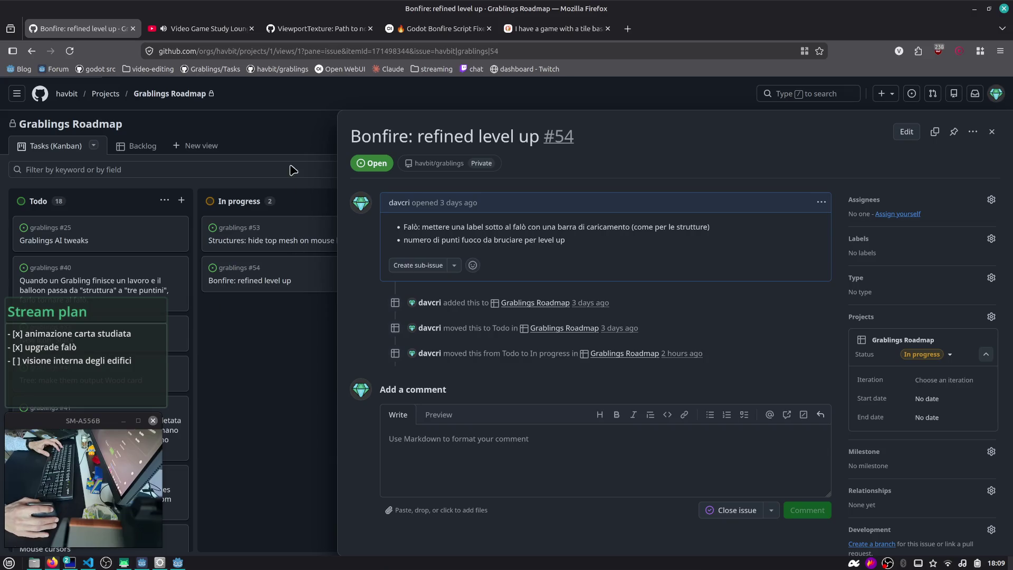
pyautogui.click(258, 314)
pyautogui.moveTo(306, 278)
pyautogui.mouseDown()
pyautogui.moveTo(438, 215)
pyautogui.moveTo(260, 281)
pyautogui.mouseUp()
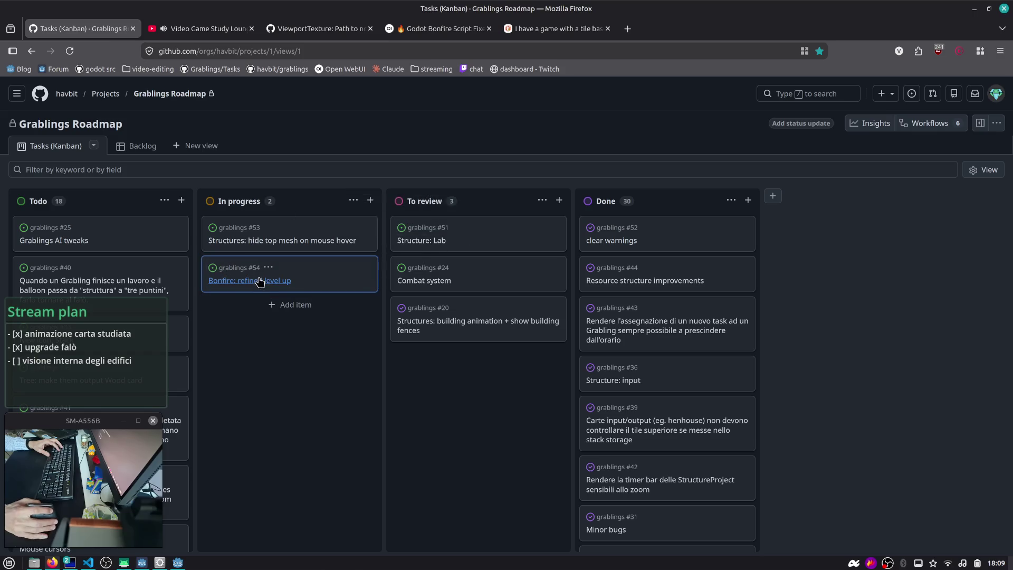
pyautogui.click(290, 241)
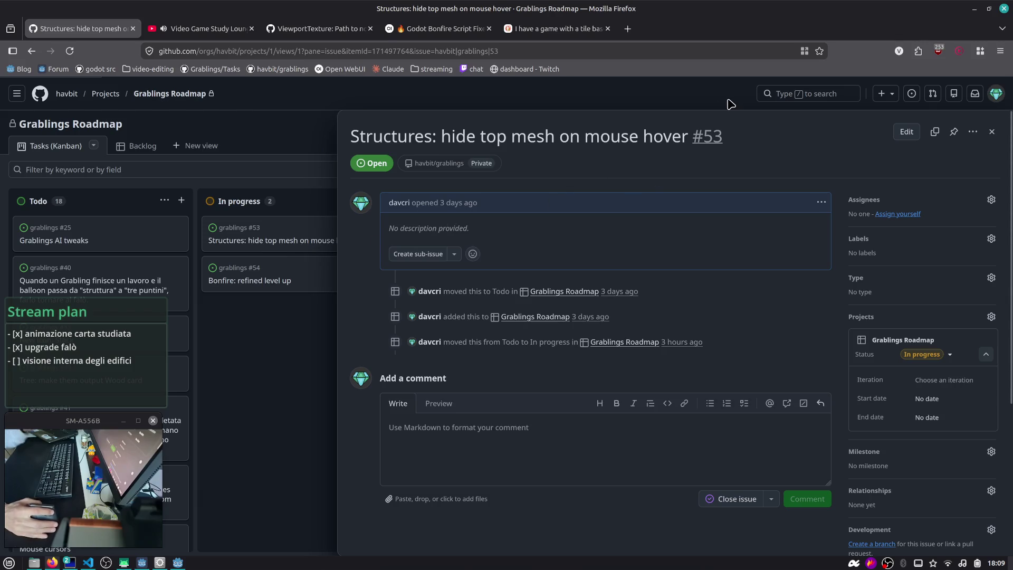
pyautogui.hotkey('alt', 'Tab')
pyautogui.hotkey('alt', 'Tab')
pyautogui.hotkey('alt', 'Tab')
pyautogui.hotkey('alt', 'Tab')
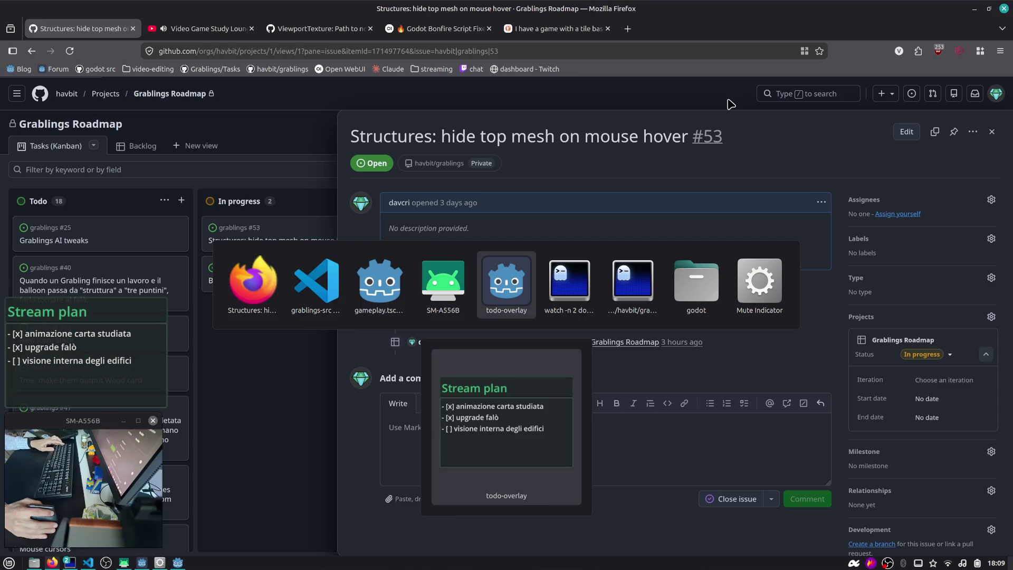
pyautogui.hotkey('alt', 'shift', 'Tab')
pyautogui.hotkey('alt', 'shift', 'Tab')
pyautogui.press('F5')
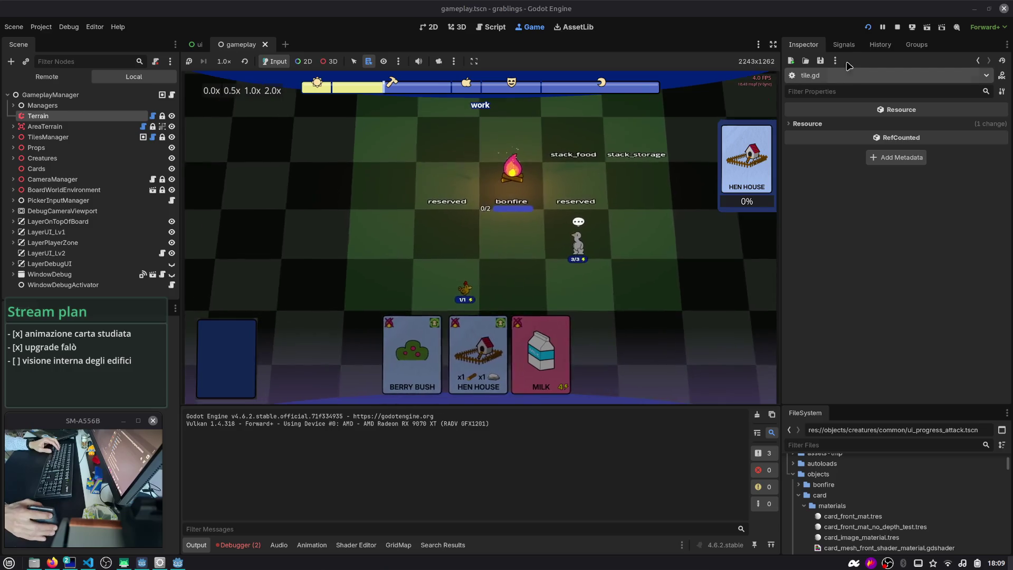
pyautogui.click(896, 28)
pyautogui.hotkey('ctrl', 'shift', 'o')
pyautogui.write('gamepl')
pyautogui.press('Down')
pyautogui.press('Return')
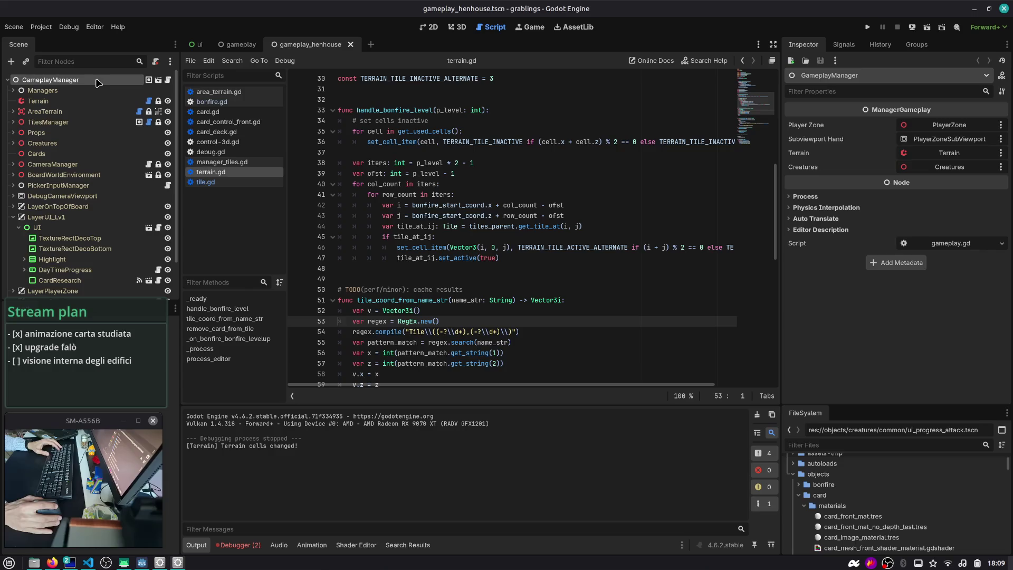
pyautogui.scroll(-2, 445, 108)
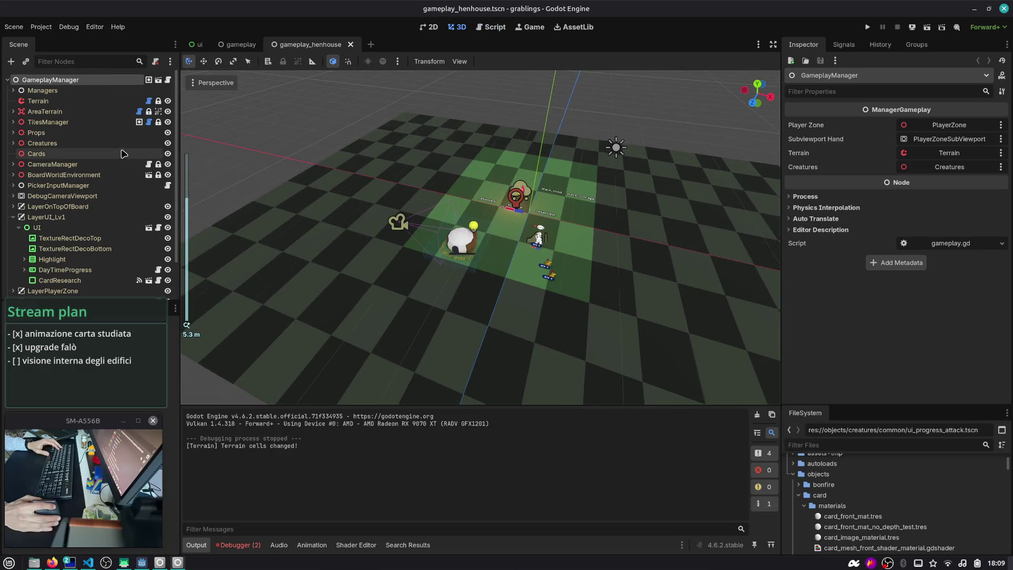
pyautogui.click(13, 217)
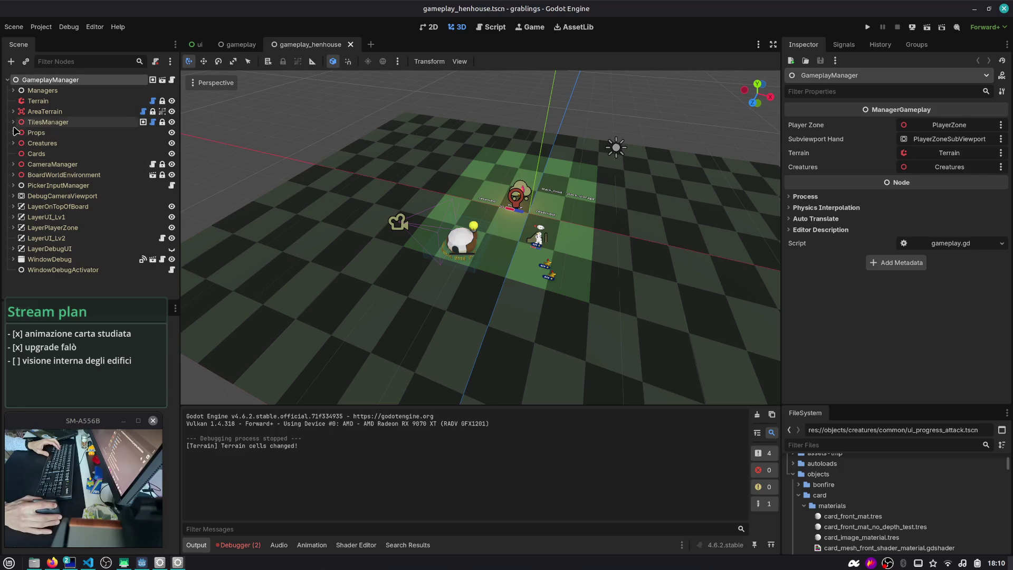
pyautogui.click(398, 222)
pyautogui.scroll(5, 443, 246)
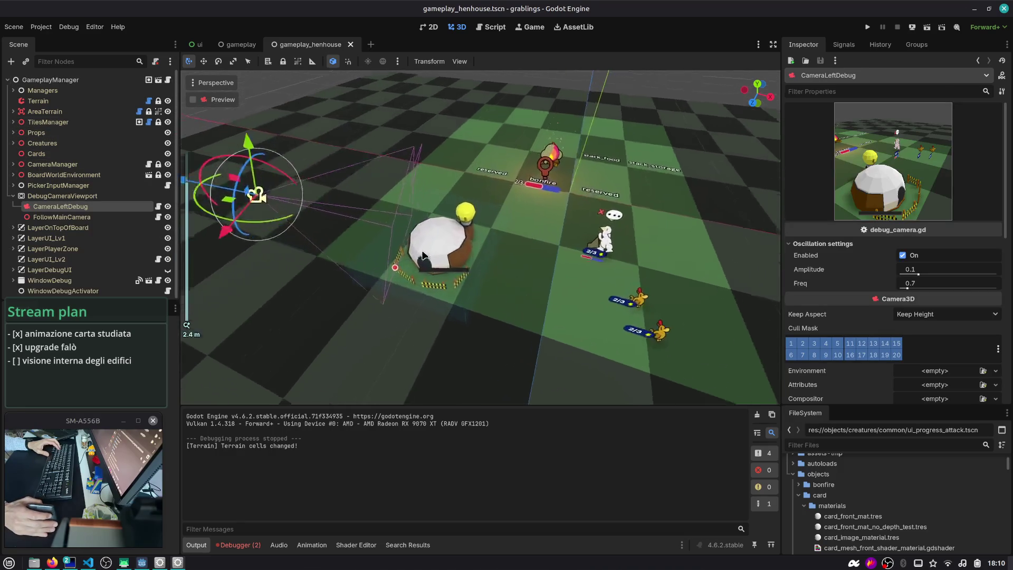
pyautogui.click(13, 196)
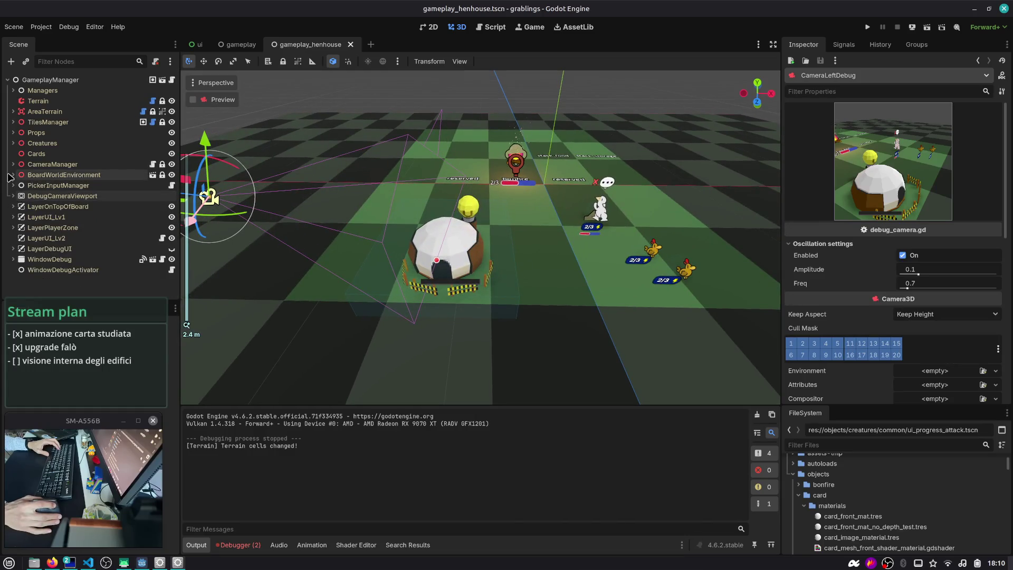
pyautogui.click(14, 143)
pyautogui.click(58, 174)
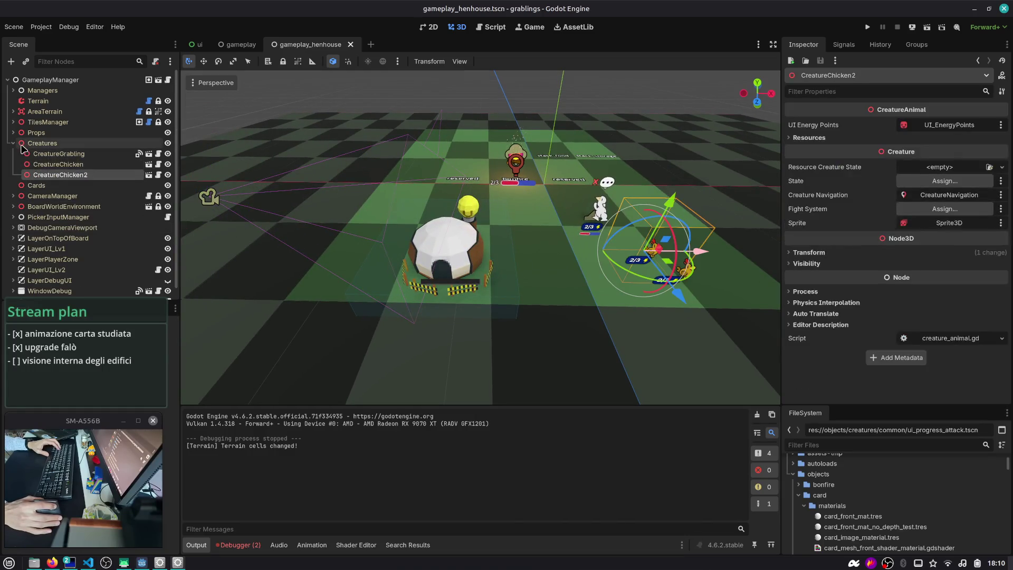
pyautogui.click(14, 143)
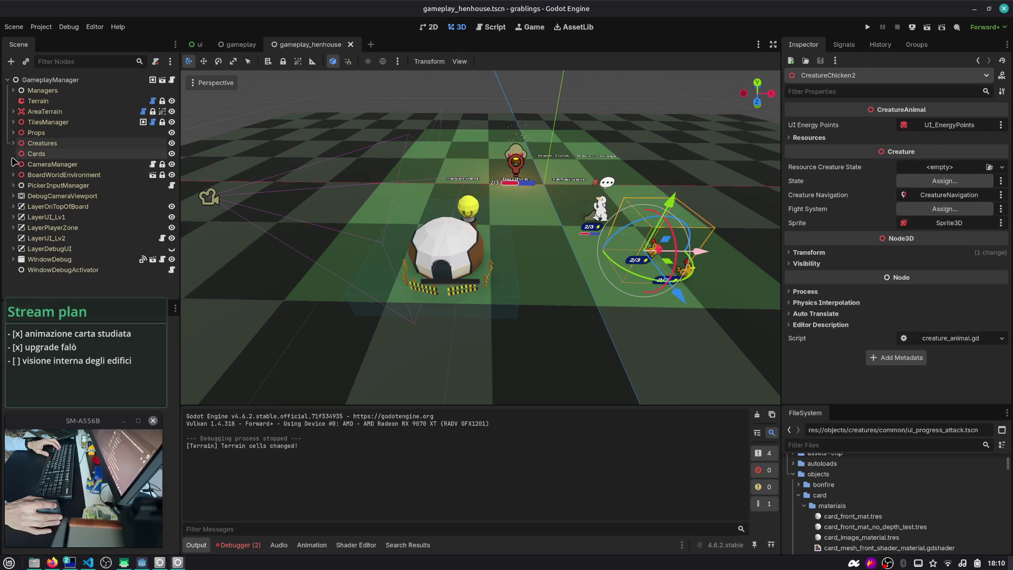
pyautogui.click(13, 122)
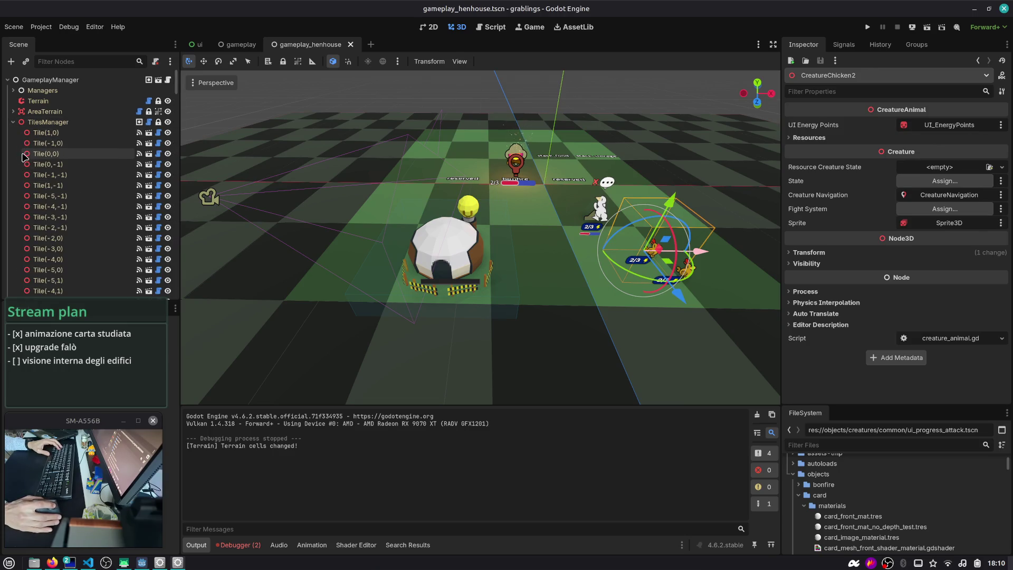
pyautogui.scroll(2, 368, 196)
pyautogui.scroll(-4, 368, 196)
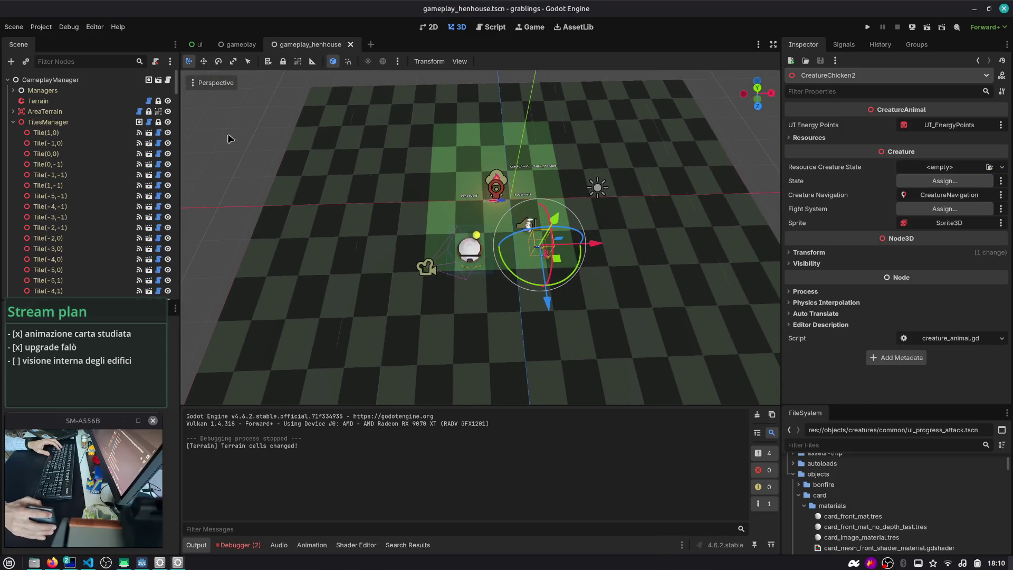
pyautogui.click(149, 133)
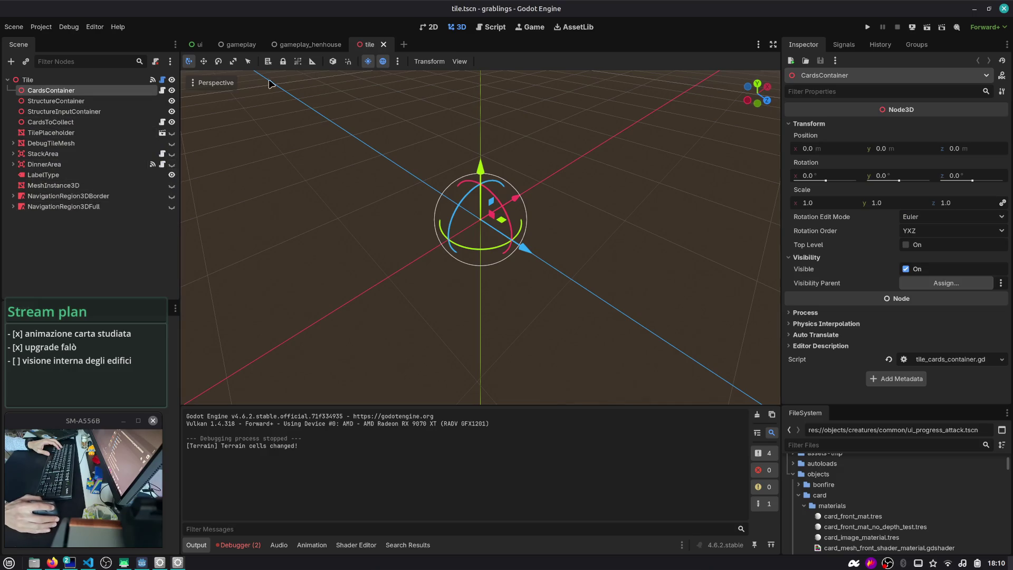
pyautogui.click(382, 45)
pyautogui.scroll(3, 416, 202)
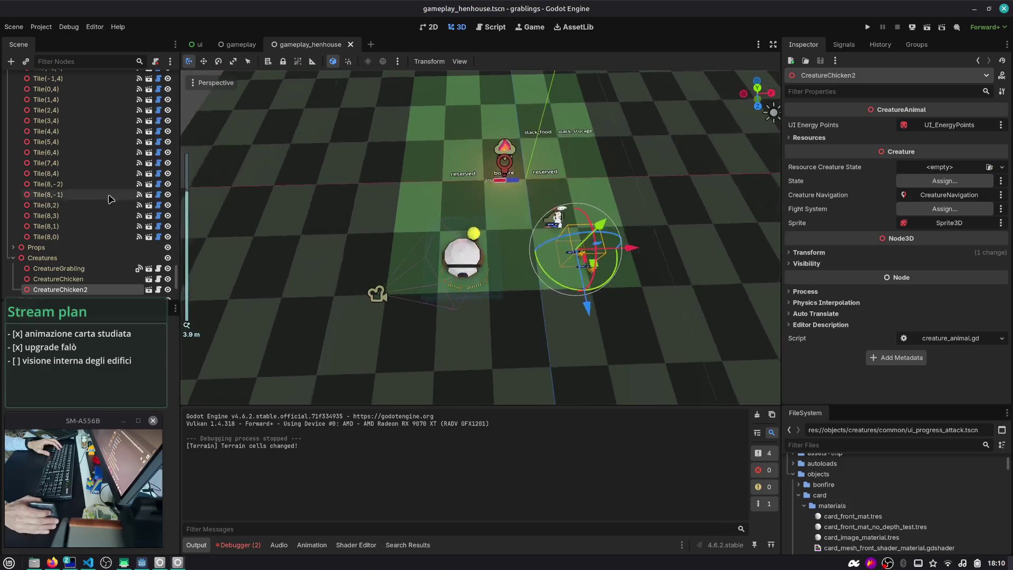
pyautogui.click(53, 141)
pyautogui.click(79, 79)
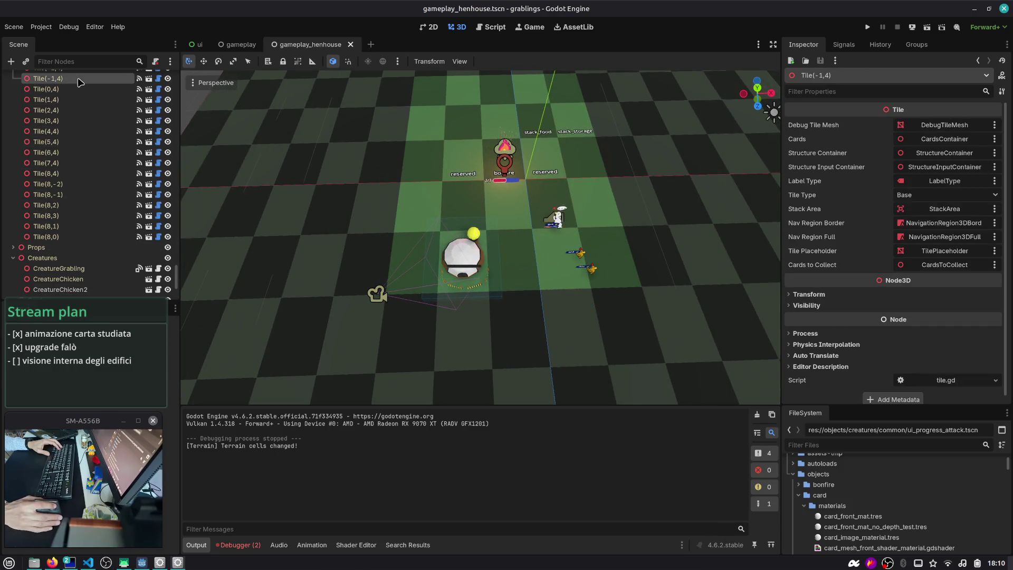
pyautogui.click(268, 61)
pyautogui.click(455, 257)
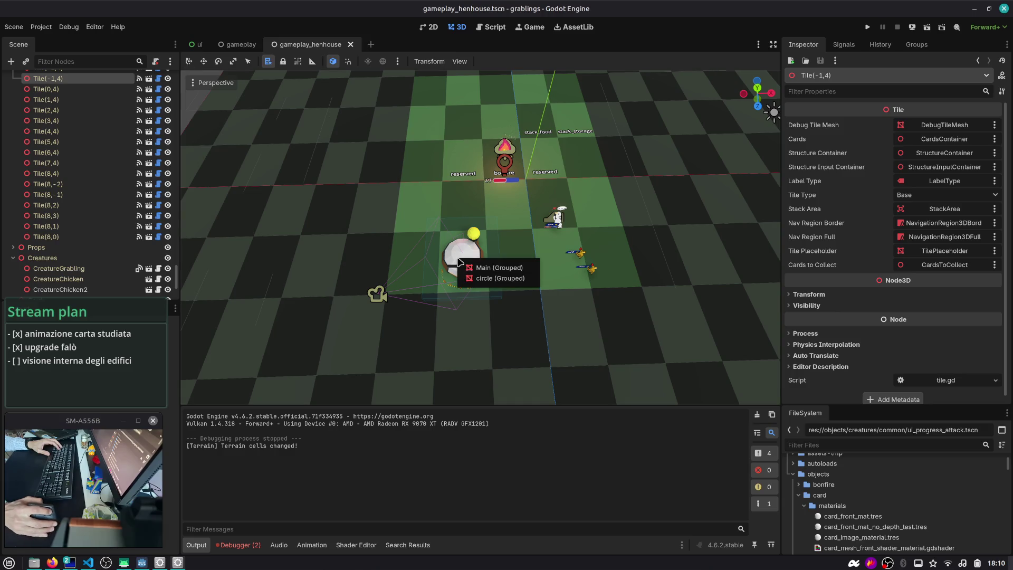
pyautogui.click(479, 273)
pyautogui.scroll(5, 79, 168)
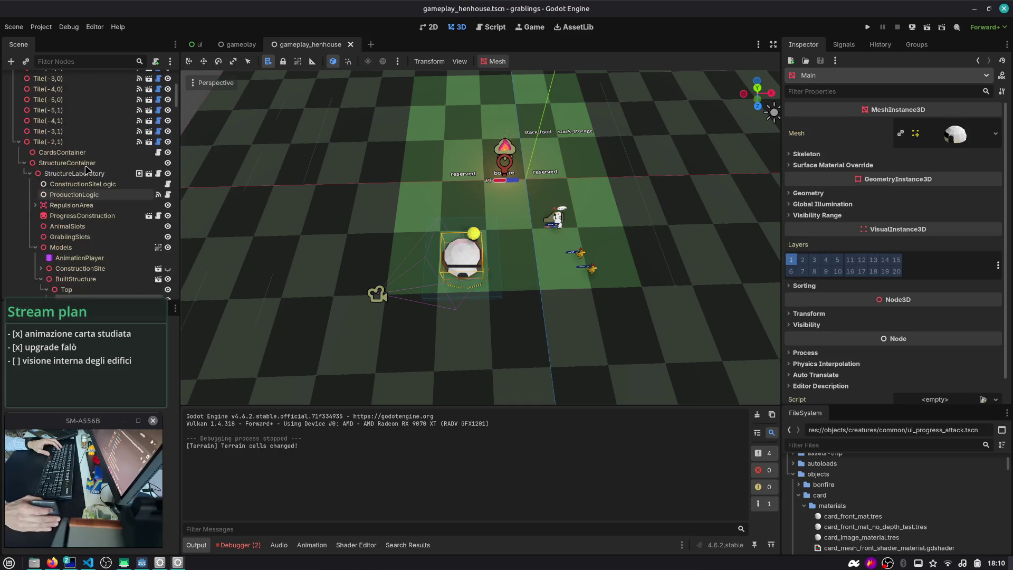
pyautogui.click(53, 142)
pyautogui.click(246, 63)
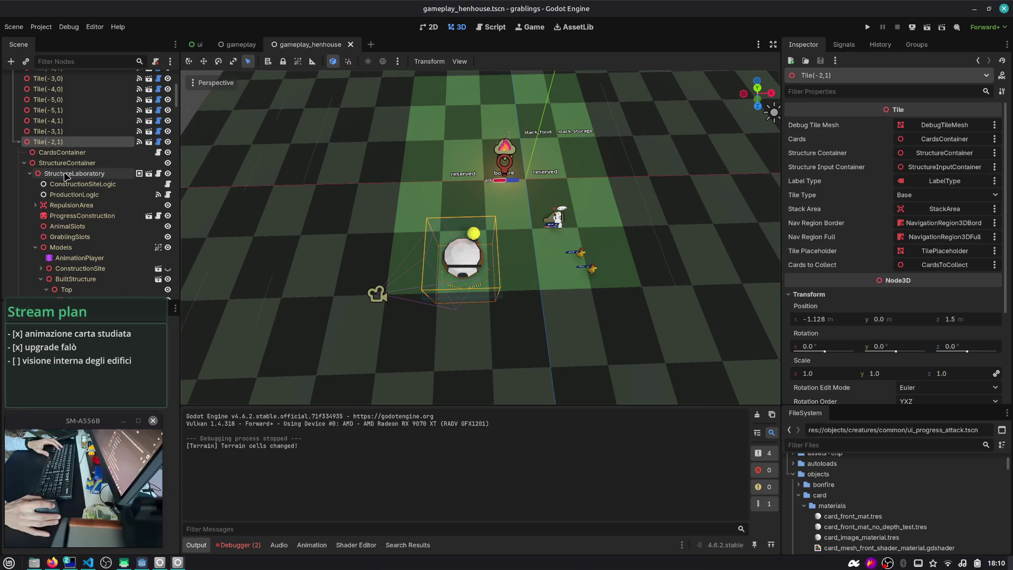
pyautogui.click(66, 174)
pyautogui.click(47, 131)
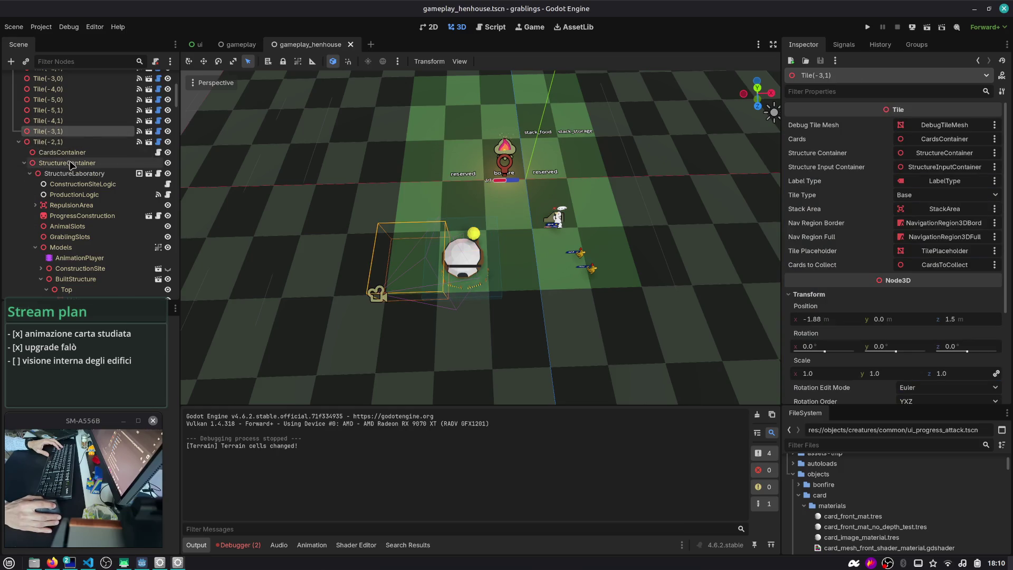
pyautogui.rightClick(51, 133)
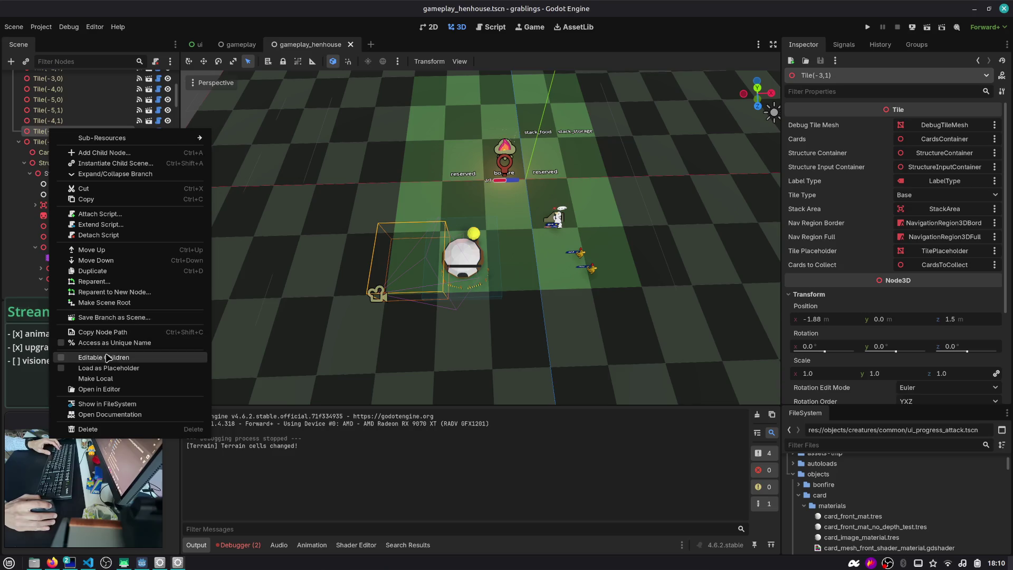
# - Instance structure_house into Tile(-3,1)'s StructureContainer after making its children editable
pyautogui.click(105, 357)
pyautogui.click(67, 152)
pyautogui.click(26, 62)
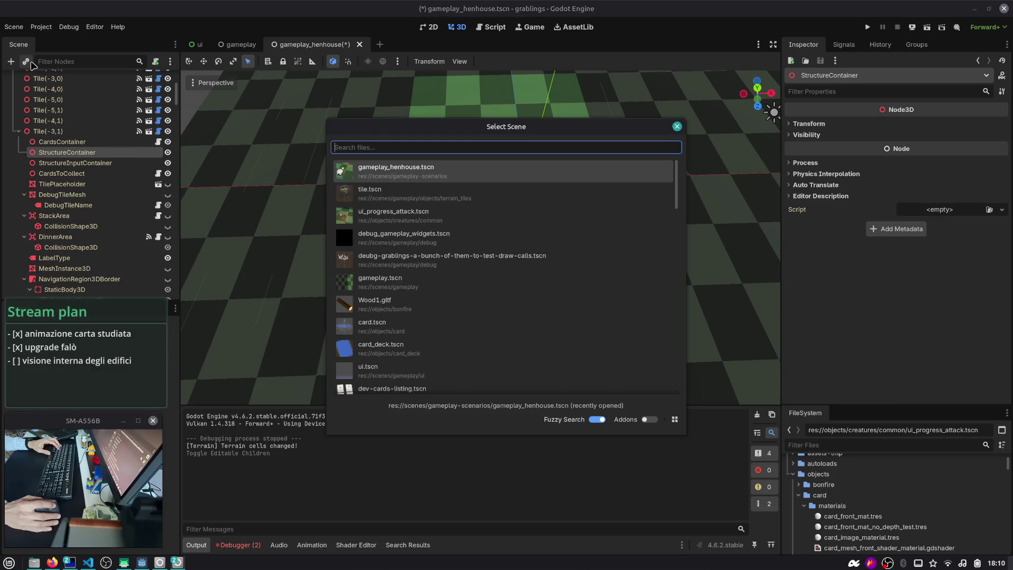
pyautogui.write('hoyuse')
pyautogui.press('Return')
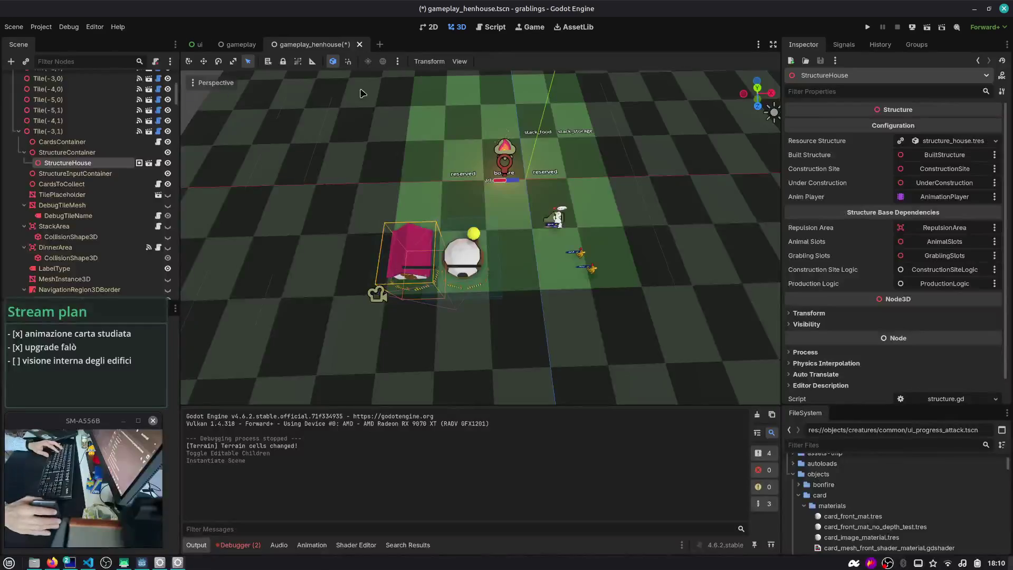
pyautogui.scroll(3, 422, 175)
pyautogui.press('f')
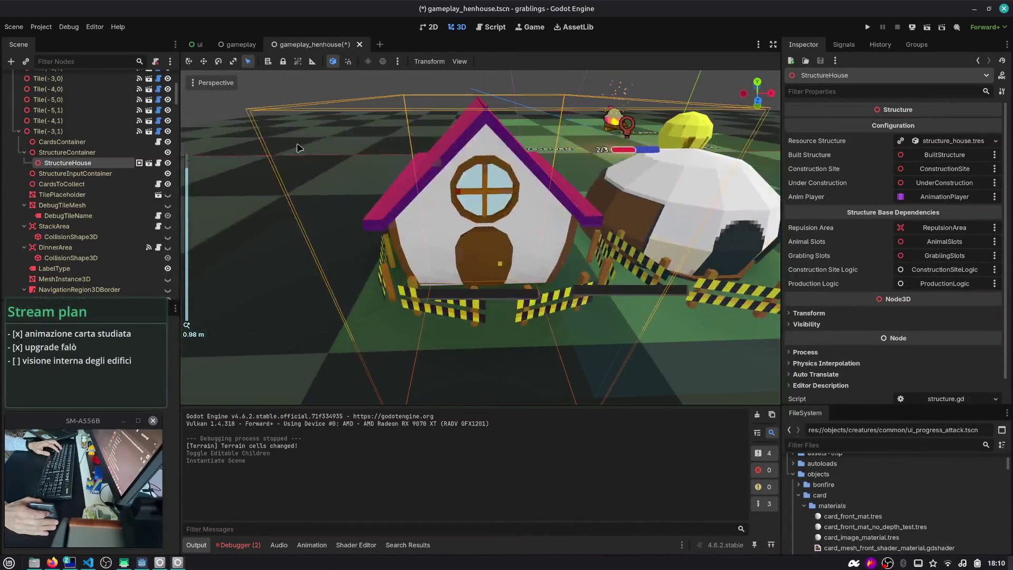
# - Toggle the StructureHouse Top node's visibility off and on, then quick-open tile.tscn
pyautogui.rightClick(149, 165)
pyautogui.click(163, 208)
pyautogui.click(167, 214)
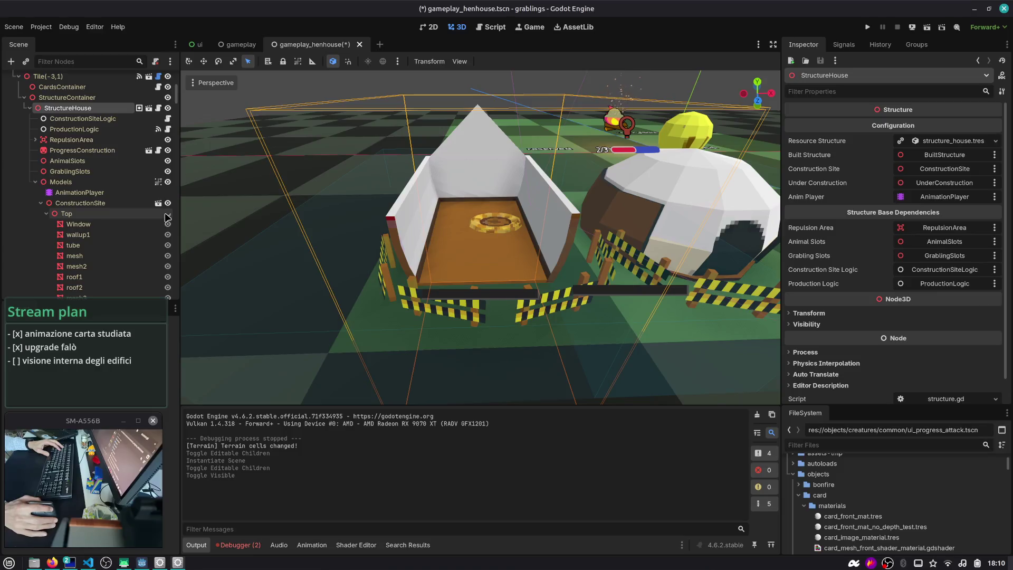
pyautogui.click(167, 214)
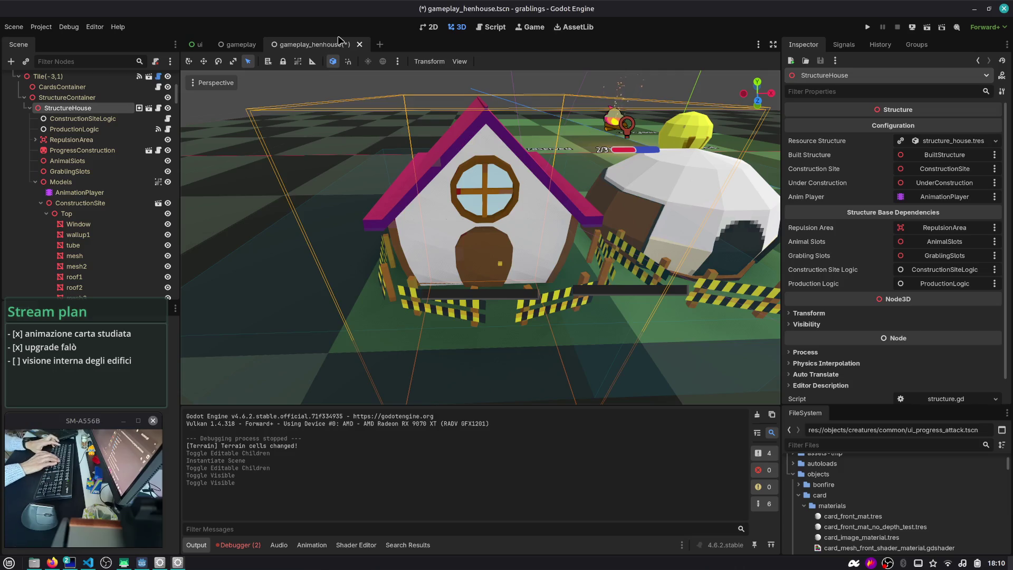
pyautogui.hotkey('ctrl', 'shift', 'o')
pyautogui.write('tile')
pyautogui.press('Return')
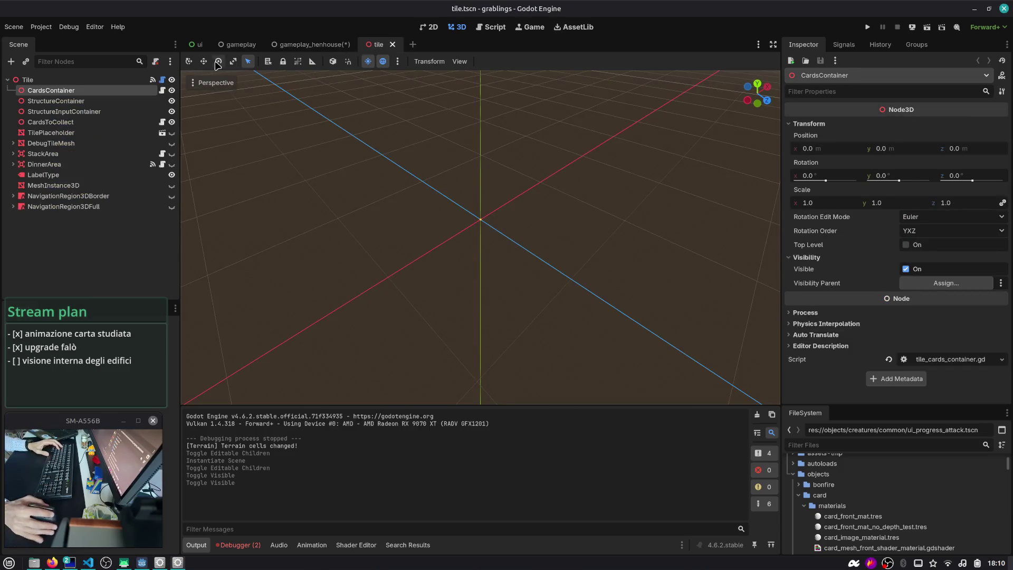
# - Open tile.gd, filter its methods by 'hover', and browse its exported variables
pyautogui.click(162, 80)
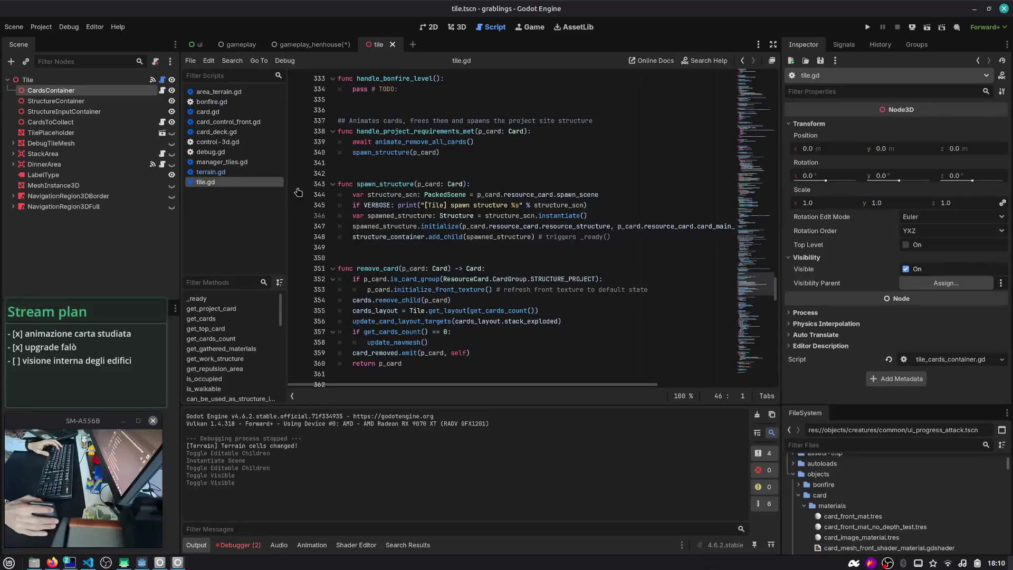
pyautogui.click(227, 282)
pyautogui.write('hover')
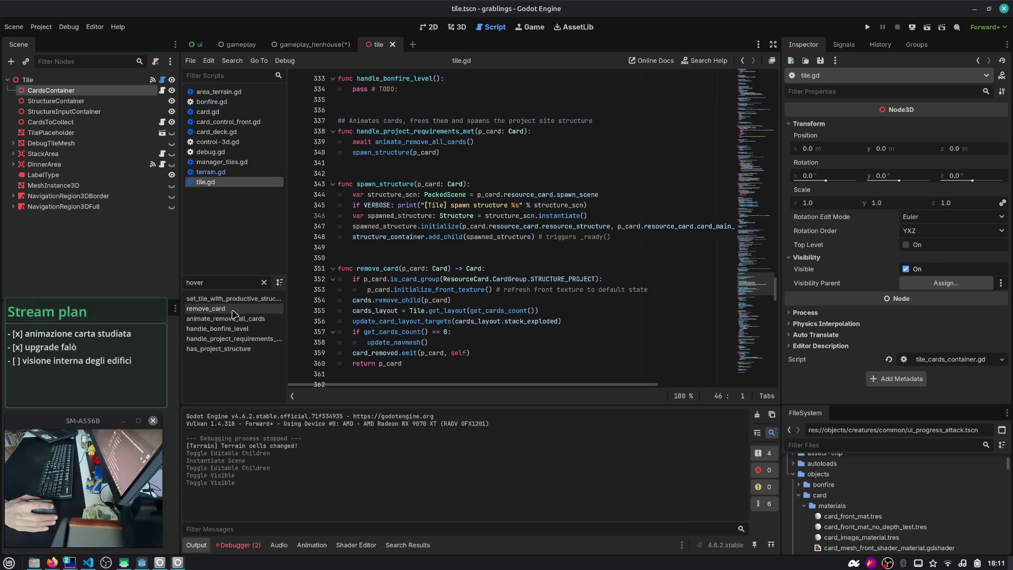
pyautogui.doubleClick(232, 282)
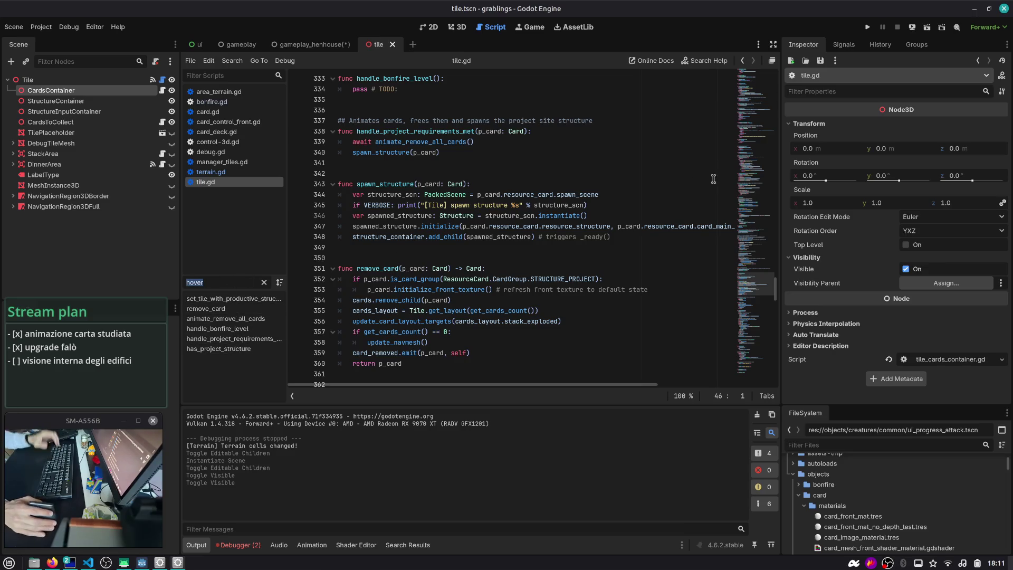
pyautogui.scroll(20, 365, 190)
pyautogui.scroll(-6, 365, 189)
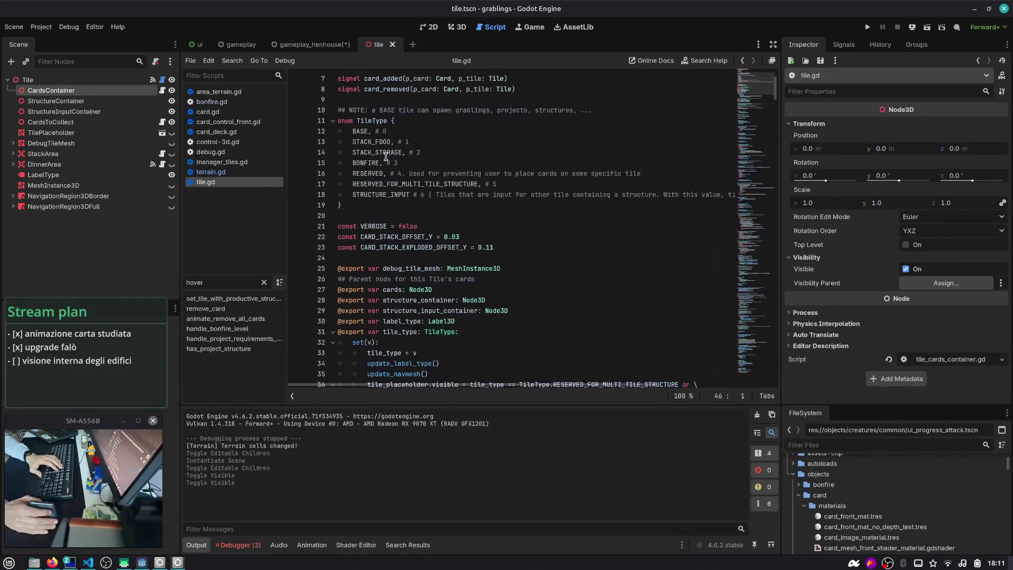
pyautogui.click(411, 180)
pyautogui.scroll(-7, 411, 180)
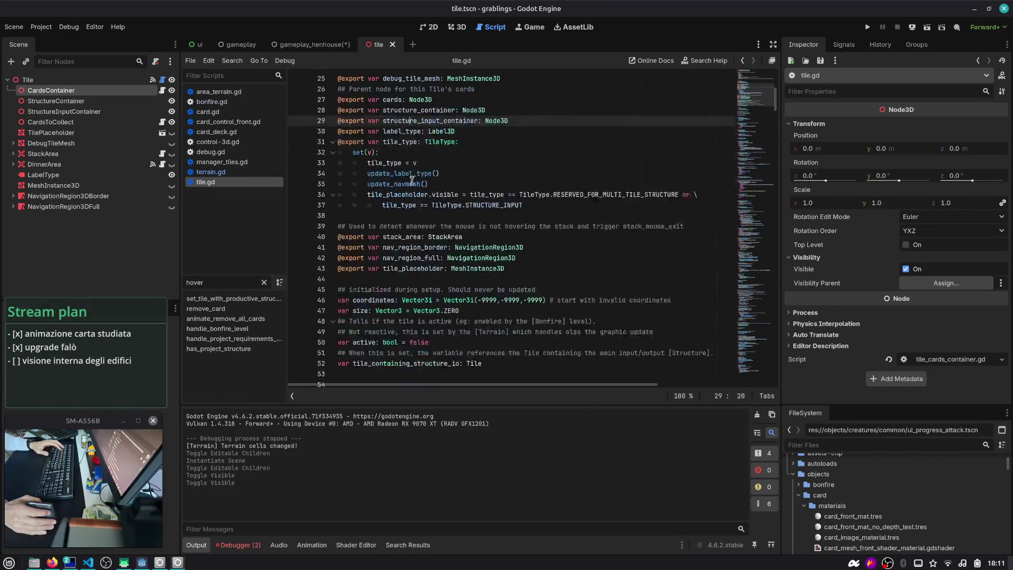
pyautogui.click(491, 224)
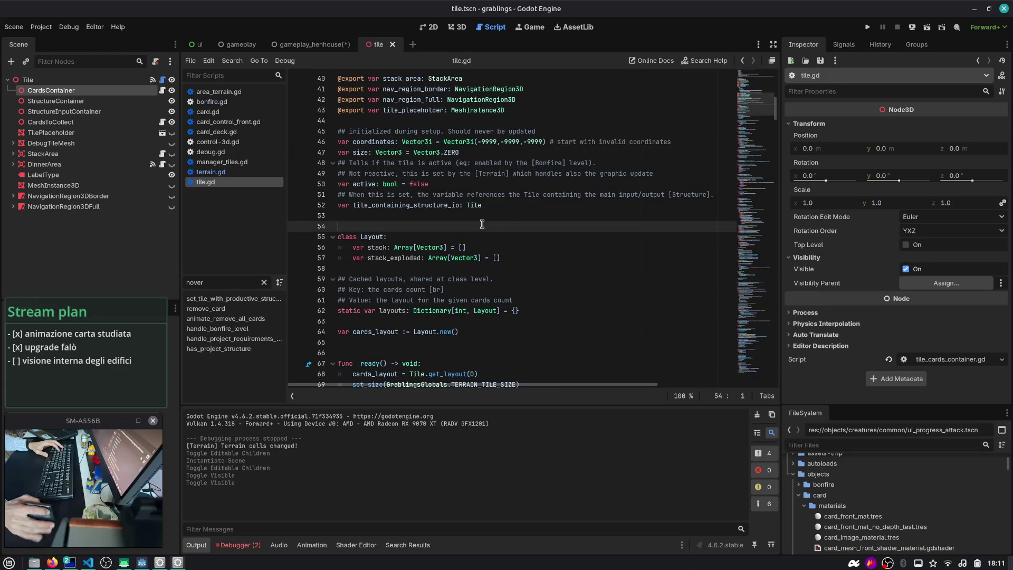
pyautogui.scroll(13, 482, 225)
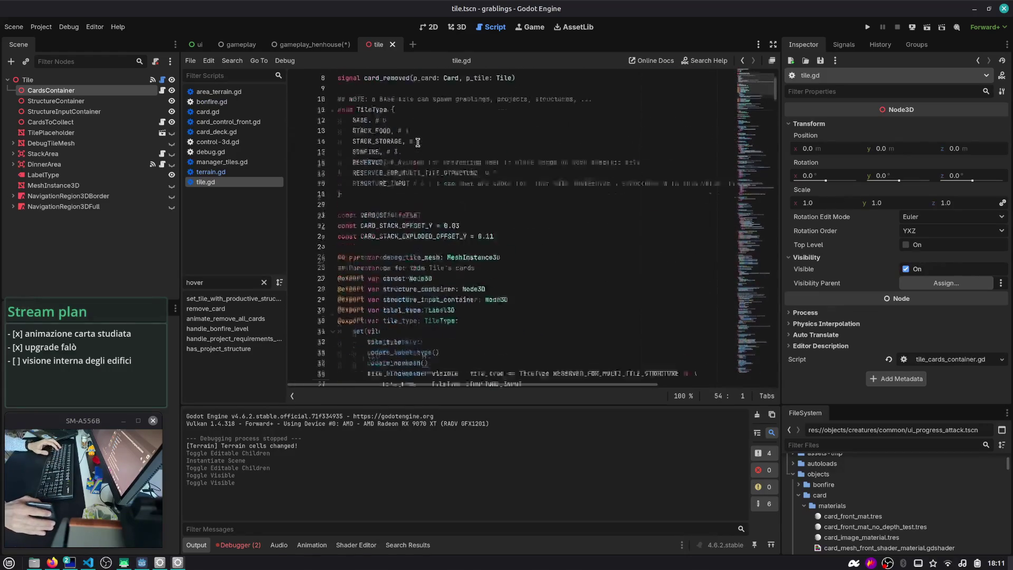
pyautogui.click(382, 120)
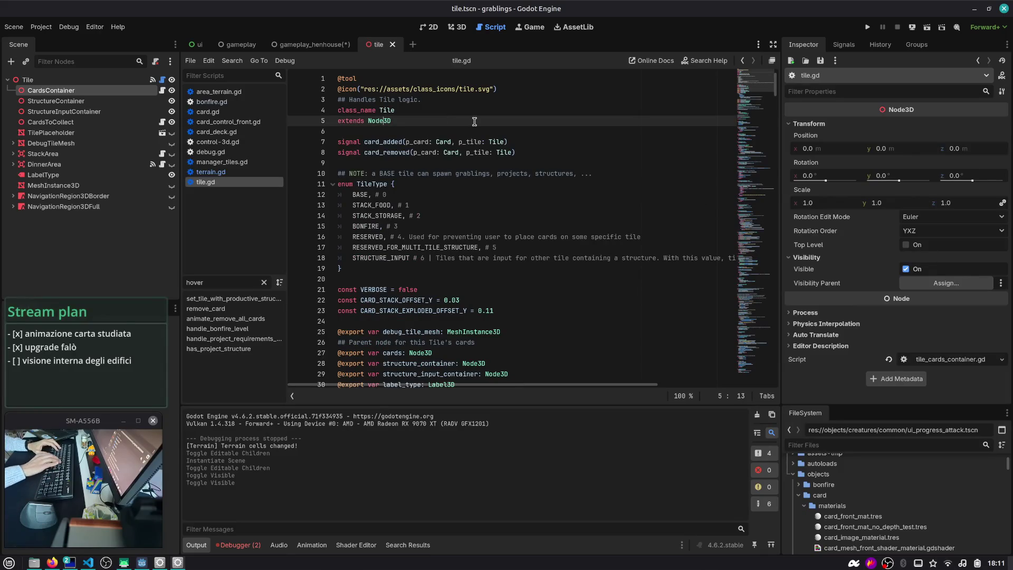
# - Open picker_tile.gd and inspect last_tile_hovered and its on_mouse_enter call
pyautogui.hotkey('ctrl', 'alt', 'o')
pyautogui.write('picker_ti')
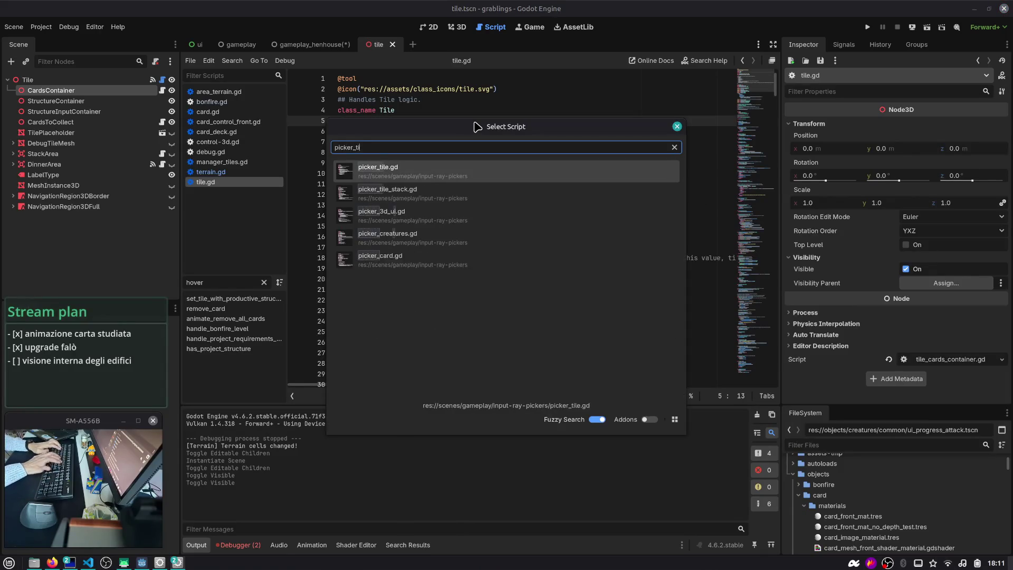
pyautogui.press('Return')
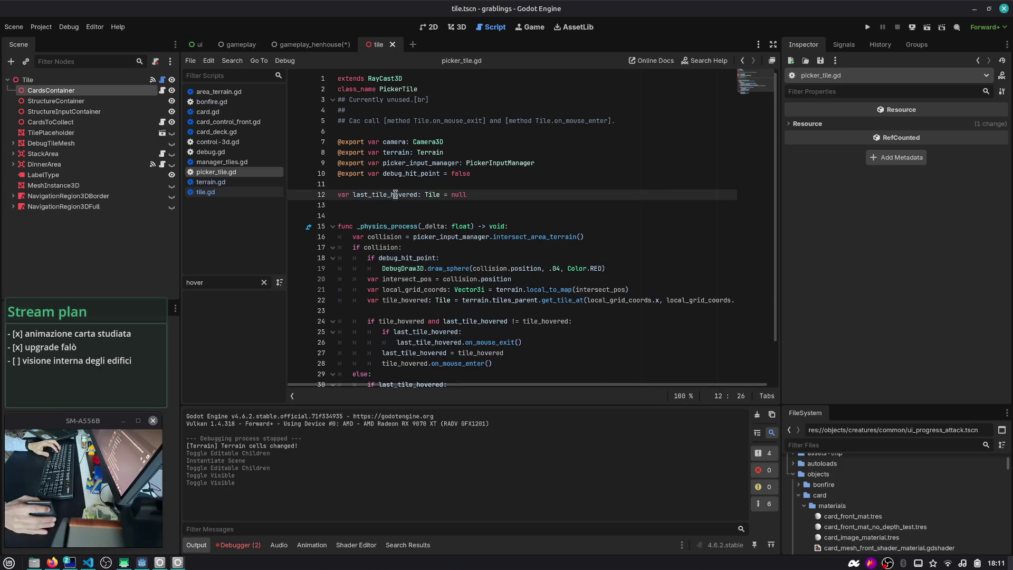
pyautogui.doubleClick(395, 194)
pyautogui.scroll(-1, 419, 216)
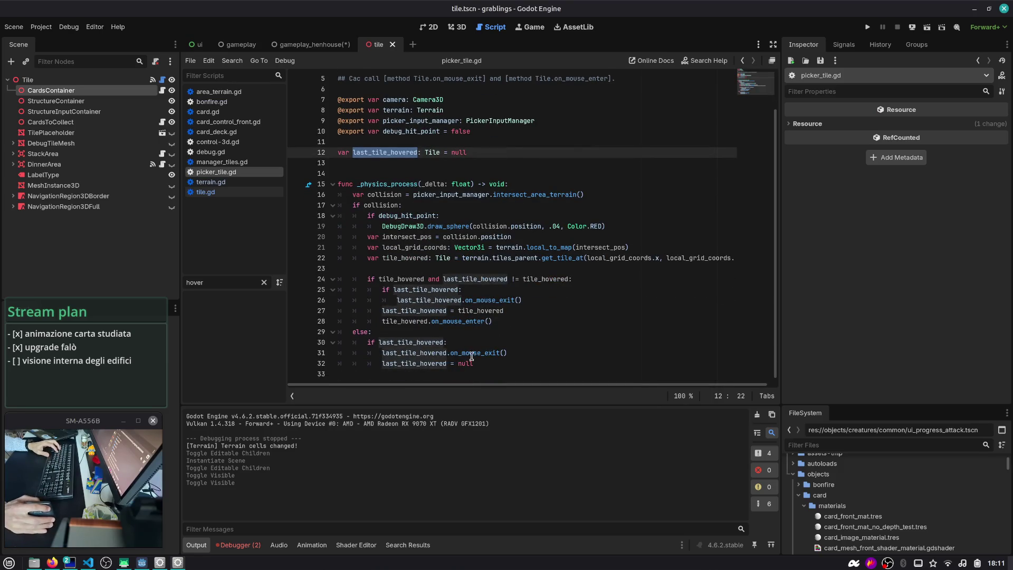
pyautogui.doubleClick(472, 353)
pyautogui.doubleClick(464, 321)
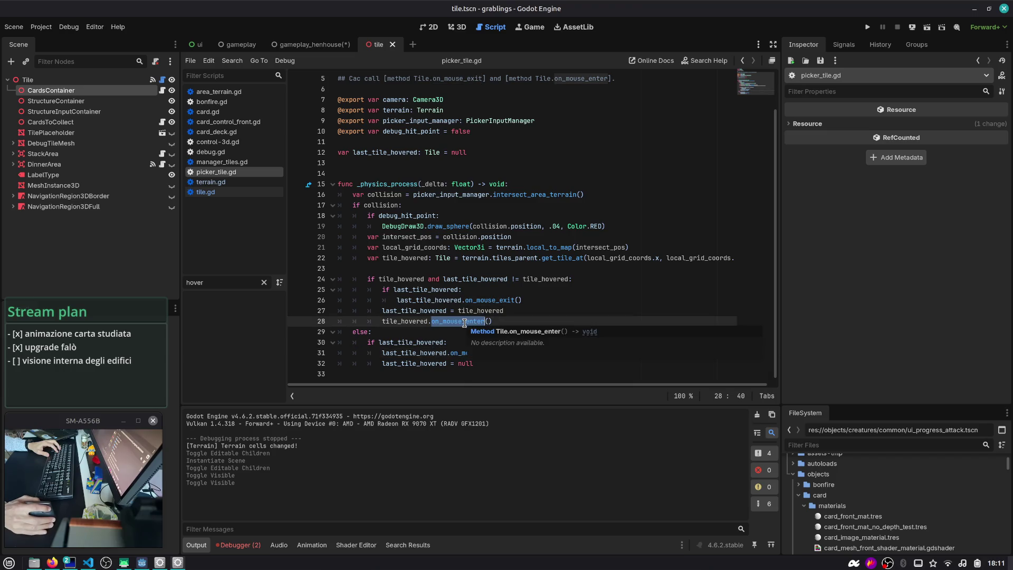
# - Return to tile.gd, filter methods by 'mouse', and place the caret in on_mouse_enter's header
pyautogui.click(235, 193)
pyautogui.write('mouse')
pyautogui.click(235, 308)
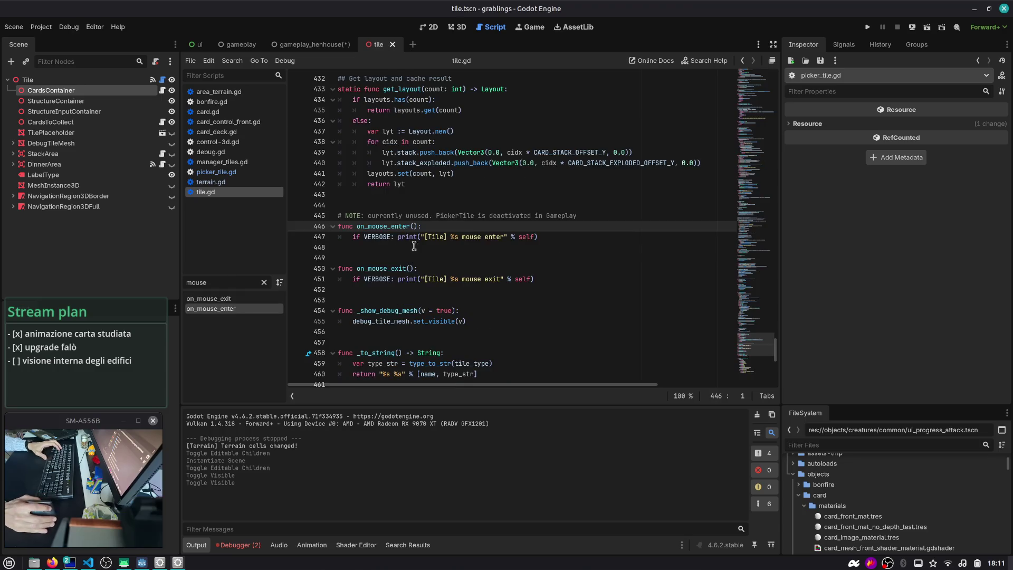
pyautogui.click(473, 229)
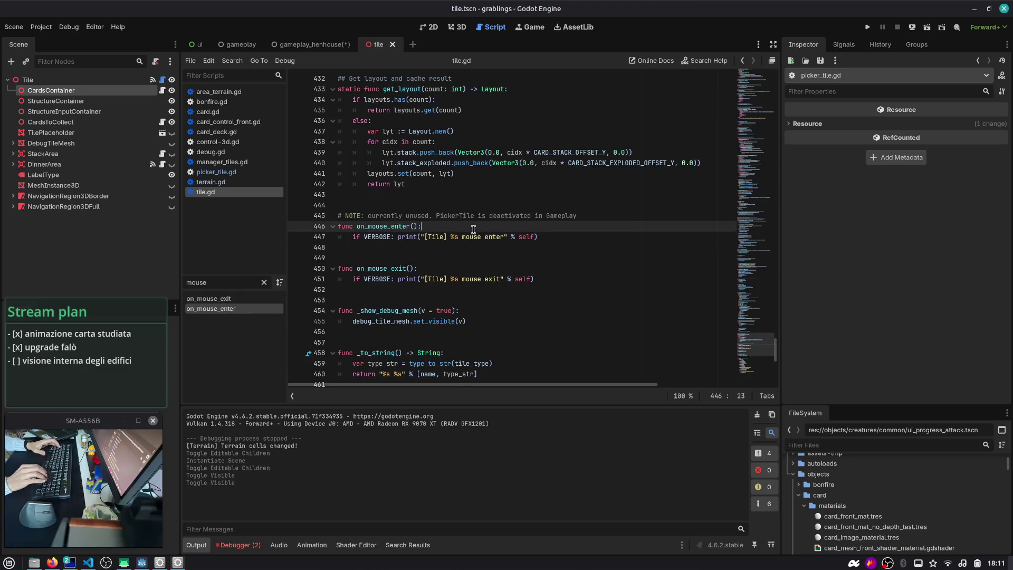
pyautogui.press('Up')
pyautogui.press('Up')
# - In on_mouse_enter, add a has_built_structure() check that calls hide_structure_top()
pyautogui.press('Down')
pyautogui.press('Down')
pyautogui.press('Return')
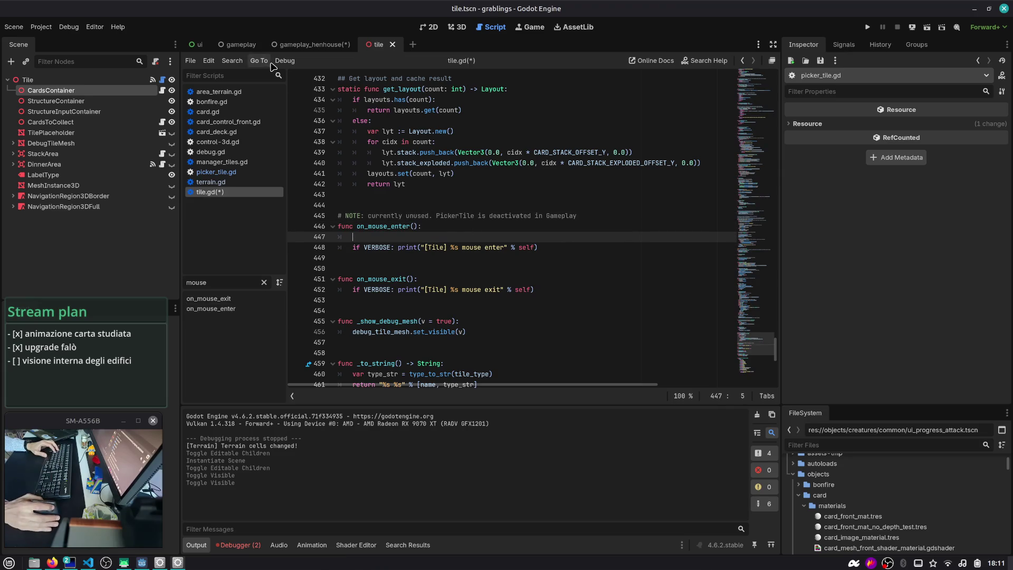
pyautogui.click(62, 112)
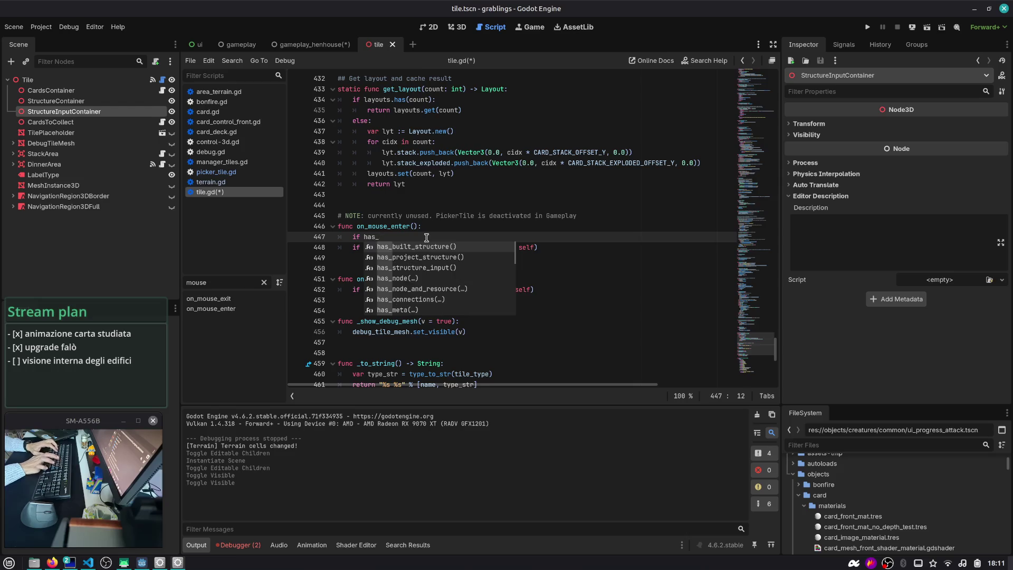
pyautogui.press('Return')
pyautogui.press('Return')
pyautogui.write('hide_')
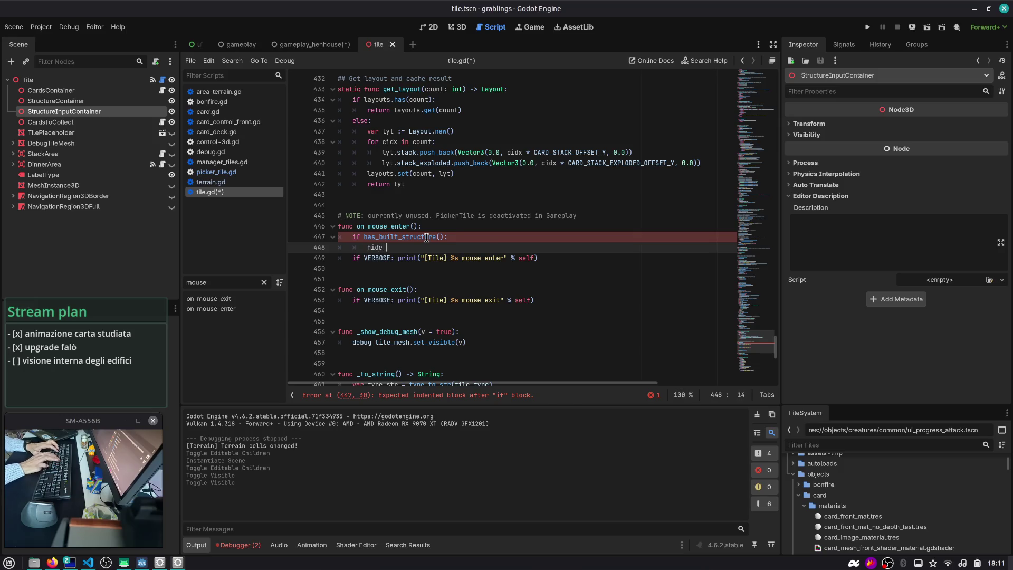
pyautogui.write('top')
pyautogui.press('Left')
pyautogui.press('Left')
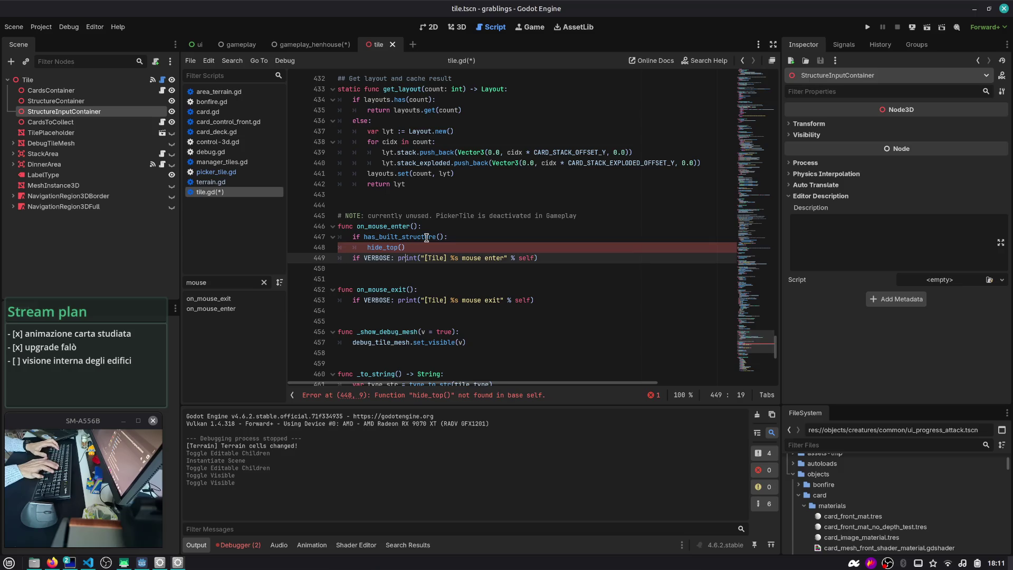
pyautogui.write('_')
pyautogui.press('Escape')
# - Make room after get_layout, then remove the half-started function declaration
pyautogui.press('Down')
pyautogui.press('Down')
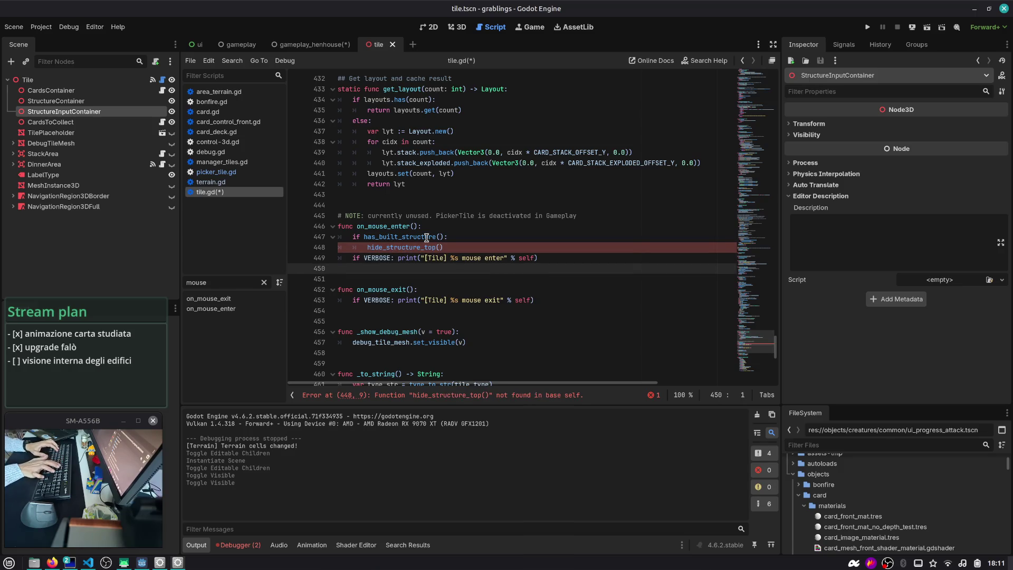
pyautogui.press('Down')
pyautogui.press('Down')
pyautogui.press('Up')
pyautogui.press('Up')
pyautogui.press('Up')
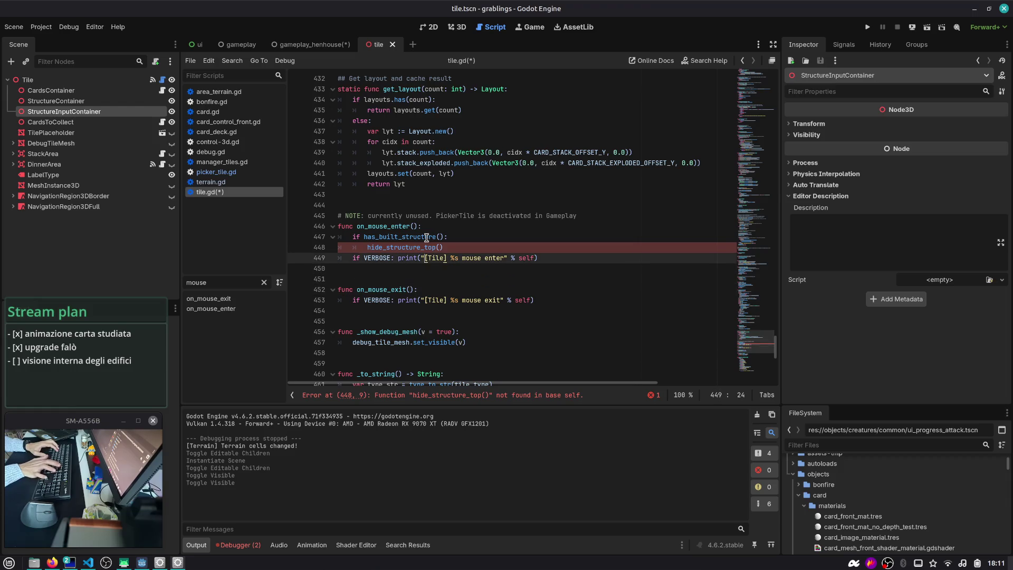
pyautogui.press('End')
pyautogui.press('Down')
pyautogui.press('Return')
pyautogui.press('Return')
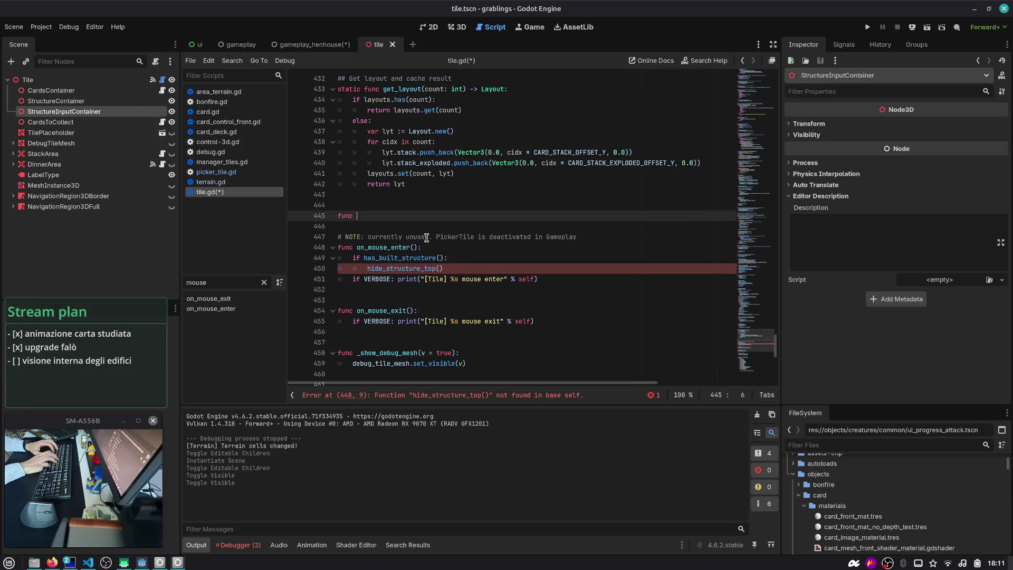
pyautogui.press('BackSpace')
pyautogui.press('BackSpace')
pyautogui.press('BackSpace')
pyautogui.press('Delete')
pyautogui.press('Delete')
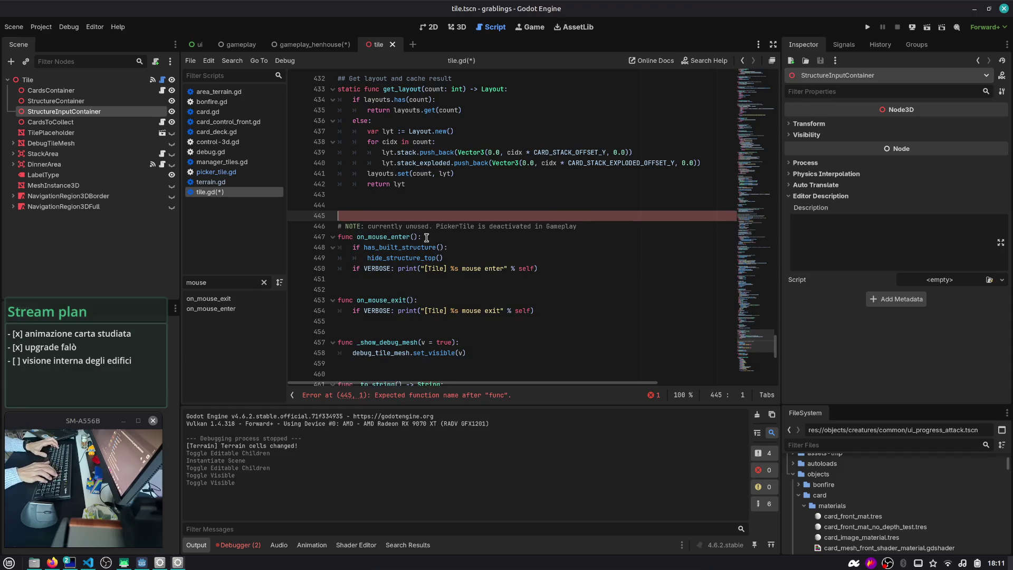
# - Declare a new hide_structure_top function above the NOTE comment
pyautogui.press('Down')
pyautogui.press('Down')
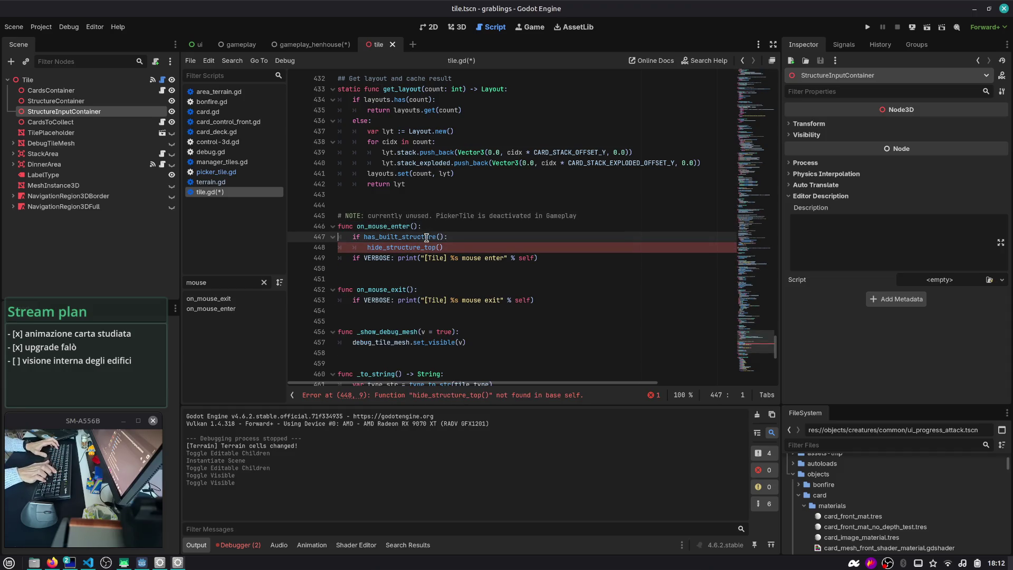
pyautogui.press('Up')
pyautogui.press('Up')
pyautogui.press('Up')
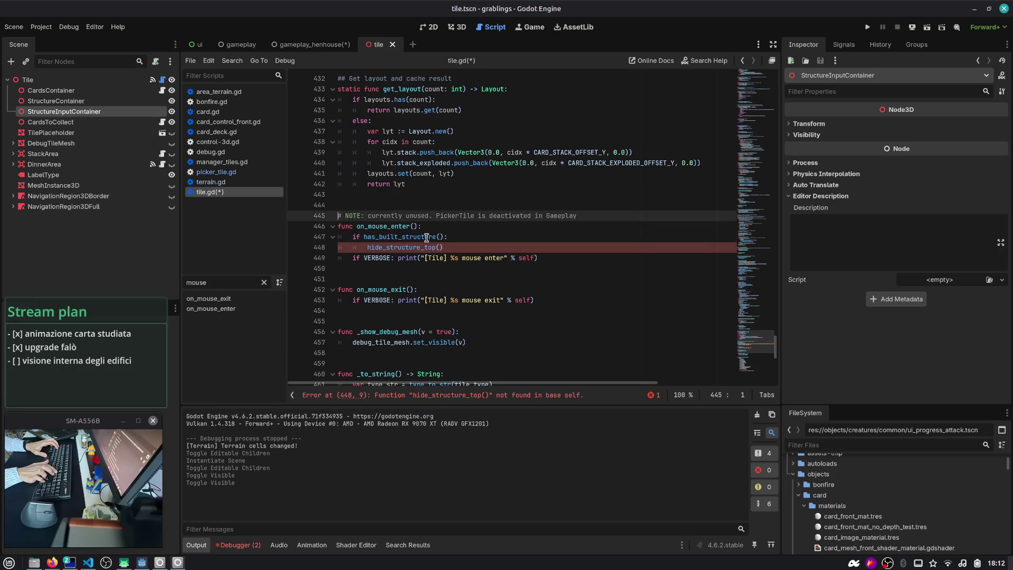
pyautogui.press('Return')
pyautogui.press('BackSpace')
pyautogui.write('ide_structure_')
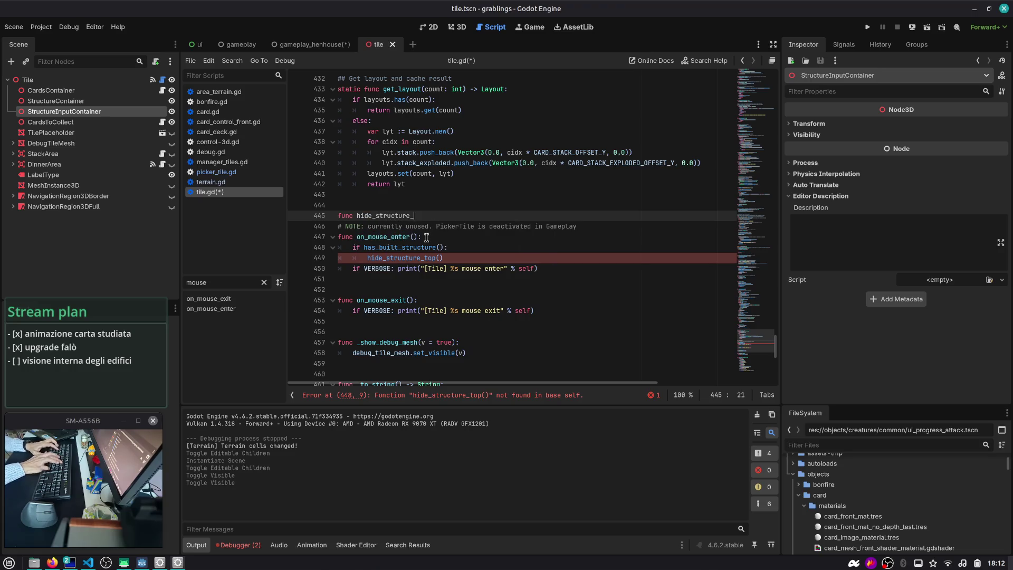
pyautogui.write('top():')
pyautogui.press('Return')
pyautogui.write('pass')
pyautogui.press('Return')
pyautogui.press('Return')
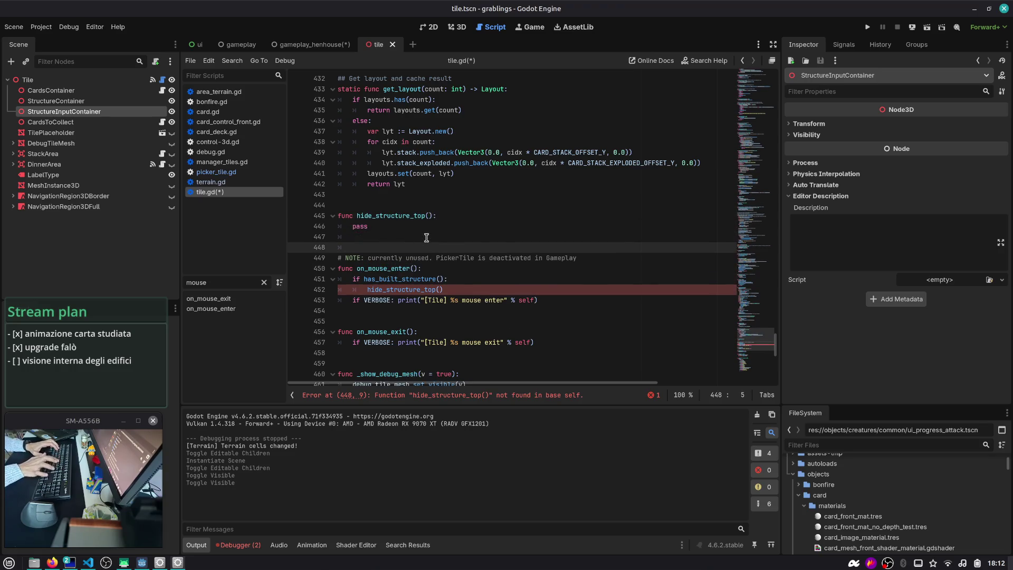
# - Add an if has_built_structure(): block after the print line in on_mouse_exit
pyautogui.doubleClick(394, 268)
pyautogui.doubleClick(403, 290)
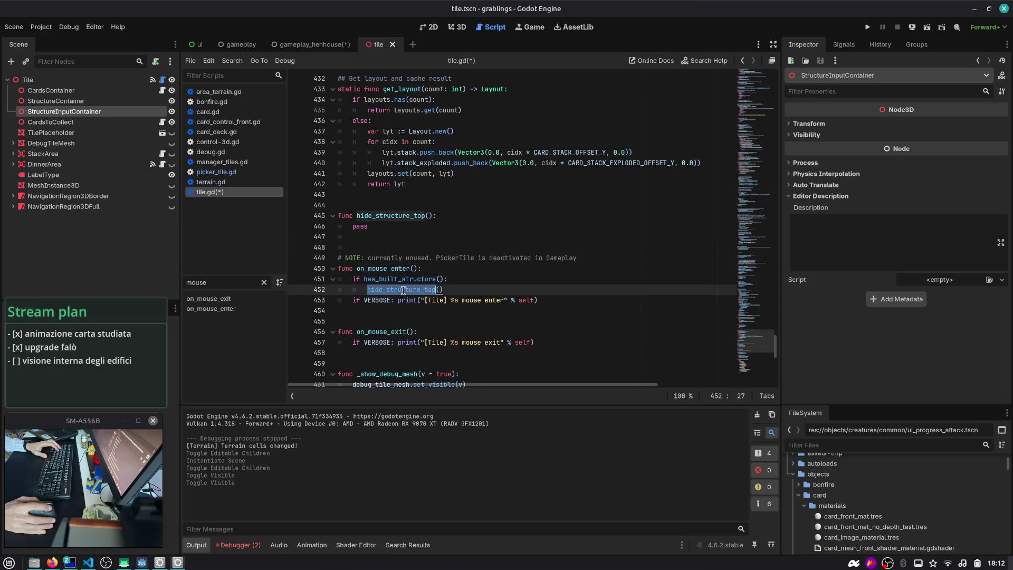
pyautogui.press('End')
pyautogui.hotkey('shift', 'Down')
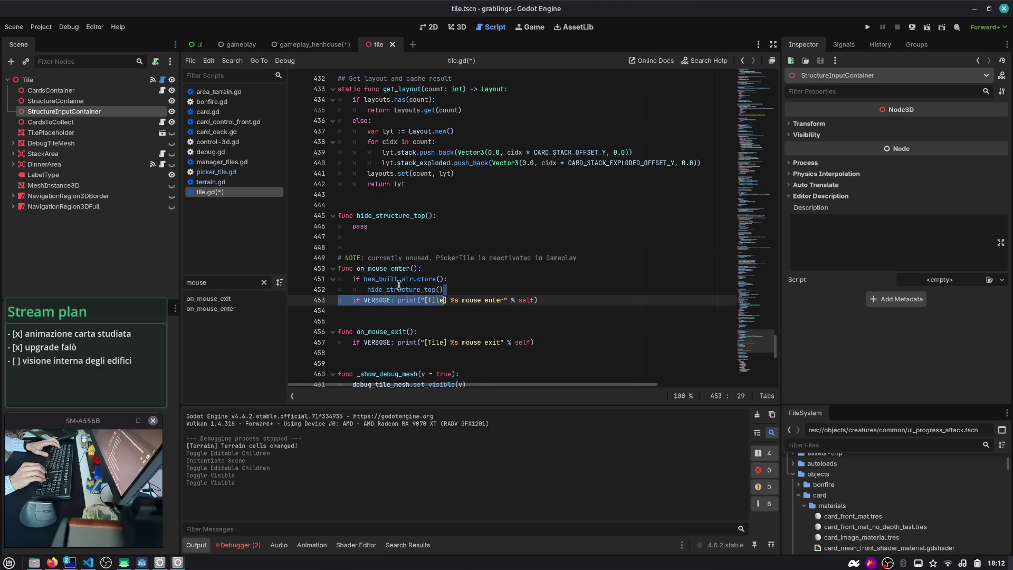
pyautogui.press('Escape')
pyautogui.press('Down')
pyautogui.press('Down')
pyautogui.press('Down')
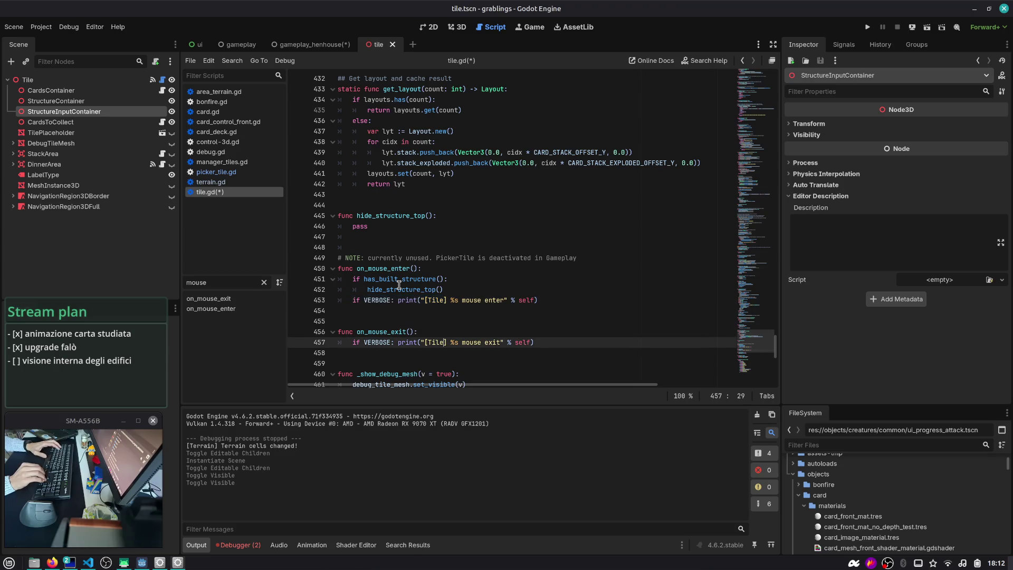
pyautogui.scroll(-2, 399, 285)
pyautogui.click(546, 279)
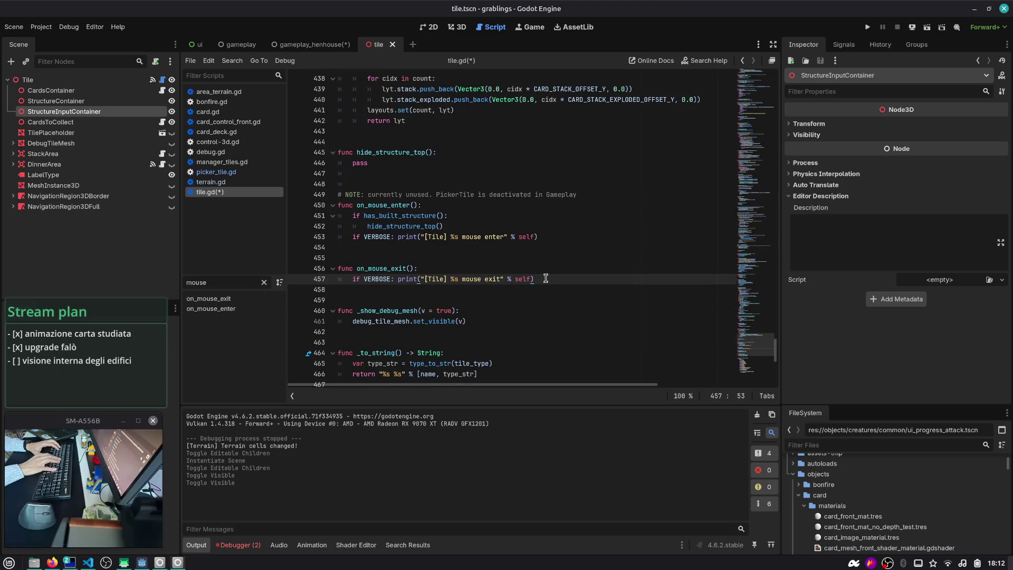
pyautogui.press('Return')
pyautogui.write('has')
pyautogui.press('Return')
pyautogui.write(':')
pyautogui.press('Return')
pyautogui.write('show_structure_top()')
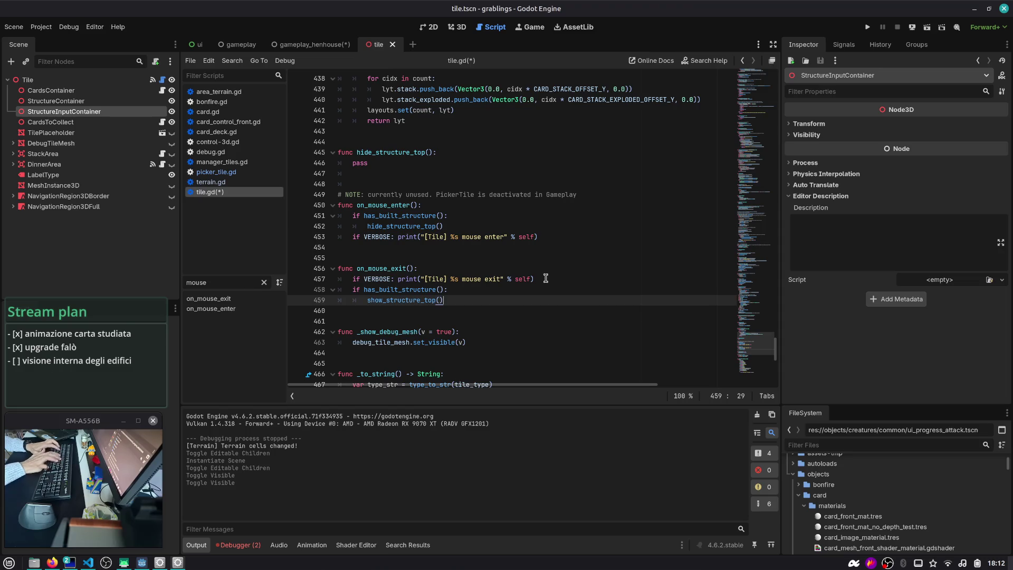
# - Rename the function to set_structure_top with a default parameter of true
pyautogui.press('Up')
pyautogui.press('Up')
pyautogui.press('Up')
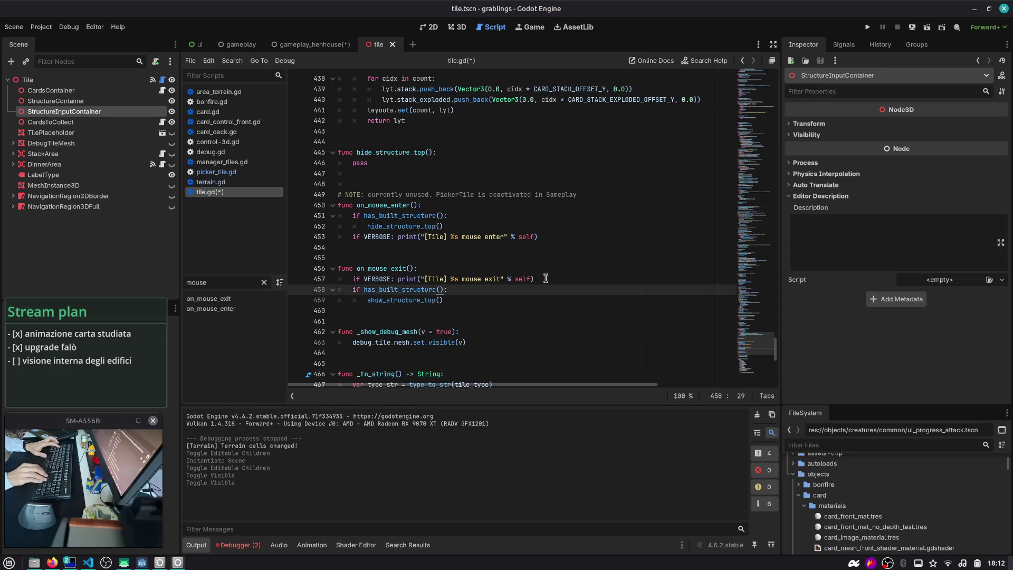
pyautogui.hotkey('ctrl', 'shift', 'Right')
pyautogui.write('seT')
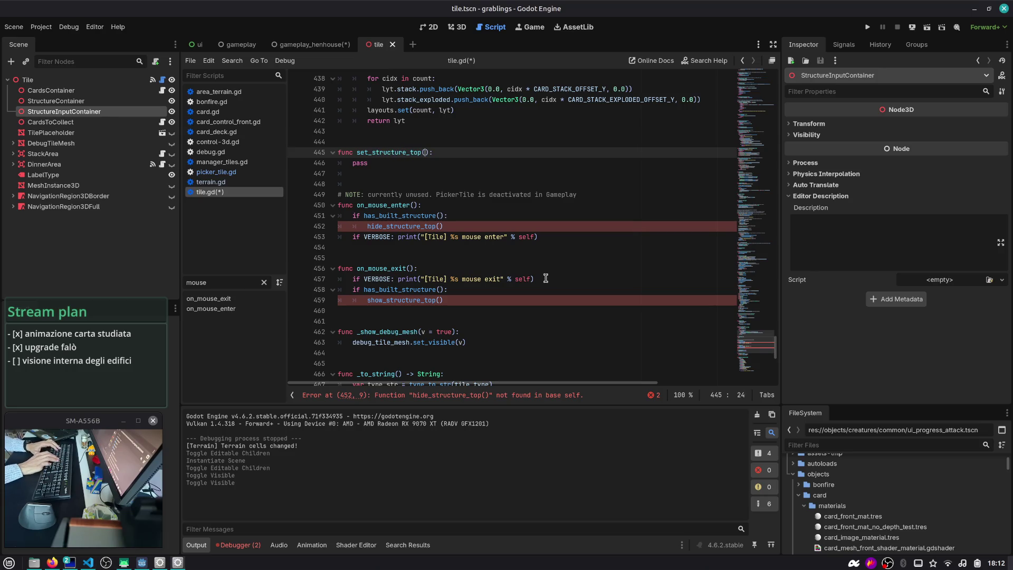
pyautogui.write('true')
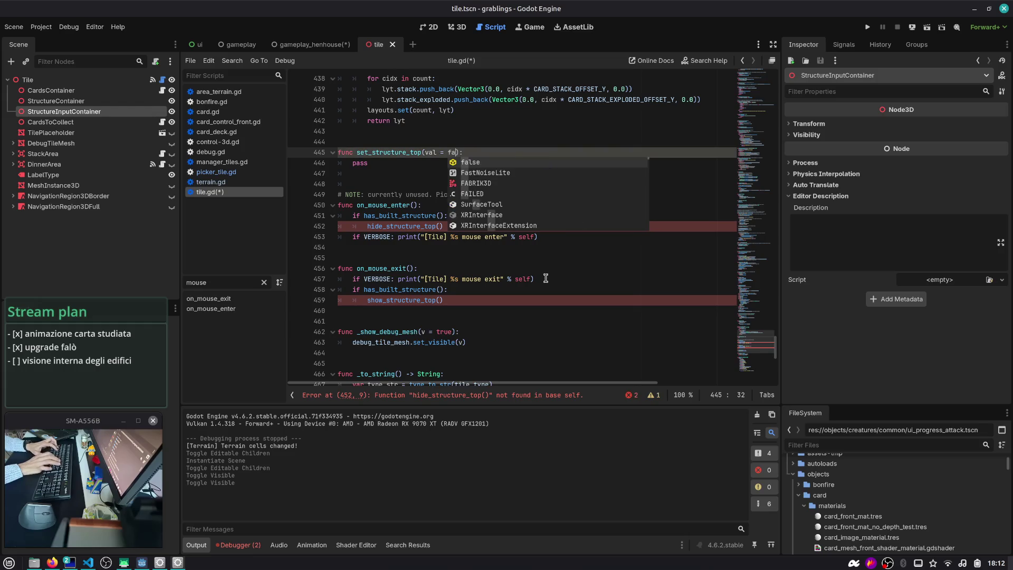
pyautogui.press('Down')
pyautogui.press('Down')
pyautogui.press('Down')
pyautogui.press('Down')
pyautogui.press('Down')
pyautogui.press('Down')
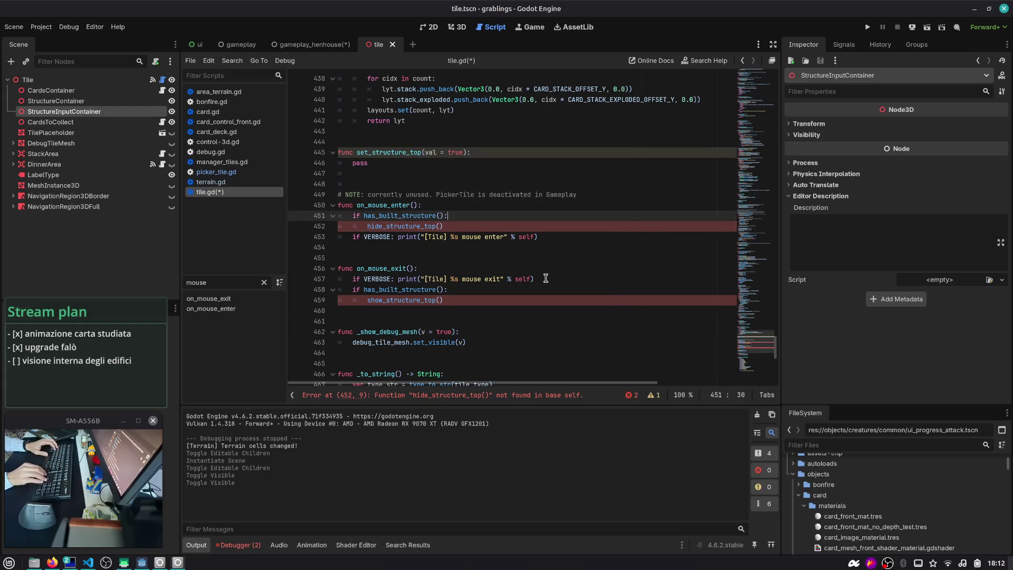
# - Replace the hide and show calls in both mouse handlers with set_structure_top calls
pyautogui.hotkey('shift', 'End')
pyautogui.write('s')
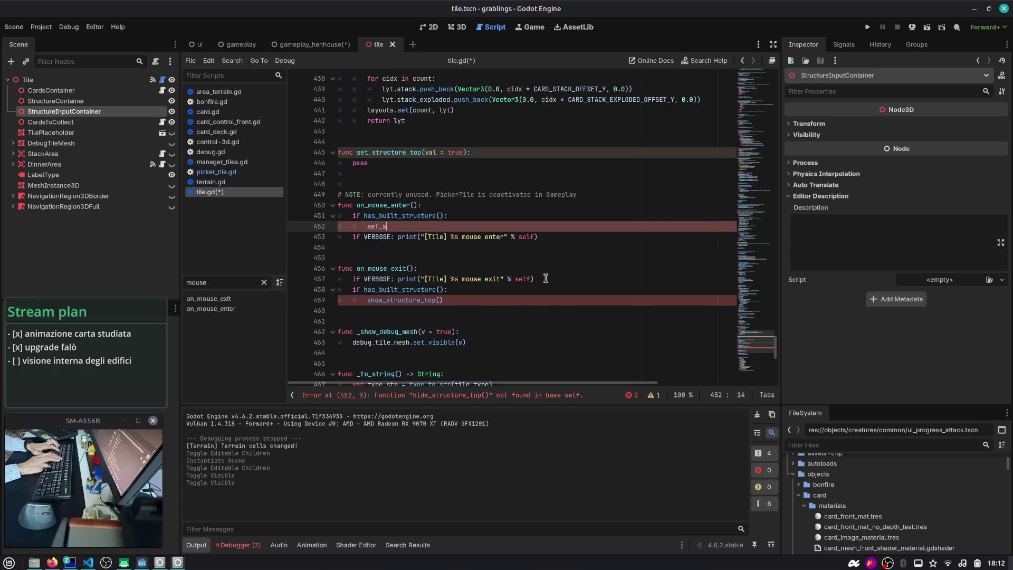
pyautogui.press('Return')
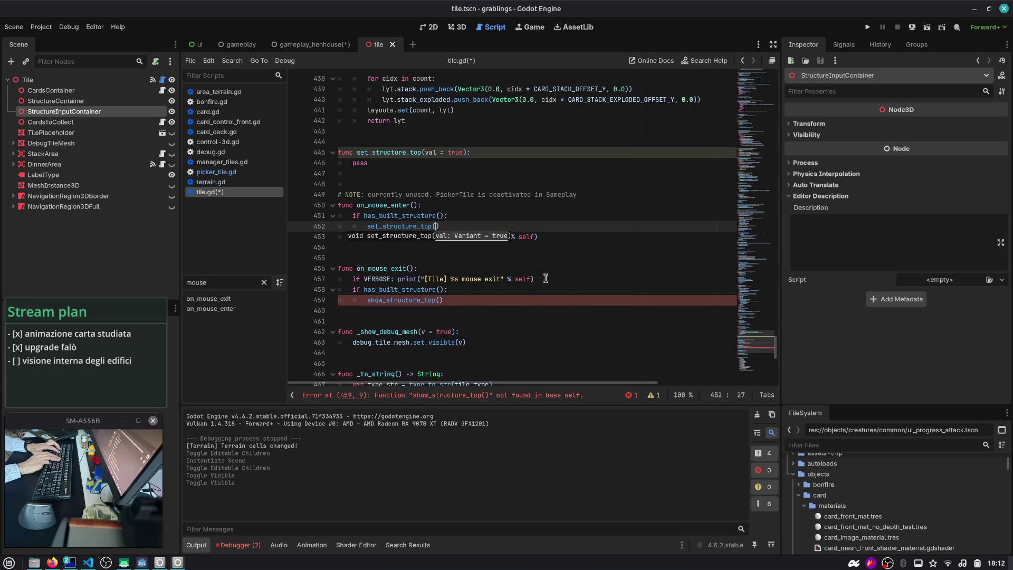
pyautogui.write(')')
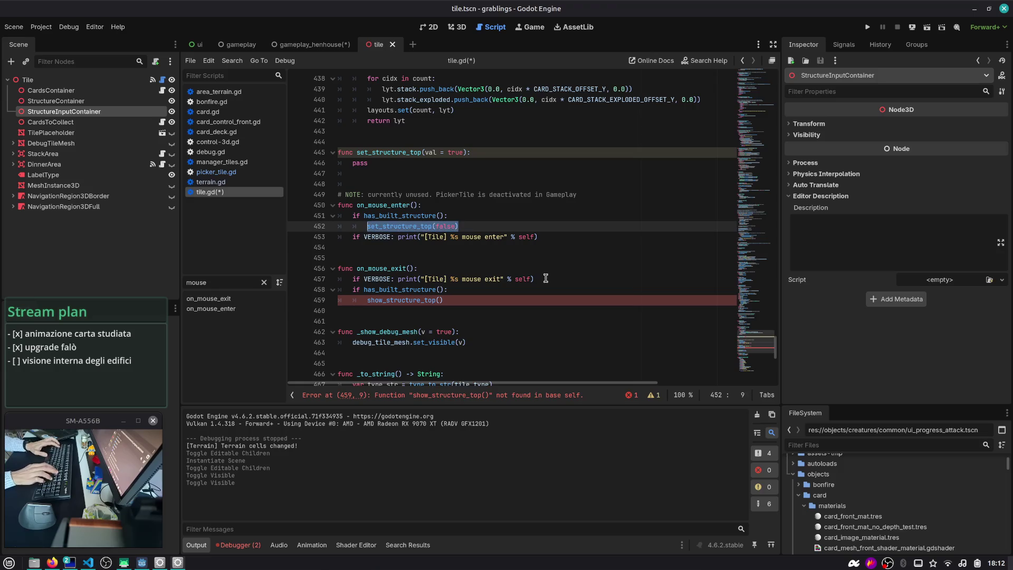
pyautogui.press('Down')
pyautogui.press('Down')
pyautogui.press('Down')
pyautogui.hotkey('shift', 'Home')
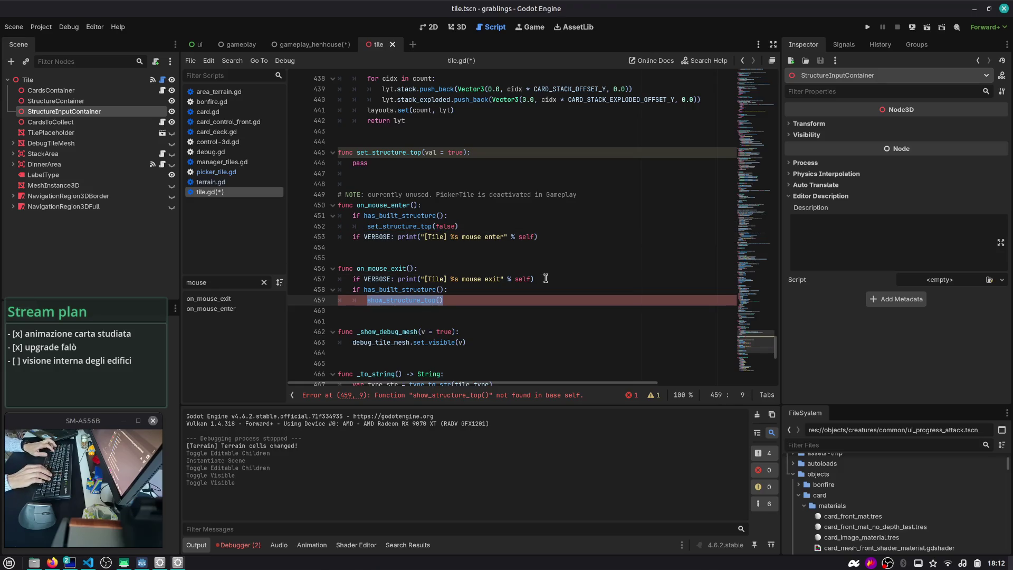
pyautogui.write('set_structure_top(false)')
pyautogui.write('t')
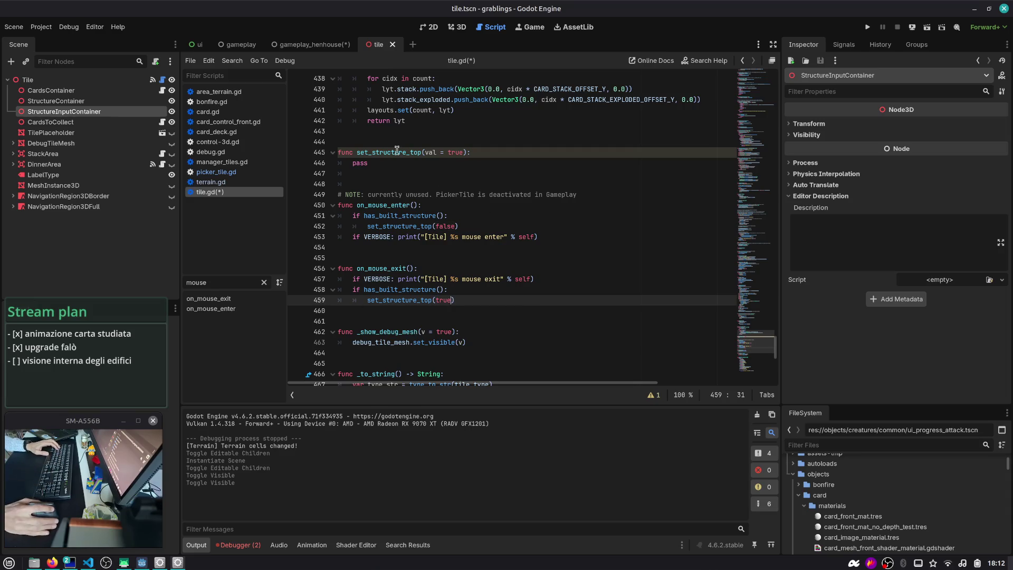
# - Rename all three occurrences to set_structure_top_visibility, save, and delete the pass placeholder
pyautogui.doubleClick(394, 154)
pyautogui.press('Right')
pyautogui.write('_visibil')
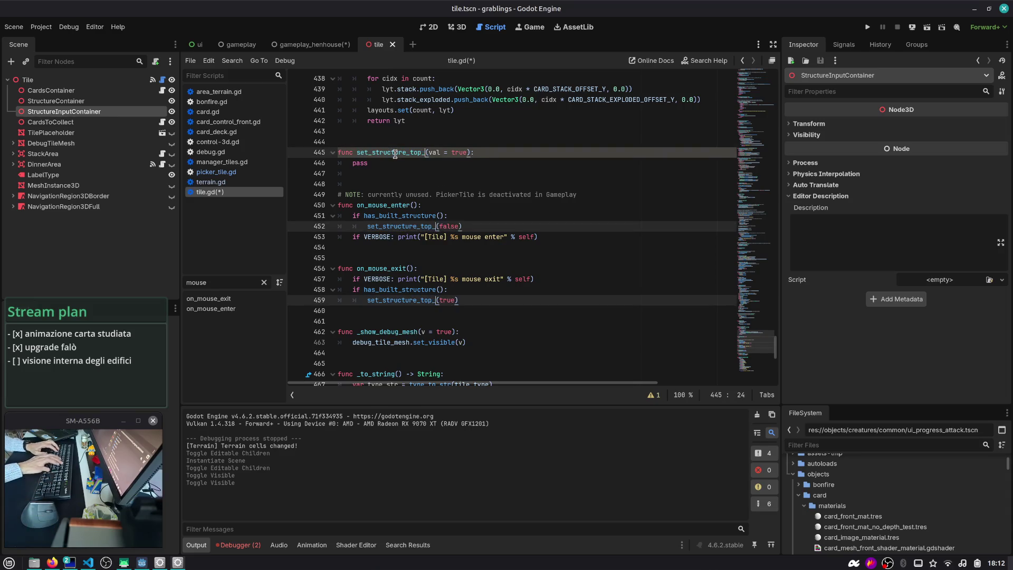
pyautogui.write('ity')
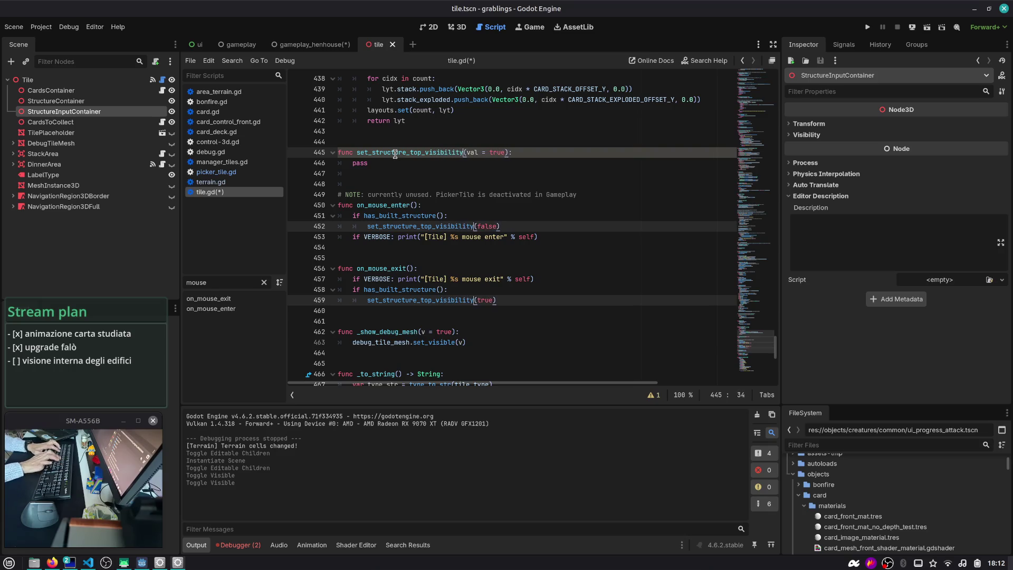
pyautogui.press('Escape')
pyautogui.hotkey('ctrl', 's')
pyautogui.press('Down')
pyautogui.hotkey('shift', 'Home')
pyautogui.press('BackSpace')
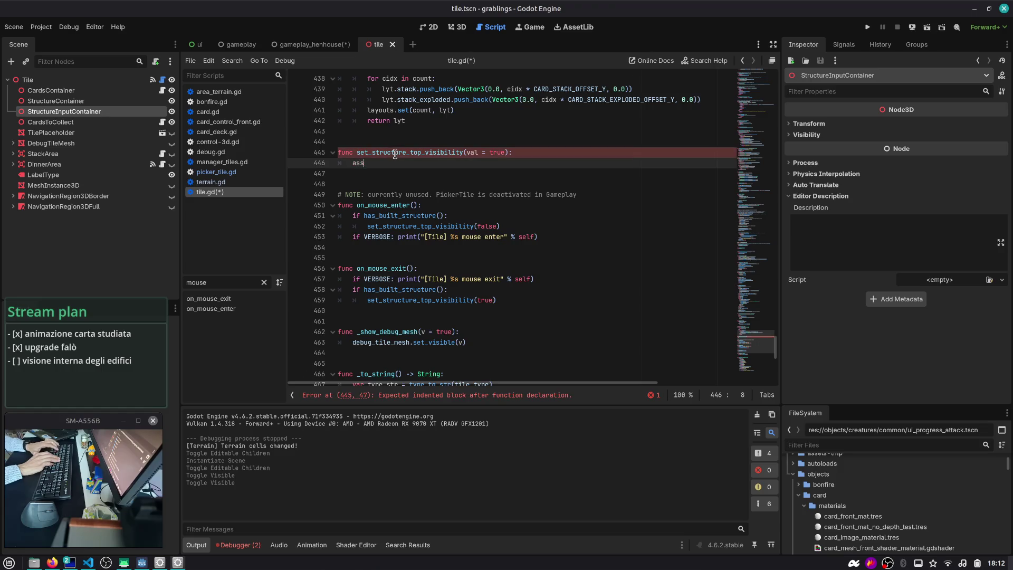
# - Write assert(has_built_structure()) and structure_container.find_children("top") in set_structure_top_visibility
pyautogui.press('Return')
pyautogui.write('ilt_structure())')
pyautogui.press('Return')
pyautogui.press('End')
pyautogui.press('Return')
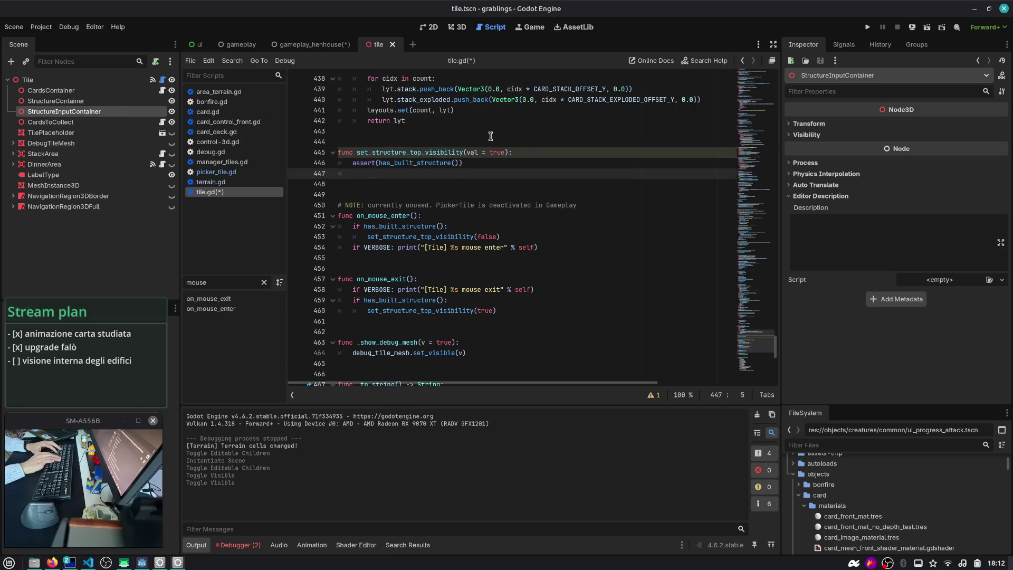
pyautogui.write('structure_container')
pyautogui.press('Return')
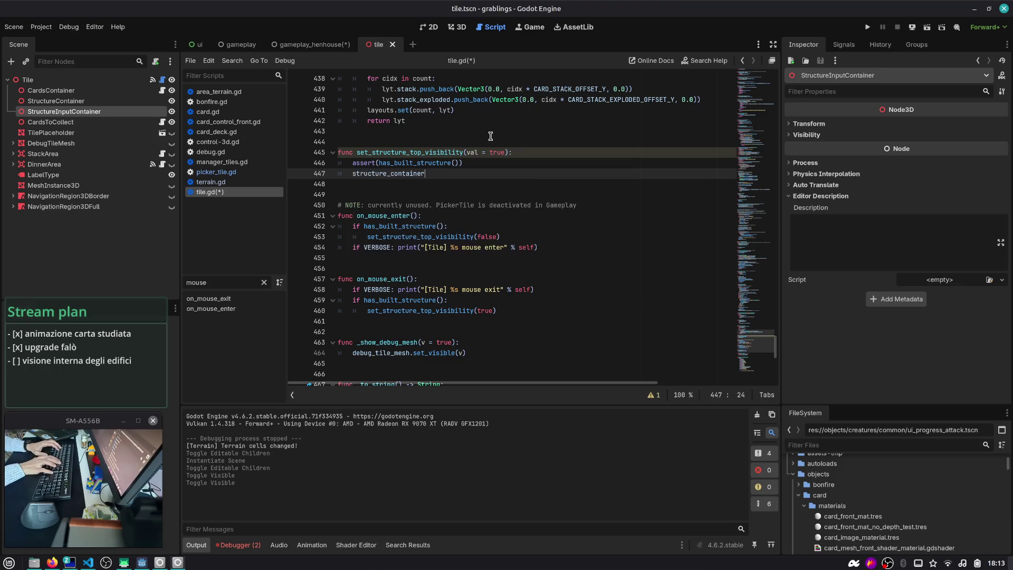
pyautogui.write('.get_no')
pyautogui.press('BackSpace')
pyautogui.press('BackSpace')
pyautogui.press('BackSpace')
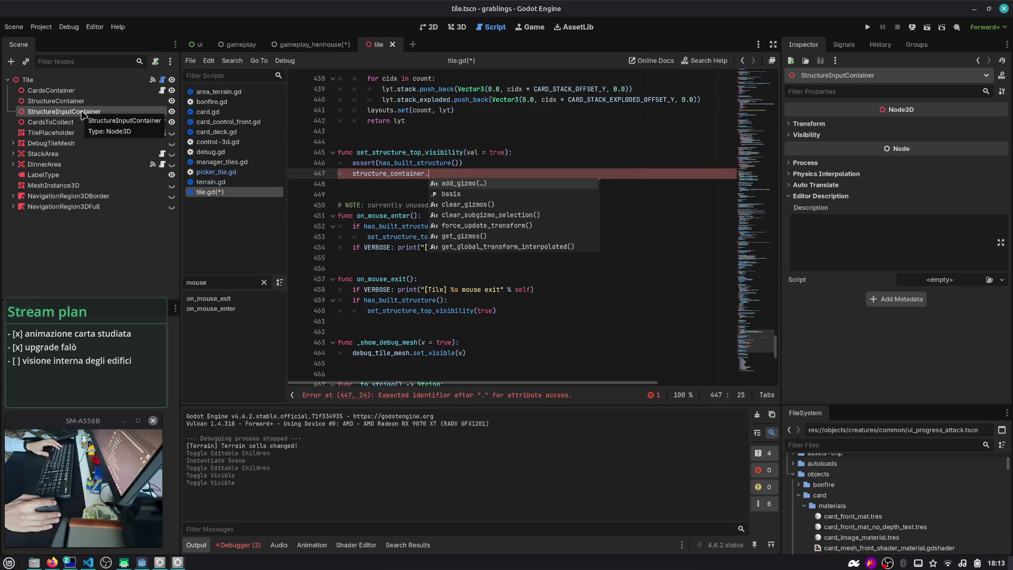
pyautogui.write('find')
pyautogui.press('Return')
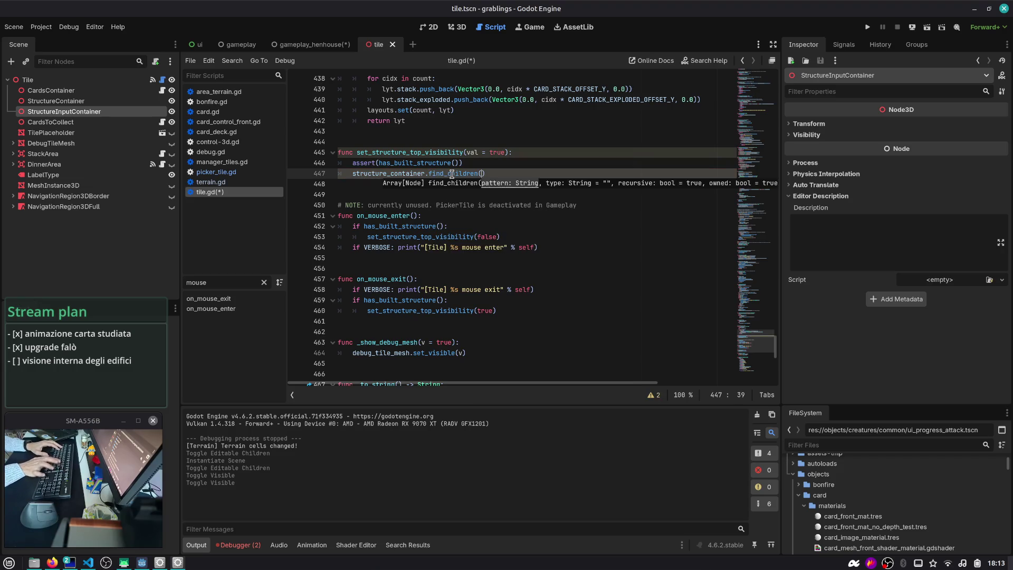
pyautogui.write('"top')
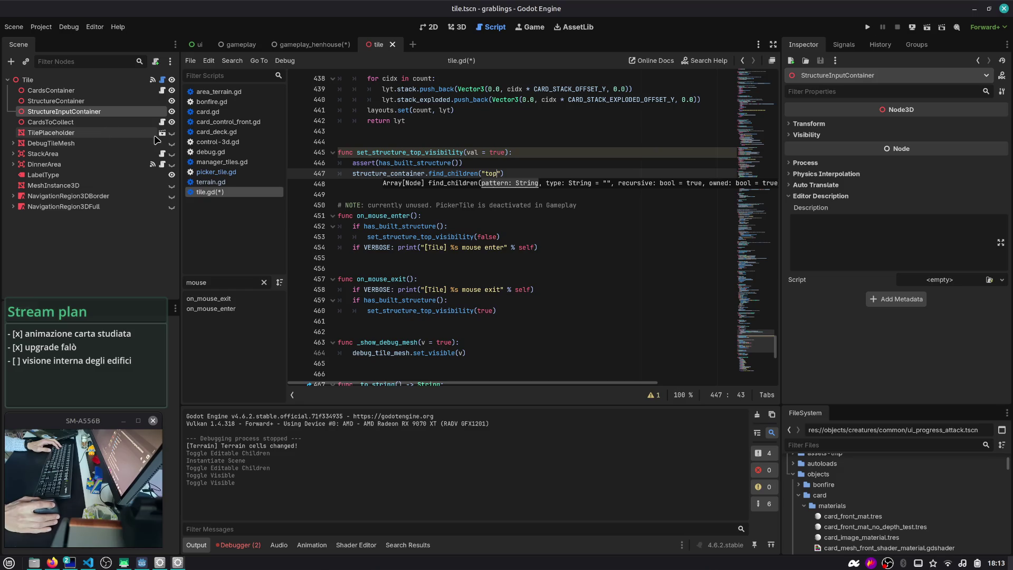
# - Open structure_house.tscn and expand BuiltStructure to reveal its Top node
pyautogui.hotkey('ctrl', 'shift', 'o')
pyautogui.write('struct')
pyautogui.press('Return')
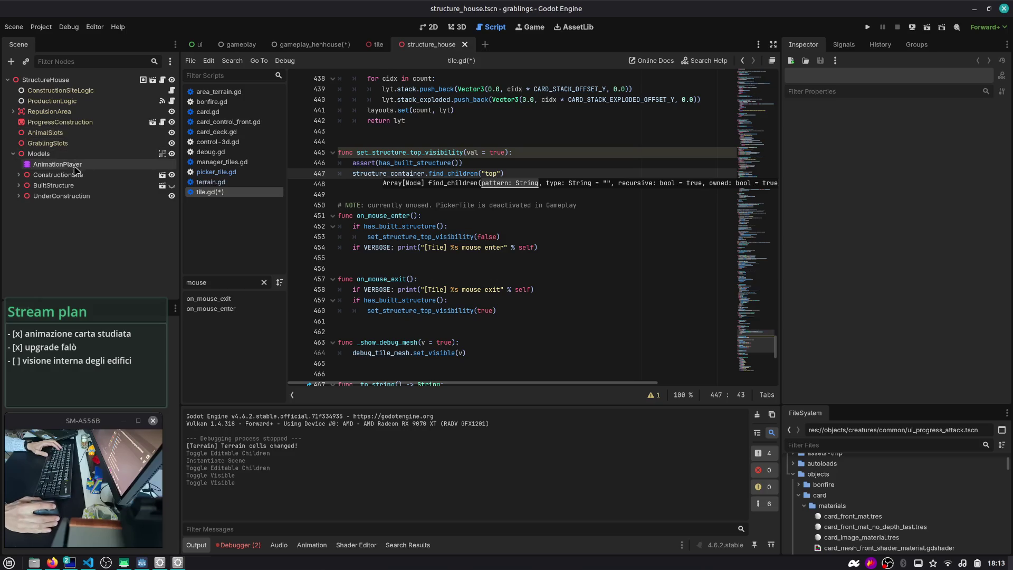
pyautogui.click(19, 185)
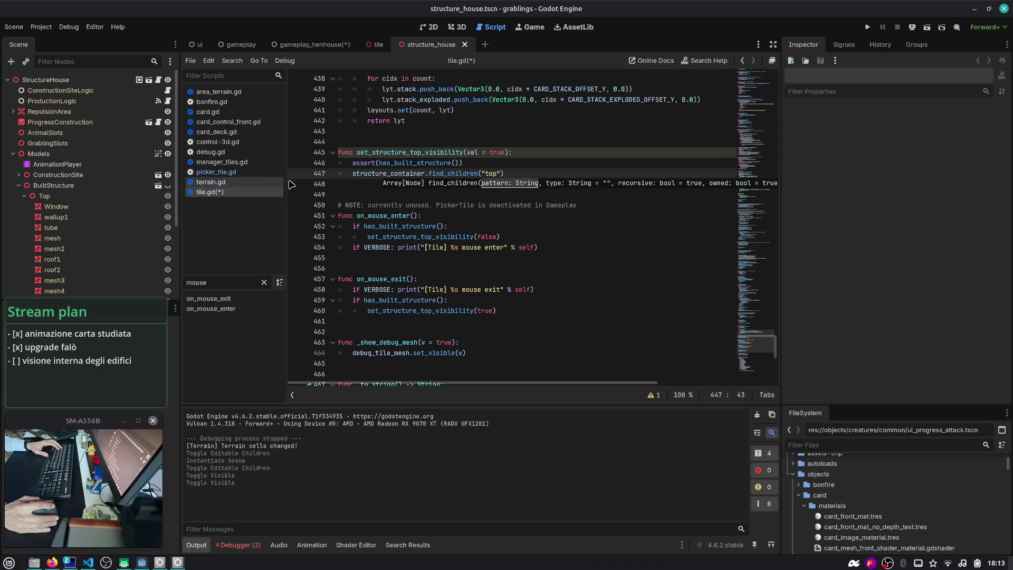
# - Replace the find_children("top") call with a find_node call on structure_container
pyautogui.click(471, 174)
pyautogui.doubleClick(471, 174)
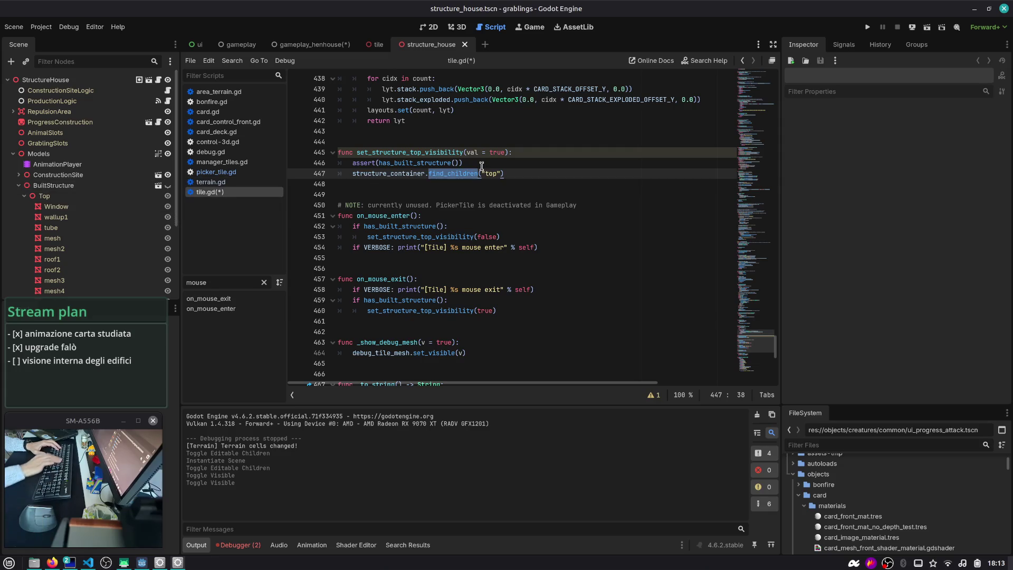
pyautogui.hotkey('shift', 'End')
pyautogui.write('get_node')
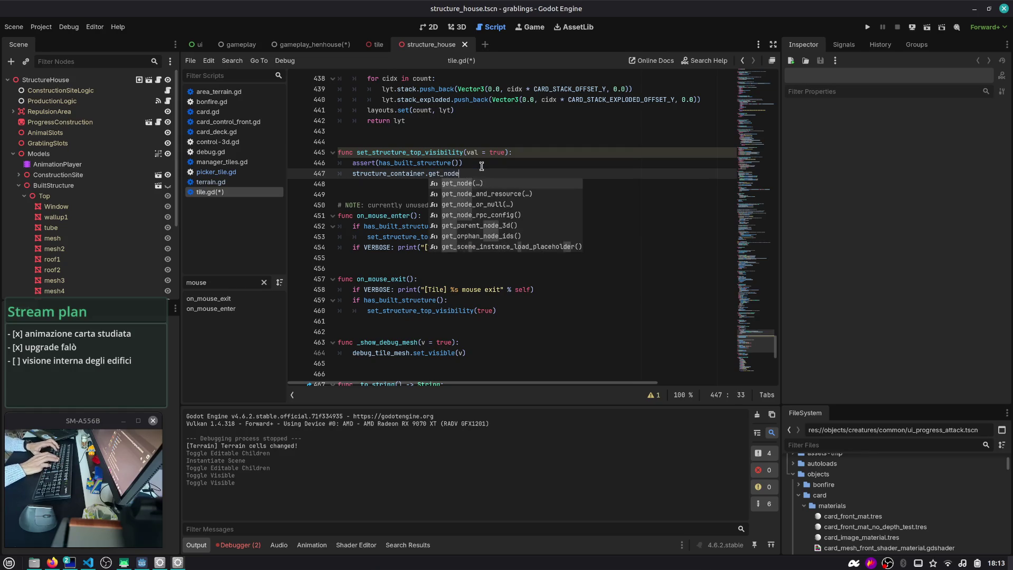
pyautogui.press('Return')
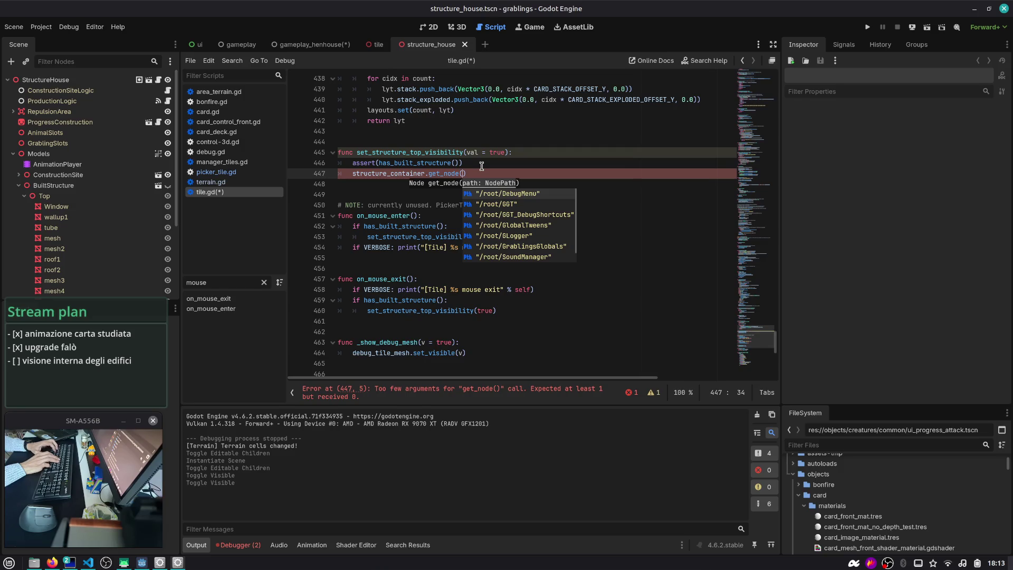
pyautogui.press('Left')
pyautogui.hotkey('ctrl', 'shift', 'Left')
pyautogui.write('find_node')
pyautogui.hotkey('ctrl', 'Left')
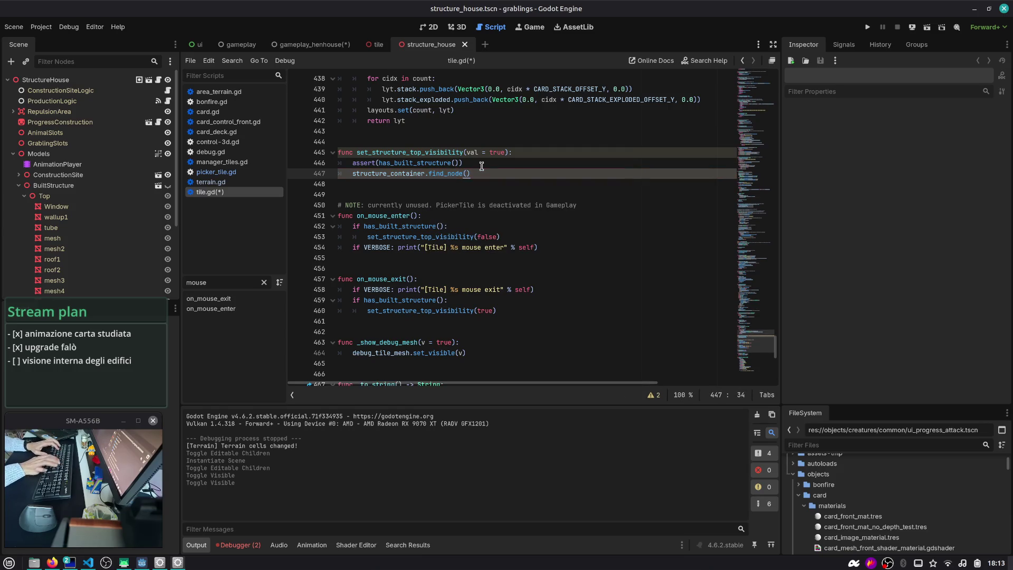
# - Open StructureHouse's script and inspect its construction_site and anim_player exports
pyautogui.click(158, 79)
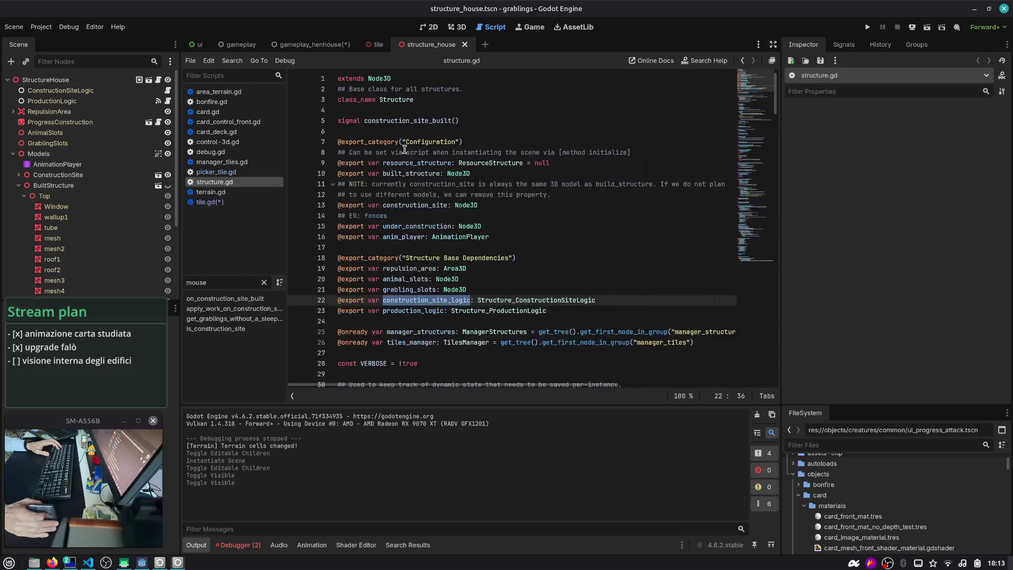
pyautogui.doubleClick(406, 205)
pyautogui.doubleClick(407, 237)
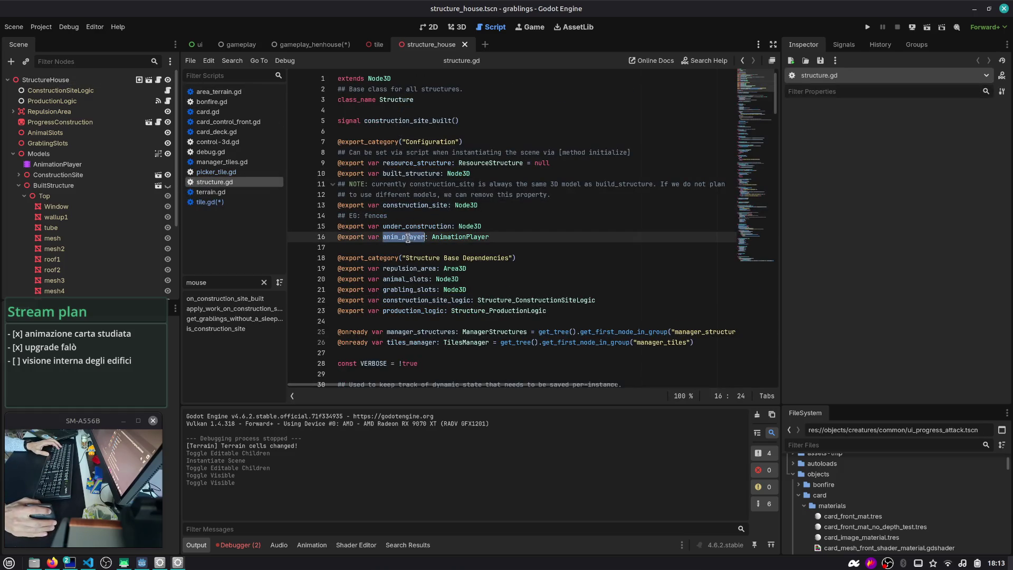
pyautogui.doubleClick(407, 209)
pyautogui.scroll(-1, 408, 211)
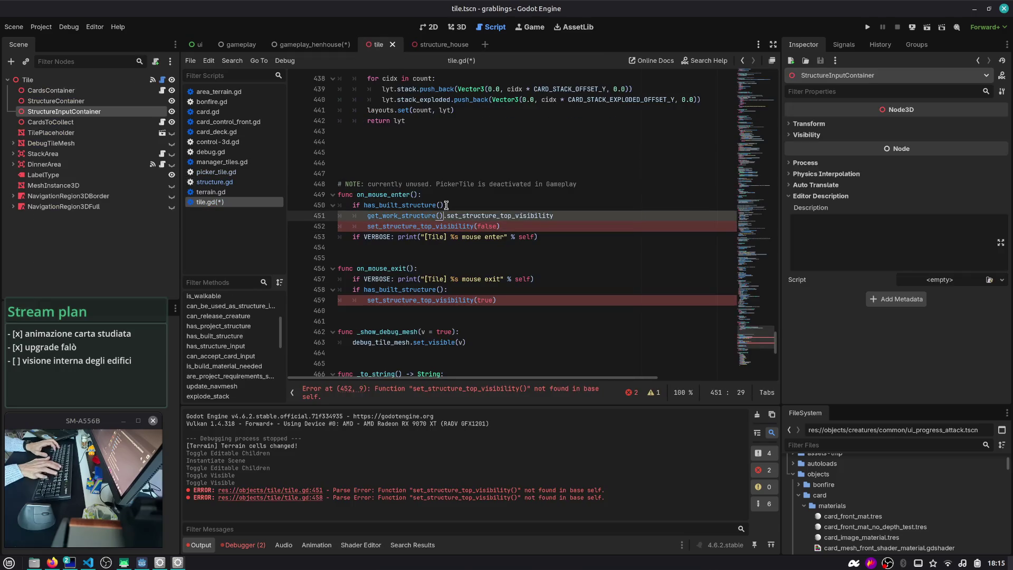
# - Store get_work_structure() in a structure variable inside the mouse enter handler
pyautogui.write('var structure =')
pyautogui.hotkey('ctrl', 'Right')
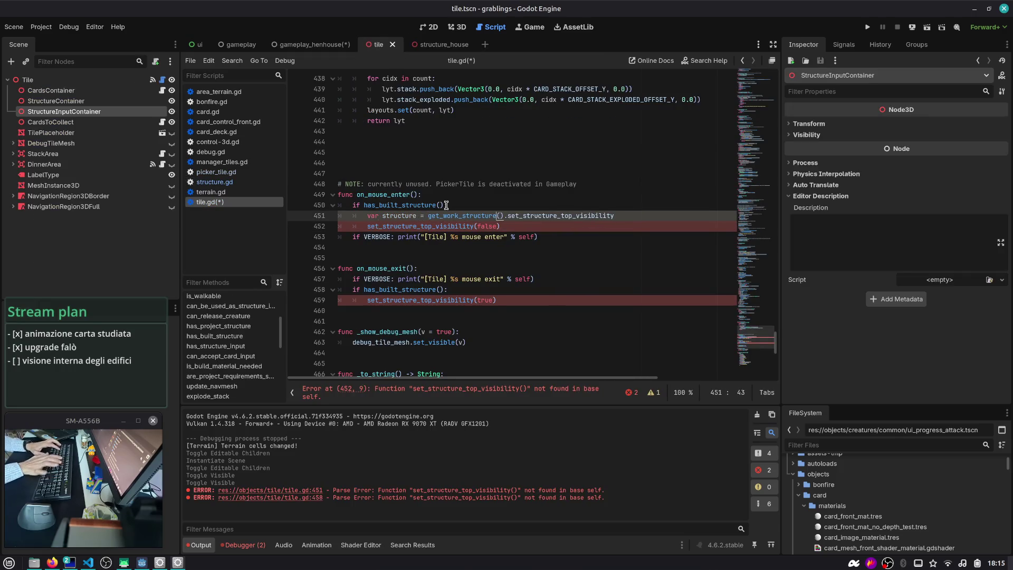
pyautogui.press('Return')
pyautogui.write('structure')
pyautogui.press('Escape')
pyautogui.press('Up')
pyautogui.write(':')
pyautogui.press('End')
pyautogui.press('Return')
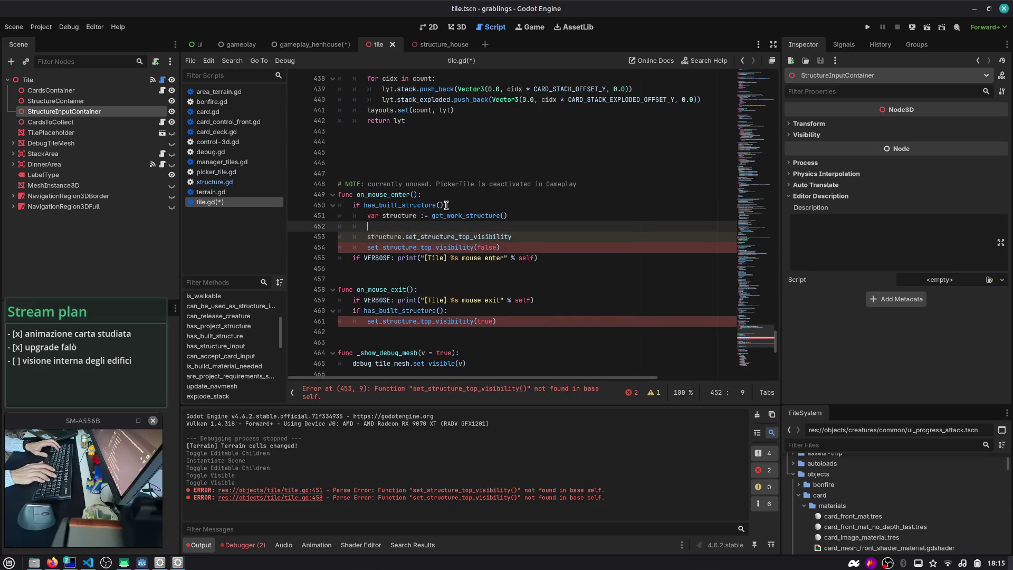
# - Wrap the set_structure_top_visibility(false) call in an if structure: check
pyautogui.write('if structure:')
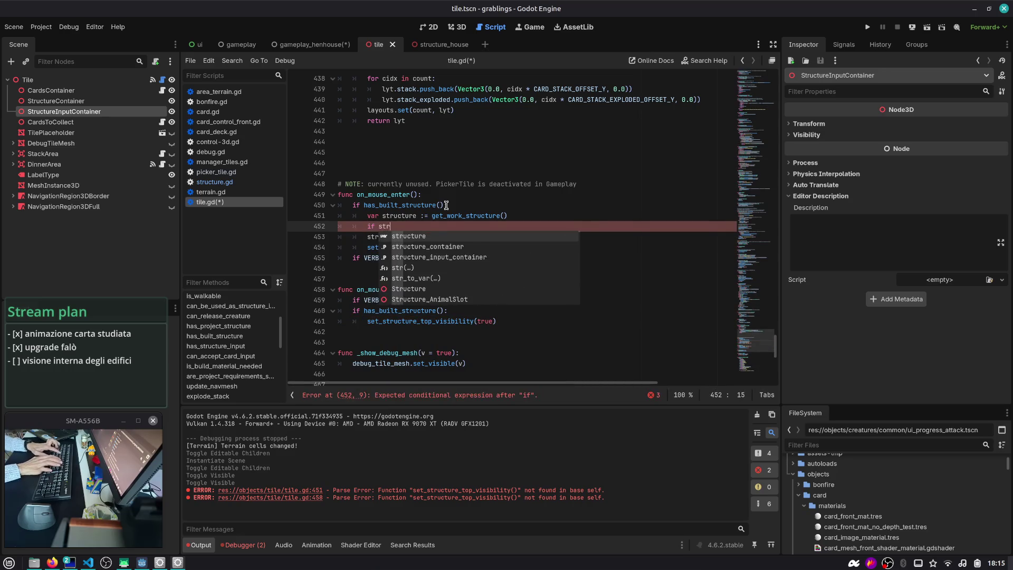
pyautogui.press('Down')
pyautogui.press('Home')
pyautogui.press('Home')
pyautogui.press('Tab')
pyautogui.press('Down')
pyautogui.hotkey('ctrl', 'shift', 'k')
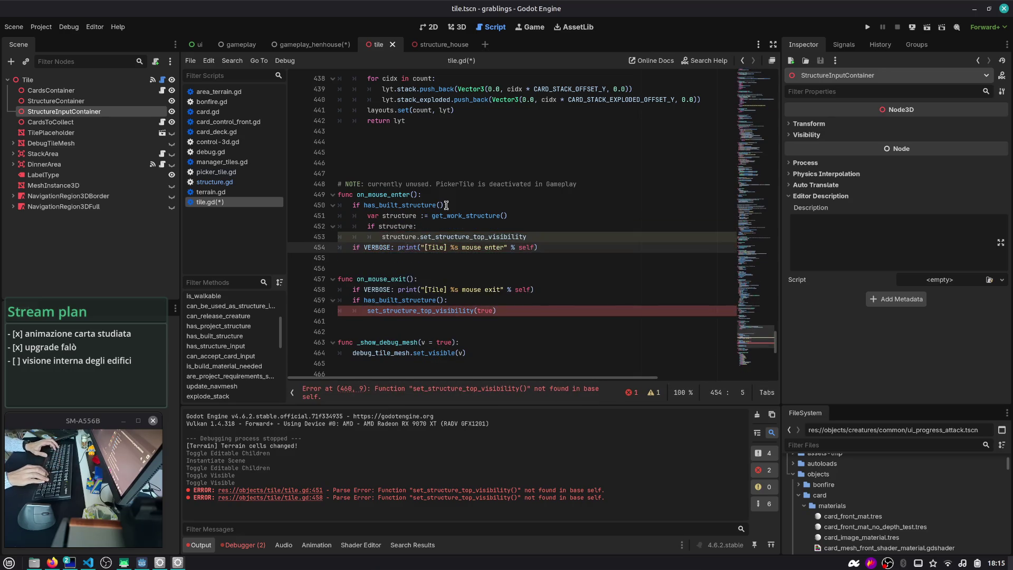
pyautogui.press('Up')
pyautogui.press('End')
pyautogui.write('(')
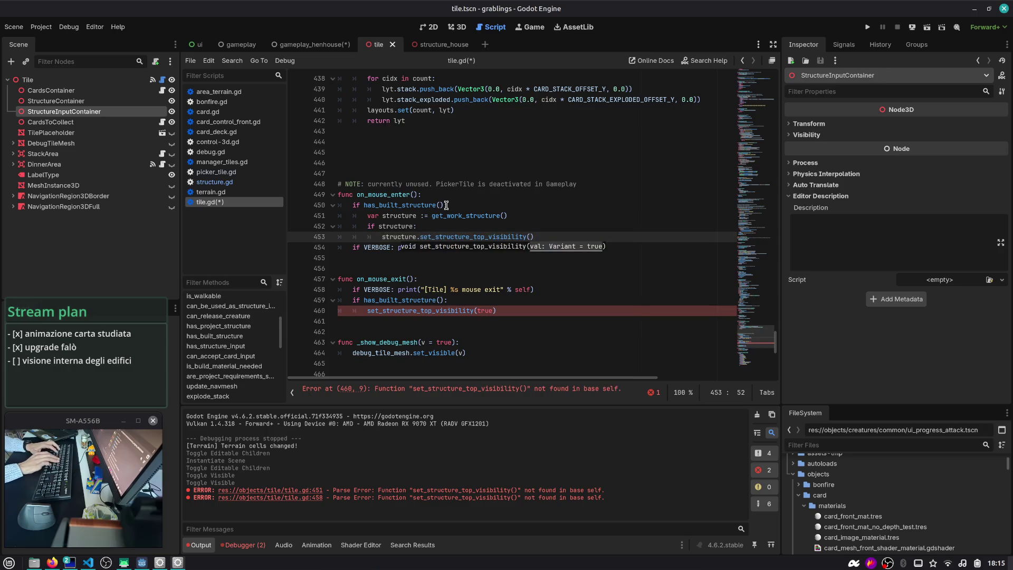
# - Copy the block into on_mouse_exit with set_structure_top_visibility(true) and save tile.gd
pyautogui.press('End')
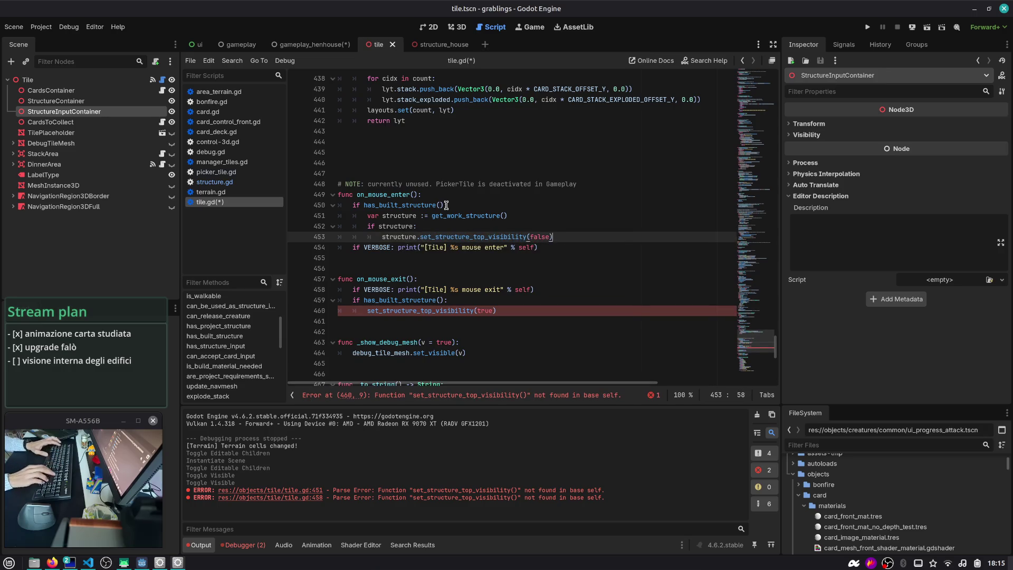
pyautogui.hotkey('shift', 'Up')
pyautogui.hotkey('shift', 'Up')
pyautogui.hotkey('shift', 'Up')
pyautogui.hotkey('shift', 'Down')
pyautogui.hotkey('shift', 'Home')
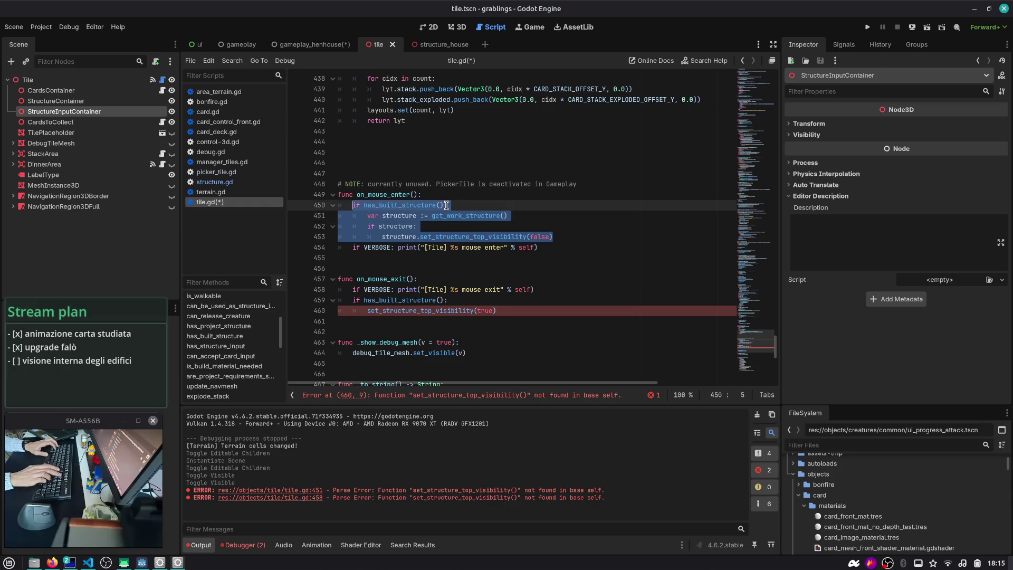
pyautogui.press('Down')
pyautogui.press('Down')
pyautogui.press('Down')
pyautogui.press('Down')
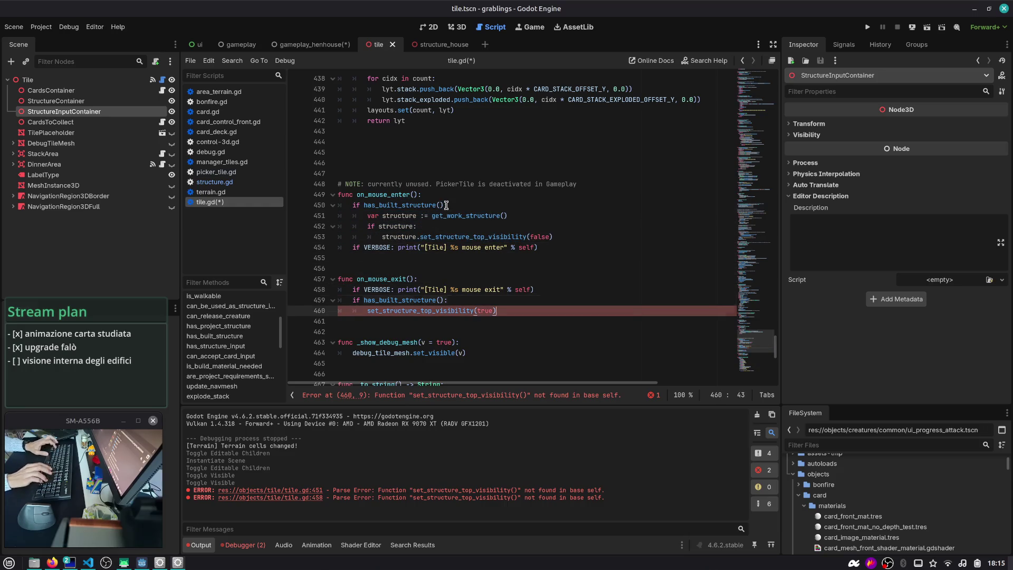
pyautogui.hotkey('ctrl', 'shift', 'k')
pyautogui.hotkey('ctrl', 'v')
pyautogui.press('Left')
pyautogui.hotkey('ctrl', 'shift', 'Left')
pyautogui.write('true')
pyautogui.hotkey('ctrl', 's')
# - Review the get_work_structure definition (structure_container, get_child), then launch the game with F5
pyautogui.press('Up')
pyautogui.press('Up')
pyautogui.press('Up')
pyautogui.click(446, 195)
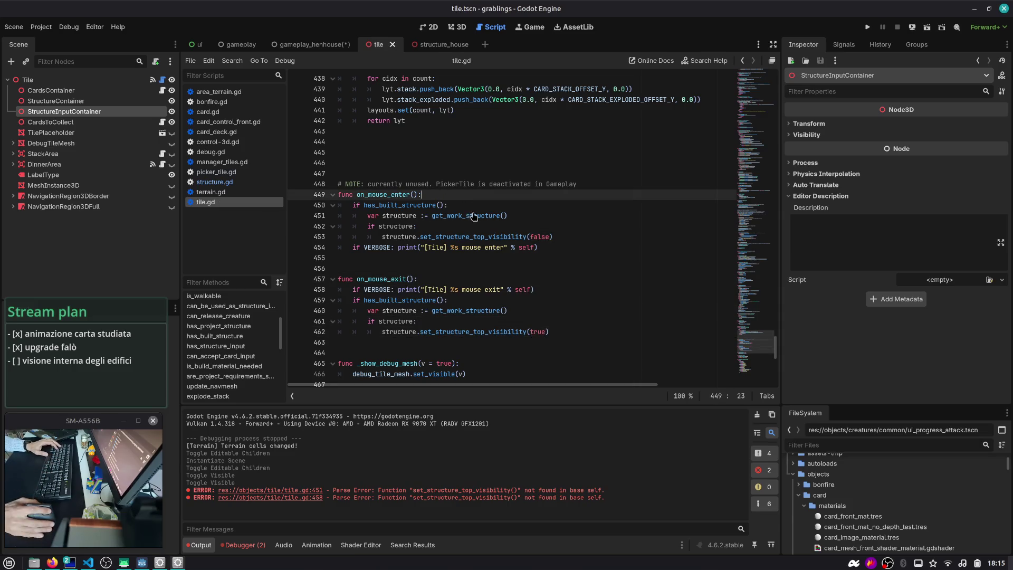
pyautogui.keyDown('ctrl'); pyautogui.click(475, 215); pyautogui.keyUp('ctrl')
pyautogui.doubleClick(389, 236)
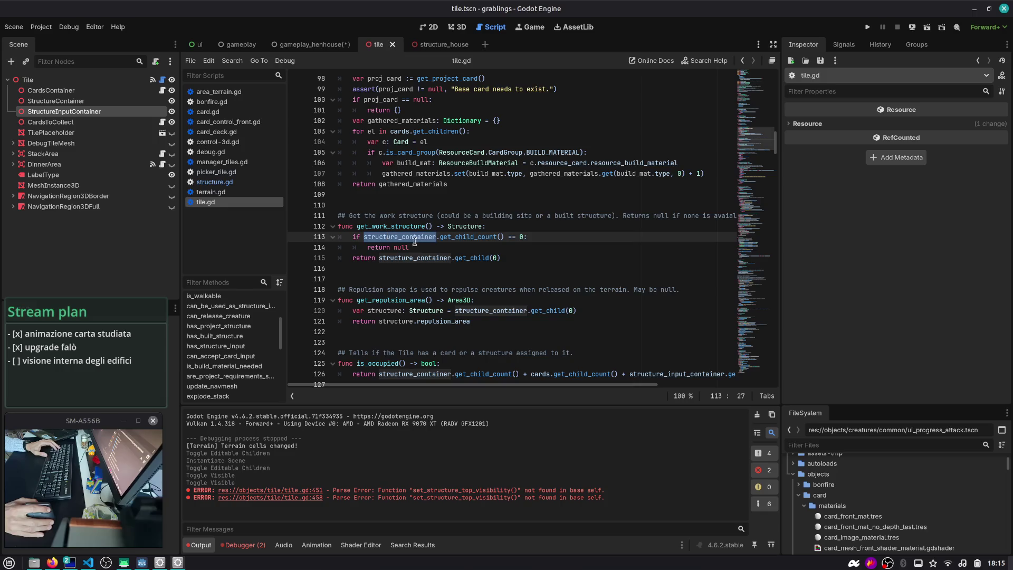
pyautogui.doubleClick(477, 257)
pyautogui.scroll(-5, 751, 133)
pyautogui.press('F5')
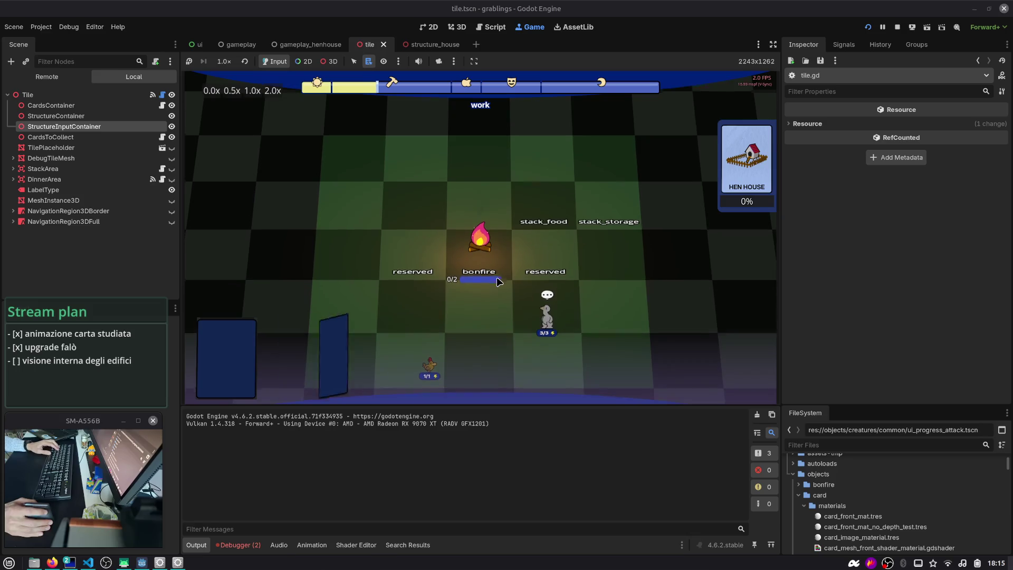
# - Restart with the gameplay_henhouse scene and drag a grabling onto the hen house to work
pyautogui.click(897, 27)
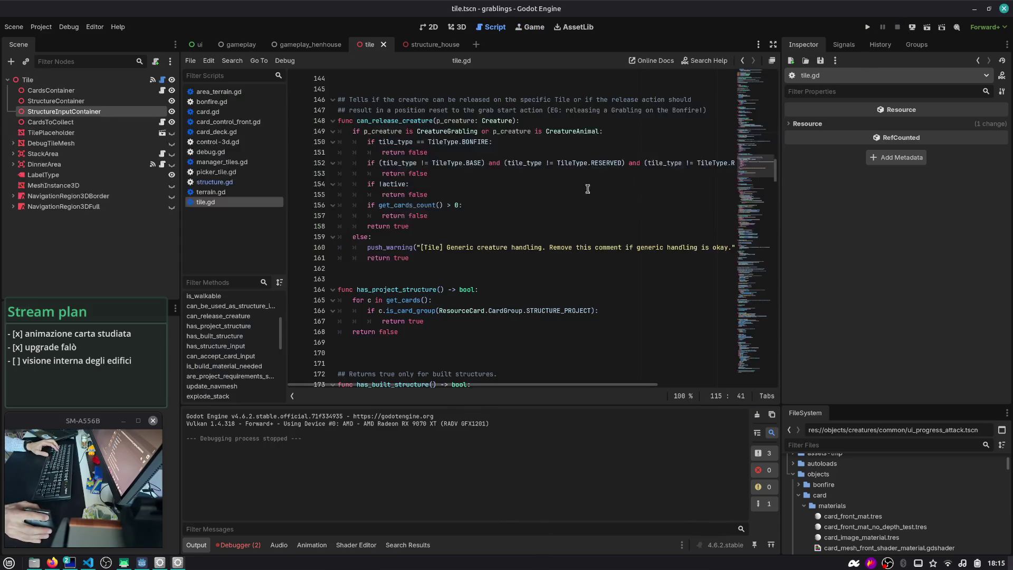
pyautogui.hotkey('ctrl', 'shift', 'o')
pyautogui.write('gamepla')
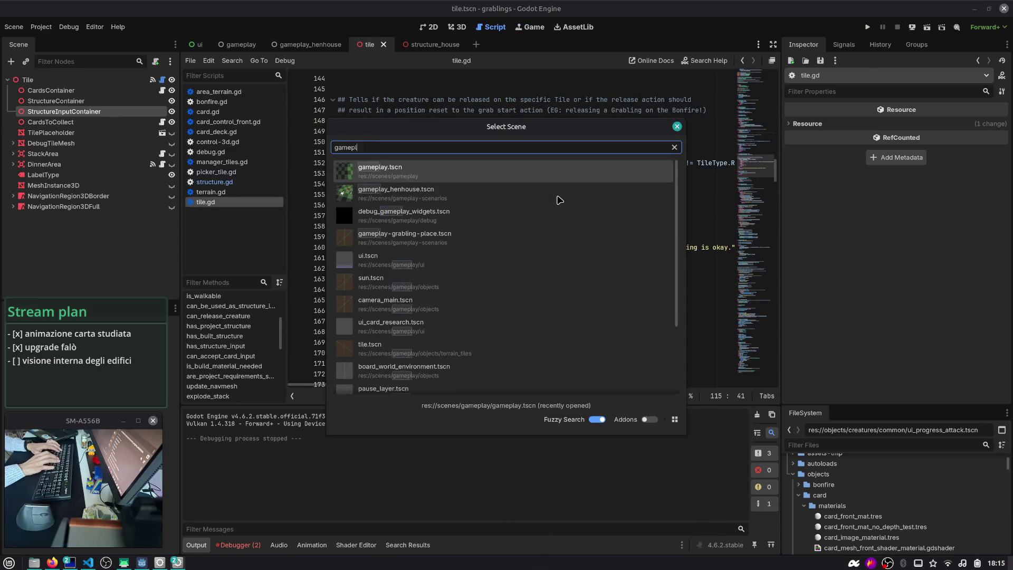
pyautogui.click(559, 201)
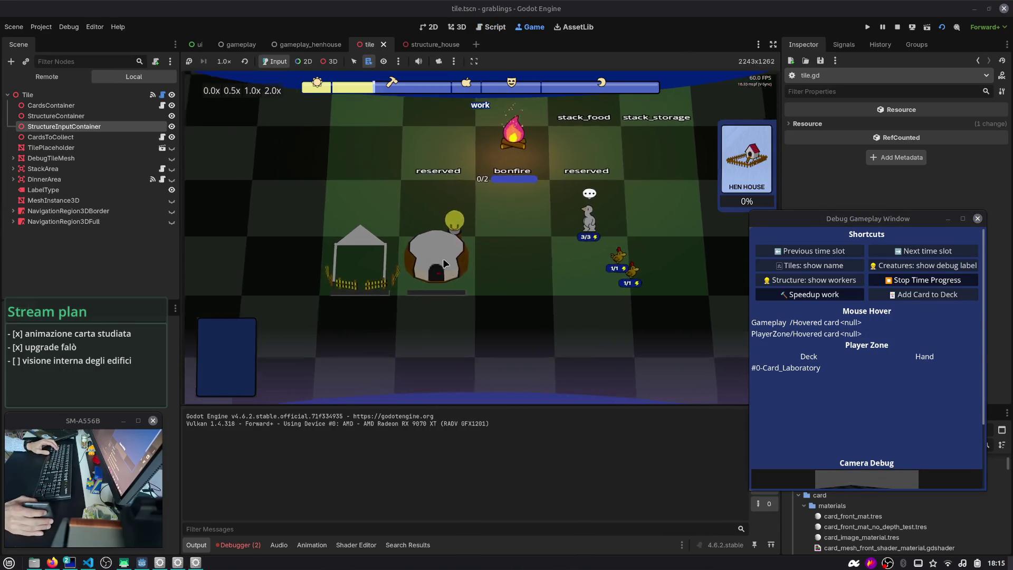
pyautogui.moveTo(587, 227)
pyautogui.mouseDown()
pyautogui.moveTo(399, 259)
pyautogui.moveTo(450, 260)
pyautogui.mouseUp()
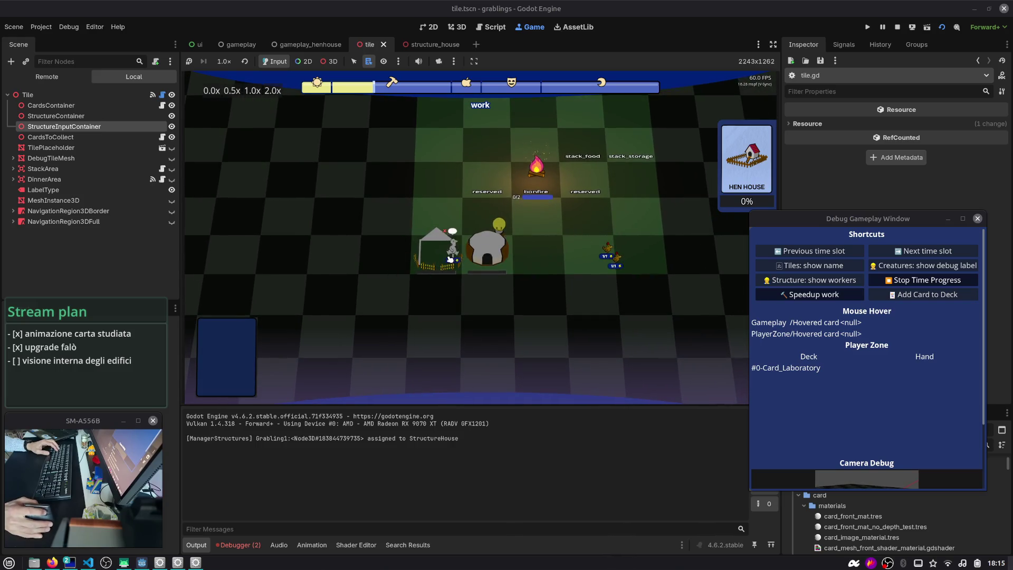
# - Check the debugger's Errors and Stack Trace, return to tile.gd, then switch to the chat desktop
pyautogui.click(237, 545)
pyautogui.click(269, 378)
pyautogui.click(206, 376)
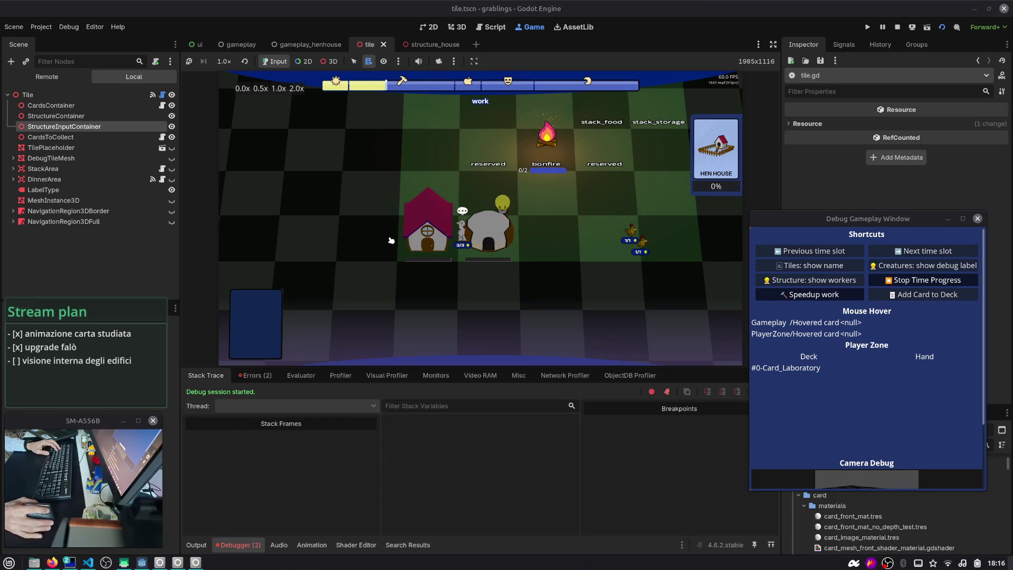
pyautogui.click(491, 28)
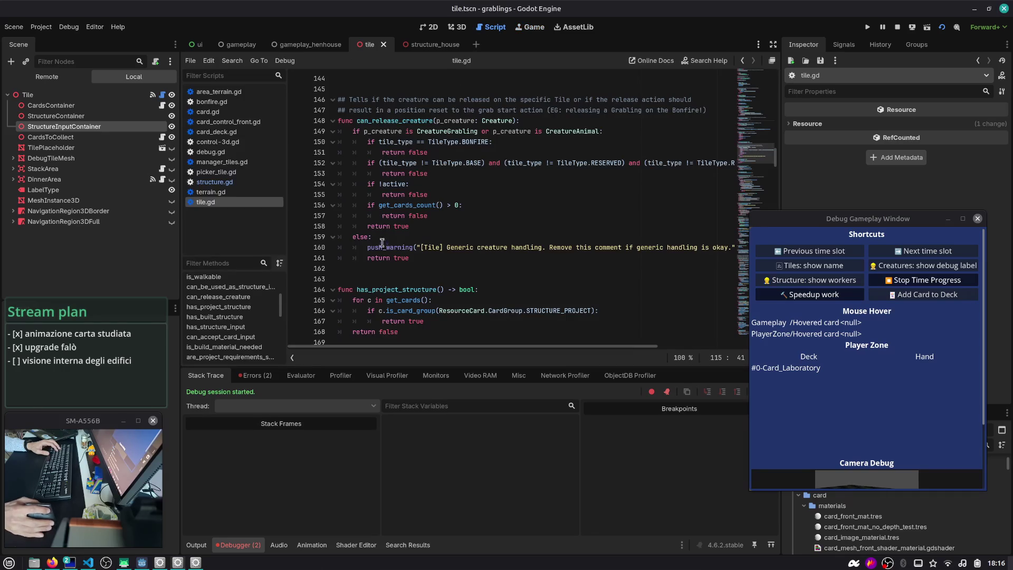
pyautogui.click(387, 290)
pyautogui.scroll(-2, 383, 233)
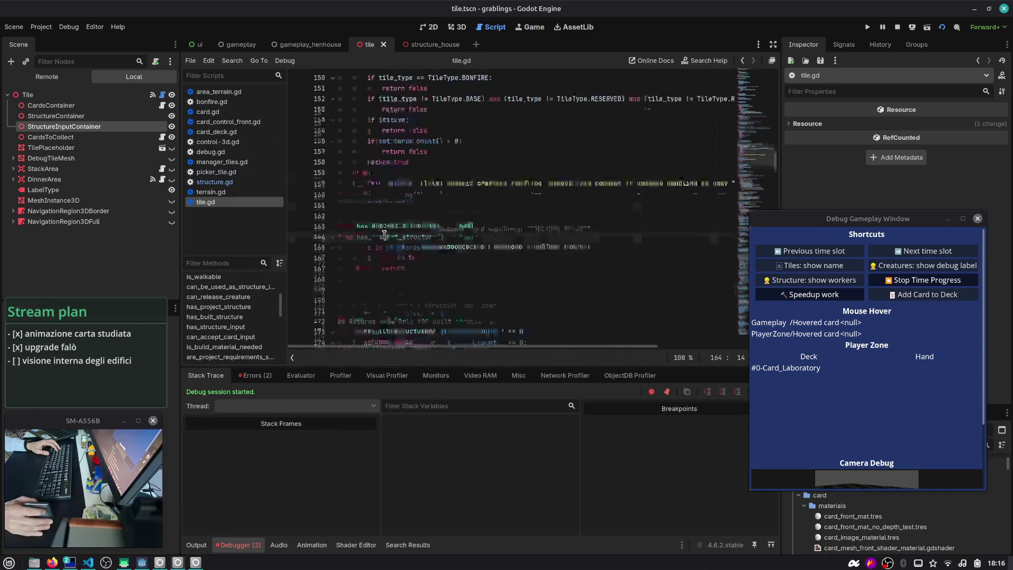
pyautogui.scroll(-5, 382, 233)
pyautogui.hotkey('ctrl', 'alt', 'Right')
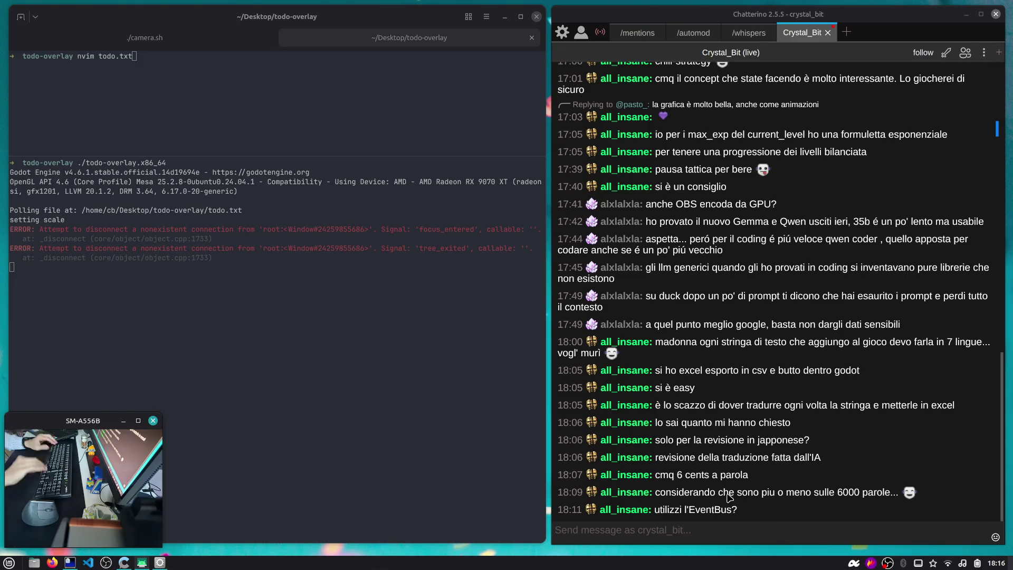
# - Switch back to the Godot desktop and stop the running henhouse game
pyautogui.hotkey('ctrl', 'alt', 'Left')
pyautogui.click(897, 27)
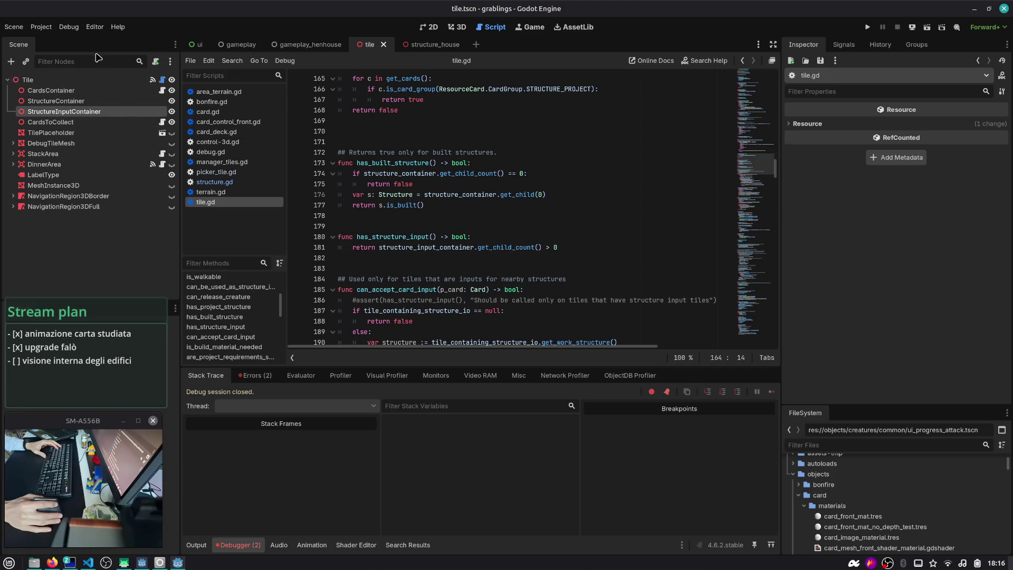
# - Open the gameplay scene and expand Managers to view its four manager nodes
pyautogui.click(235, 46)
pyautogui.click(13, 90)
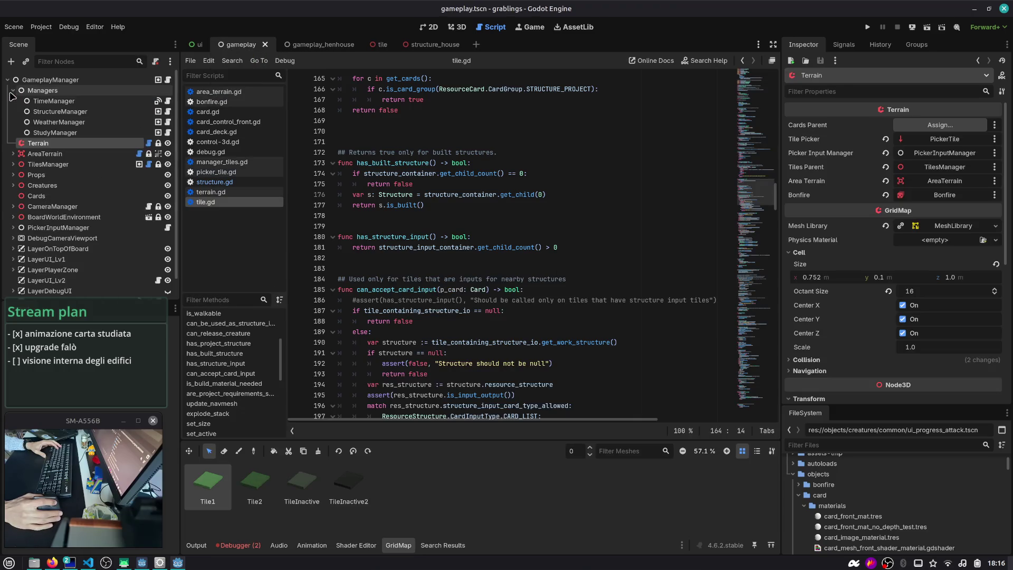
pyautogui.click(74, 135)
pyautogui.keyDown('shift'); pyautogui.click(61, 93); pyautogui.keyUp('shift')
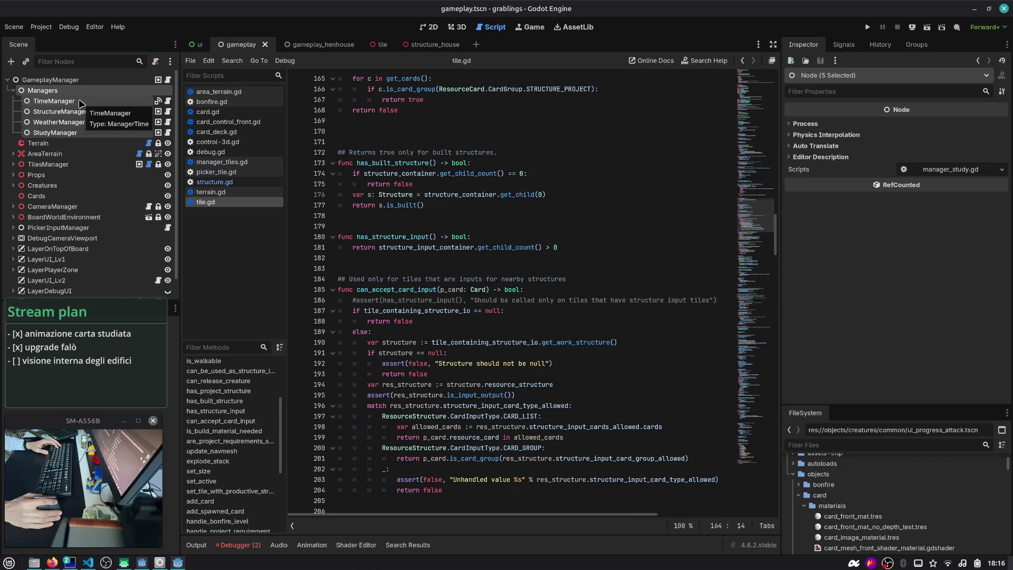
# - Delete the extra blank line before the comment in tile.gd
pyautogui.click(348, 120)
pyautogui.press('Delete')
pyautogui.click(432, 128)
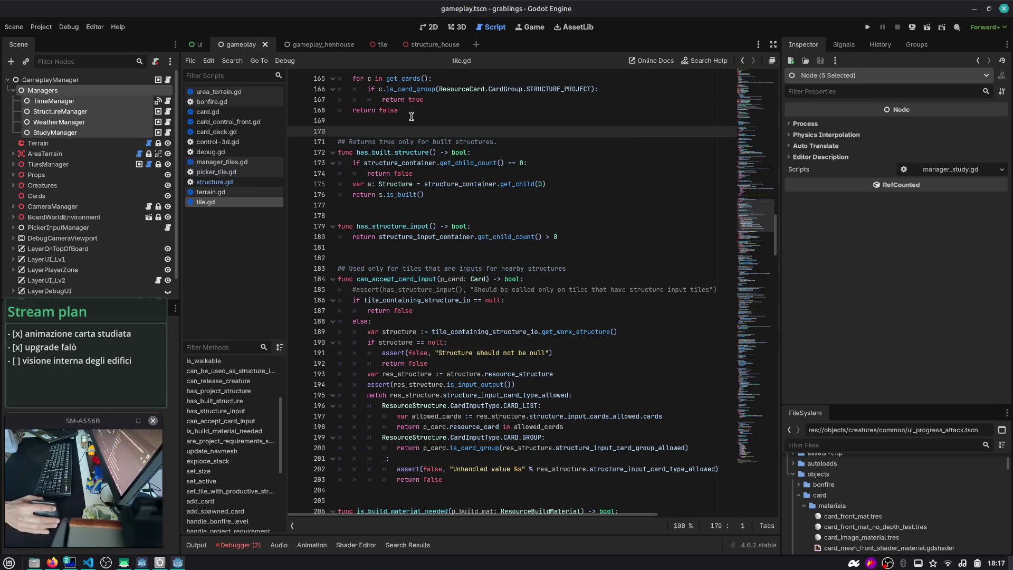
# - Inspect the Managers and TimeManager nodes, then return to the gameplay_henhouse scene
pyautogui.click(62, 93)
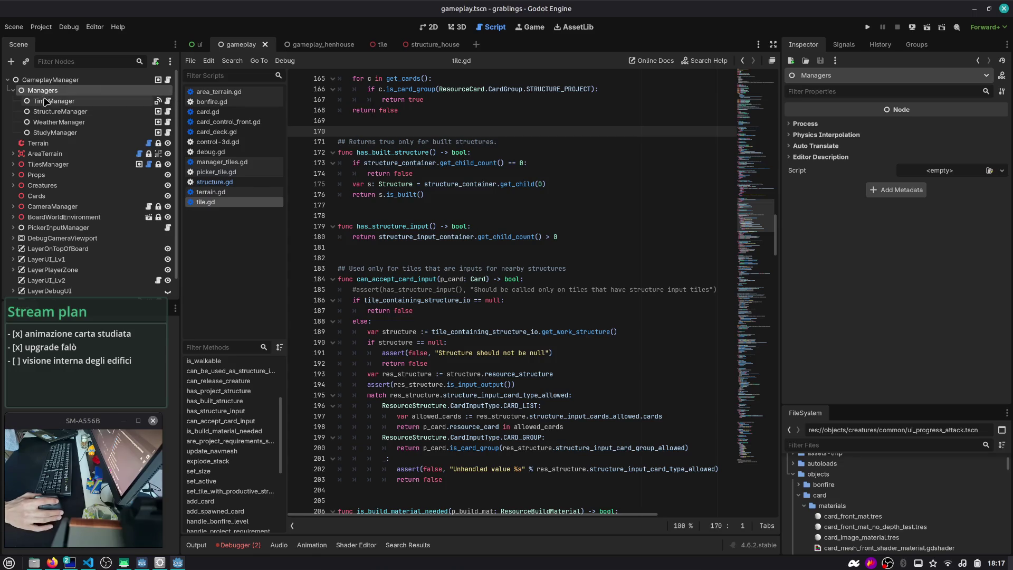
pyautogui.click(119, 101)
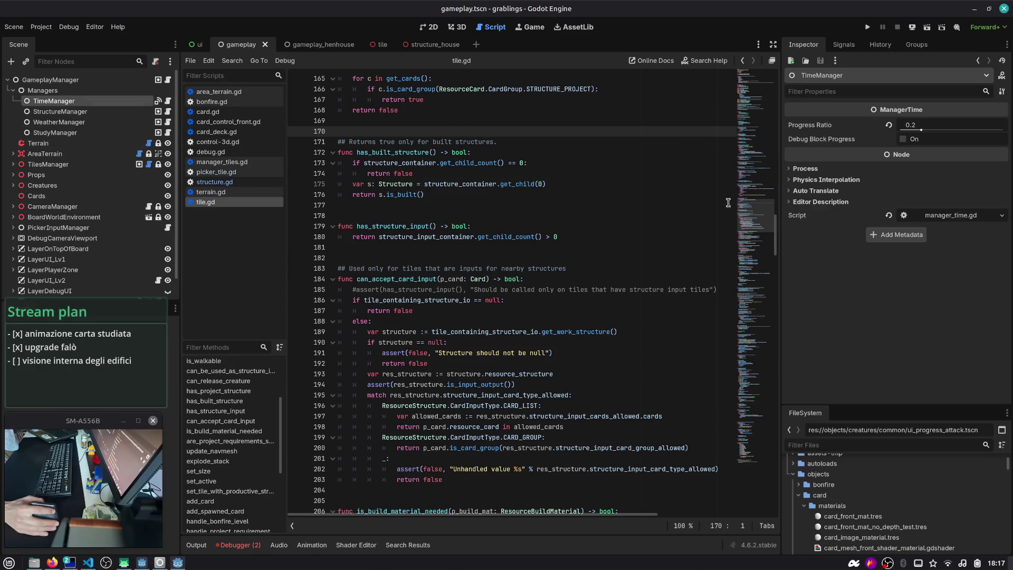
pyautogui.moveTo(755, 216); pyautogui.dragTo(744, 93)
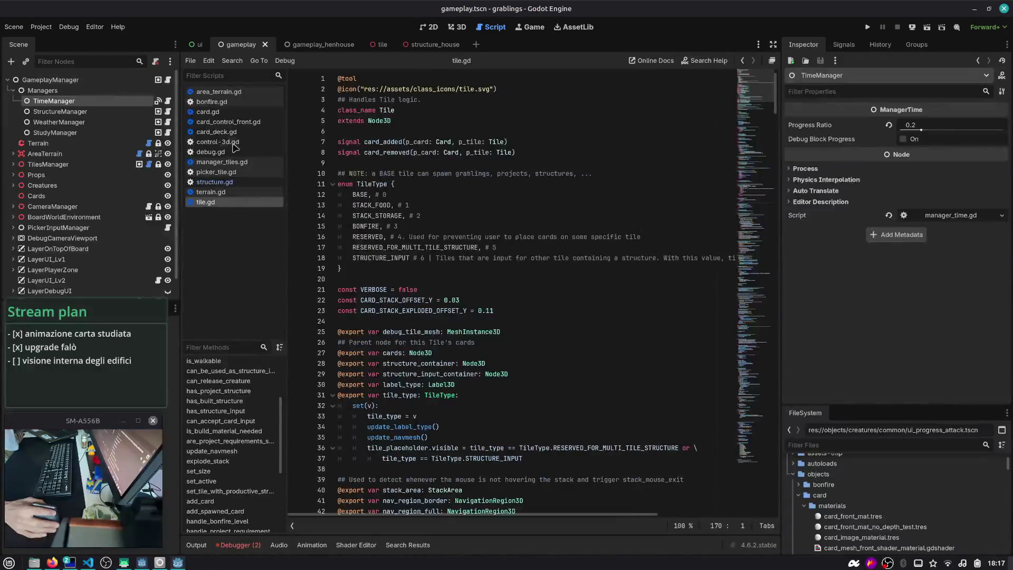
pyautogui.click(338, 45)
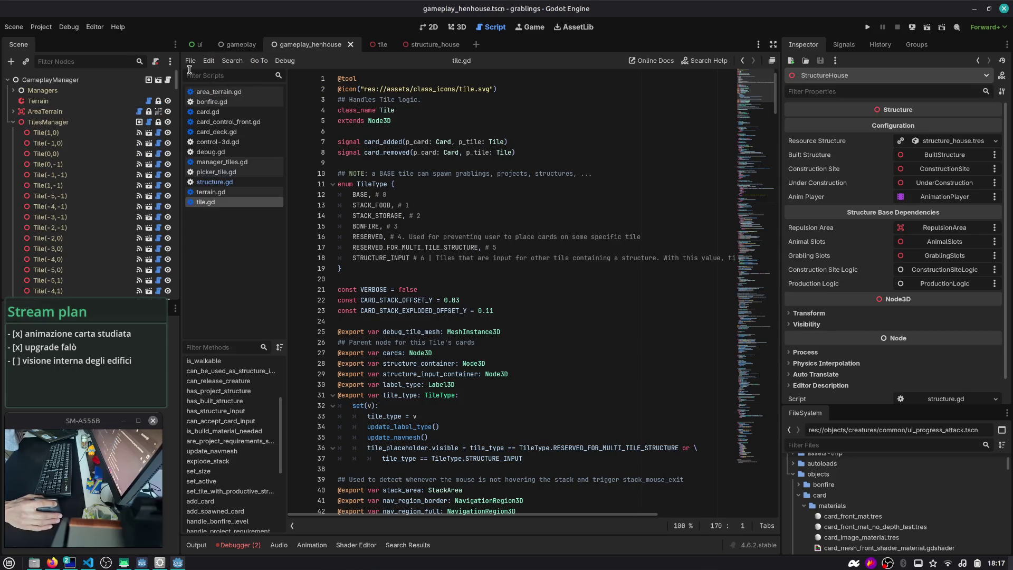
pyautogui.click(421, 112)
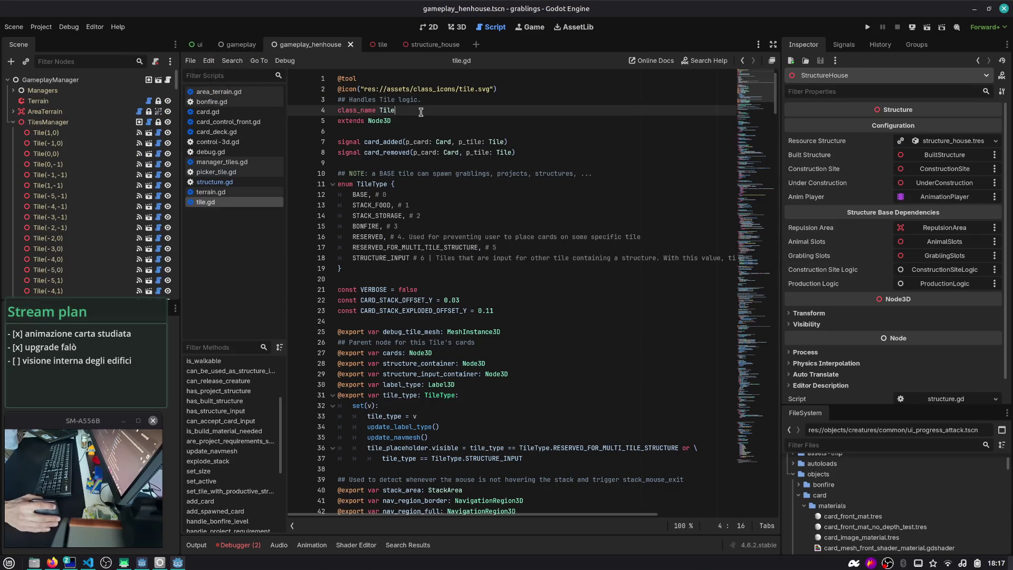
pyautogui.hotkey('ctrl', 'shift', 'f')
# - Search the project for get_first_node_in and review the creature_grabling.gd manager lookups
pyautogui.write('get_frist_')
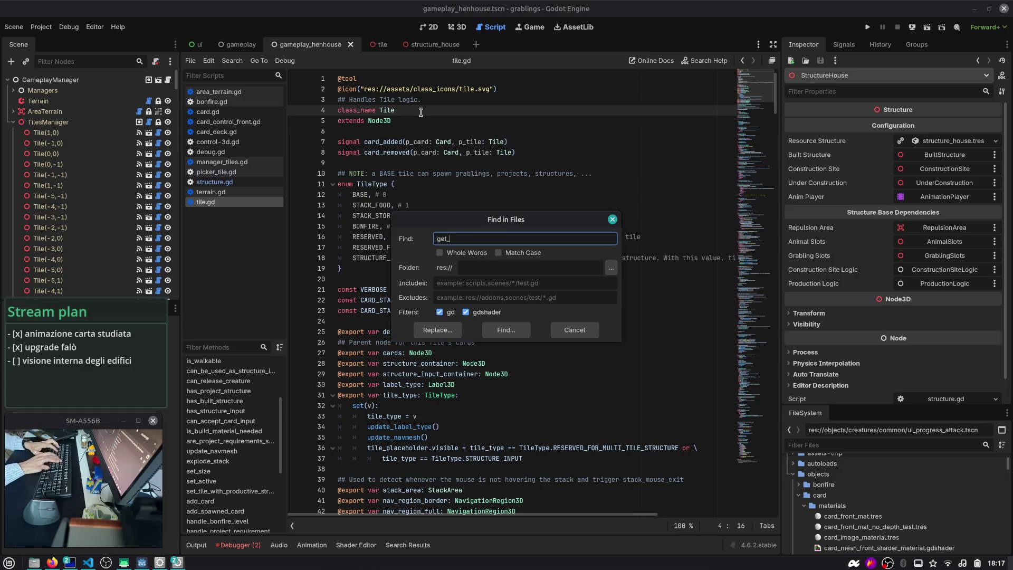
pyautogui.press('BackSpace')
pyautogui.press('BackSpace')
pyautogui.press('BackSpace')
pyautogui.write('irst')
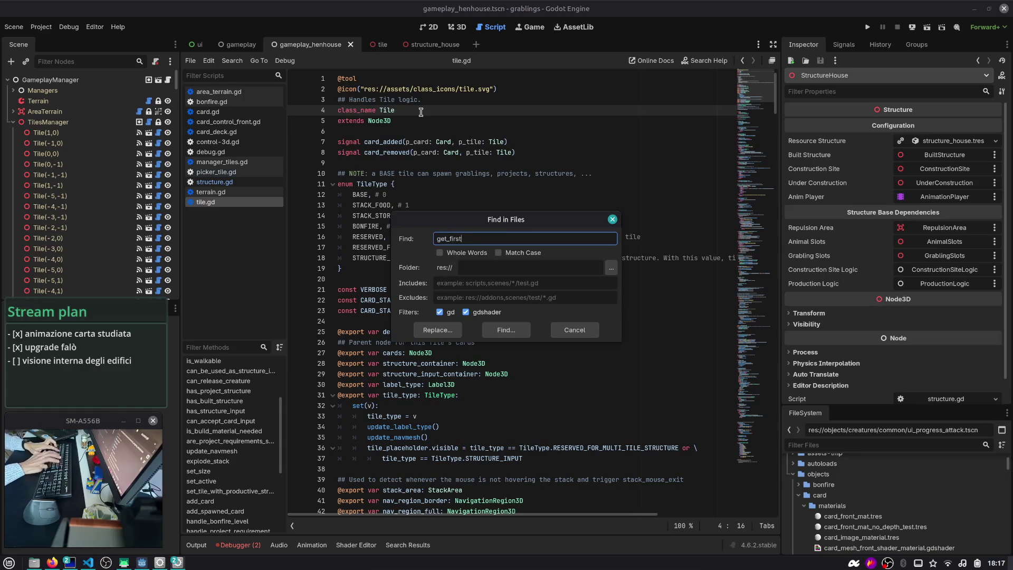
pyautogui.write('_node_in')
pyautogui.press('Return')
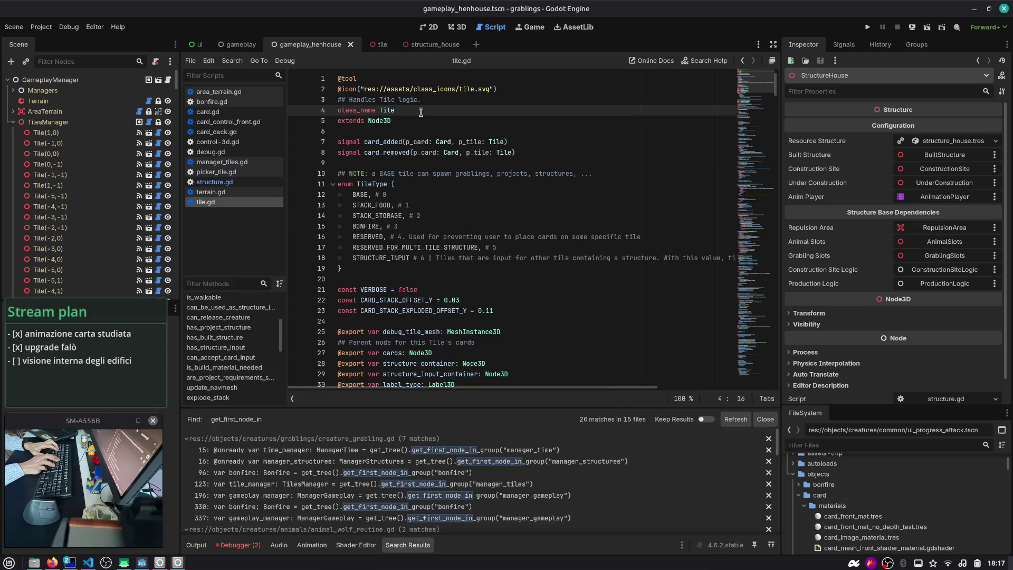
pyautogui.click(486, 449)
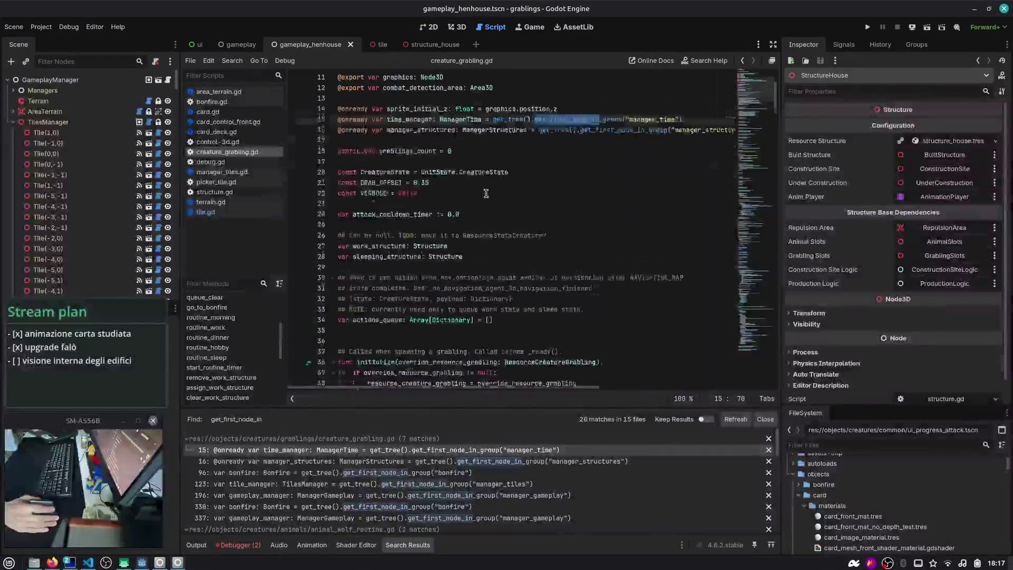
pyautogui.doubleClick(414, 174)
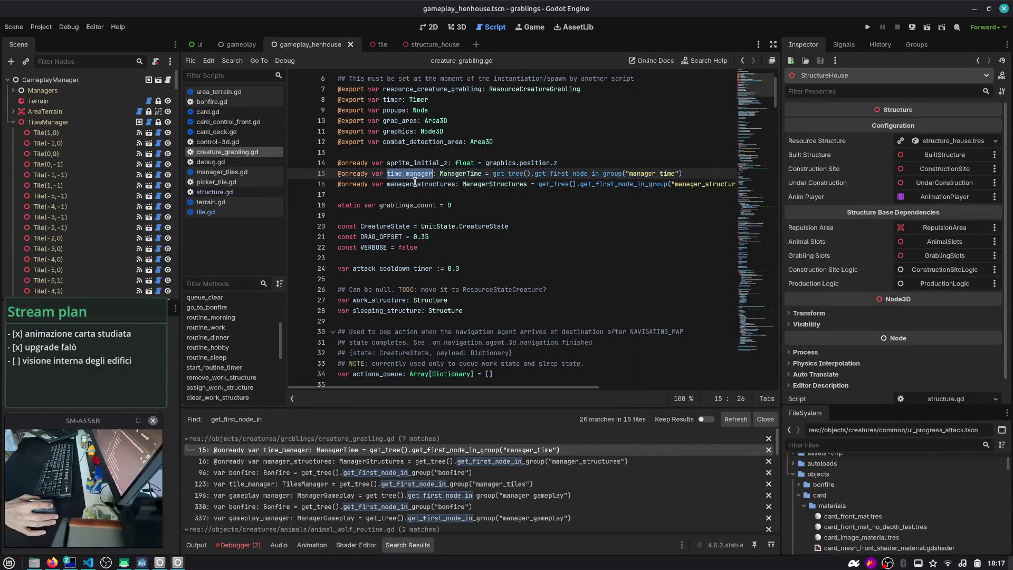
pyautogui.click(433, 487)
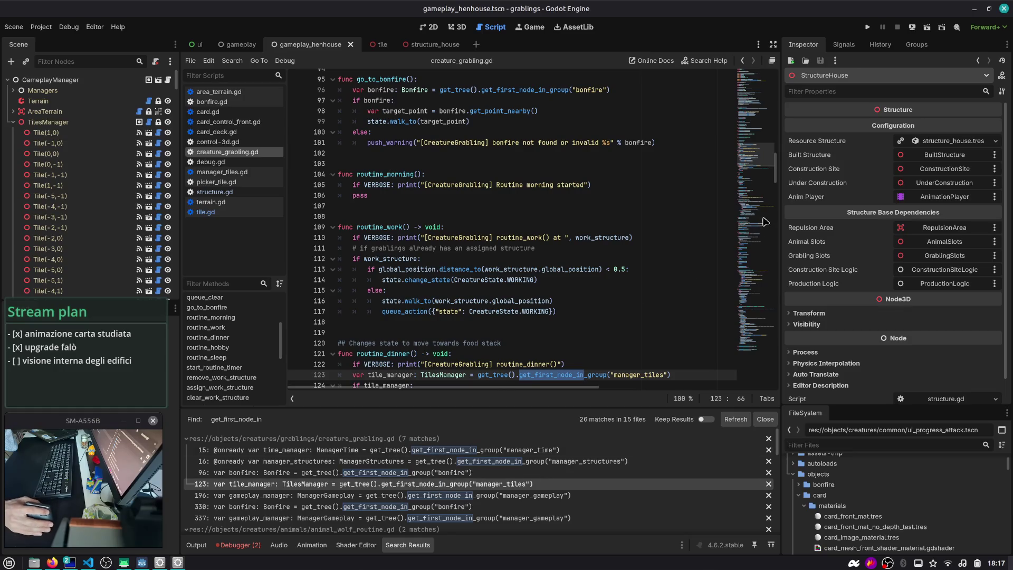
pyautogui.click(748, 90)
pyautogui.scroll(-5, 353, 477)
# - Review tiles, weather and study manager lookups in production_logic.gd, then select GameplayManager
pyautogui.click(354, 511)
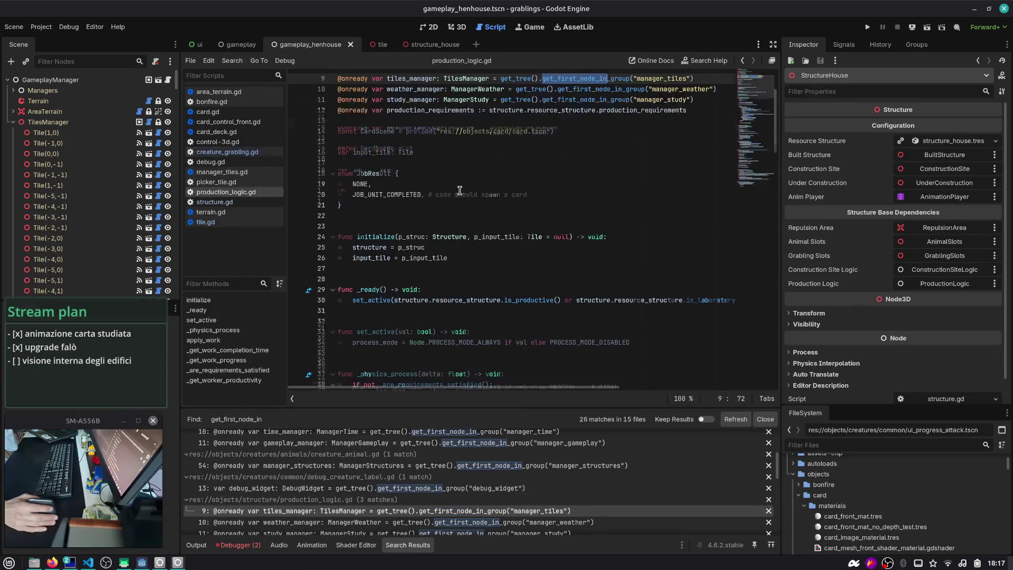
pyautogui.doubleClick(390, 163)
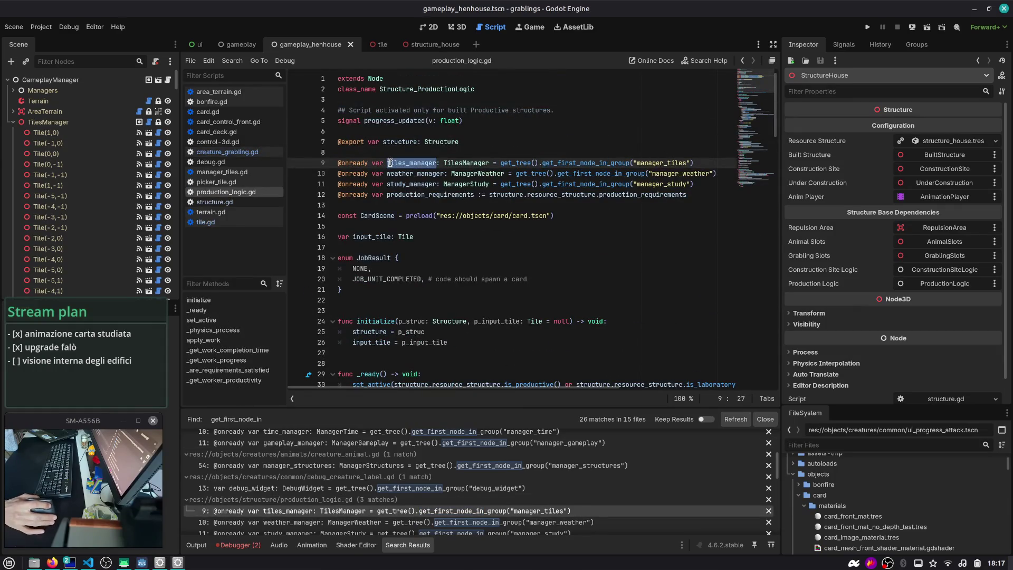
pyautogui.doubleClick(419, 174)
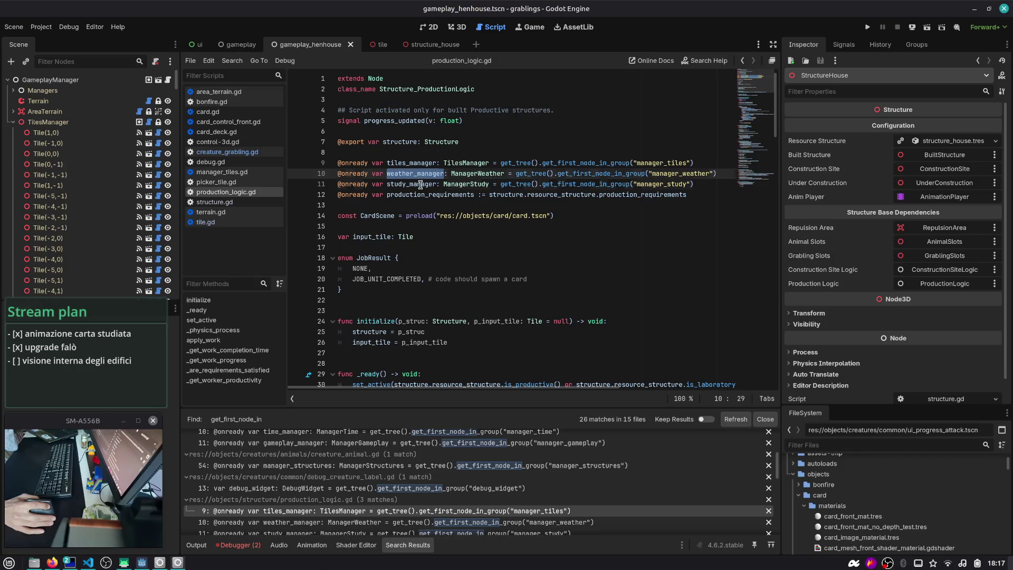
pyautogui.doubleClick(420, 185)
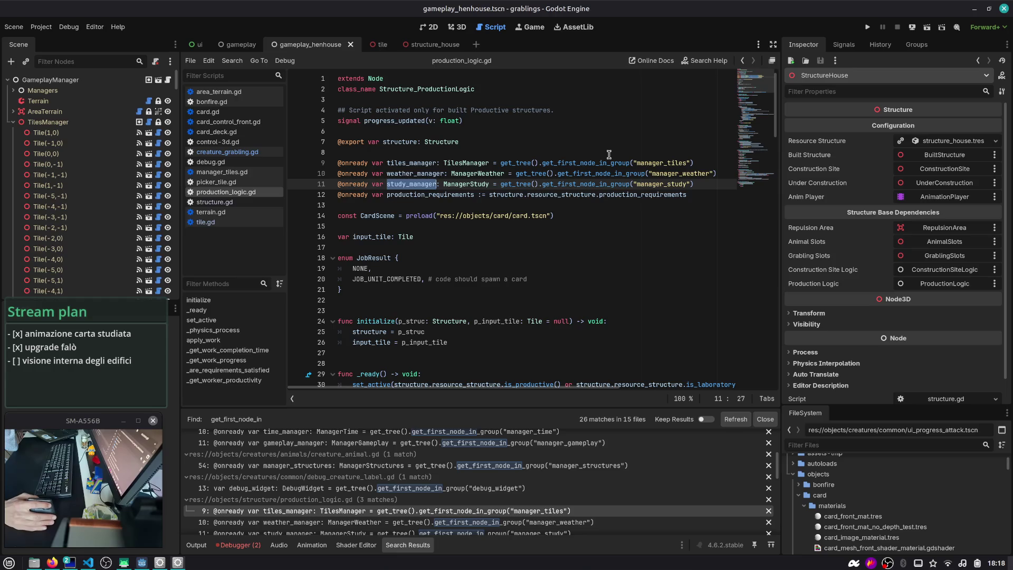
pyautogui.click(702, 183)
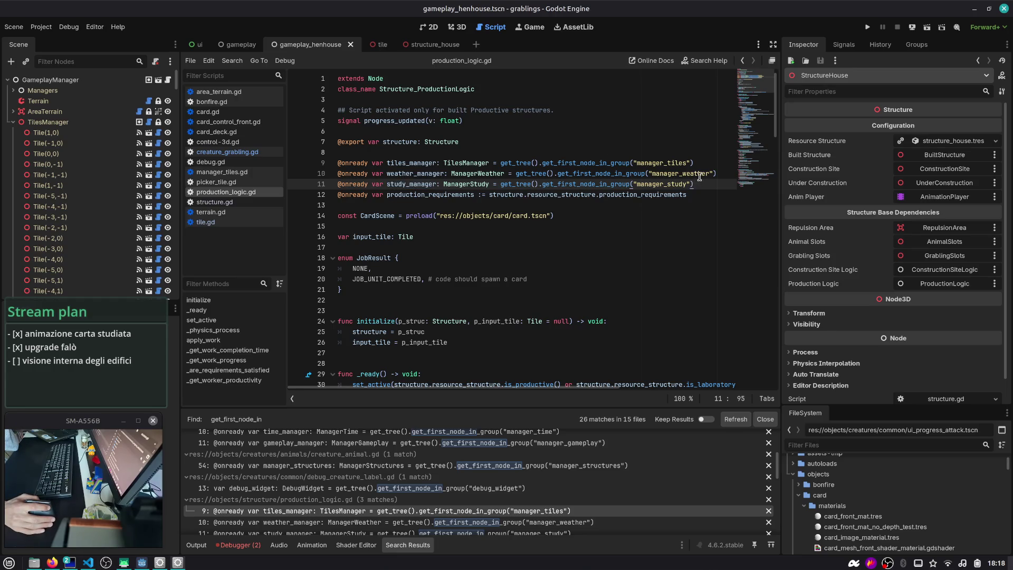
pyautogui.click(140, 80)
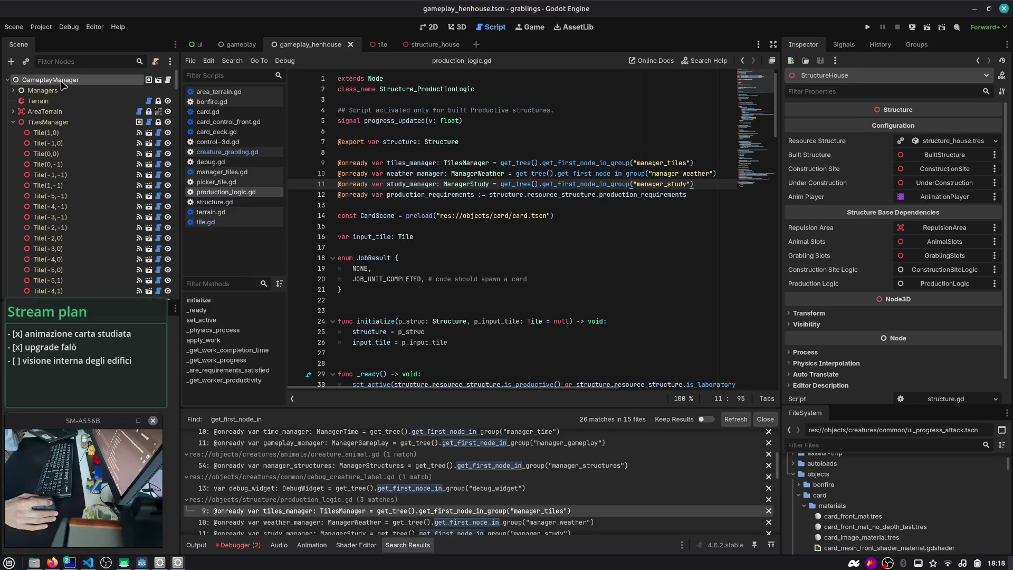
# - Open gameplay.gd at the top and collapse the TilesManager tile list
pyautogui.click(168, 80)
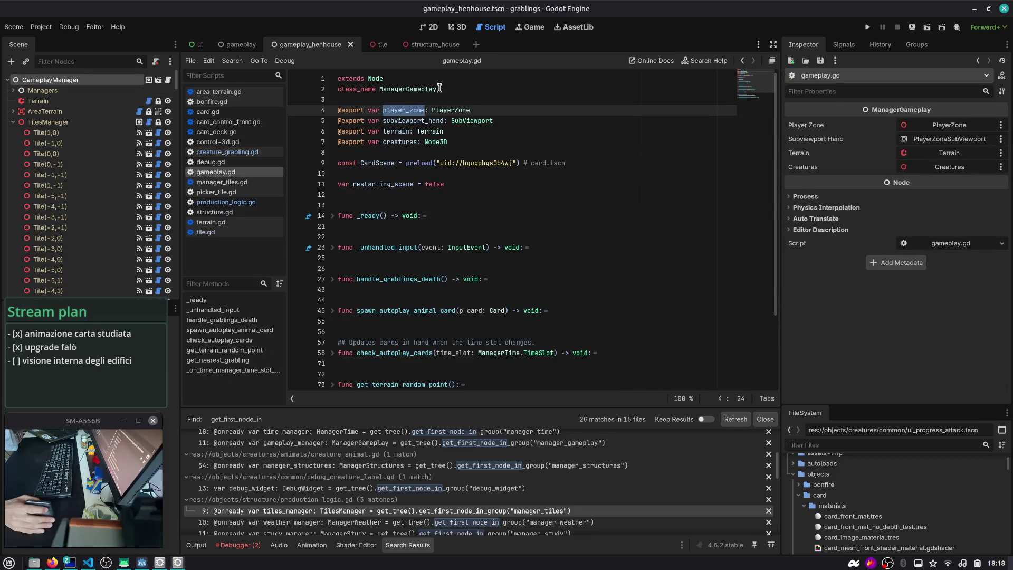
pyautogui.scroll(-3, 438, 106)
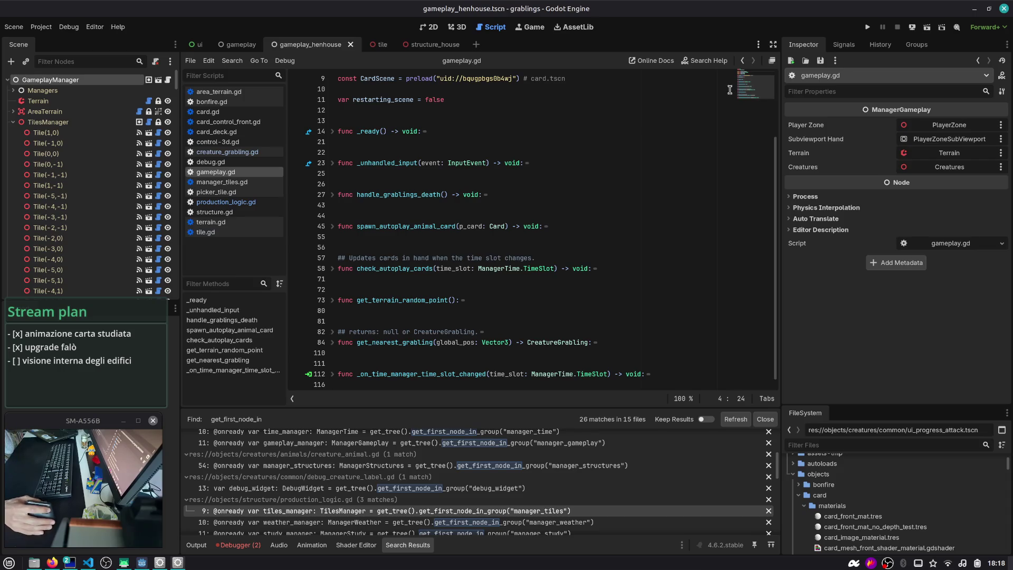
pyautogui.moveTo(751, 93); pyautogui.dragTo(750, 79)
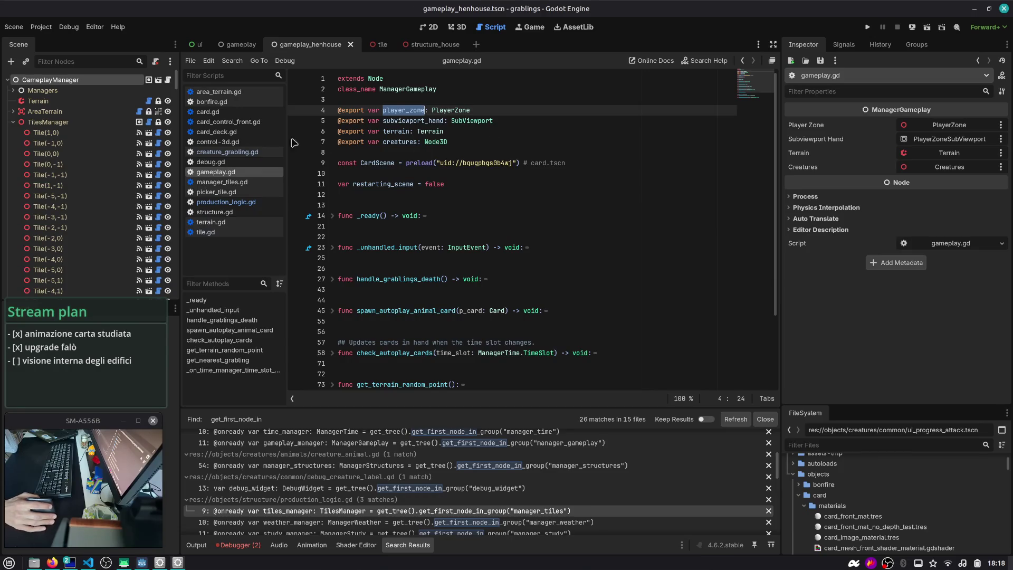
pyautogui.click(13, 122)
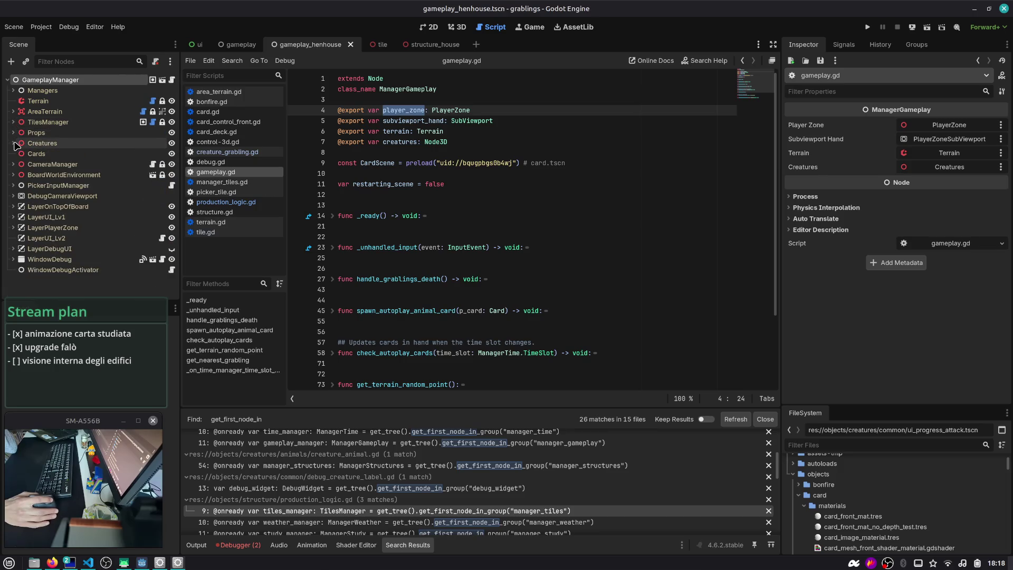
pyautogui.click(410, 111)
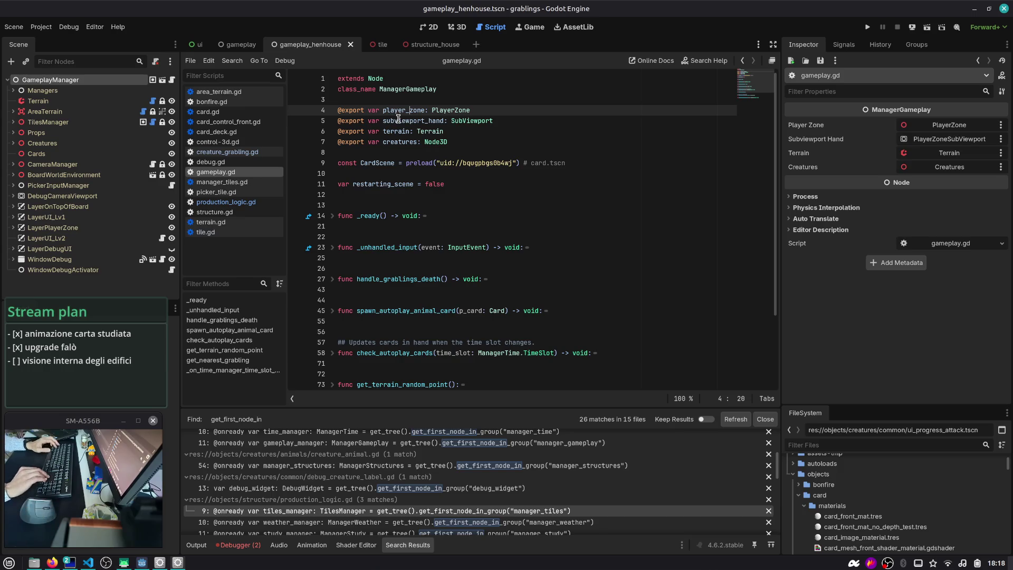
# - Expand Managers and select TimeManager through StudyManager, noting the player_zone export
pyautogui.click(13, 90)
pyautogui.click(53, 101)
pyautogui.click(55, 132)
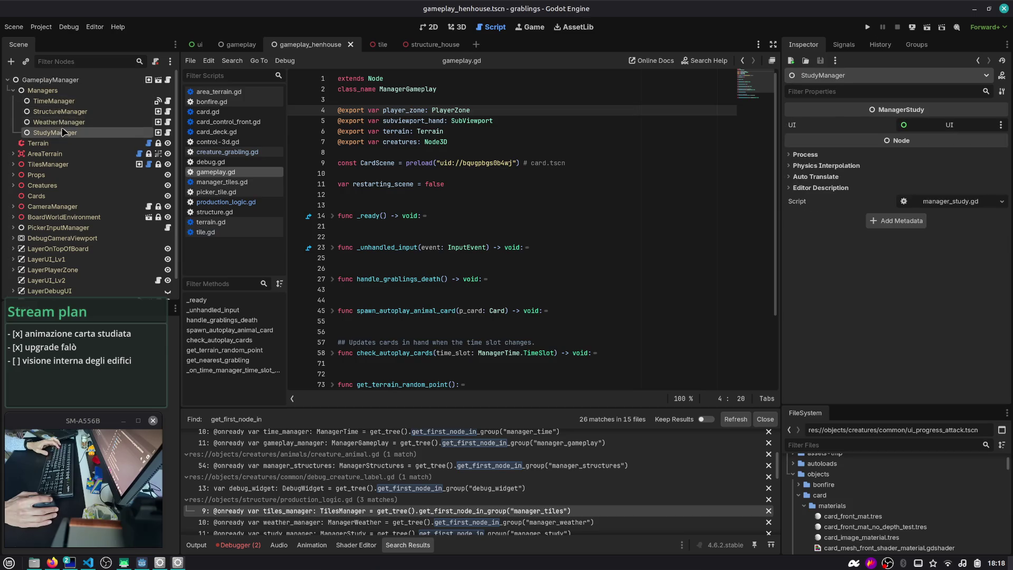
pyautogui.keyDown('shift'); pyautogui.click(42, 90); pyautogui.keyUp('shift')
pyautogui.click(406, 100)
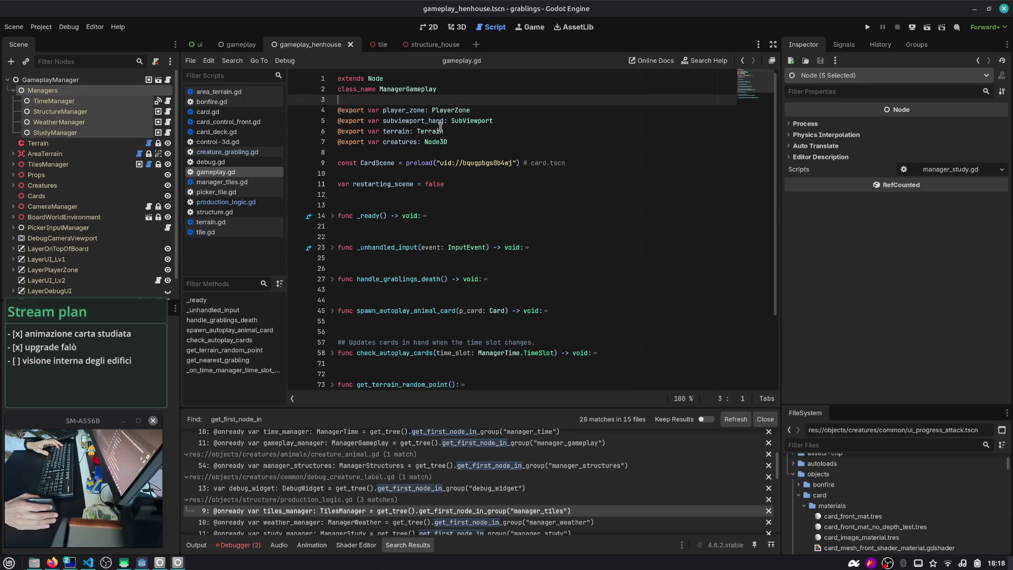
pyautogui.doubleClick(393, 110)
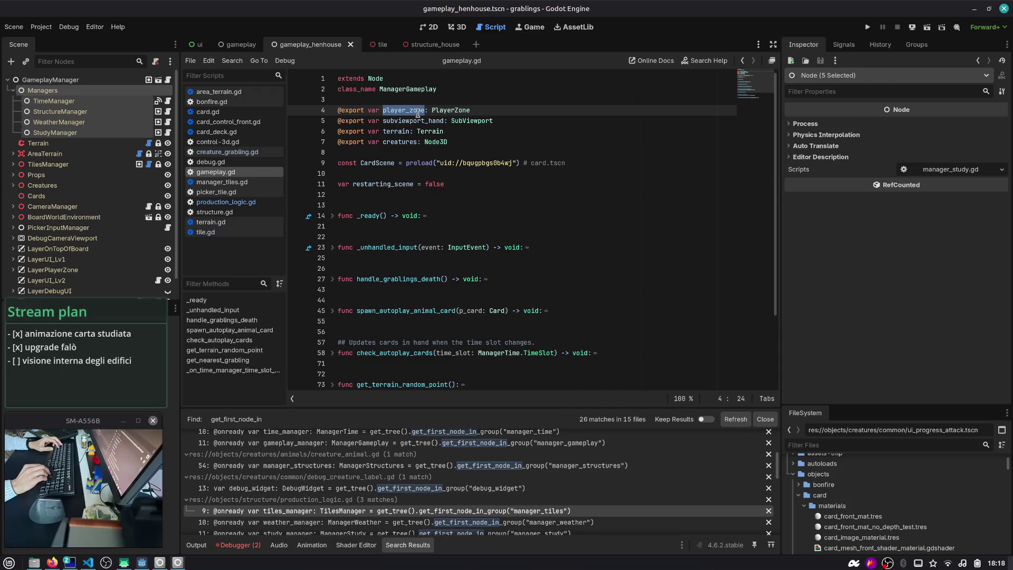
pyautogui.hotkey('ctrl', 'alt', 'Right')
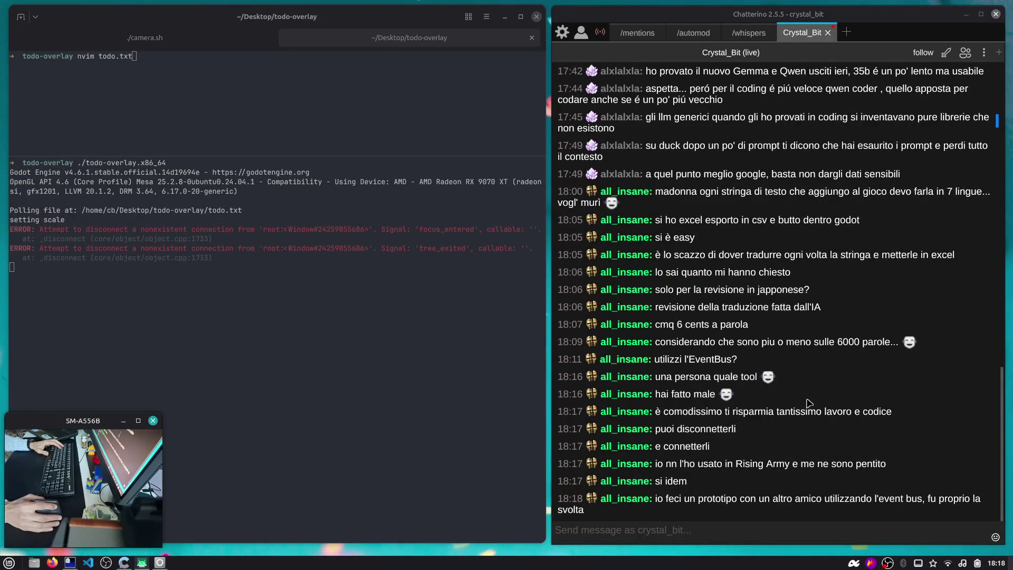
pyautogui.hotkey('ctrl', 'alt', 'Left')
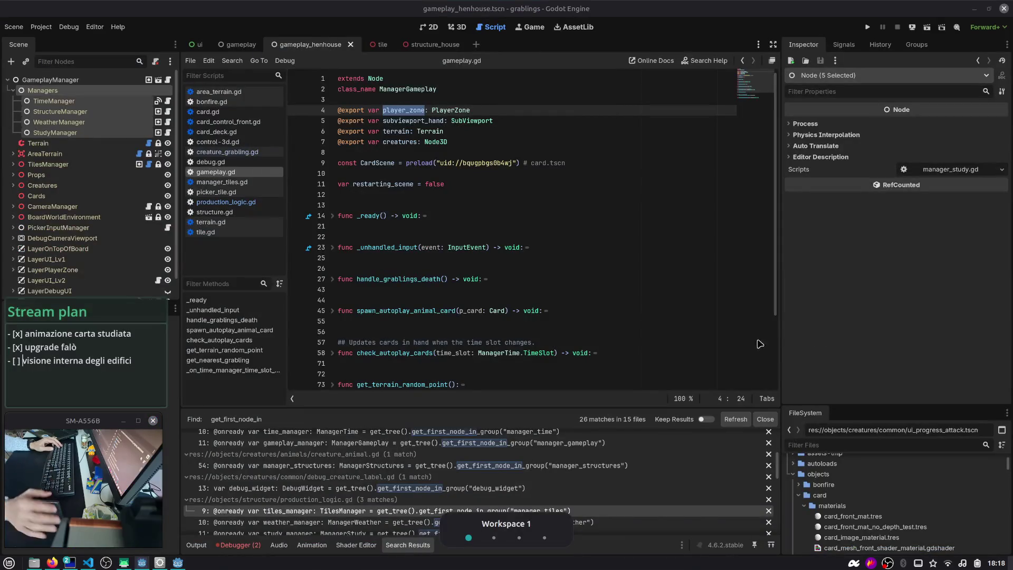
# - Review the creatures and subviewport_hand exports in gameplay.gd and collapse Managers
pyautogui.click(565, 178)
pyautogui.click(463, 146)
pyautogui.doubleClick(400, 141)
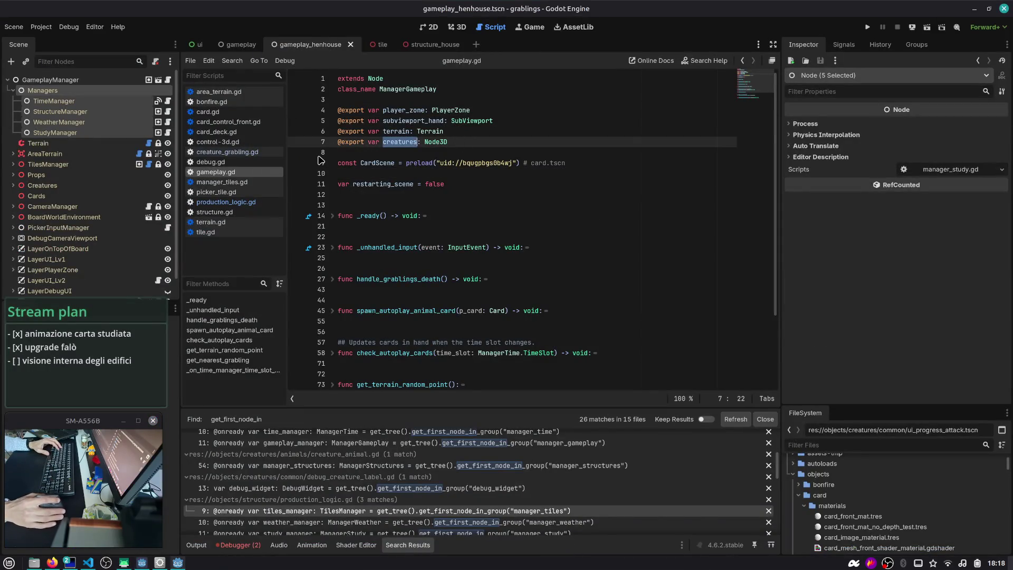
pyautogui.click(12, 93)
pyautogui.click(459, 120)
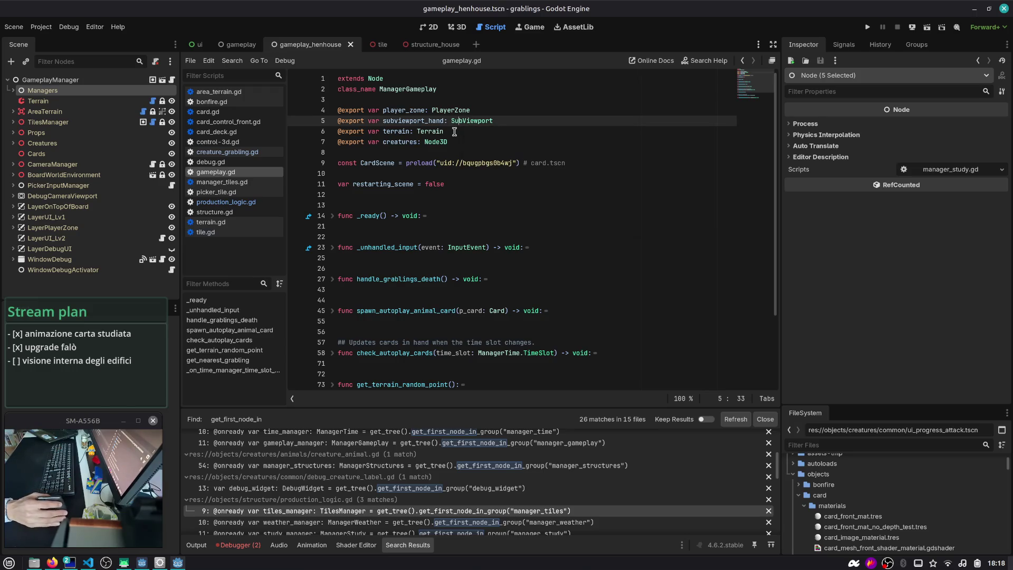
pyautogui.doubleClick(396, 131)
pyautogui.doubleClick(404, 123)
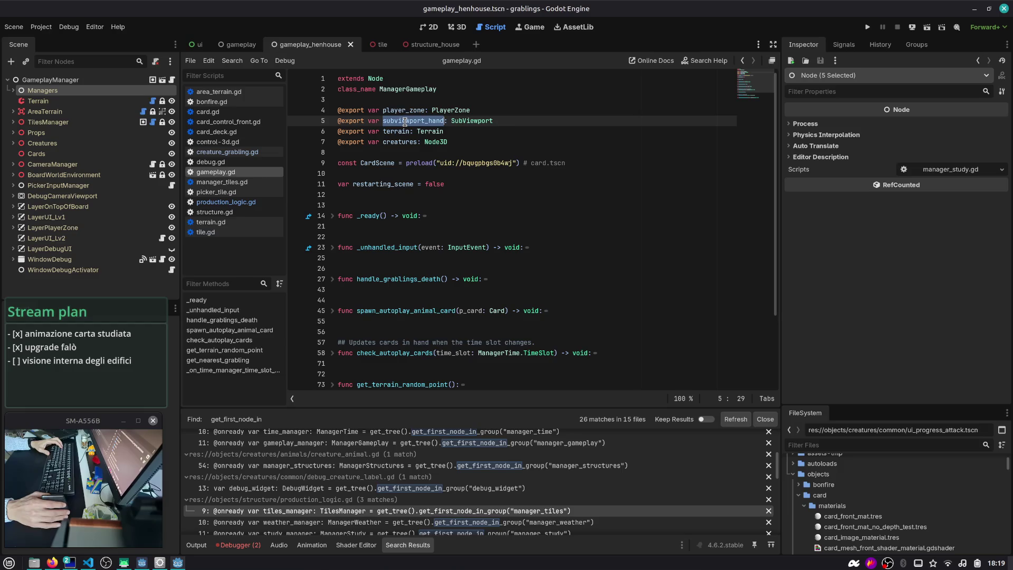
pyautogui.click(475, 126)
pyautogui.hotkey('alt', 'Tab')
pyautogui.hotkey('alt', 'Tab')
pyautogui.hotkey('alt', 'Tab')
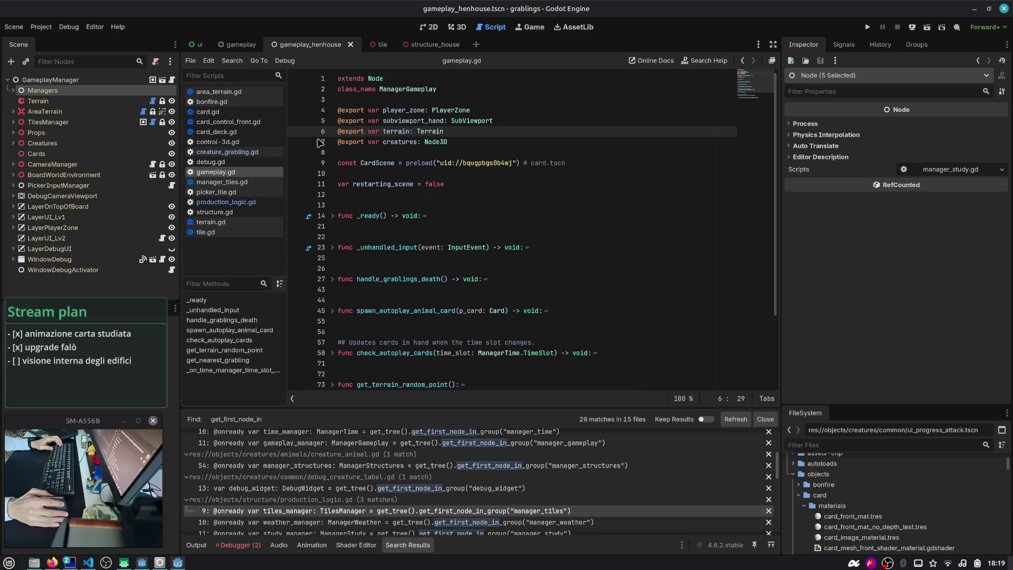
# - Narrow the Scene dock to widen the script editor, re-expand Managers and run the game
pyautogui.moveTo(181, 80); pyautogui.dragTo(166, 81)
pyautogui.click(388, 112)
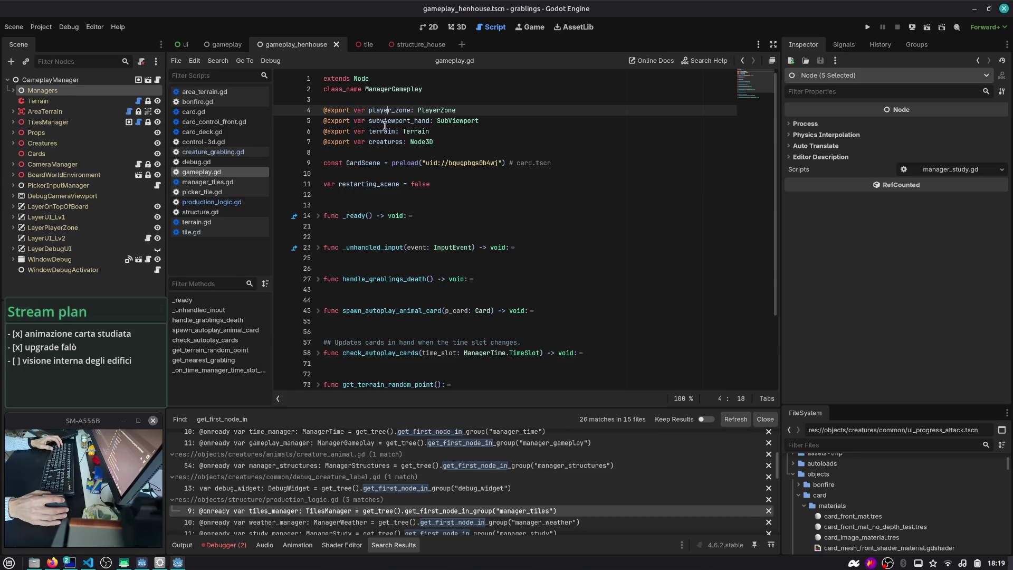
pyautogui.doubleClick(395, 134)
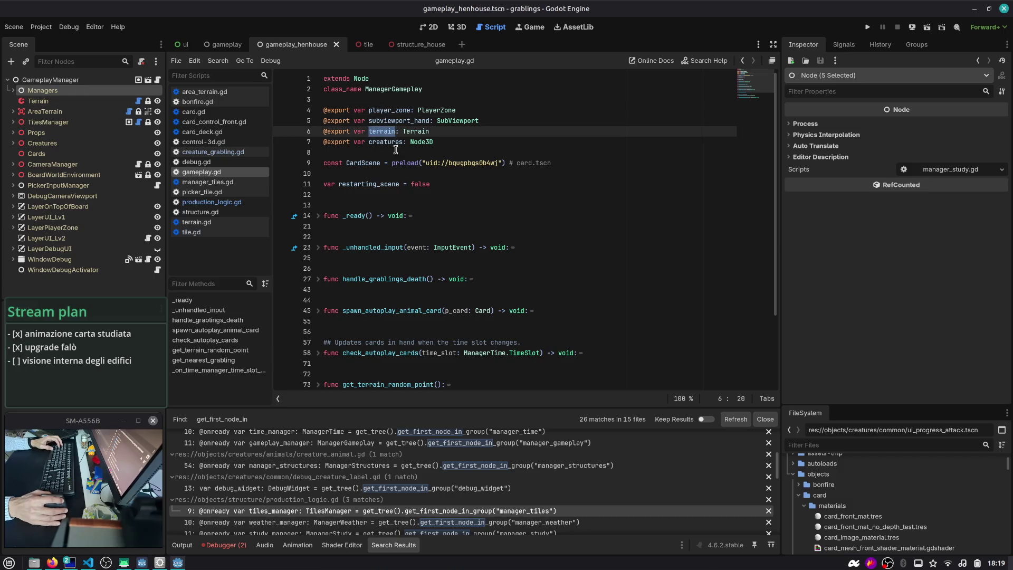
pyautogui.click(13, 90)
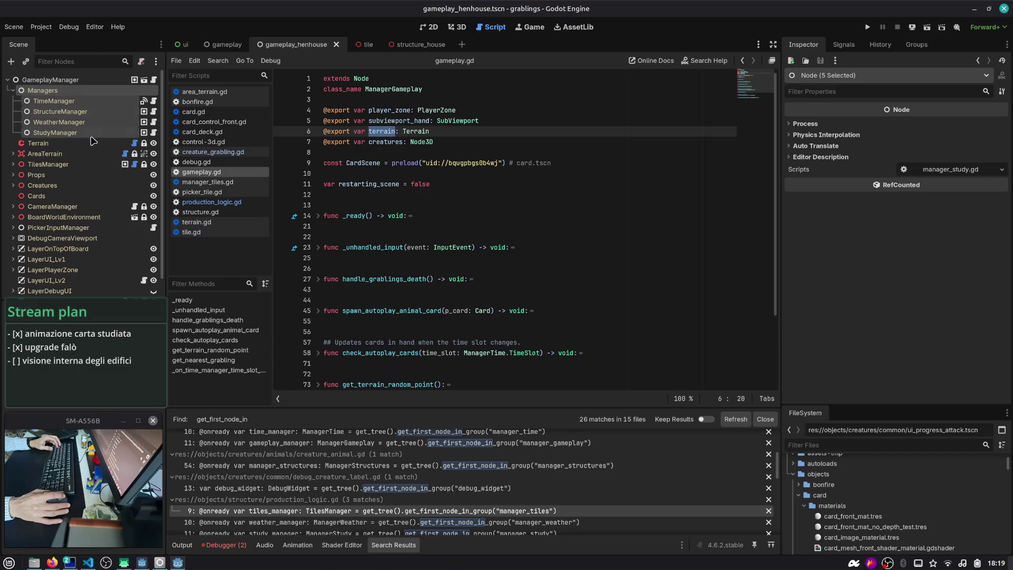
pyautogui.press('F5')
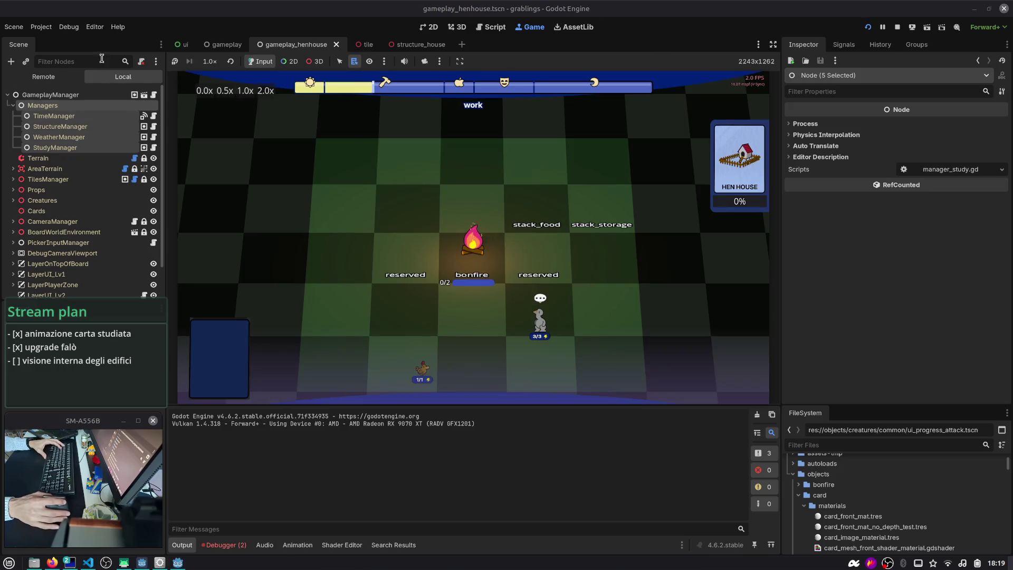
# - Browse the Remote node tree, inspecting GGT and GameplayManager, then stop the game and return to gameplay.gd
pyautogui.click(42, 77)
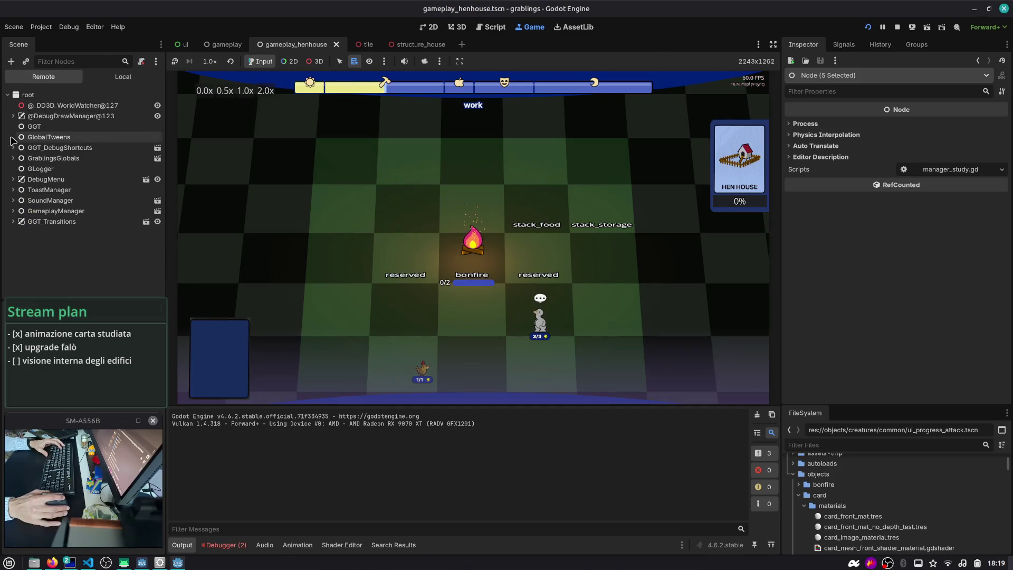
pyautogui.click(31, 126)
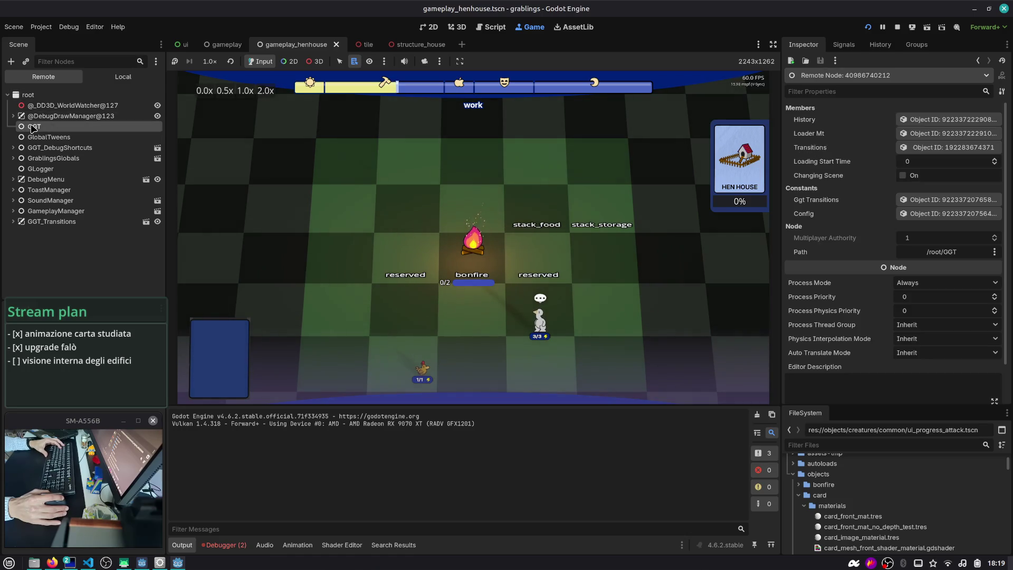
pyautogui.click(13, 211)
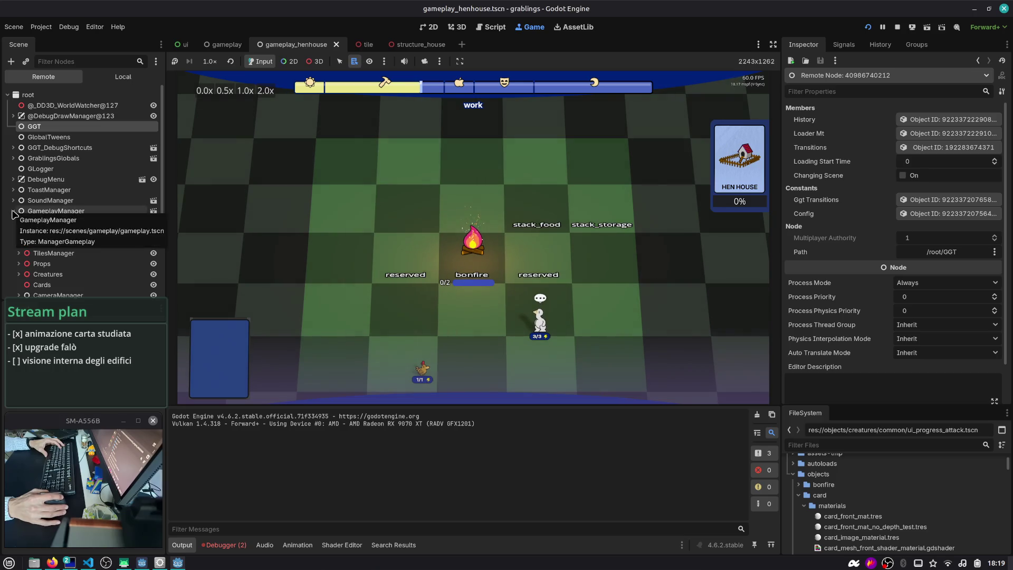
pyautogui.click(897, 27)
pyautogui.click(480, 121)
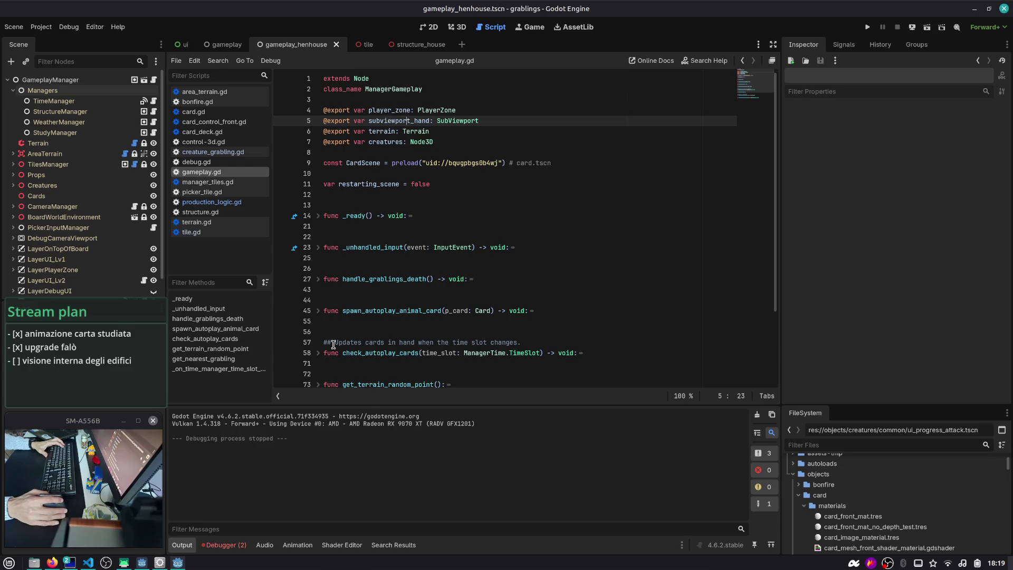
# - View the two SubViewportFront errors in Debugger, then switch to the terminal and chat workspace
pyautogui.click(224, 545)
pyautogui.click(242, 377)
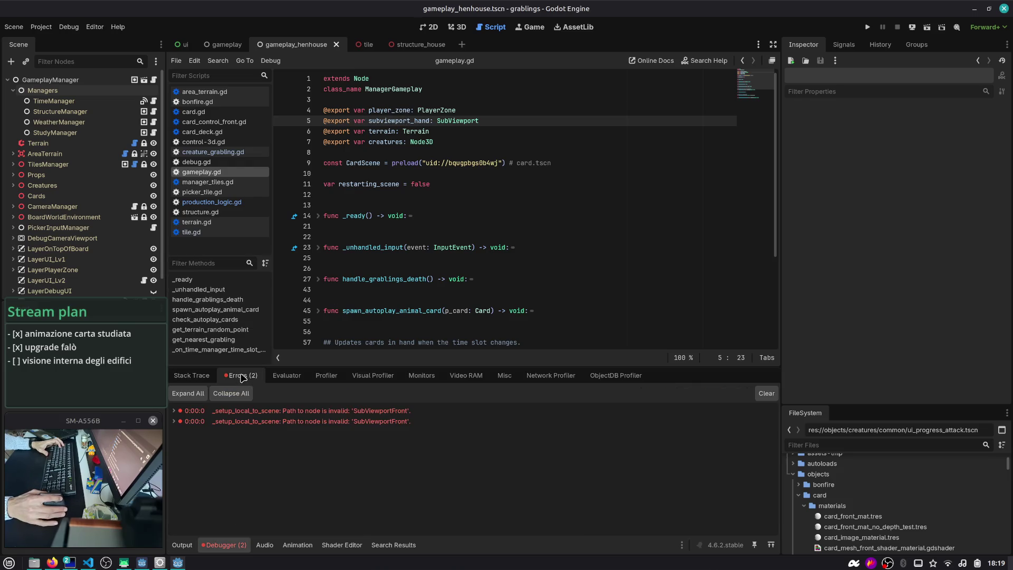
pyautogui.hotkey('ctrl', 'alt', 'Right')
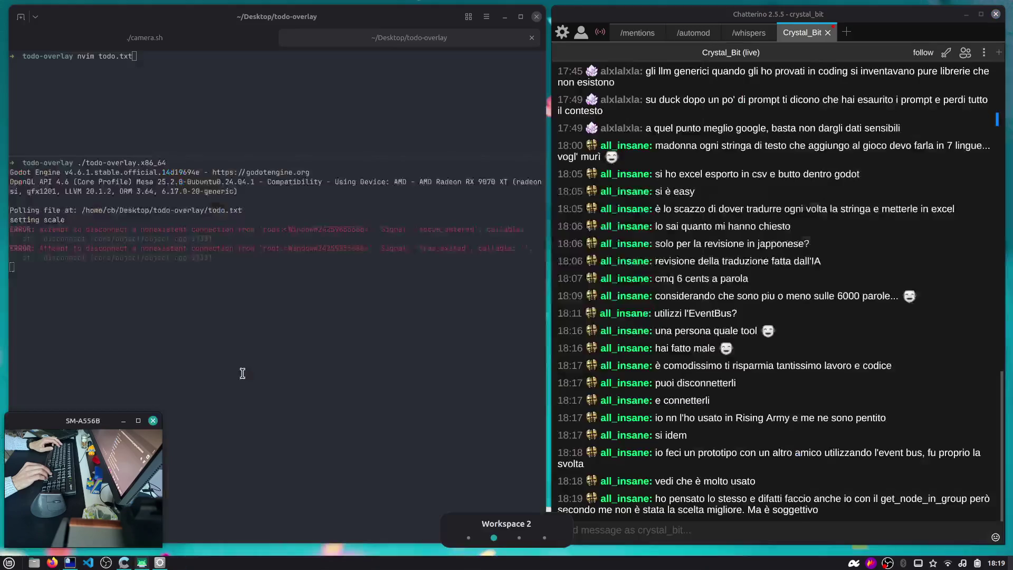
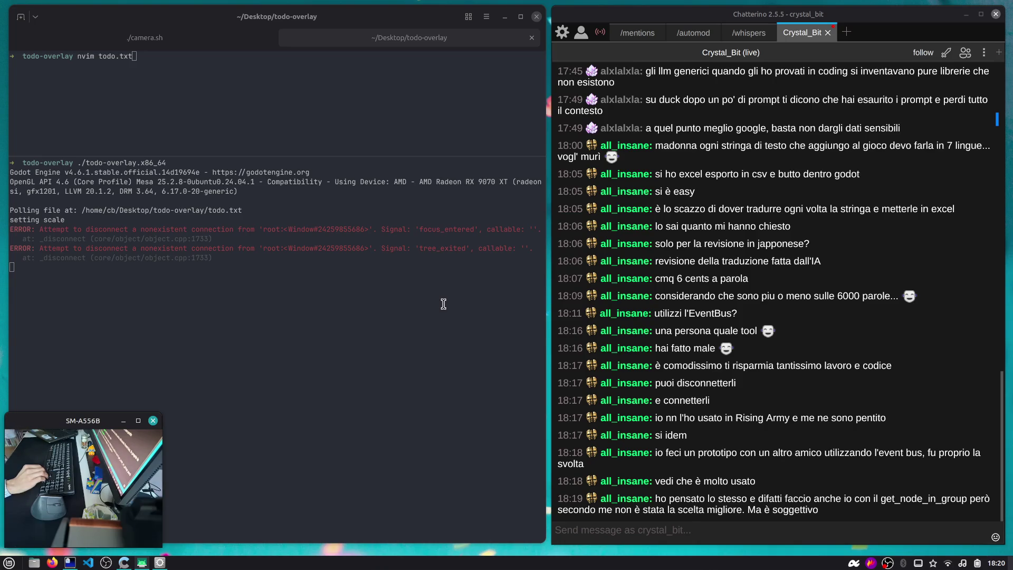
# - Switch from the terminal workspace to the workspace holding the Godot editor
pyautogui.hotkey('ctrl', 'alt', 'Left')
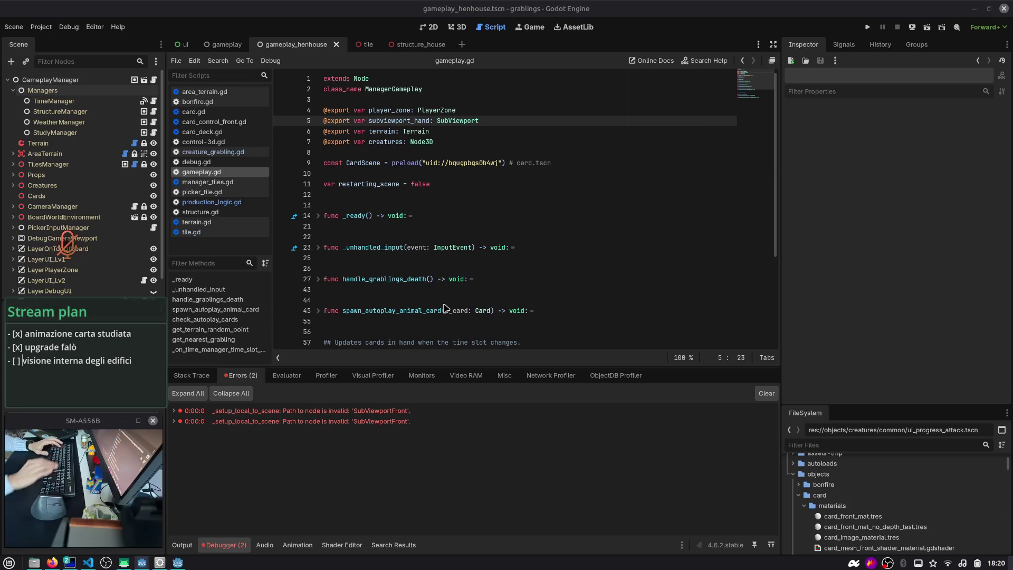
# - Briefly run the henhouse gameplay from gameplay.gd, stop it, and switch to VS Code
pyautogui.scroll(-3, 464, 211)
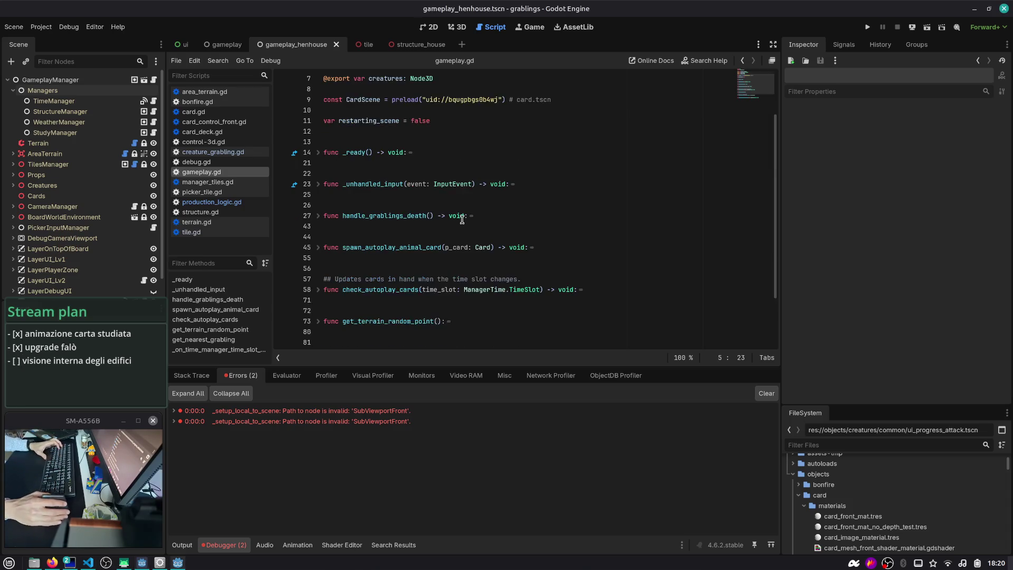
pyautogui.scroll(-1, 462, 219)
pyautogui.click(380, 152)
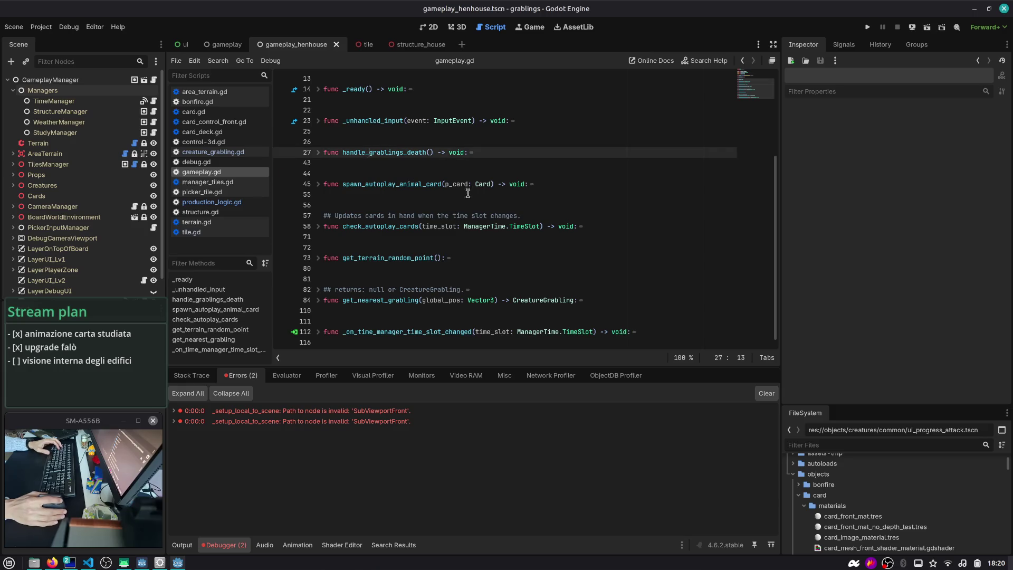
pyautogui.click(867, 27)
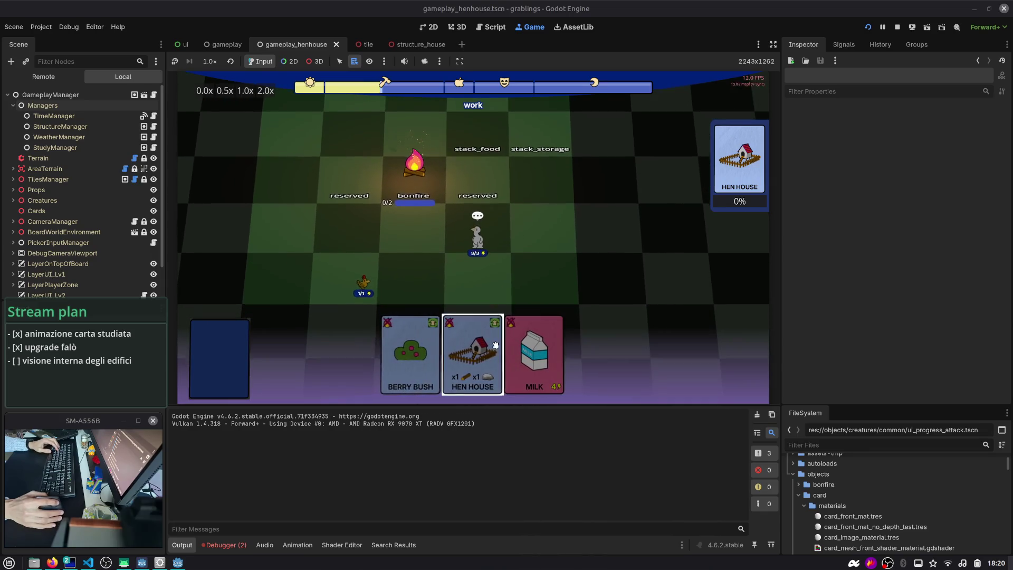
pyautogui.press('F8')
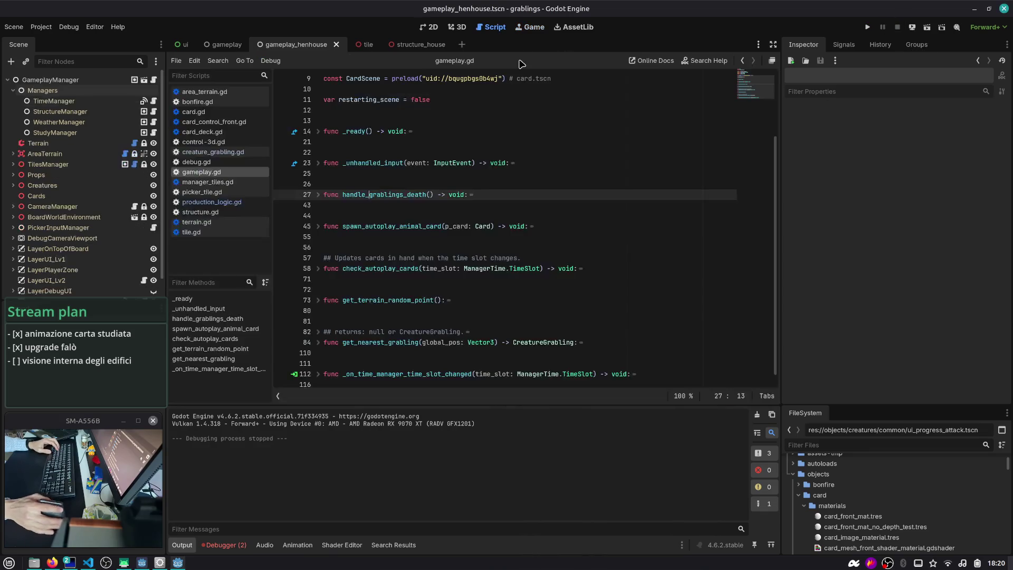
pyautogui.hotkey('alt', 'Tab')
pyautogui.press('Tab')
pyautogui.press('Tab')
pyautogui.press('Tab')
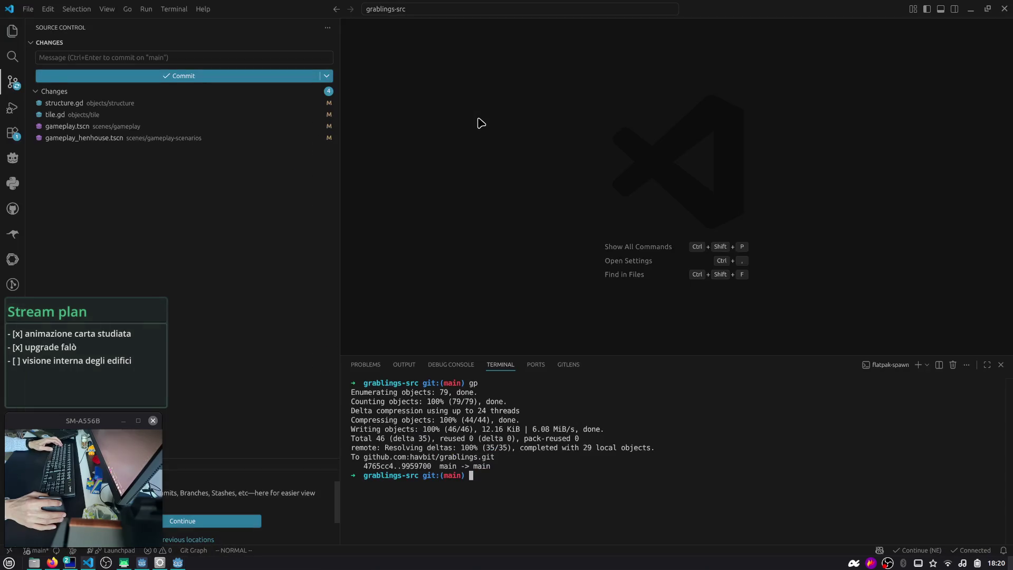
# - Review the structure.gd, gameplay.tscn and gameplay_henhouse.tscn diffs, then return to Godot
pyautogui.click(151, 103)
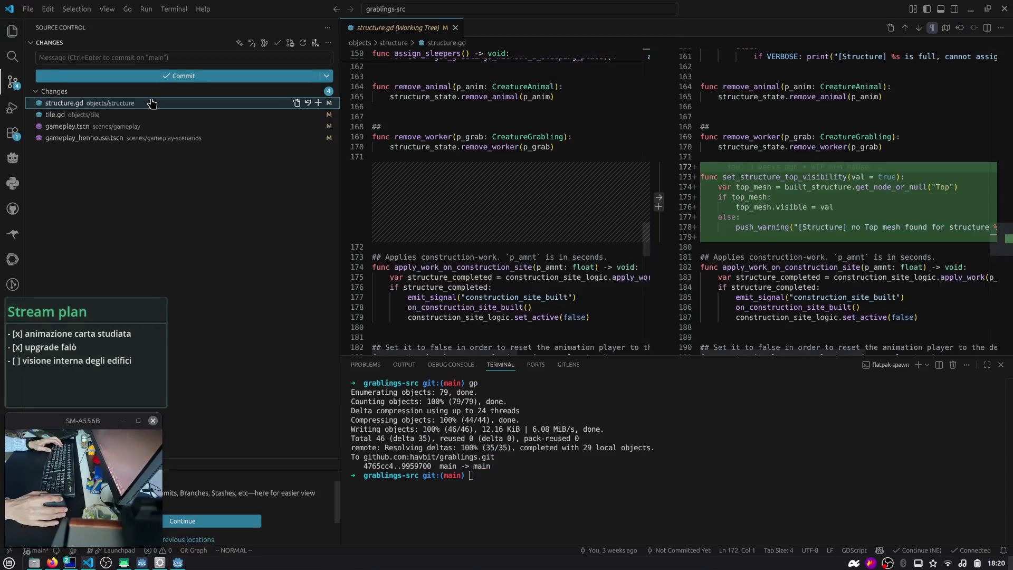
pyautogui.click(159, 126)
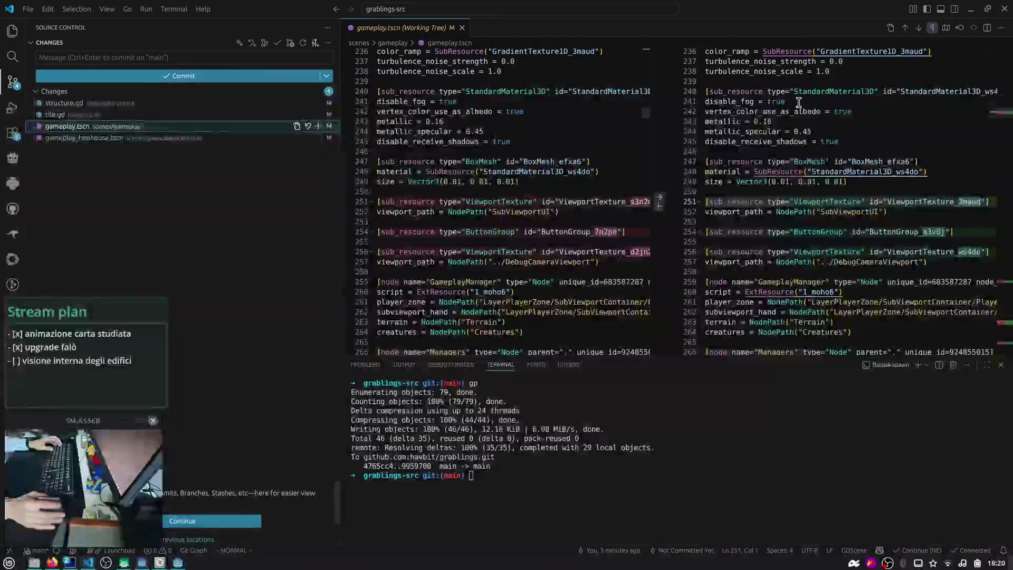
pyautogui.click(175, 139)
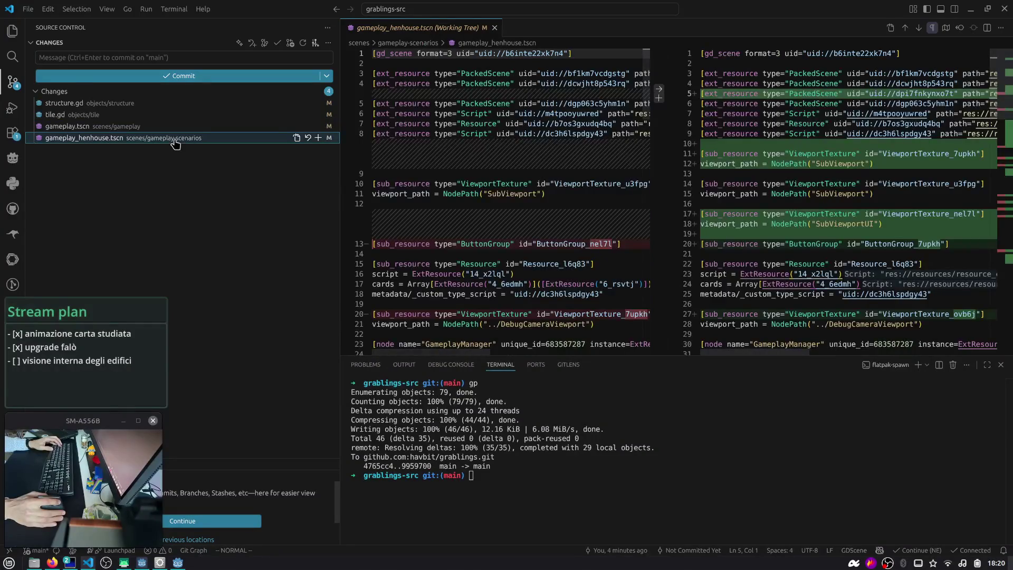
pyautogui.hotkey('alt', 'Tab')
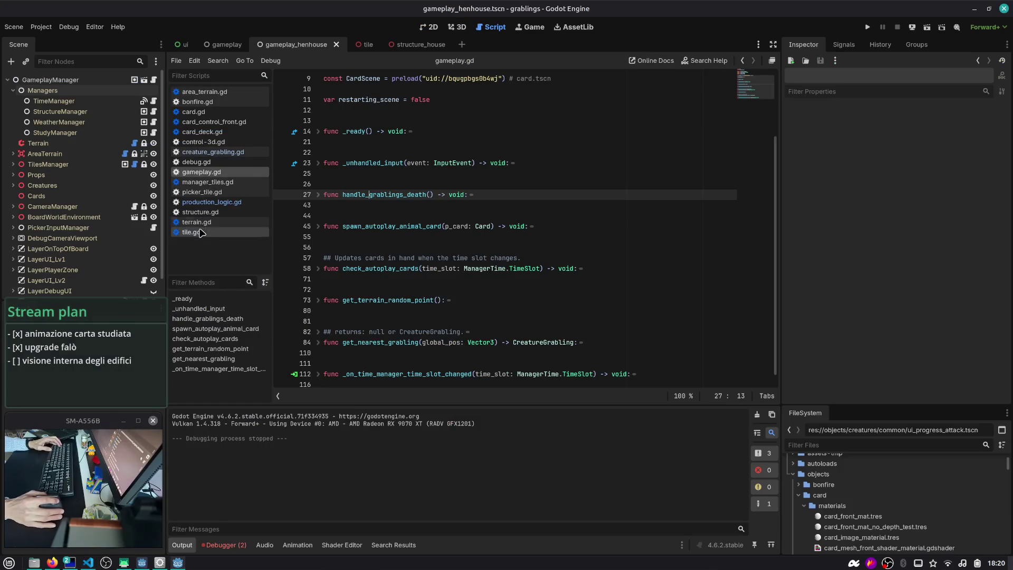
# - In tile.gd, locate the 'mouse' handlers and the VERBOSE constant, setting it to !false
pyautogui.click(191, 232)
pyautogui.click(207, 283)
pyautogui.write('mouse')
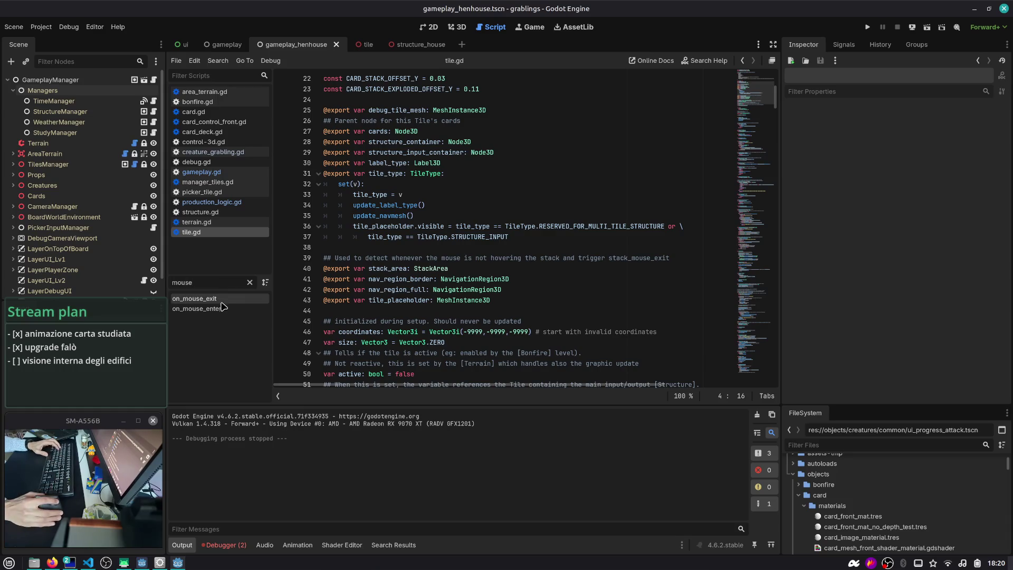
pyautogui.click(221, 309)
pyautogui.click(448, 233)
pyautogui.press('Up')
pyautogui.press('Return')
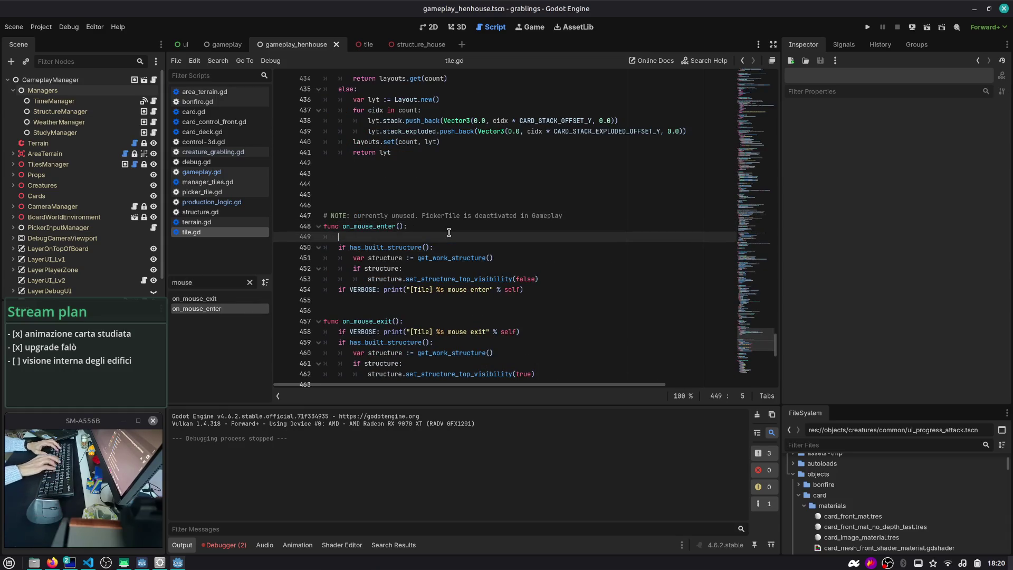
pyautogui.hotkey('ctrl', 'shift', 'k')
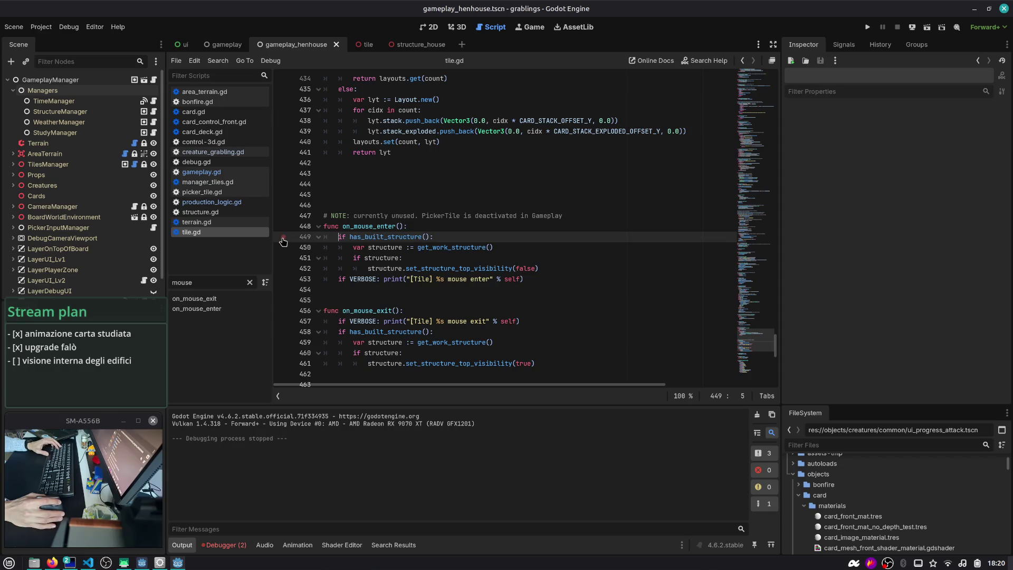
pyautogui.click(449, 227)
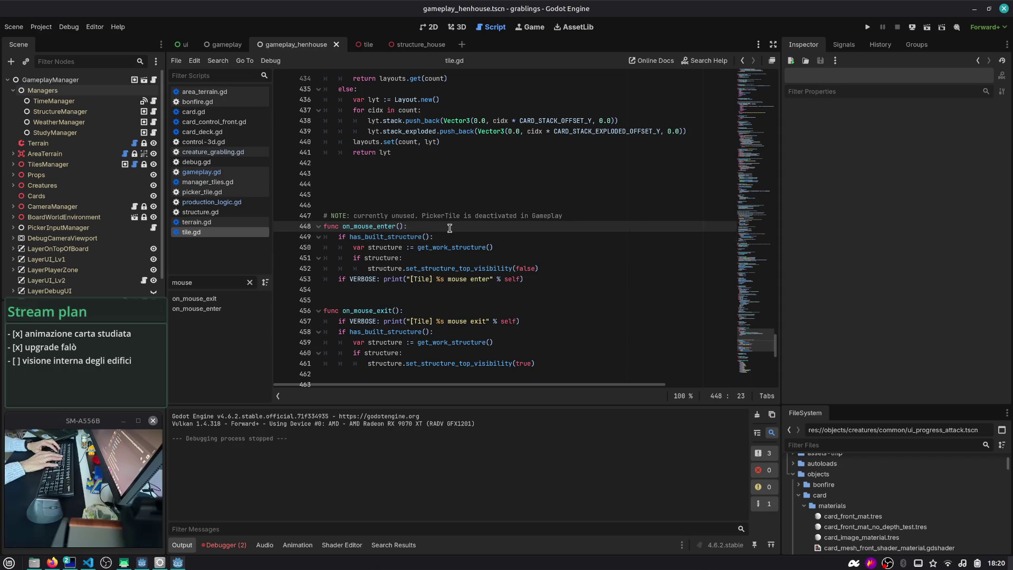
pyautogui.doubleClick(361, 280)
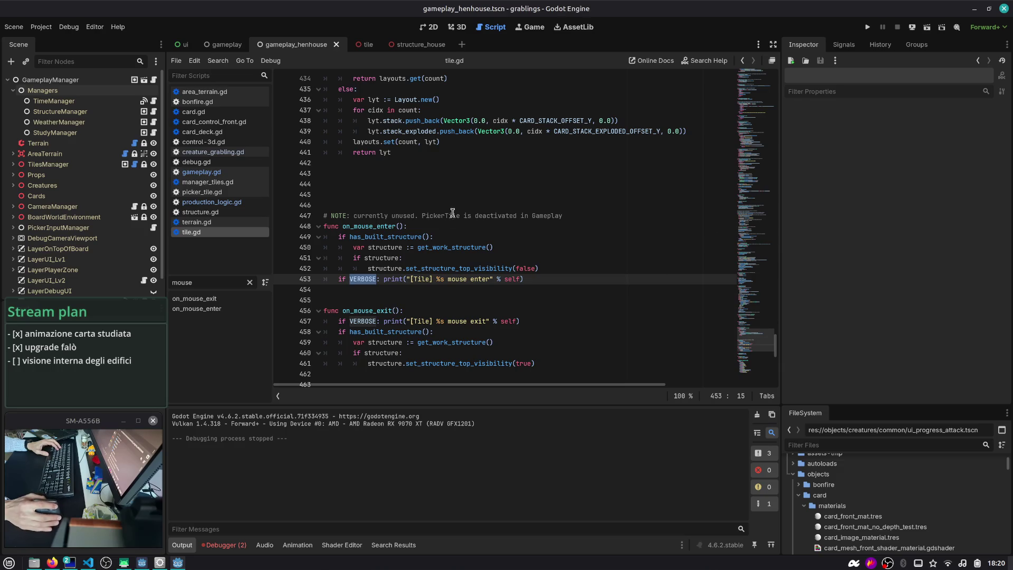
pyautogui.scroll(-1, 455, 216)
pyautogui.keyDown('ctrl'); pyautogui.click(363, 251); pyautogui.keyUp('ctrl')
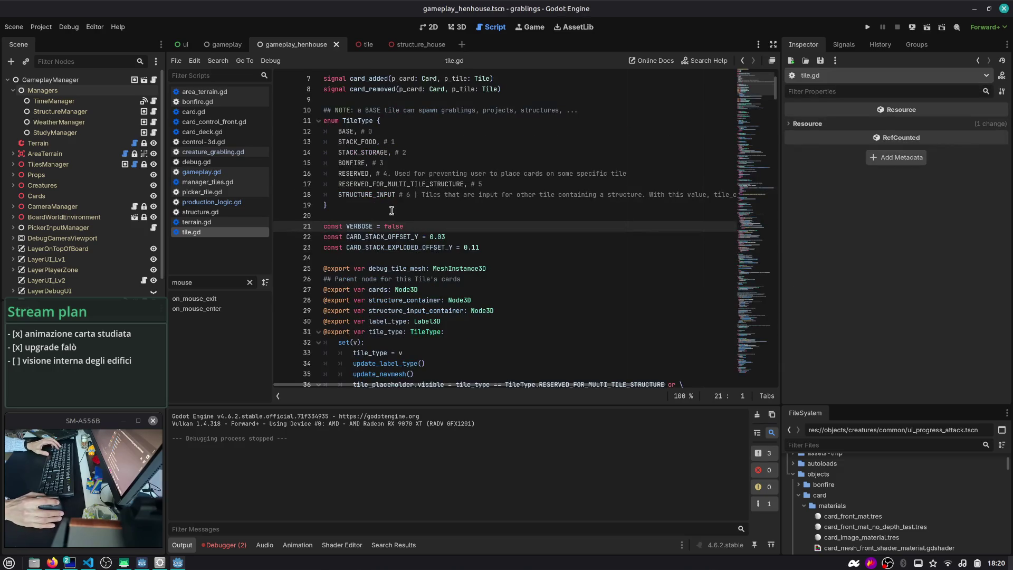
# - Run and stop the game, then select PickerTile under PickerInputManager in the Scene tree
pyautogui.press('F5')
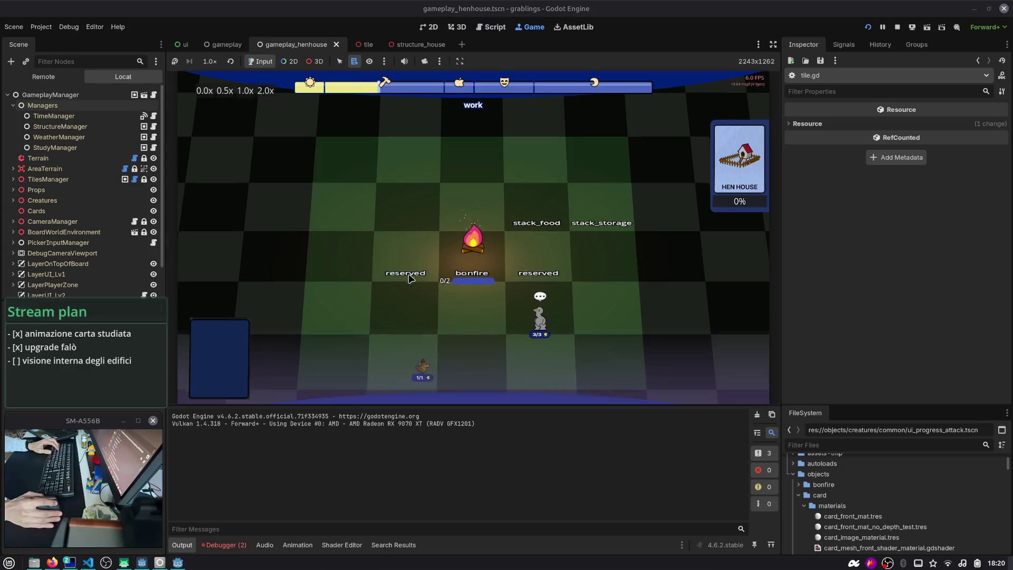
pyautogui.press('F8')
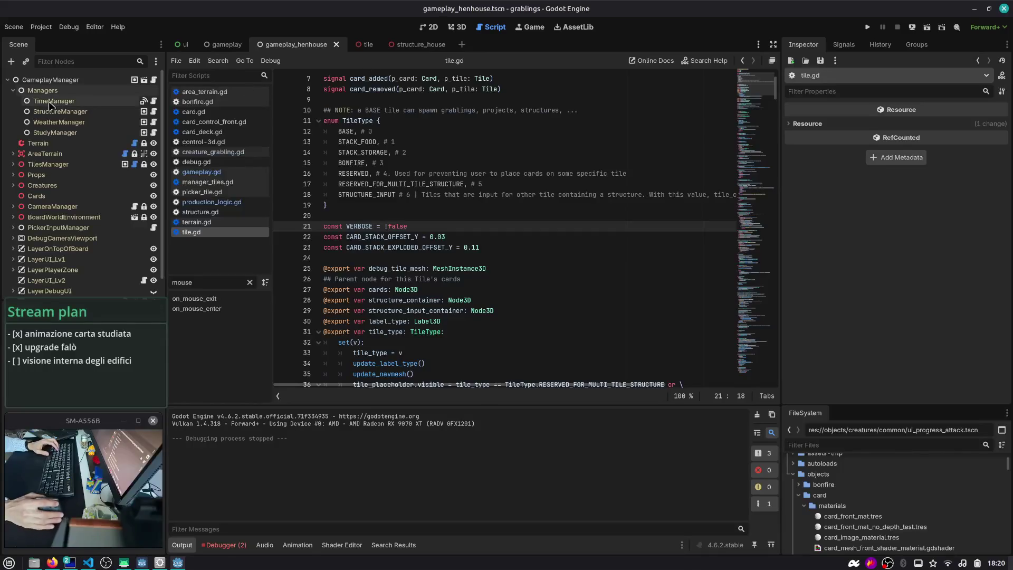
pyautogui.click(13, 90)
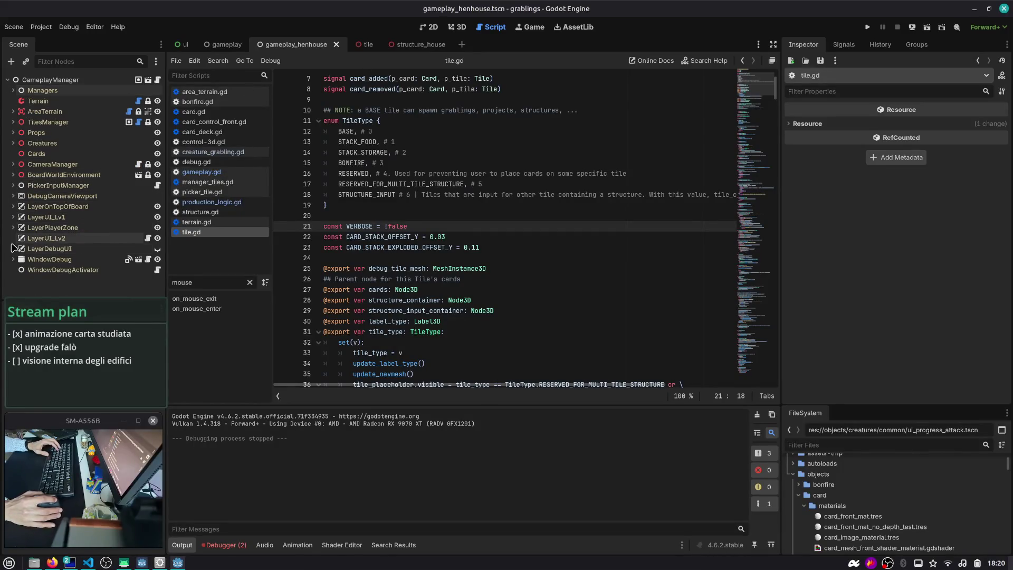
pyautogui.click(13, 185)
pyautogui.click(19, 206)
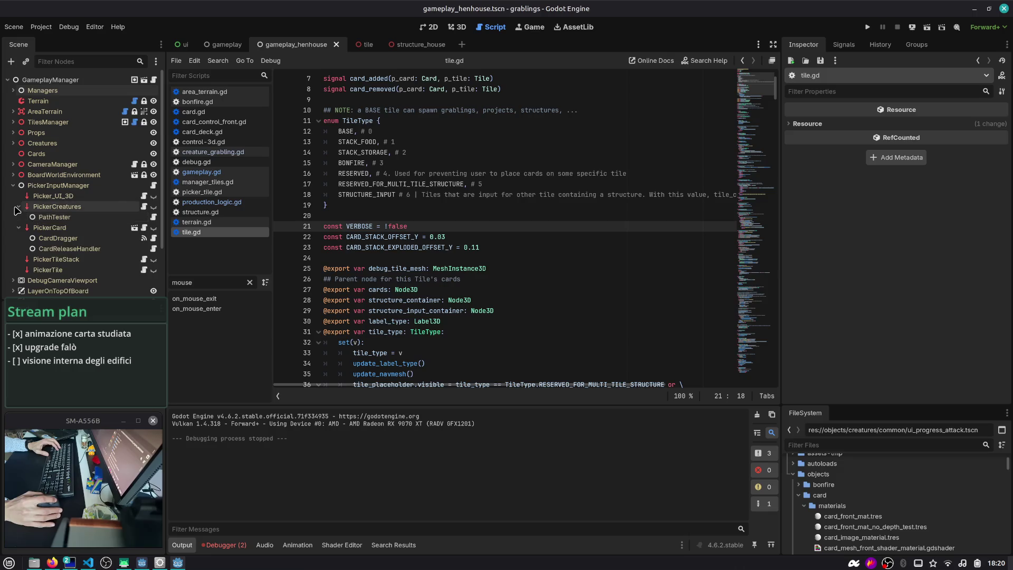
pyautogui.click(18, 217)
pyautogui.click(47, 238)
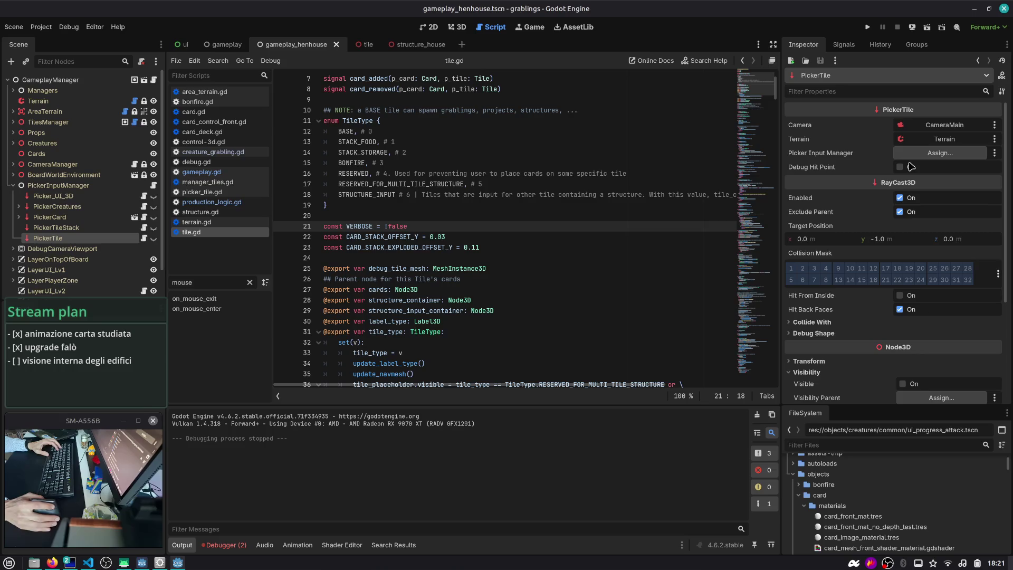
# - Open picker_tile.gd and inspect its _physics_process and tile_hovered code
pyautogui.click(143, 238)
pyautogui.scroll(1, 403, 176)
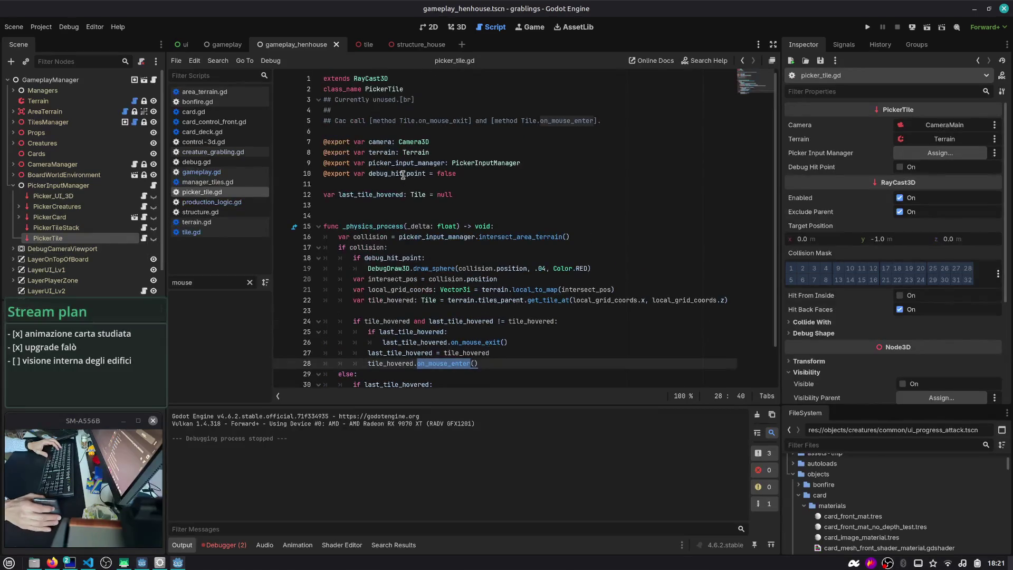
pyautogui.doubleClick(375, 226)
pyautogui.scroll(-1, 477, 222)
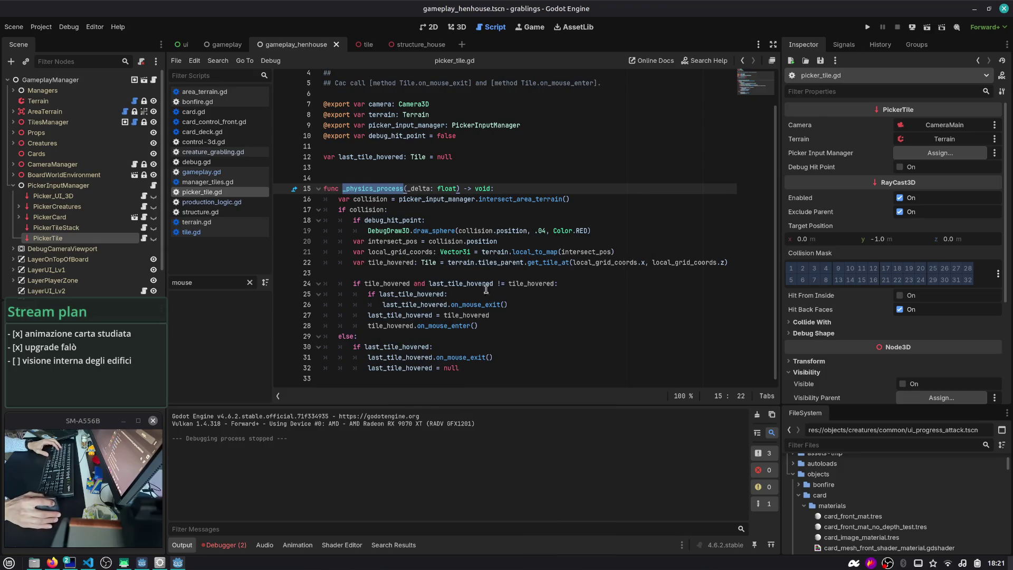
pyautogui.doubleClick(381, 285)
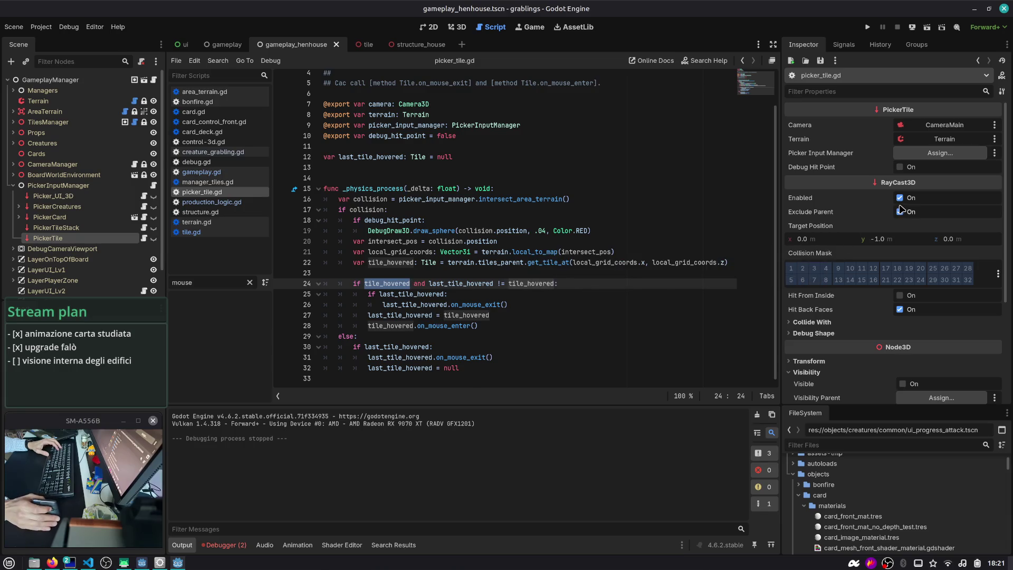
pyautogui.scroll(-3, 902, 202)
pyautogui.scroll(3, 899, 190)
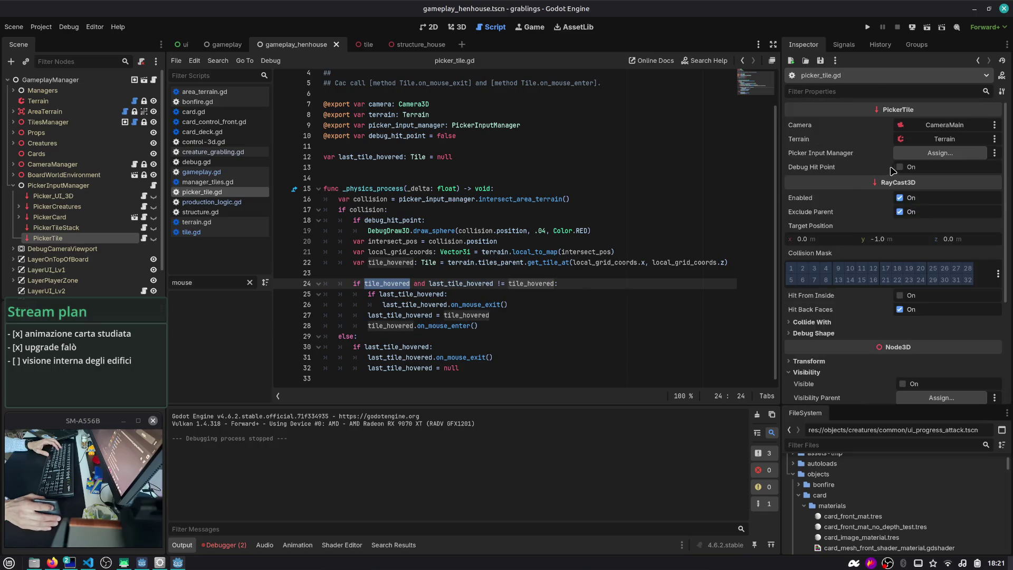
# - Enable PickerTile's Debug Hit Point, assign PickerInputManager as its Picker Input Manager, and save
pyautogui.click(899, 167)
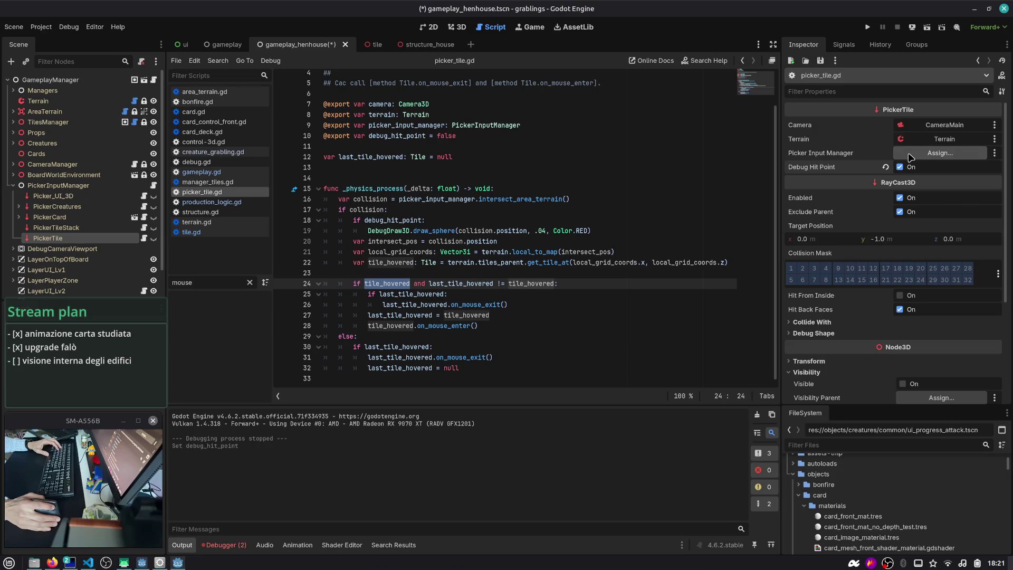
pyautogui.click(910, 158)
pyautogui.doubleClick(528, 182)
pyautogui.scroll(1, 391, 275)
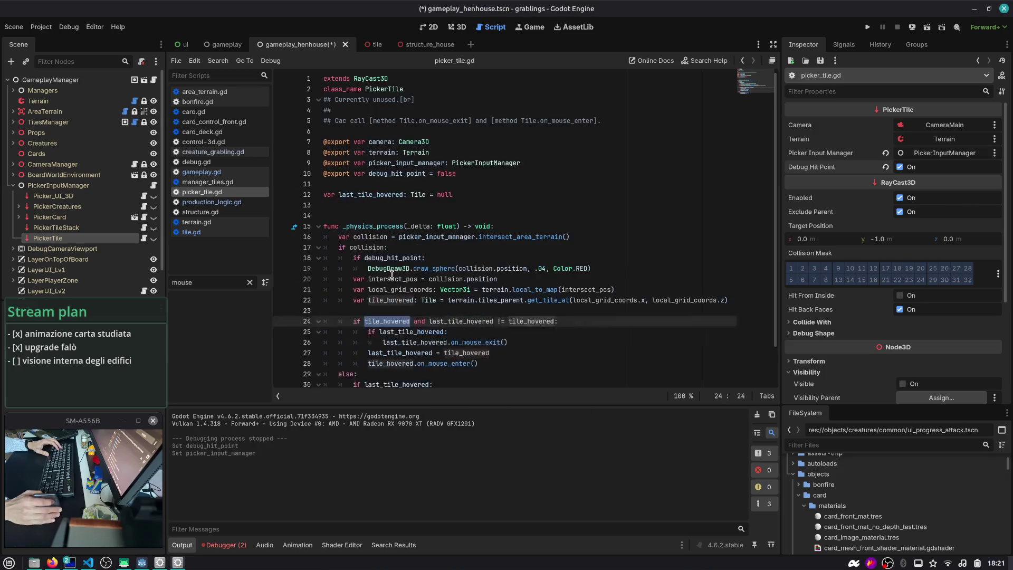
pyautogui.doubleClick(401, 163)
pyautogui.hotkey('ctrl', 'f')
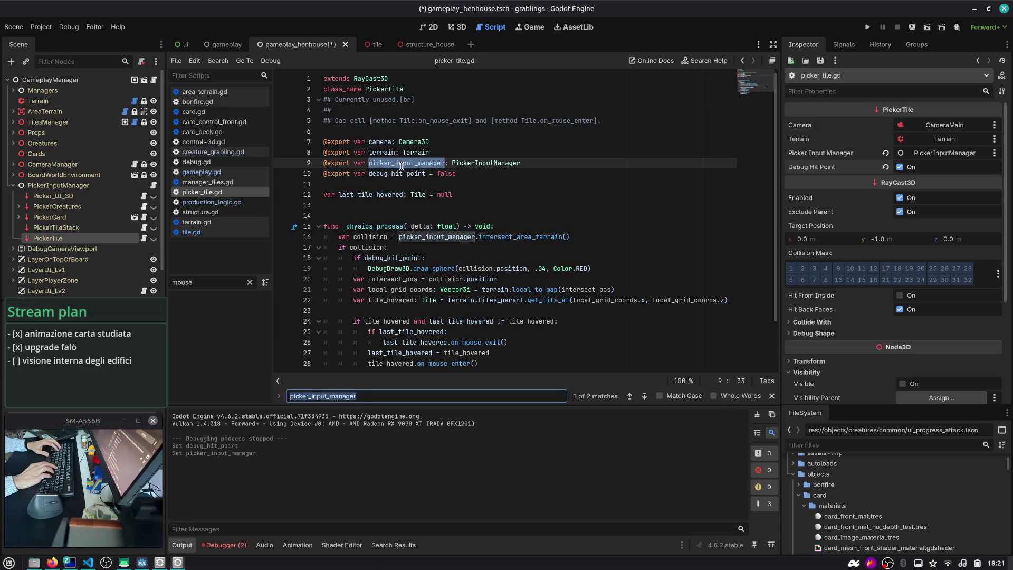
pyautogui.press('Return')
pyautogui.hotkey('ctrl', 's')
pyautogui.press('Escape')
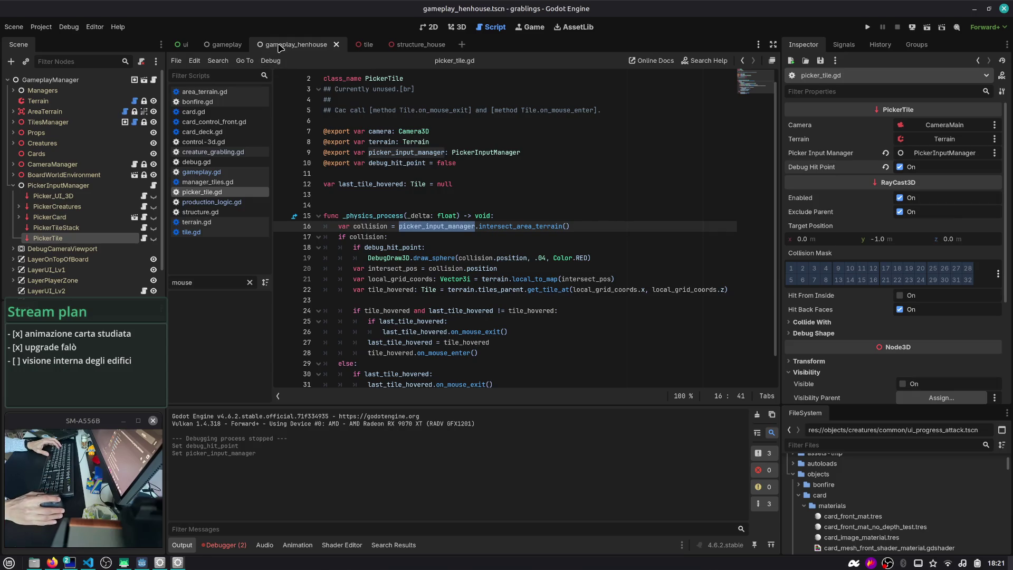
# - Undo the PickerTile property changes in gameplay_henhouse and save that scene
pyautogui.click(226, 44)
pyautogui.click(9, 91)
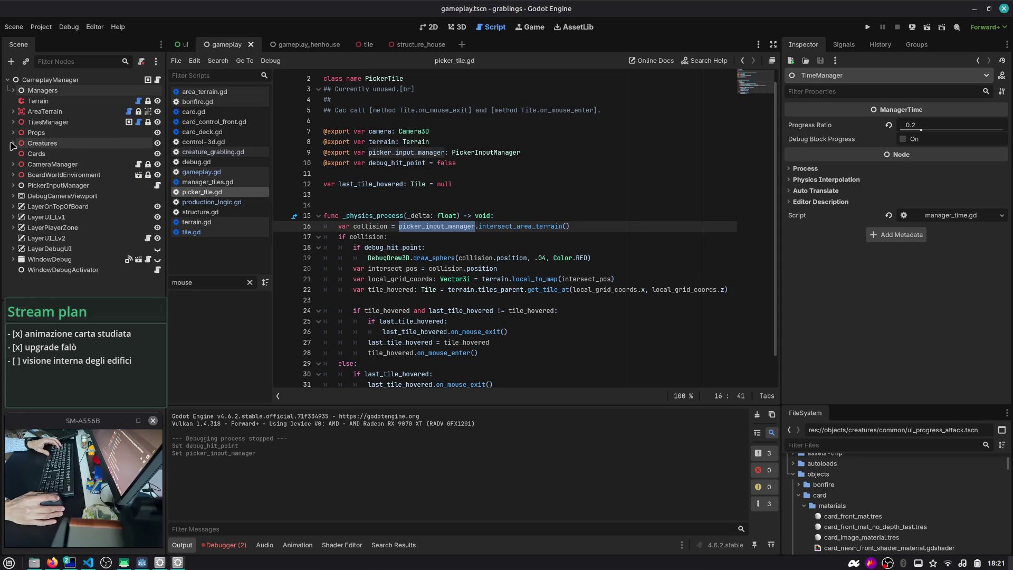
pyautogui.click(13, 185)
pyautogui.click(19, 227)
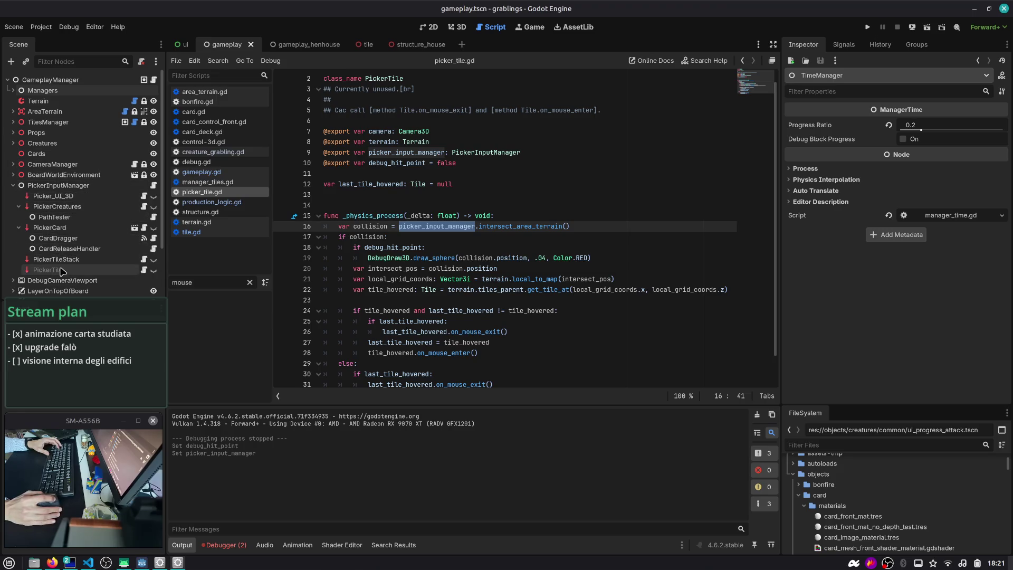
pyautogui.click(304, 46)
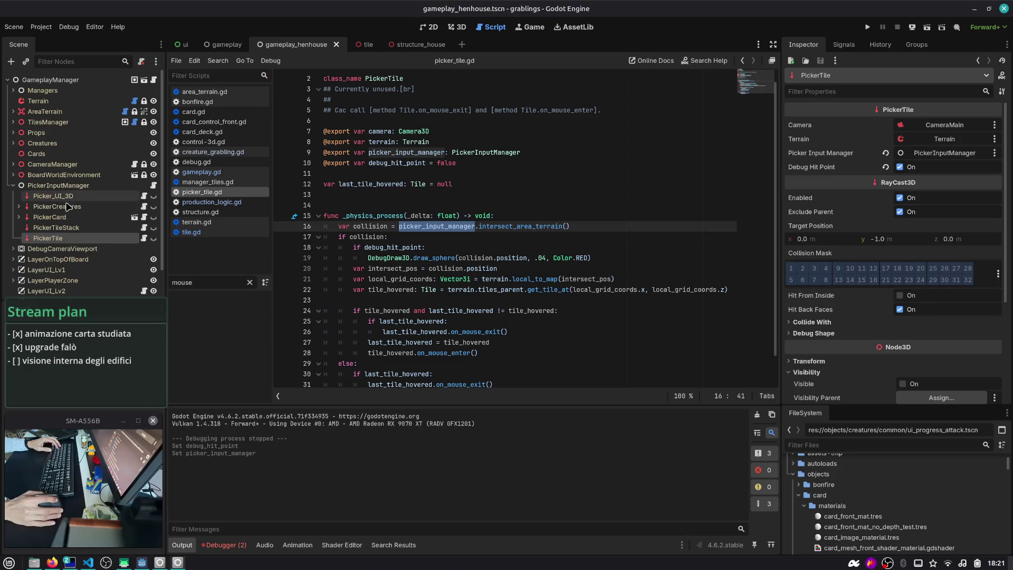
pyautogui.hotkey('ctrl', 'z')
pyautogui.hotkey('ctrl', 'z')
pyautogui.hotkey('ctrl', 'z')
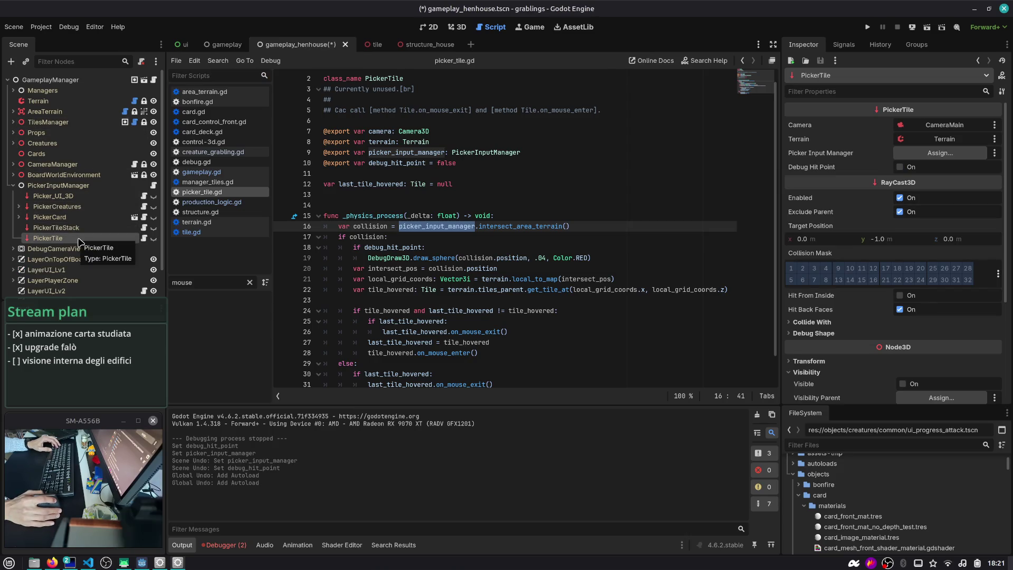
pyautogui.click(66, 238)
pyautogui.hotkey('ctrl', 's')
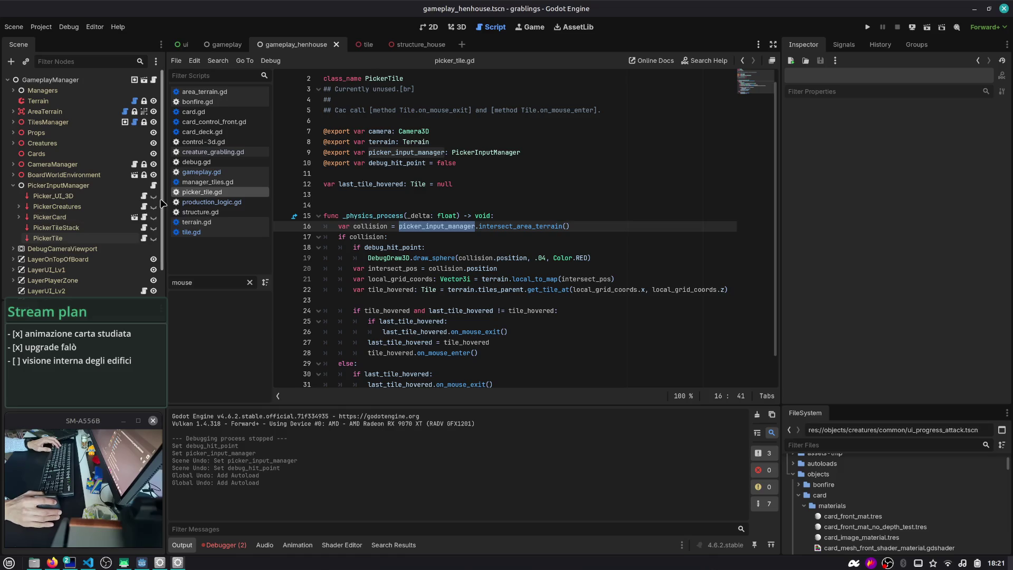
pyautogui.click(367, 195)
pyautogui.doubleClick(417, 226)
pyautogui.click(45, 237)
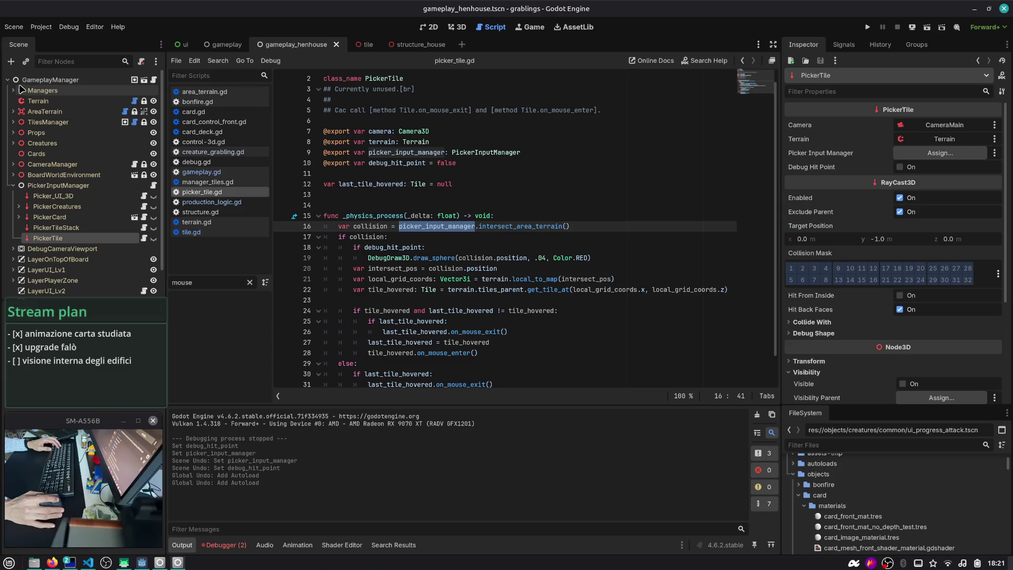
# - In the gameplay scene, reset PickerTile's Process Mode to Inherit and assign PickerInputManager
pyautogui.click(225, 44)
pyautogui.scroll(-3, 50, 211)
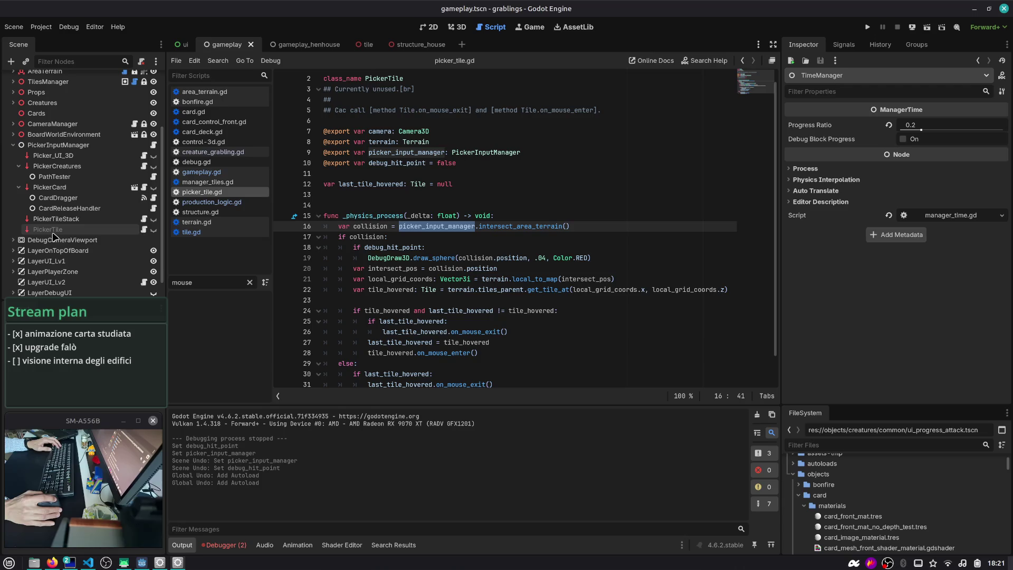
pyautogui.click(53, 231)
pyautogui.scroll(-5, 844, 290)
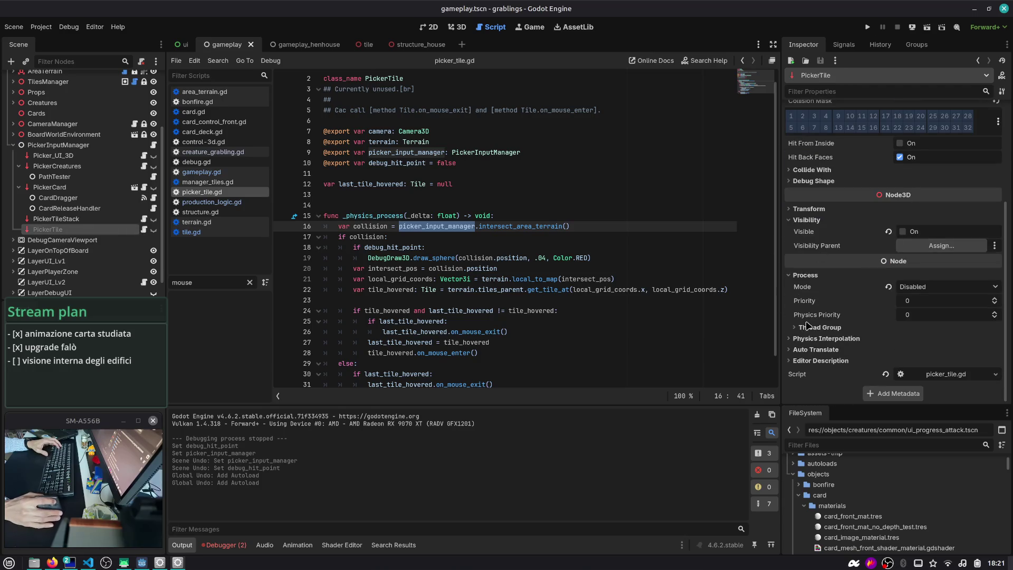
pyautogui.click(887, 287)
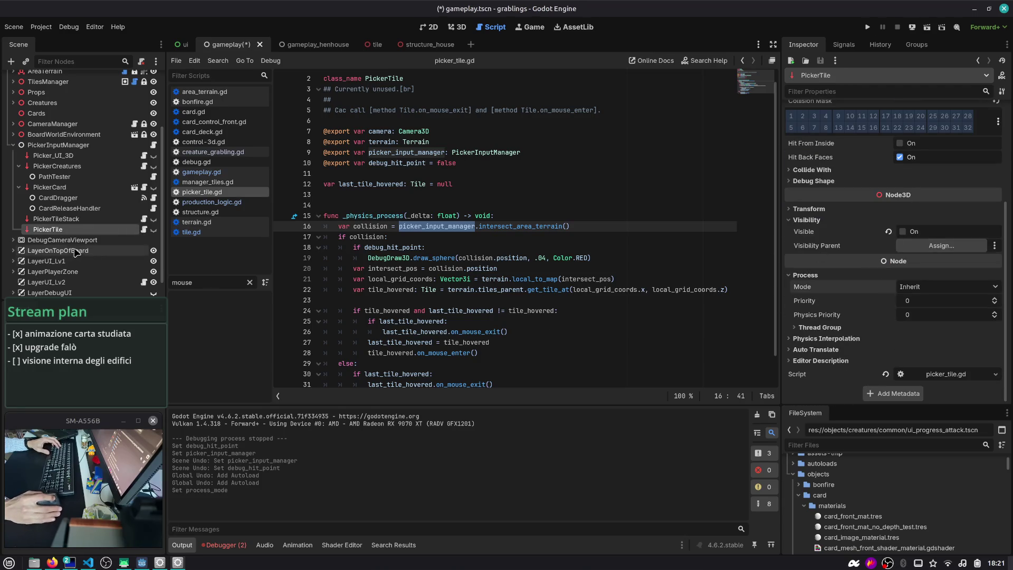
pyautogui.scroll(3, 930, 189)
pyautogui.click(928, 153)
pyautogui.doubleClick(438, 181)
# - Search picker_tile.gd for picker_input_manager, then open gameplay.tscn's diff in VS Code
pyautogui.scroll(1, 438, 181)
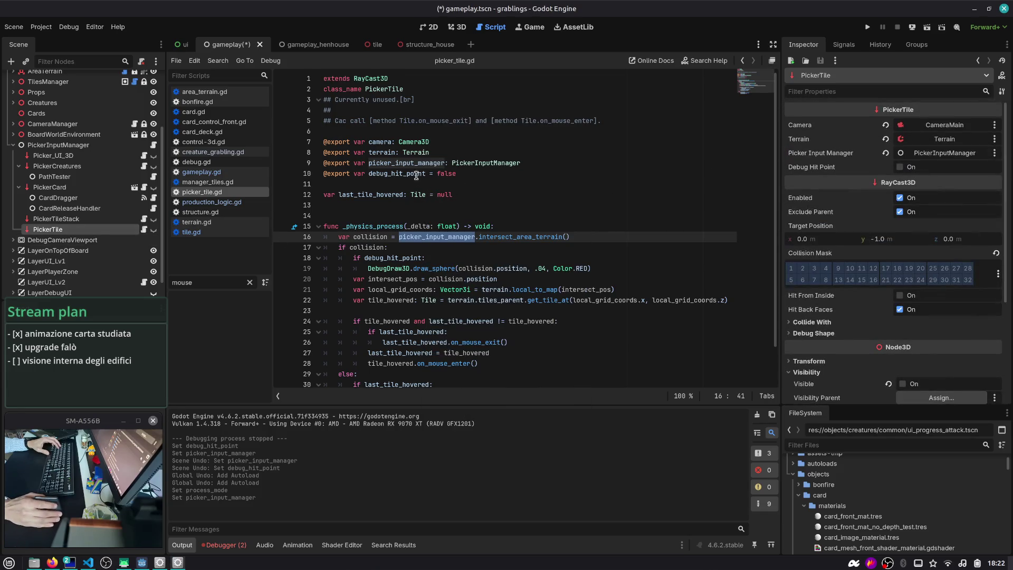
pyautogui.doubleClick(411, 163)
pyautogui.hotkey('ctrl', 'f')
pyautogui.press('Return')
pyautogui.press('Return')
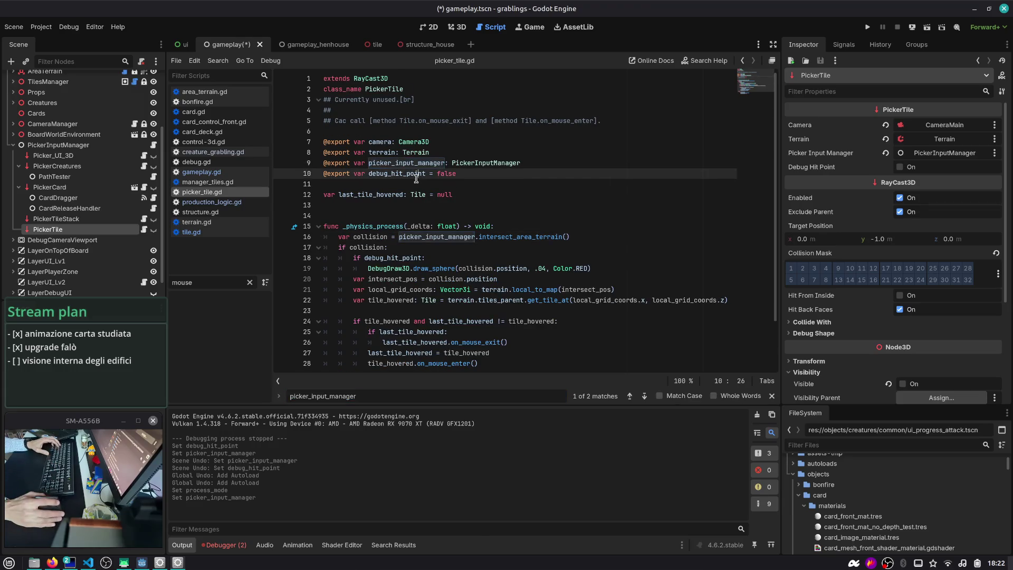
pyautogui.hotkey('alt', 'Tab')
pyautogui.click(104, 128)
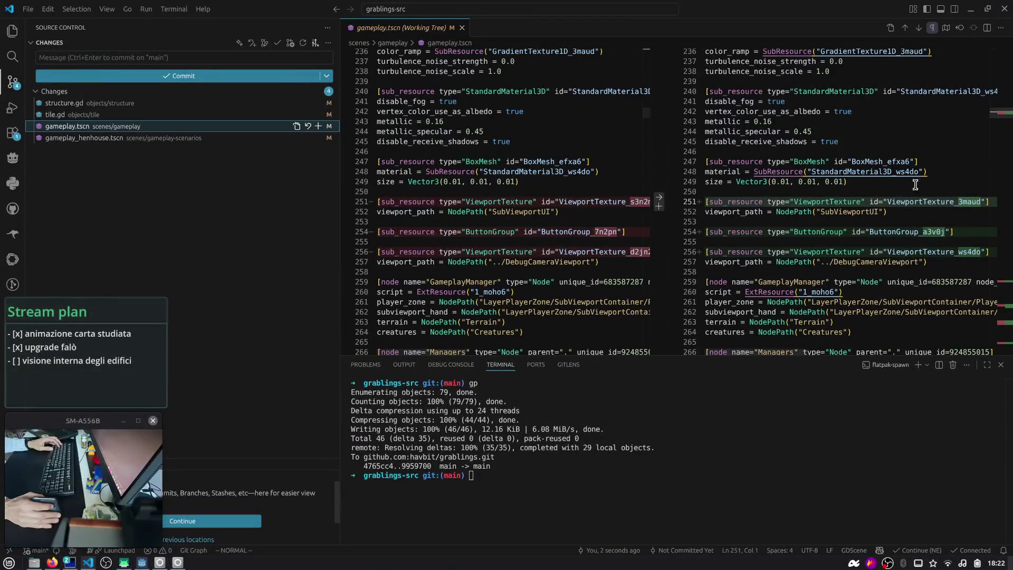
# - Step through the gameplay.tscn diff in full width to the PickerTile change at line 1018
pyautogui.hotkey('ctrl', 'b')
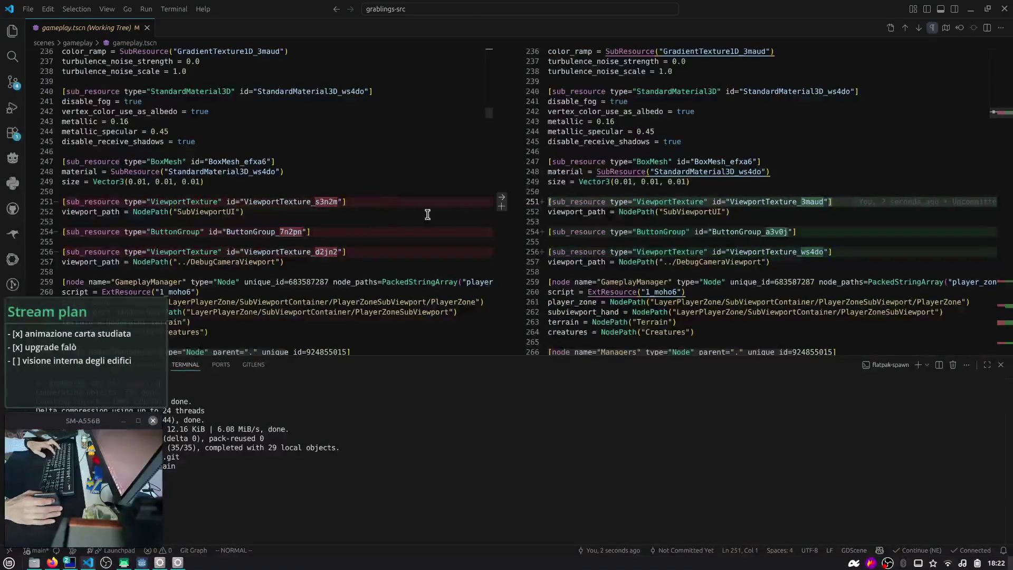
pyautogui.click(918, 29)
pyautogui.click(918, 29)
pyautogui.click(918, 29)
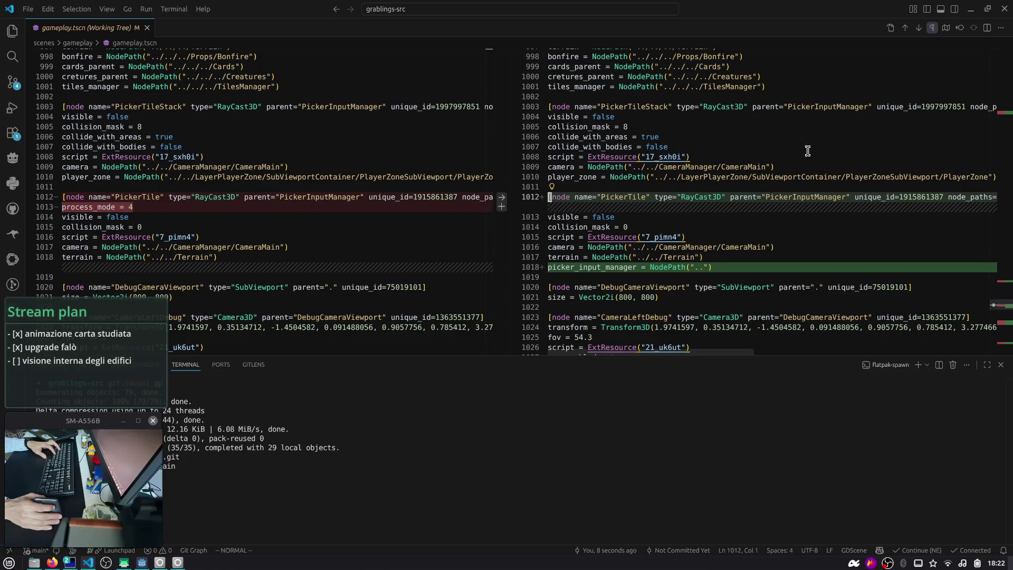
pyautogui.click(918, 29)
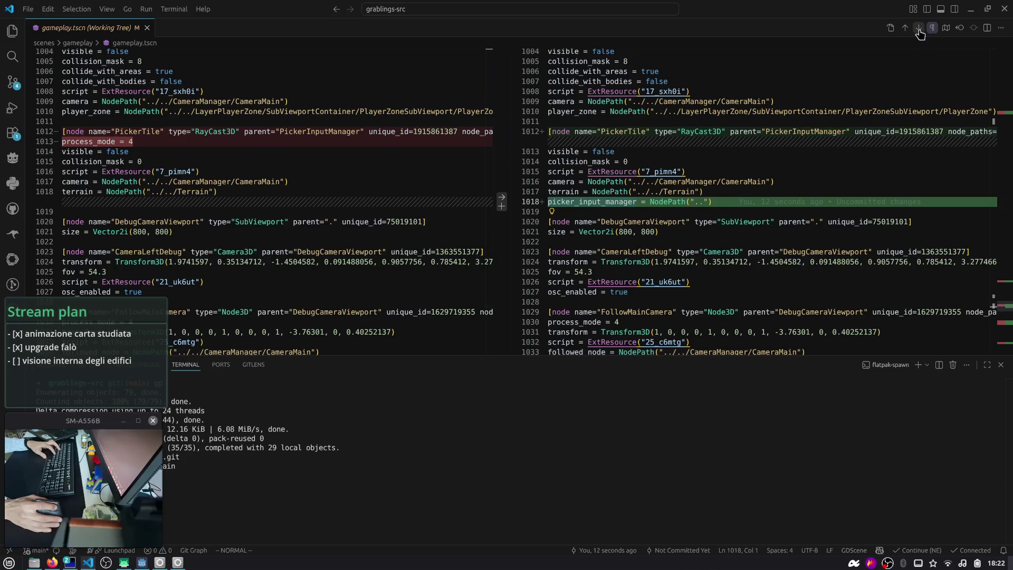
# - Open the gameplay_henhouse.tscn diff with a narrower file panel and the terminal closed
pyautogui.hotkey('ctrl', 'shift', 'g')
pyautogui.click(158, 137)
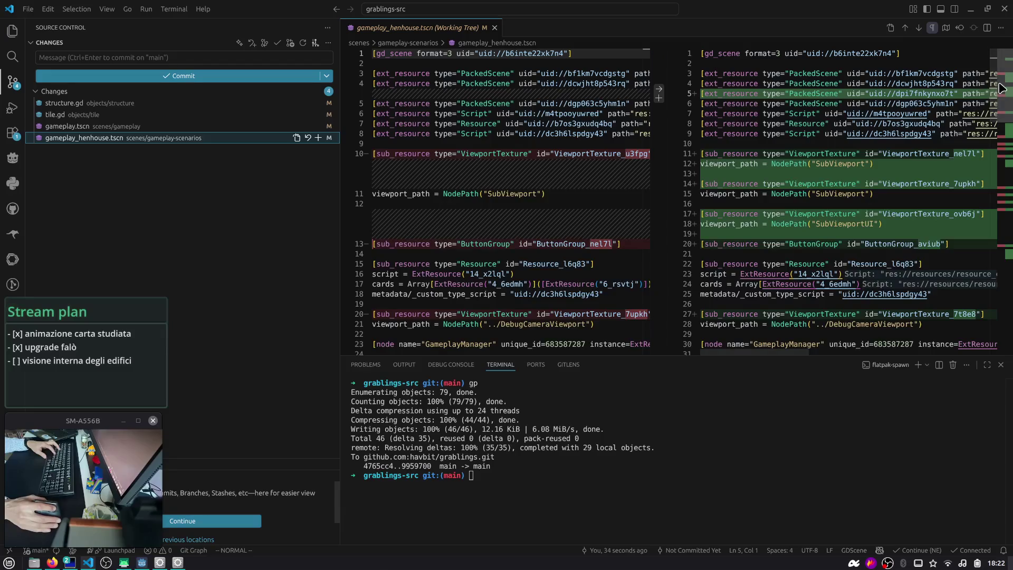
pyautogui.moveTo(341, 137); pyautogui.dragTo(184, 136)
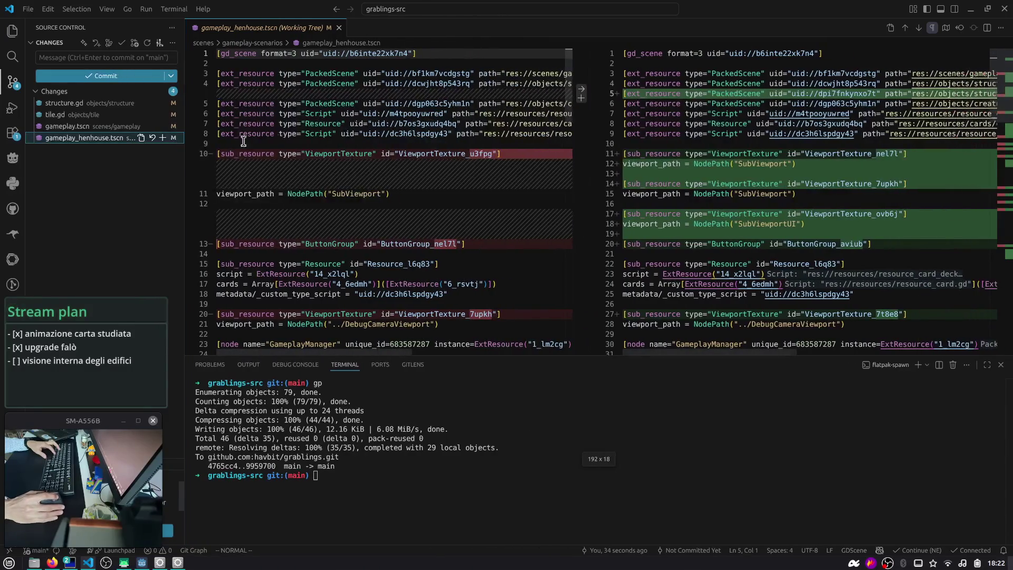
pyautogui.scroll(-5, 615, 336)
pyautogui.hotkey('ctrl', 'j')
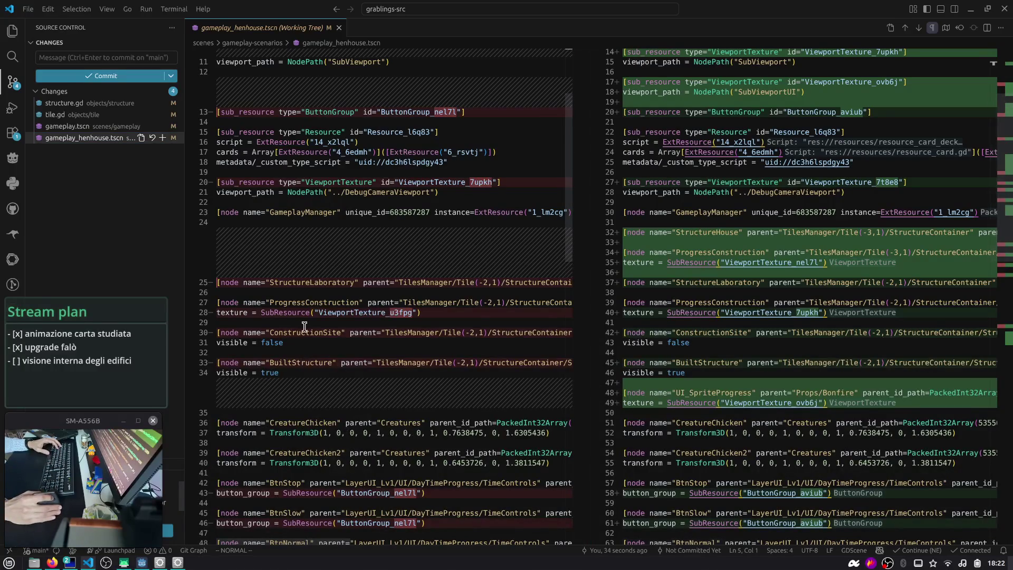
# - Search the henhouse diff for 'picker' and scroll through it before returning to Godot
pyautogui.click(696, 232)
pyautogui.hotkey('ctrl', 'f')
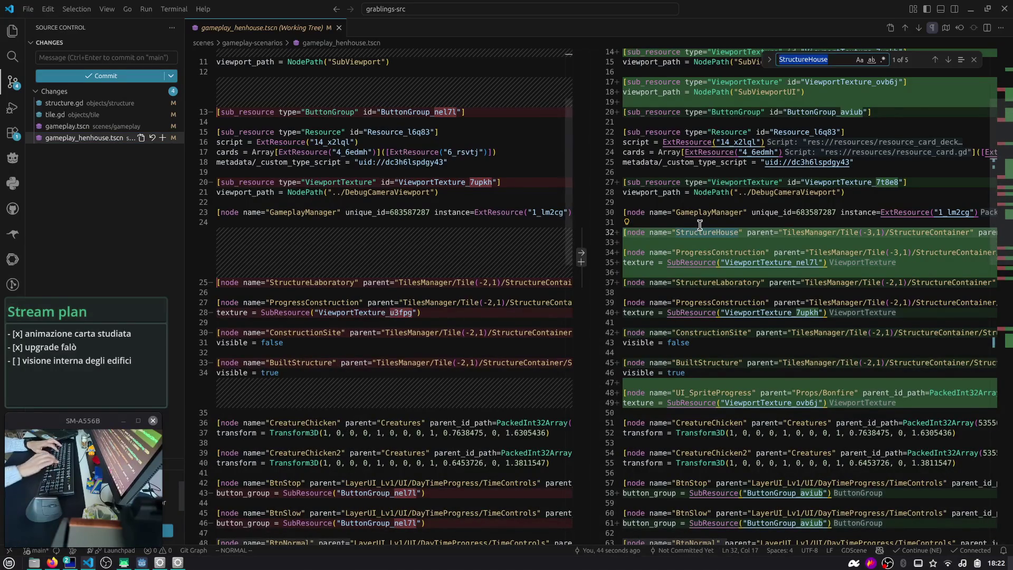
pyautogui.write('picker')
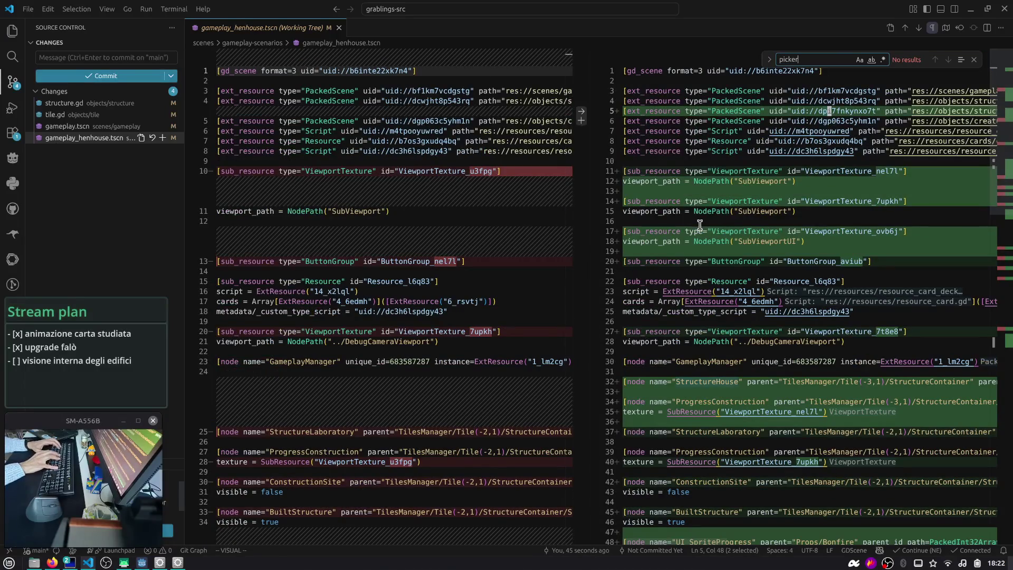
pyautogui.press('Escape')
pyautogui.scroll(-13, 700, 225)
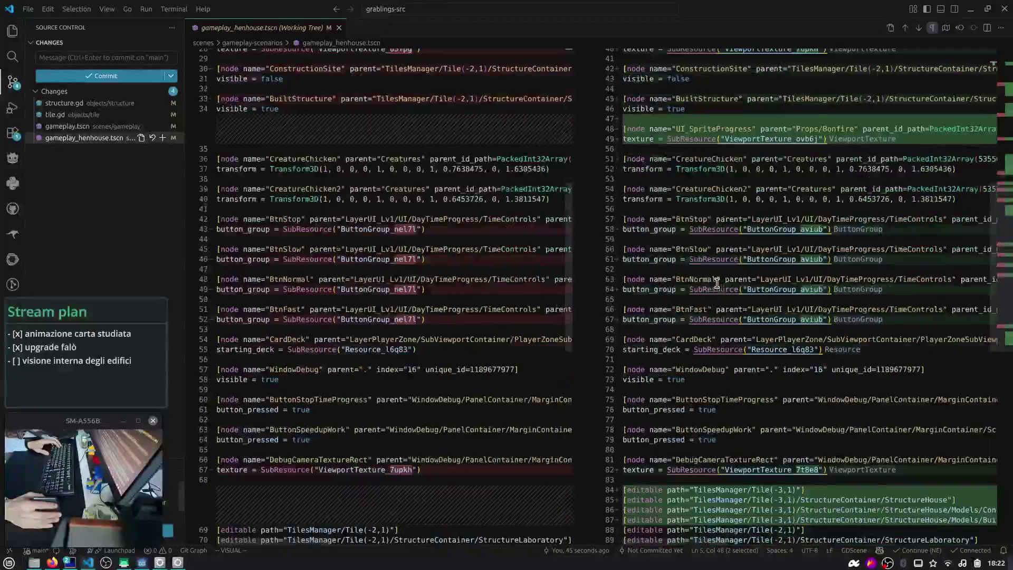
pyautogui.scroll(-5, 716, 283)
pyautogui.scroll(7, 841, 388)
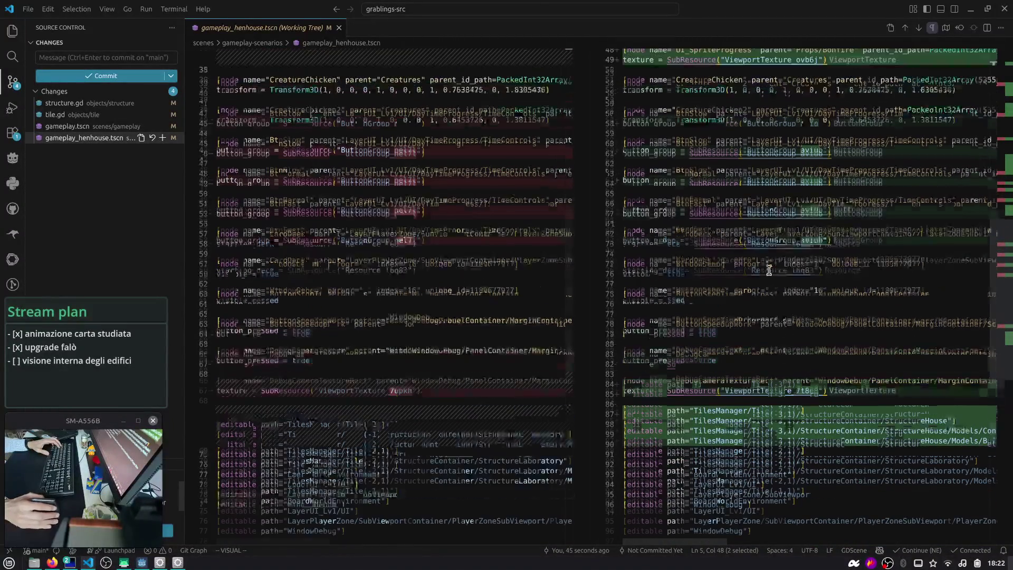
pyautogui.scroll(10, 744, 202)
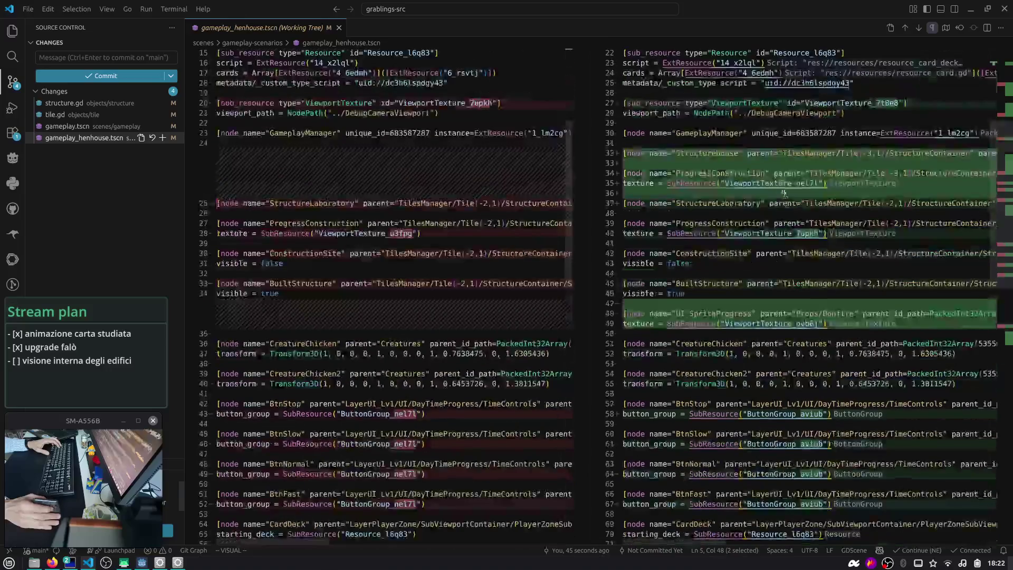
pyautogui.hotkey('alt', 'Tab')
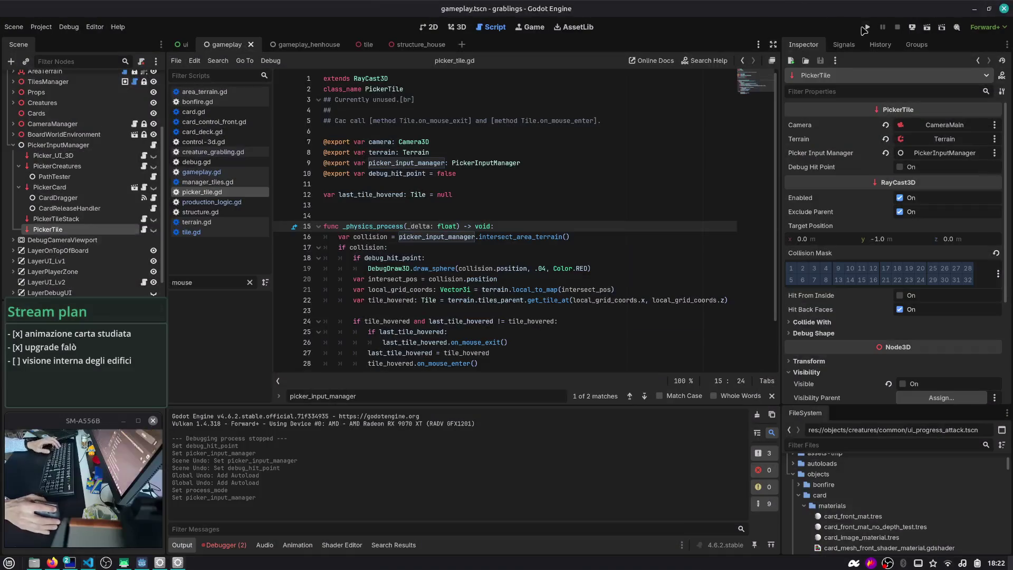
# - Run the gameplay scene briefly and stop it
pyautogui.click(865, 29)
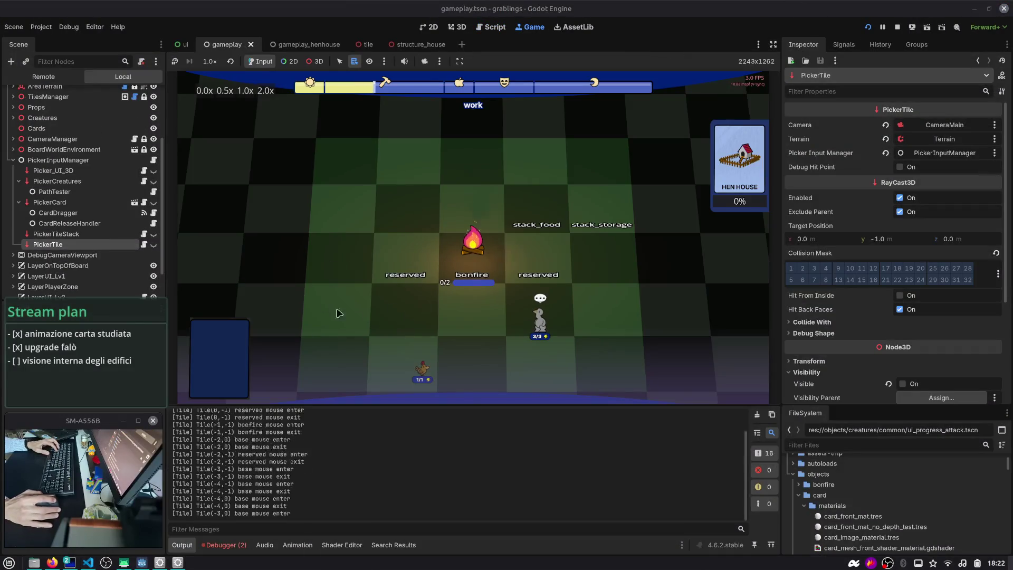
pyautogui.scroll(-1, 479, 171)
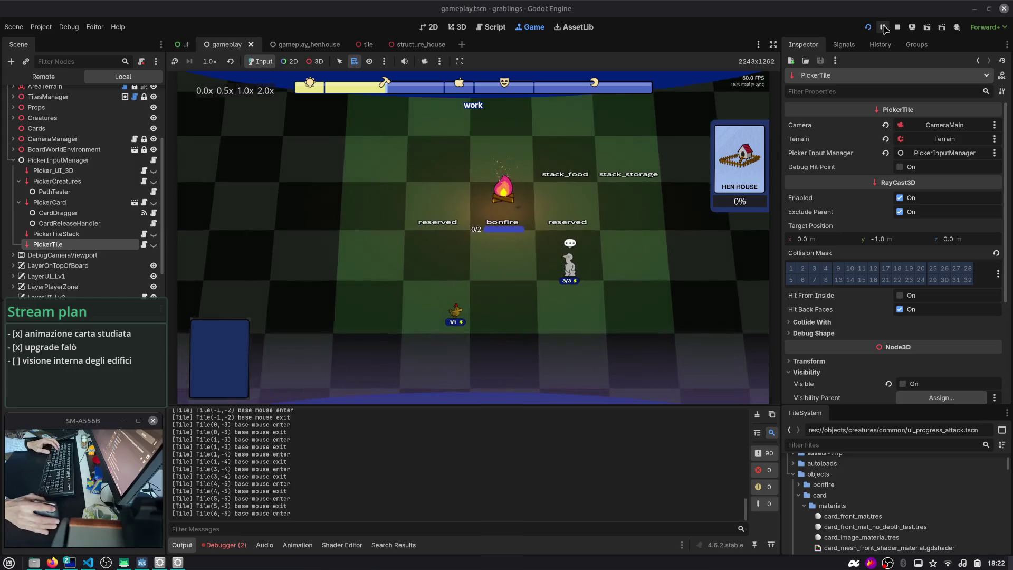
pyautogui.click(896, 28)
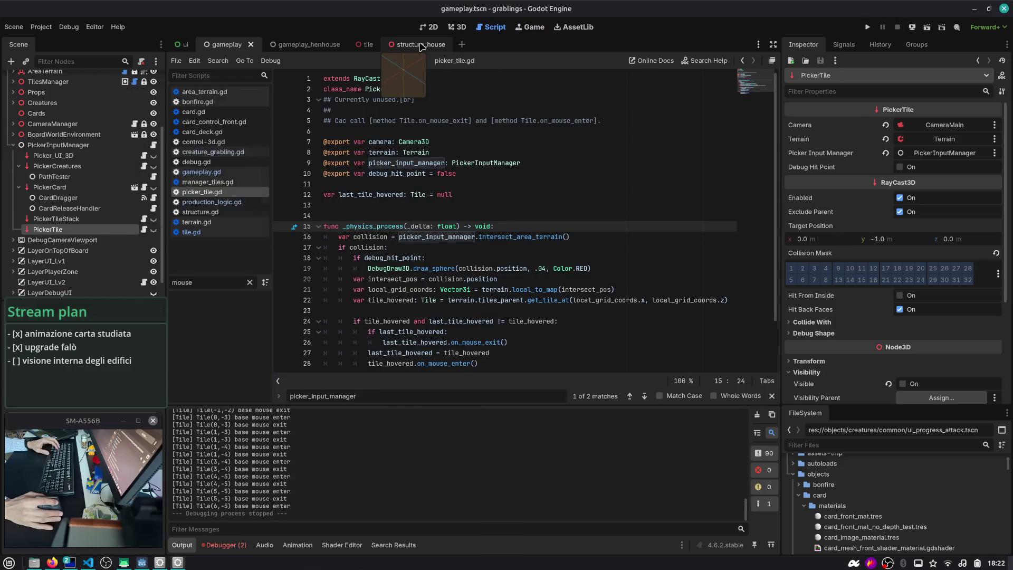
# - Run the gameplay_henhouse scene, drag a creature onto the hen house, then stop
pyautogui.click(298, 45)
pyautogui.hotkey('ctrl', 'shift', 'o')
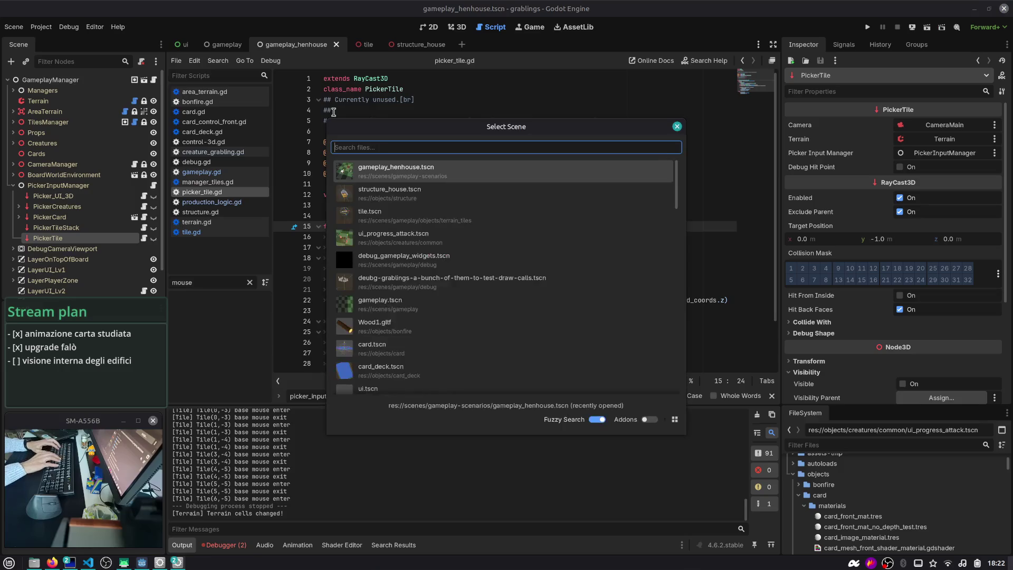
pyautogui.press('Return')
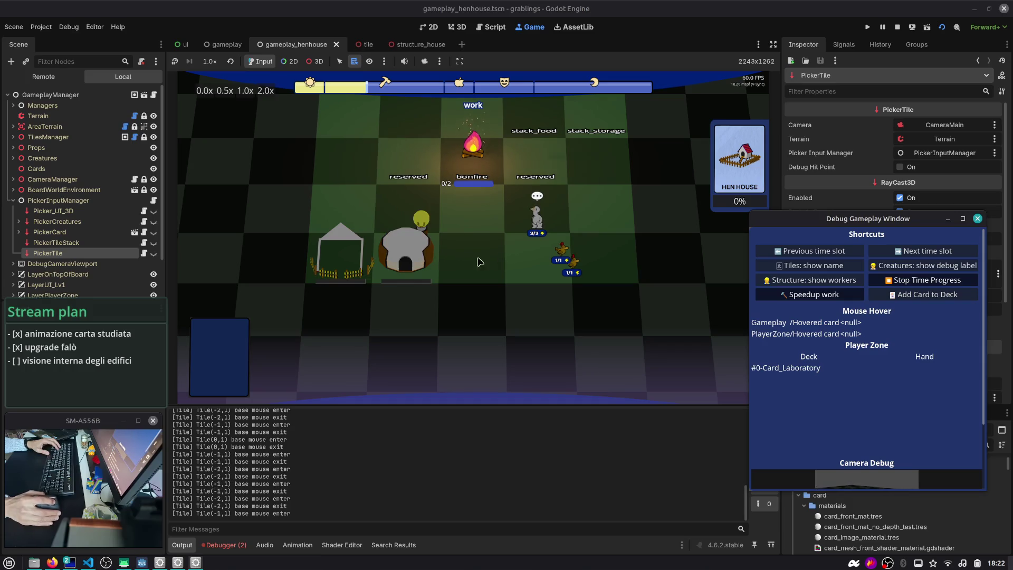
pyautogui.moveTo(537, 216); pyautogui.dragTo(364, 246)
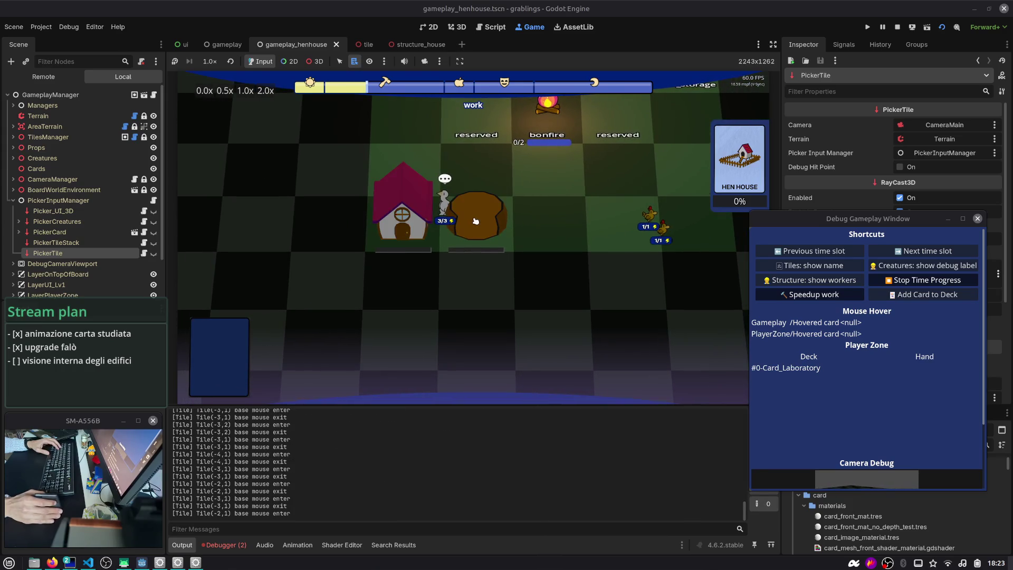
pyautogui.click(897, 27)
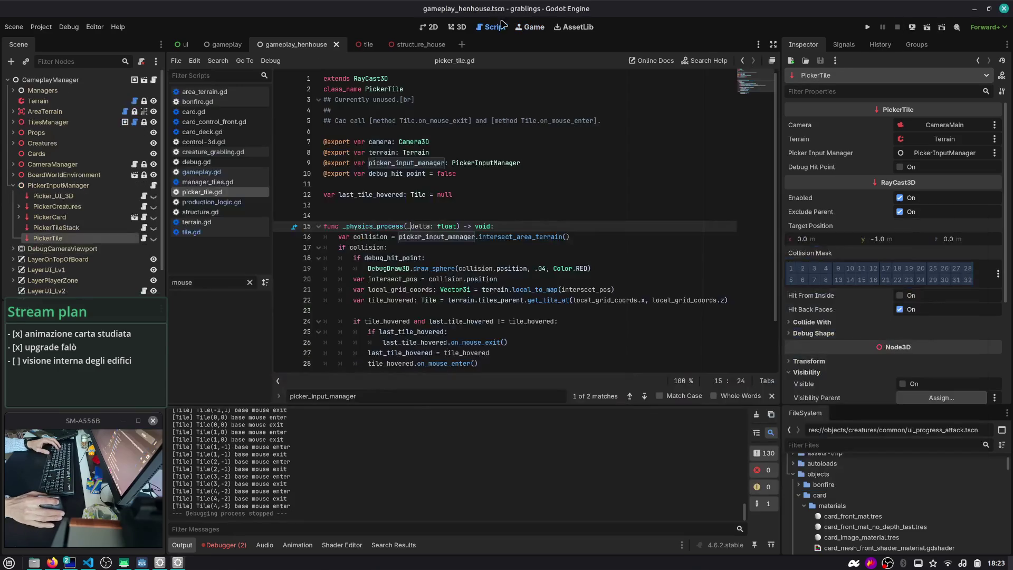
# - Open tile.gd and jump to on_mouse_enter via a 'mouse' function search
pyautogui.click(191, 232)
pyautogui.scroll(-7, 436, 246)
pyautogui.click(435, 246)
pyautogui.hotkey('ctrl', 'alt', 'f')
pyautogui.write('mouse')
pyautogui.press('BackSpace')
pyautogui.press('BackSpace')
pyautogui.press('BackSpace')
pyautogui.write('on')
pyautogui.press('BackSpace')
pyautogui.press('BackSpace')
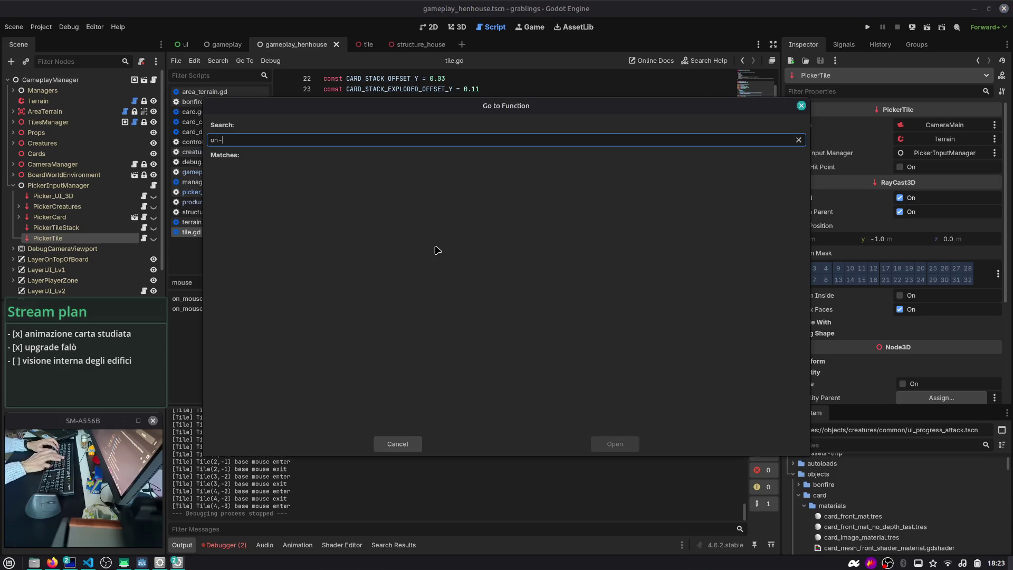
pyautogui.write('mouse')
pyautogui.press('Return')
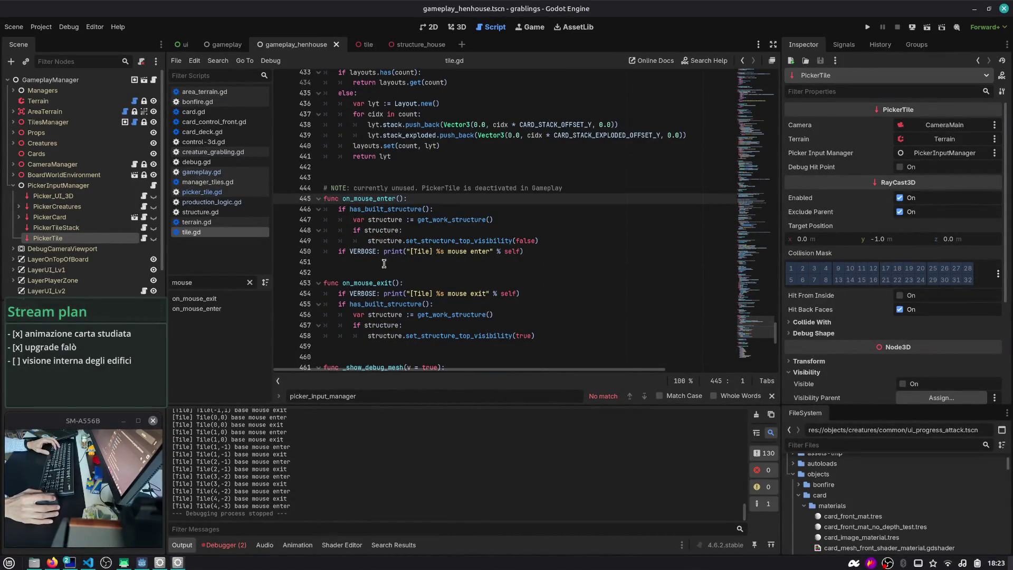
# - Check get_work_structure usage, then close the picker_tile.gd script
pyautogui.doubleClick(431, 221)
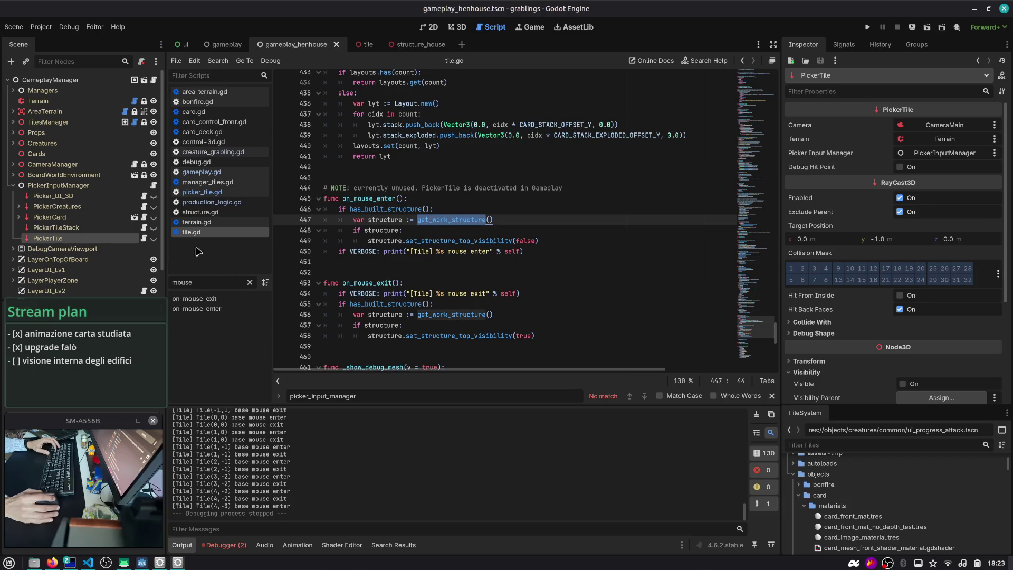
pyautogui.click(216, 193)
pyautogui.scroll(-2, 388, 219)
pyautogui.scroll(2, 388, 218)
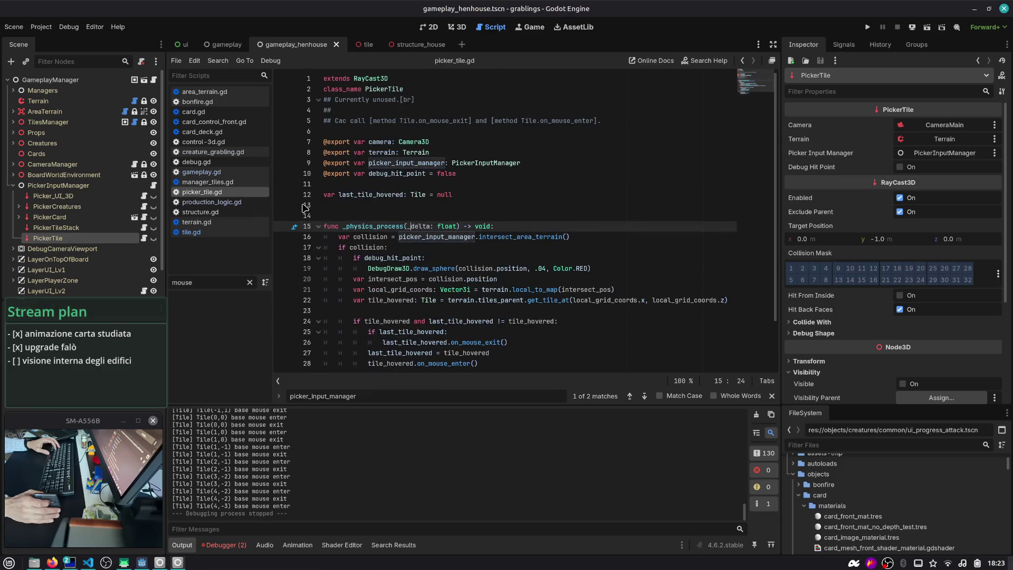
pyautogui.middleClick(220, 193)
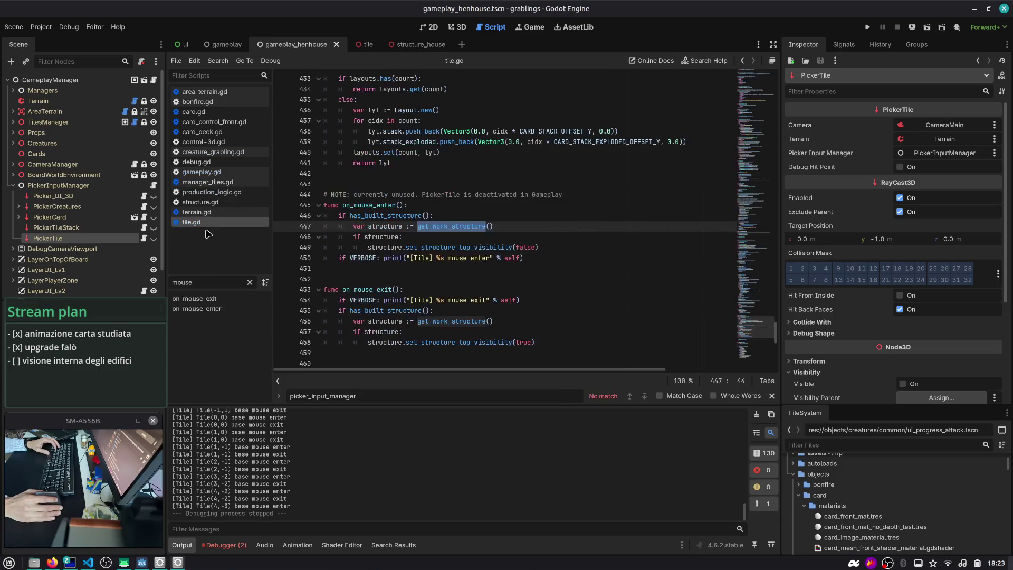
# - Review on_mouse_exit, then delete the '!' on line 21 so VERBOSE reads false
pyautogui.scroll(-4, 395, 224)
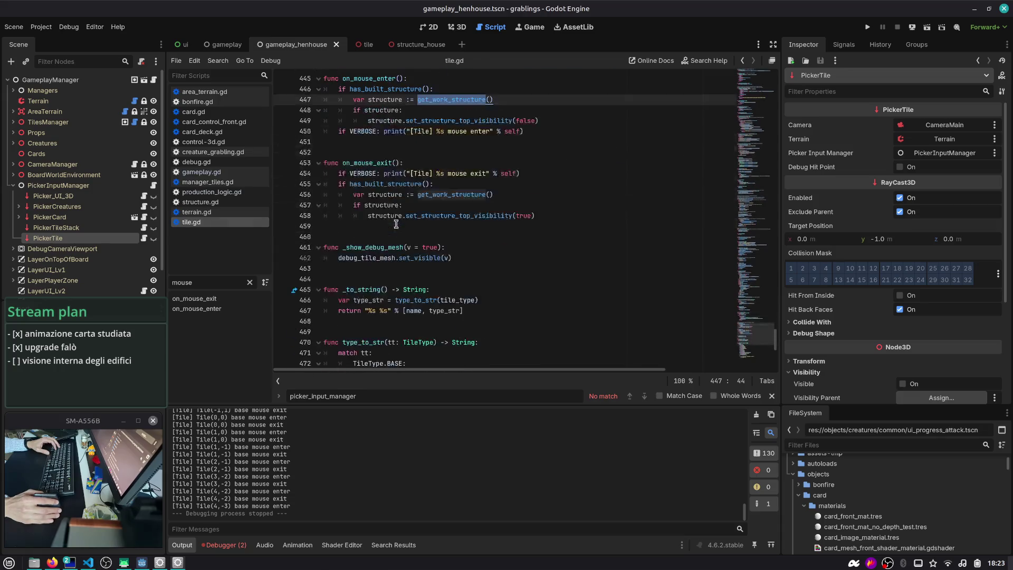
pyautogui.click(390, 289)
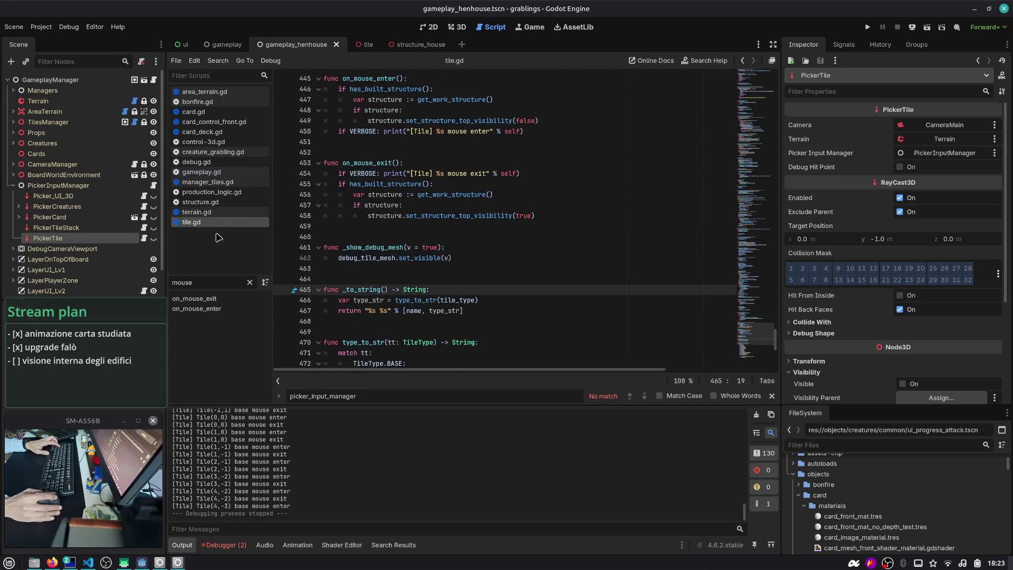
pyautogui.click(400, 206)
pyautogui.press('Escape')
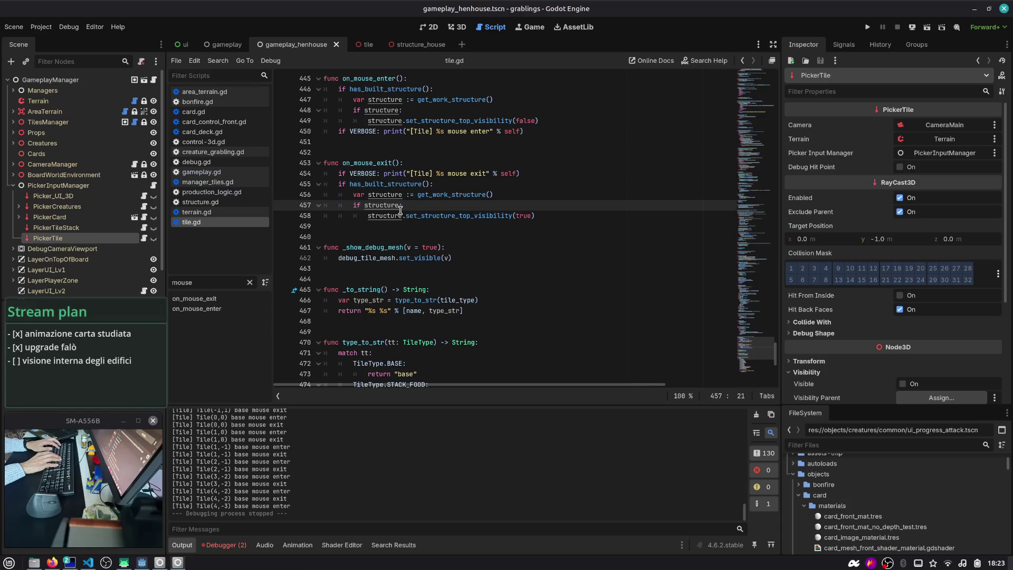
pyautogui.keyDown('ctrl'); pyautogui.click(363, 173); pyautogui.keyUp('ctrl')
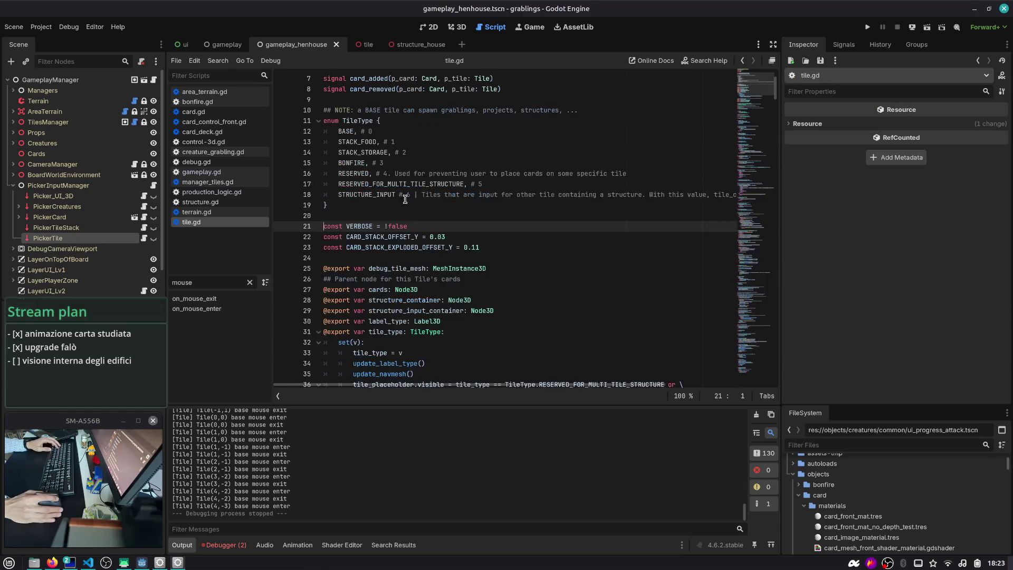
pyautogui.press('BackSpace')
pyautogui.press('Escape')
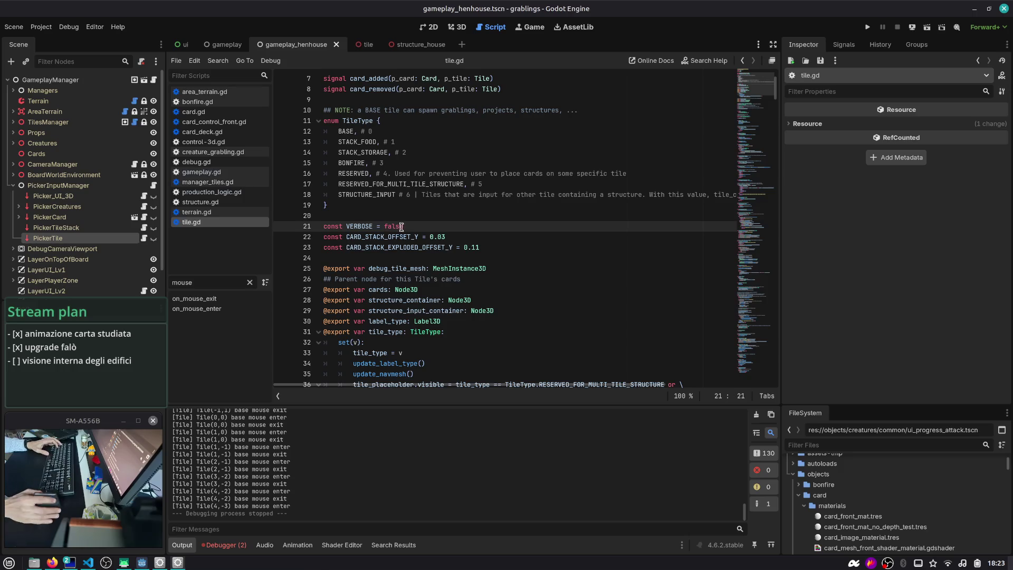
pyautogui.scroll(-3, 402, 232)
pyautogui.hotkey('alt', 'Tab')
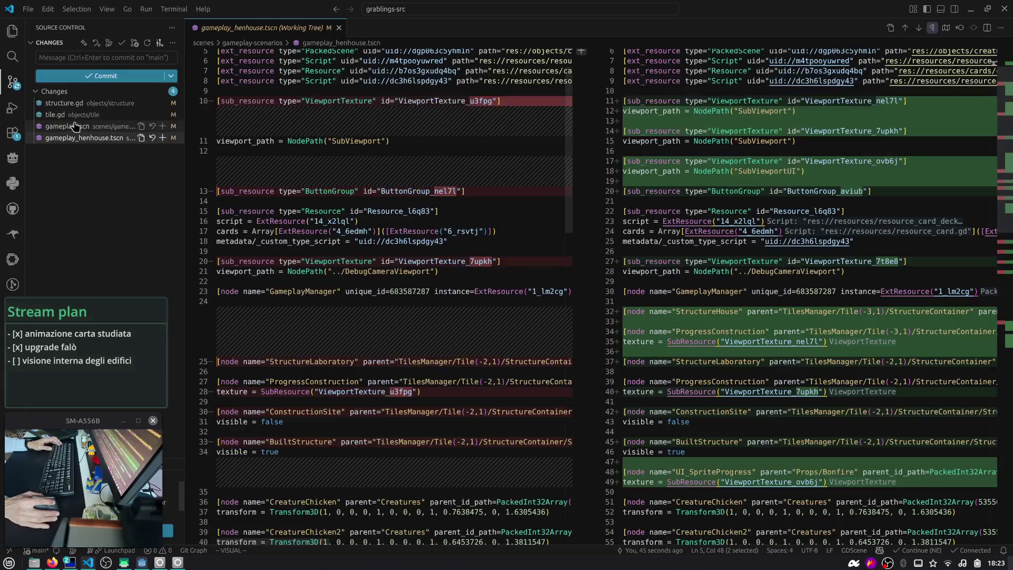
# - Review and stage tile.gd, structure.gd and gameplay.tscn, then view gameplay_henhouse.tscn's diff
pyautogui.click(106, 103)
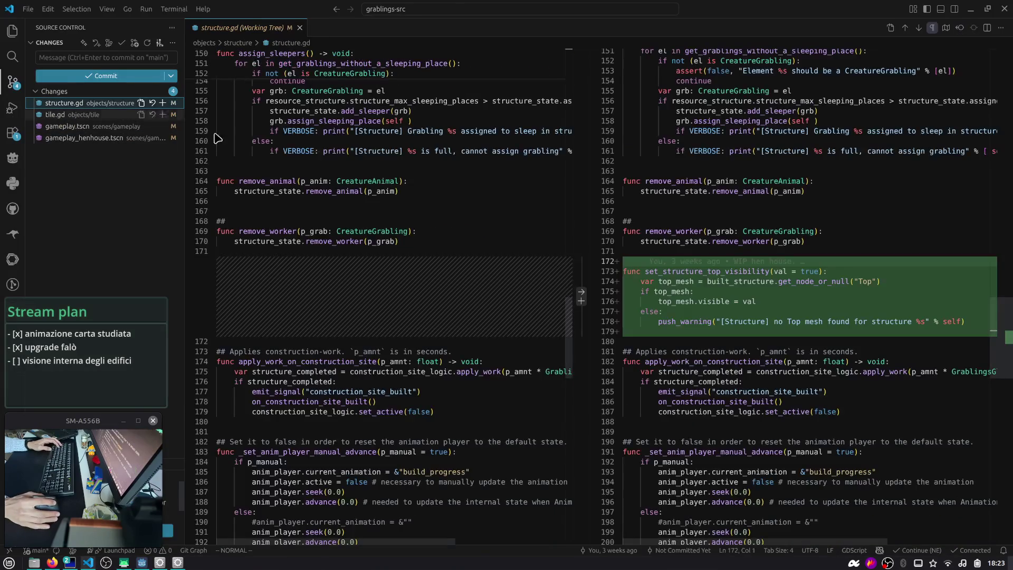
pyautogui.click(56, 117)
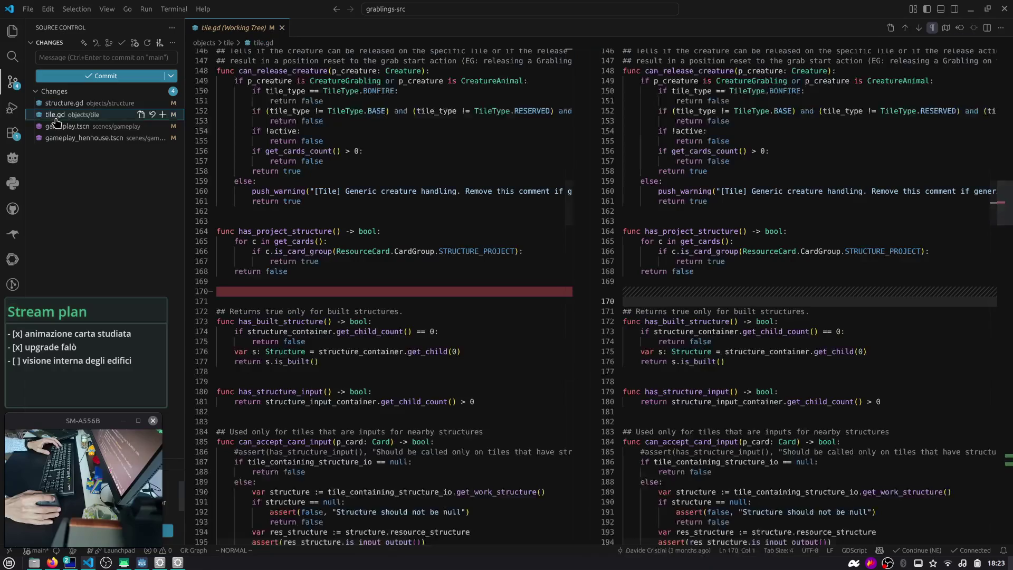
pyautogui.moveTo(1002, 203); pyautogui.dragTo(1003, 465)
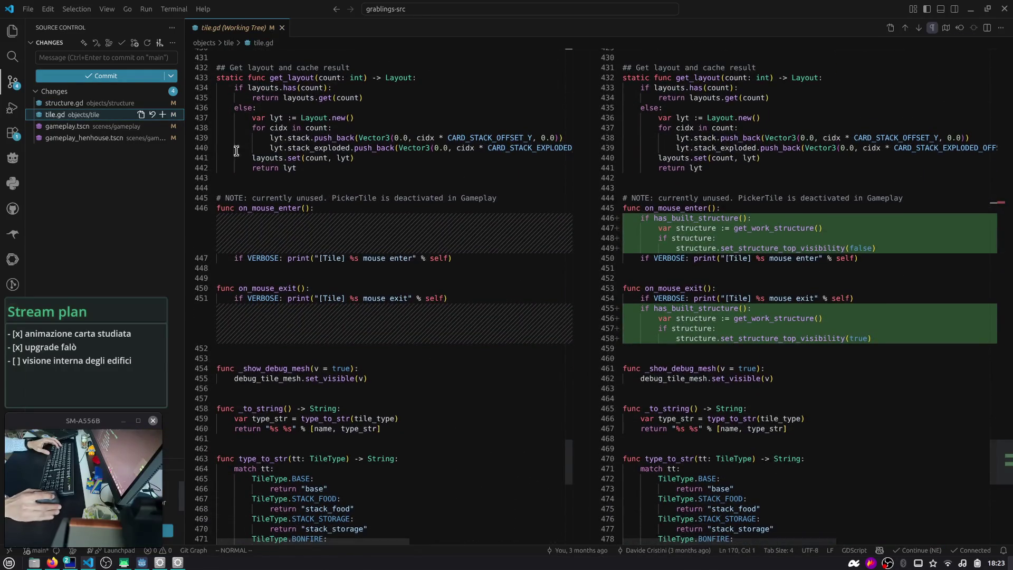
pyautogui.click(162, 114)
pyautogui.click(106, 126)
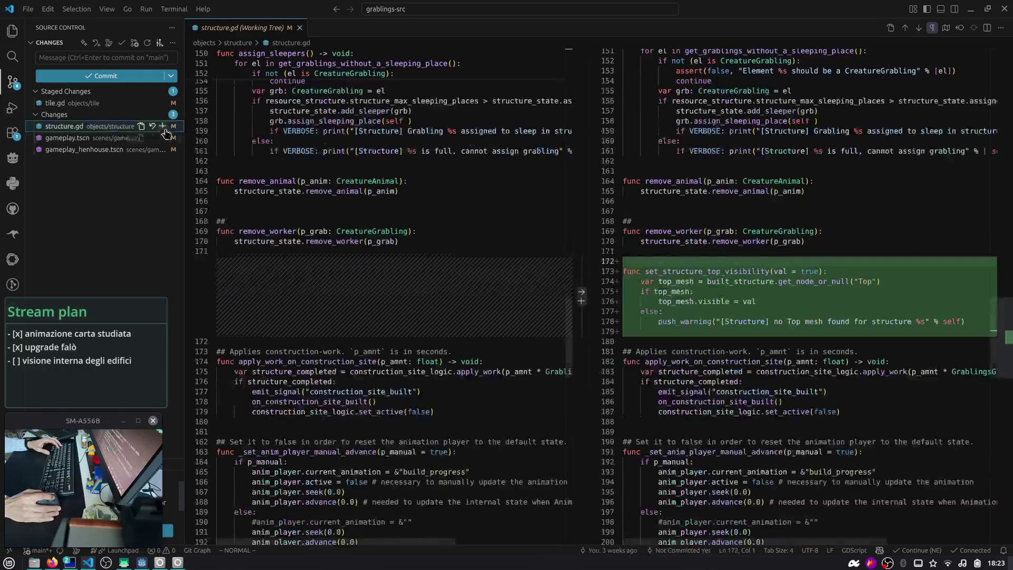
pyautogui.click(163, 127)
pyautogui.click(92, 143)
pyautogui.moveTo(1005, 52); pyautogui.dragTo(1005, 506)
pyautogui.click(163, 137)
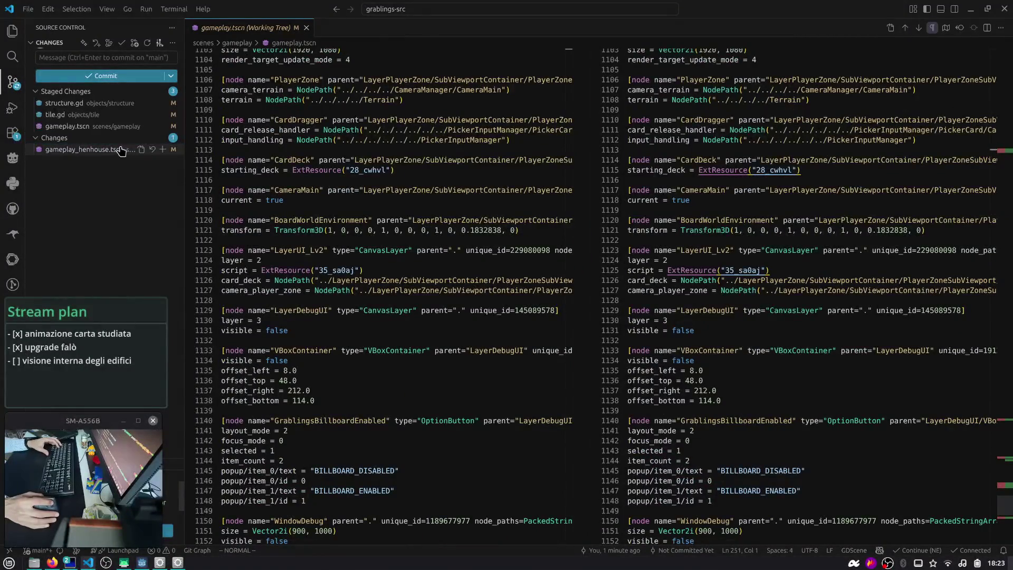
pyautogui.click(84, 149)
# - Commit the staged files with the message 'feat: hide structure top when mouse hovers'
pyautogui.click(120, 60)
pyautogui.write('feat:')
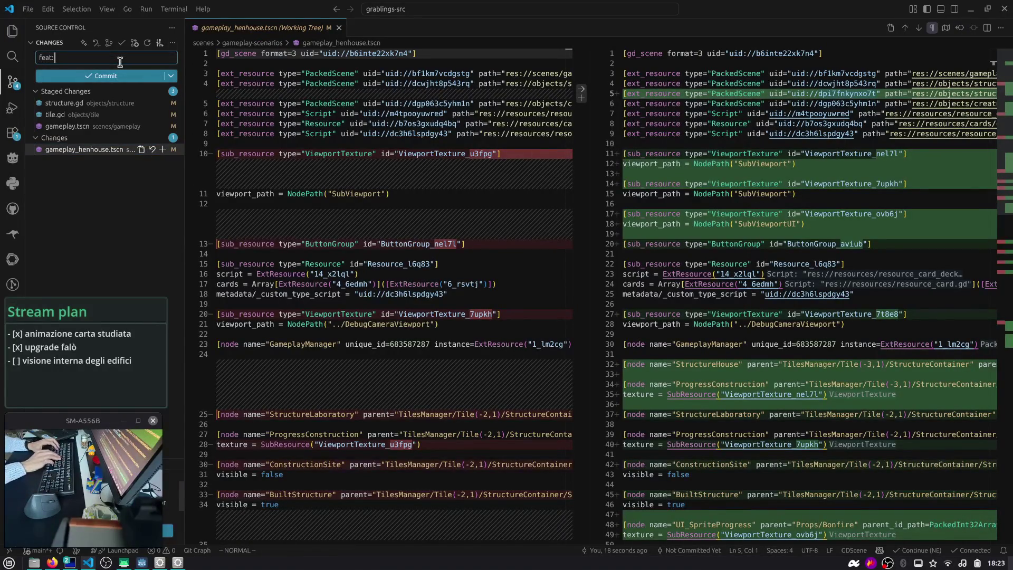
pyautogui.write('hide structure top')
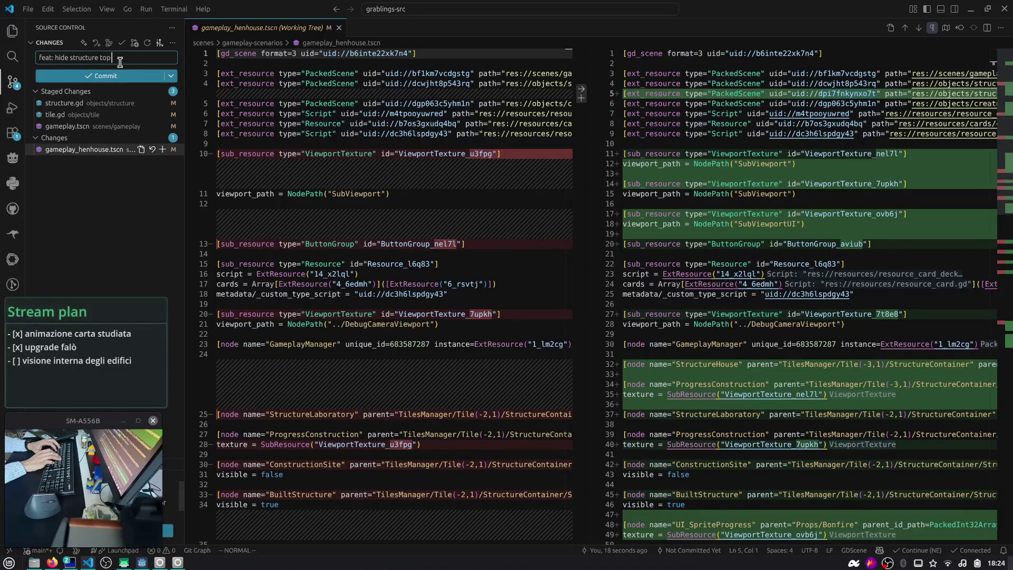
pyautogui.write(' when mouse hovers a')
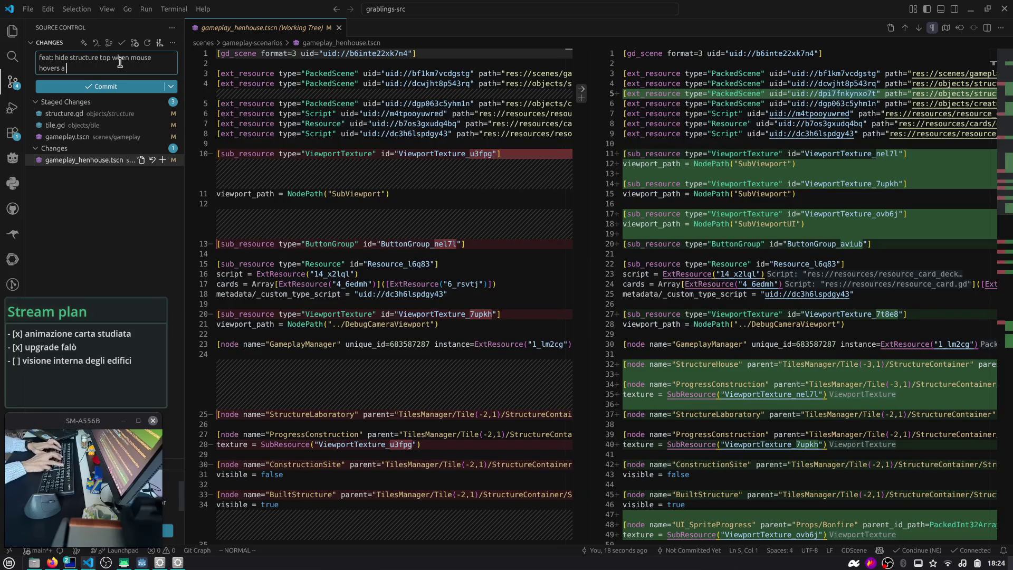
pyautogui.hotkey('ctrl', 'Return')
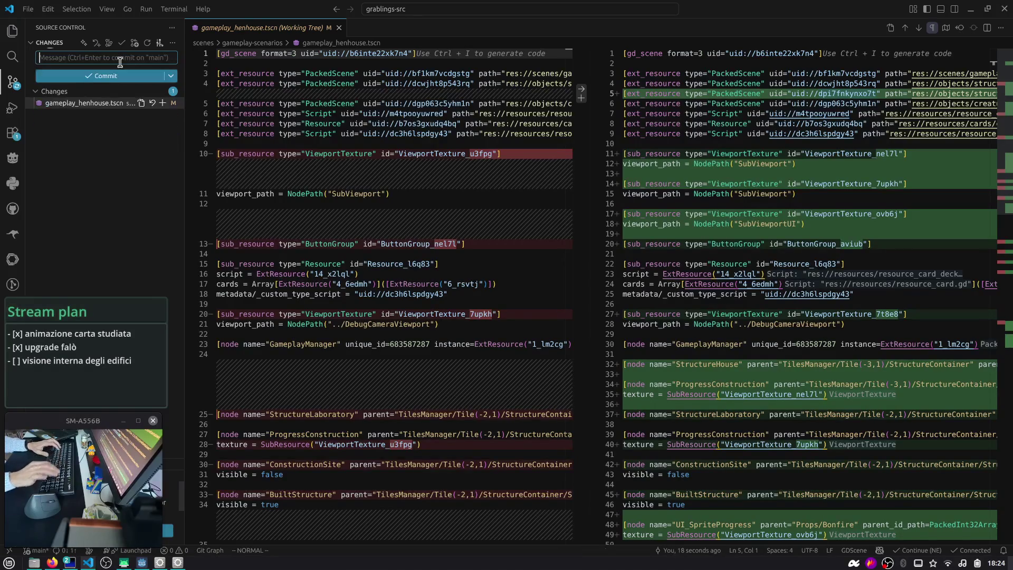
# - Push the commit to main by running gp in the integrated terminal, then clear the terminal
pyautogui.hotkey('ctrl', '`')
pyautogui.write('gp')
pyautogui.press('Return')
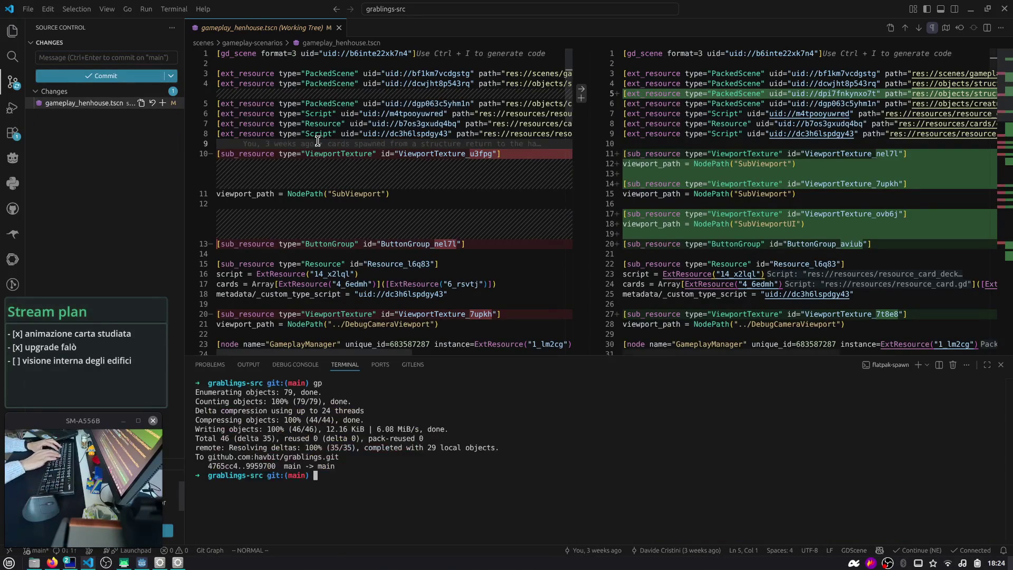
pyautogui.hotkey('ctrl', 'l')
pyautogui.write('gp')
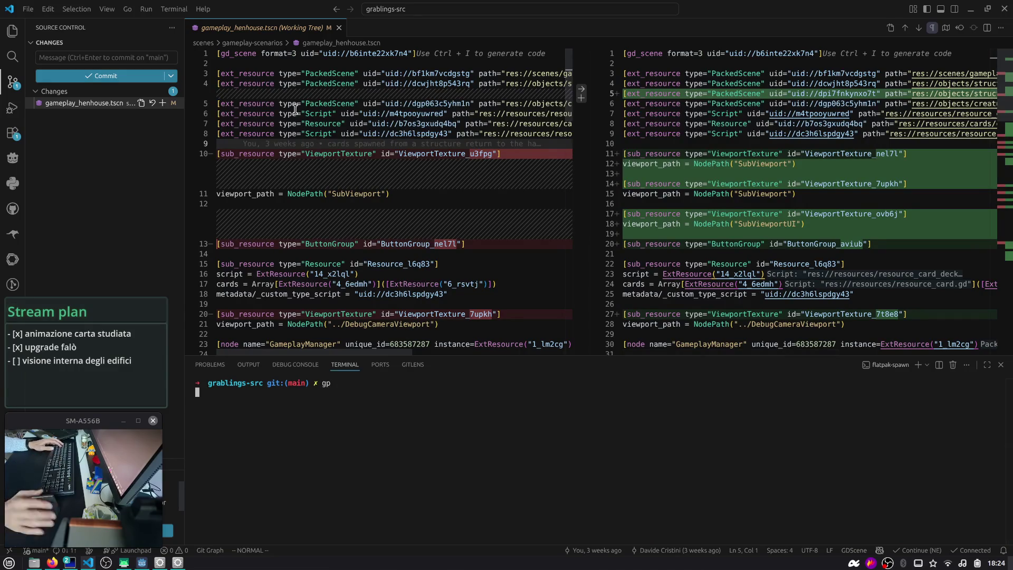
# - Review the remaining uncommitted gameplay_henhouse.tscn diff, then close it
pyautogui.click(73, 103)
pyautogui.scroll(-3, 1005, 104)
pyautogui.moveTo(1005, 104); pyautogui.dragTo(1005, 269)
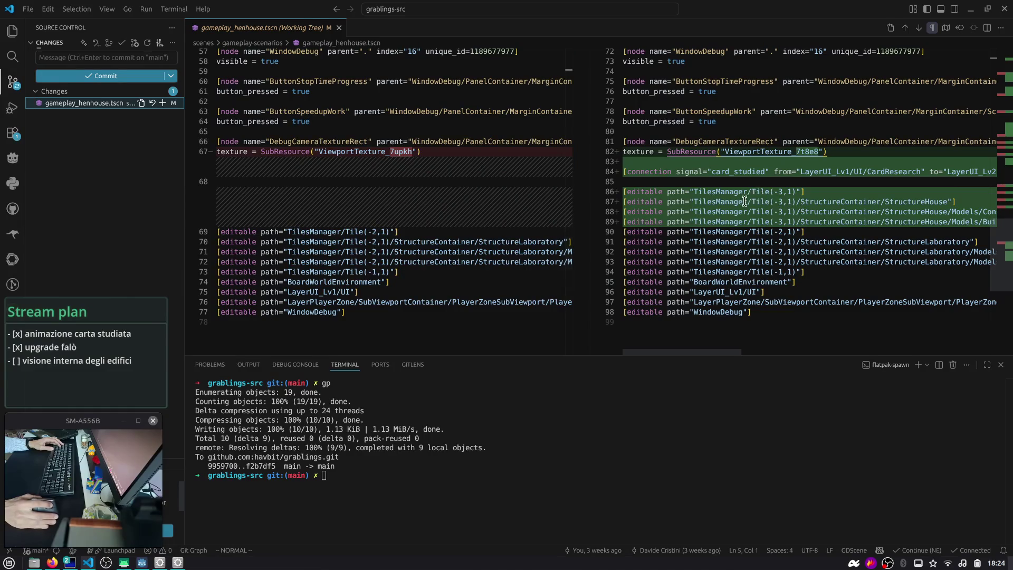
pyautogui.hotkey('ctrl', 'w')
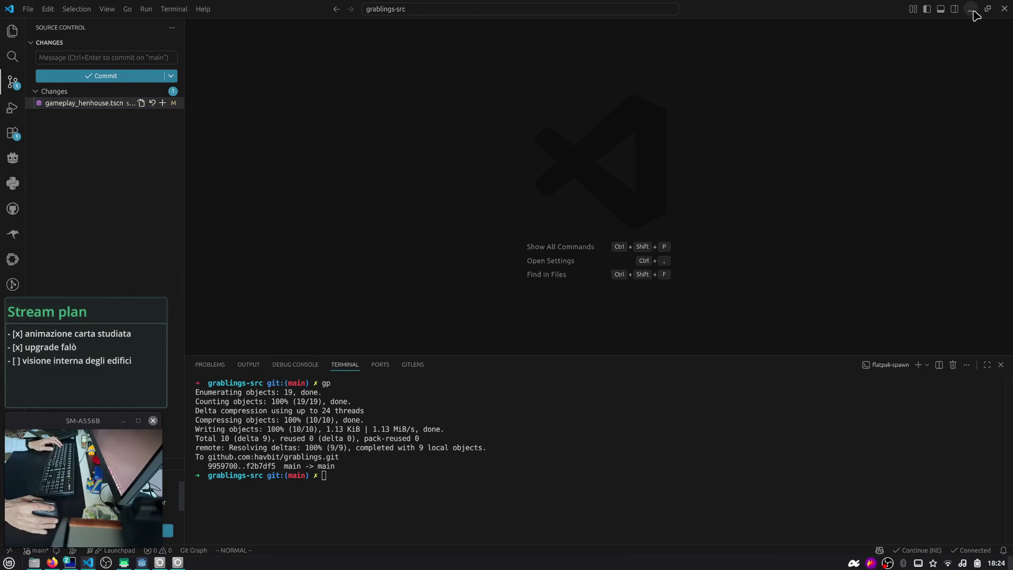
pyautogui.click(971, 9)
pyautogui.click(542, 268)
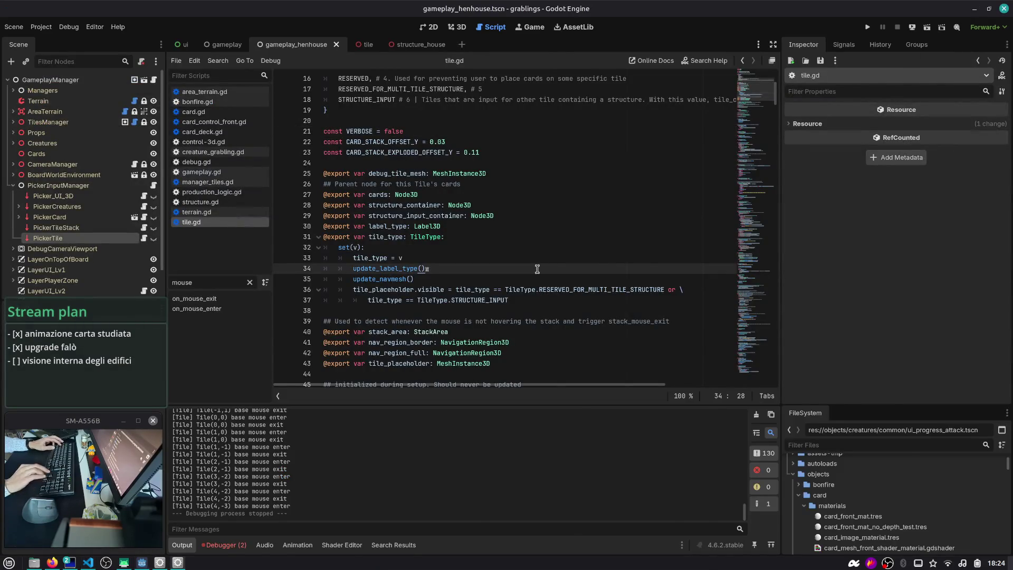
pyautogui.hotkey('ctrl', 'alt', 'Right')
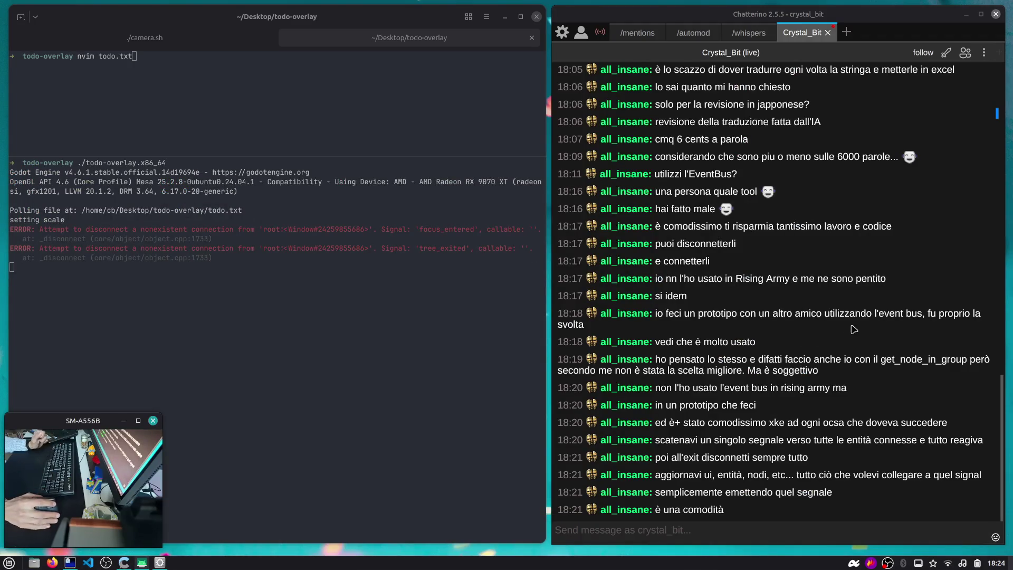
pyautogui.moveTo(744, 370)
pyautogui.mouseDown()
pyautogui.moveTo(838, 380)
pyautogui.moveTo(855, 410)
pyautogui.mouseUp()
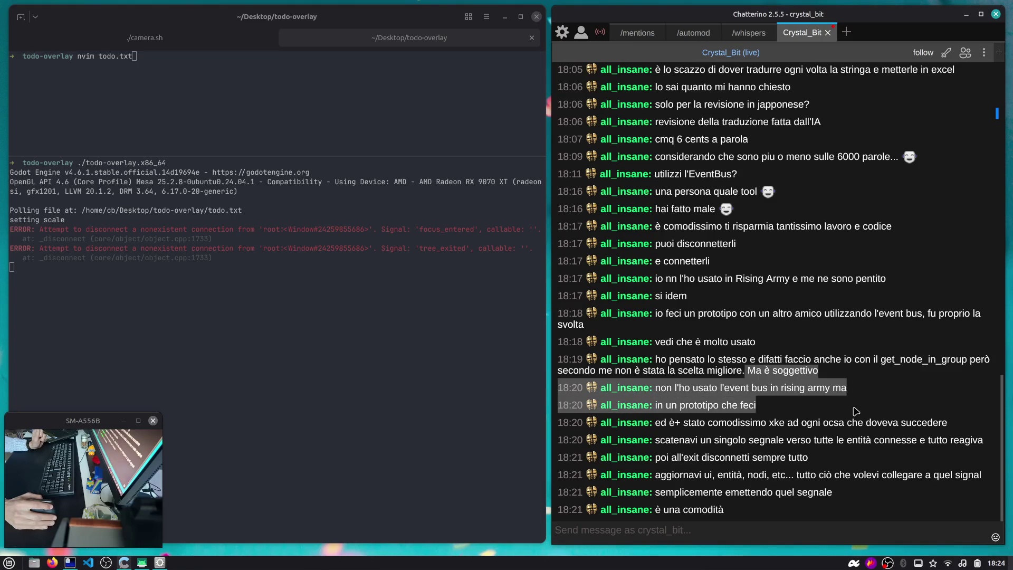
pyautogui.click(847, 410)
pyautogui.moveTo(857, 391); pyautogui.dragTo(651, 393)
pyautogui.click(681, 405)
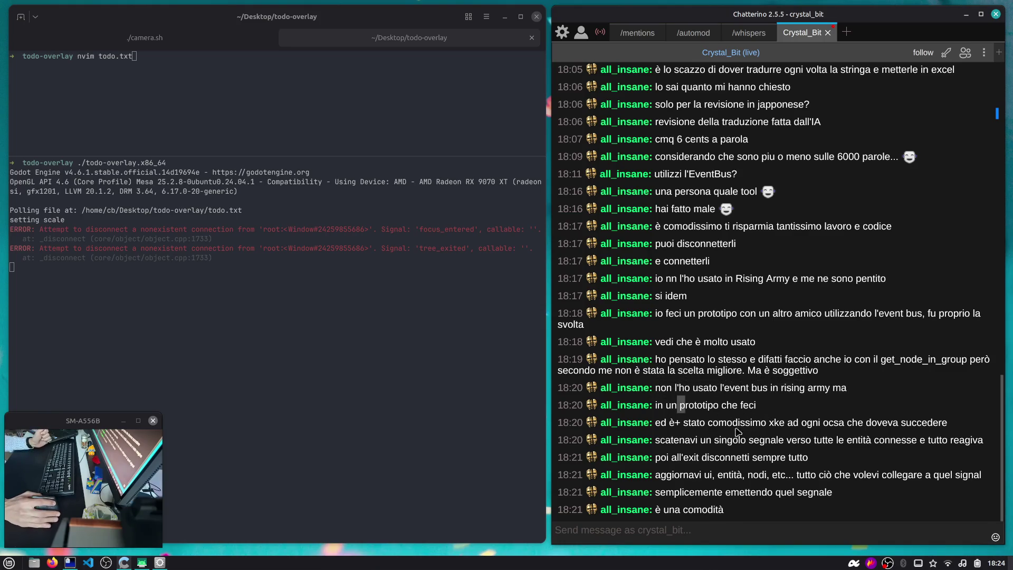
pyautogui.moveTo(834, 422); pyautogui.dragTo(938, 423)
pyautogui.moveTo(765, 443)
pyautogui.mouseDown()
pyautogui.moveTo(897, 458)
pyautogui.moveTo(978, 449)
pyautogui.mouseUp()
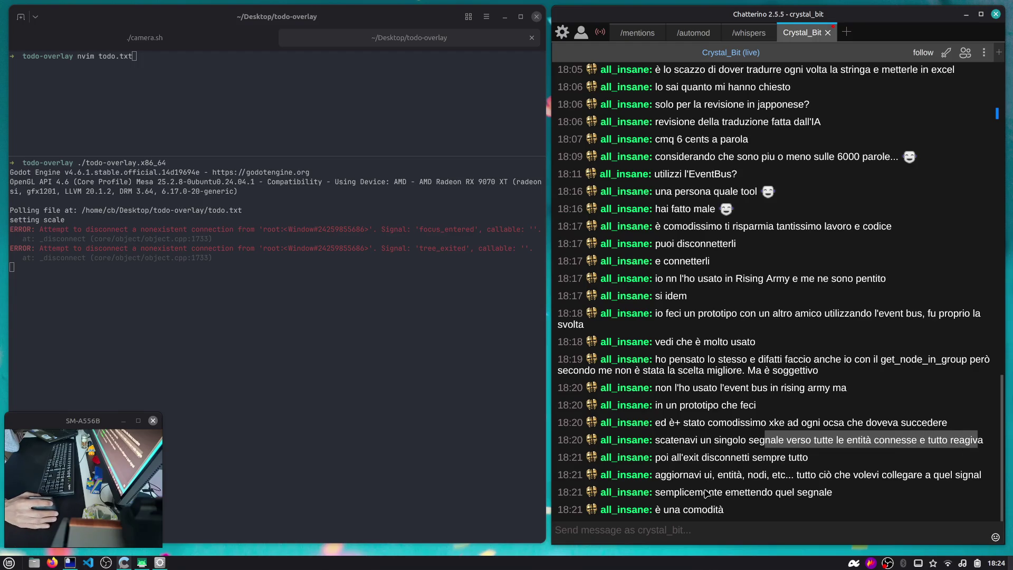
pyautogui.moveTo(863, 478); pyautogui.dragTo(981, 479)
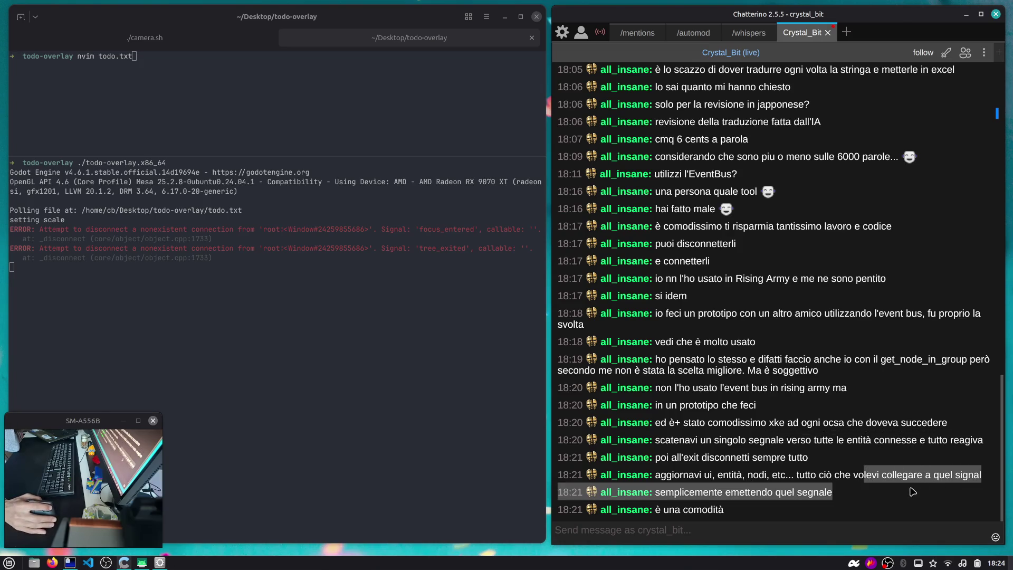
pyautogui.click(886, 492)
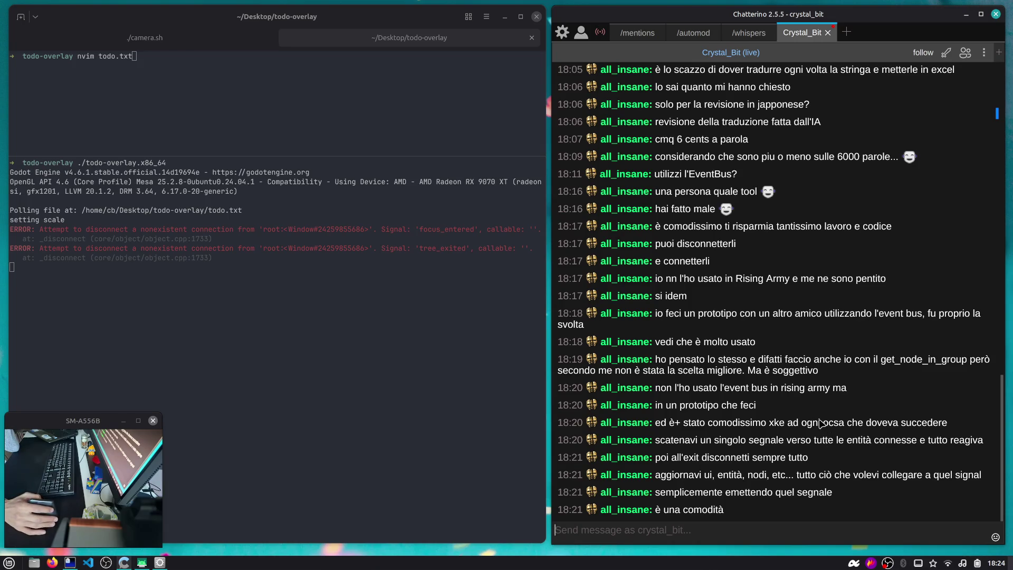
pyautogui.scroll(3, 811, 284)
pyautogui.scroll(-3, 726, 395)
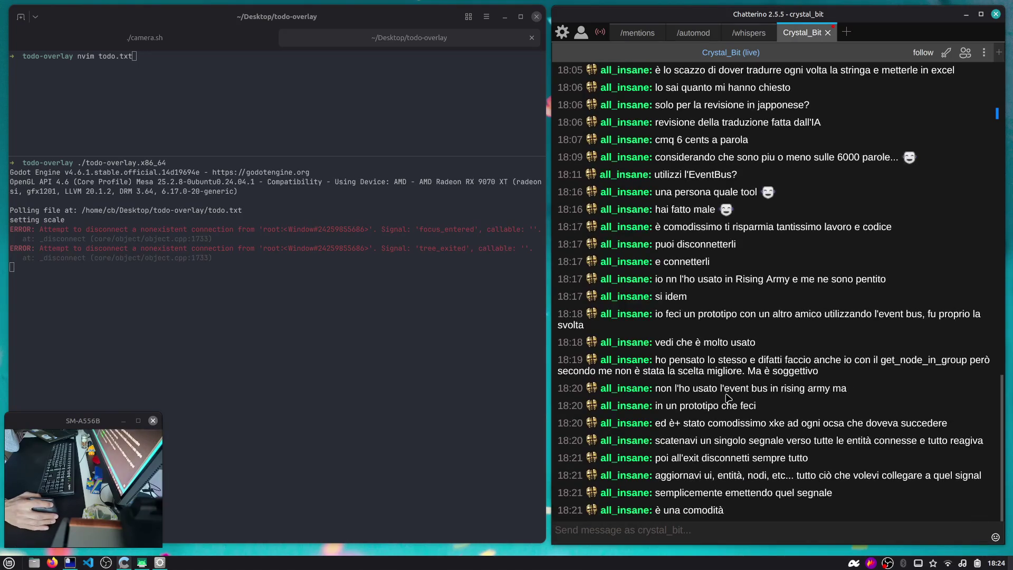
pyautogui.moveTo(732, 394); pyautogui.dragTo(795, 396)
pyautogui.click(795, 395)
pyautogui.moveTo(726, 394); pyautogui.dragTo(822, 393)
pyautogui.click(849, 391)
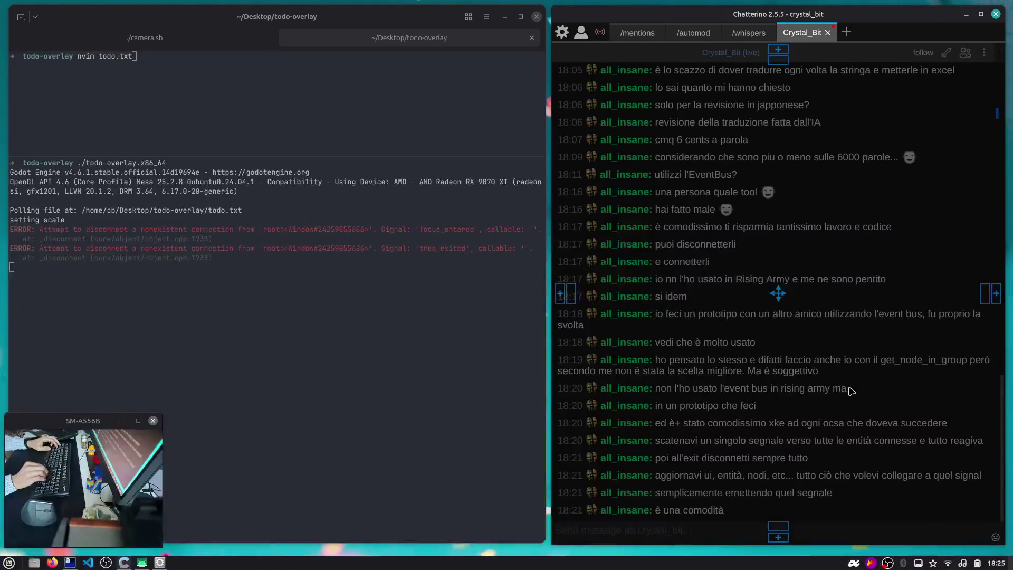
pyautogui.hotkey('ctrl', 'alt', 'Left')
pyautogui.click(631, 196)
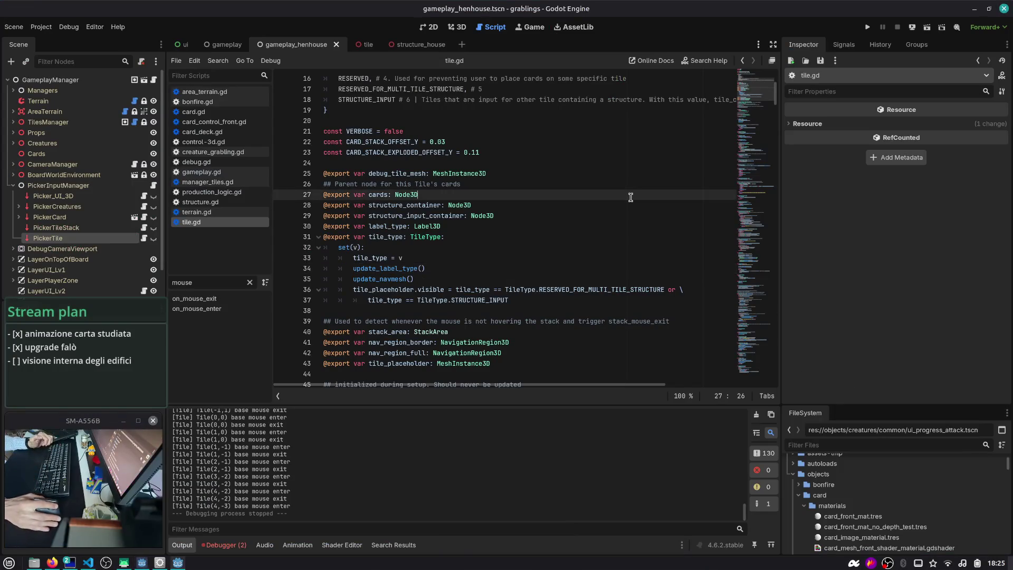
pyautogui.hotkey('alt', 'Tab')
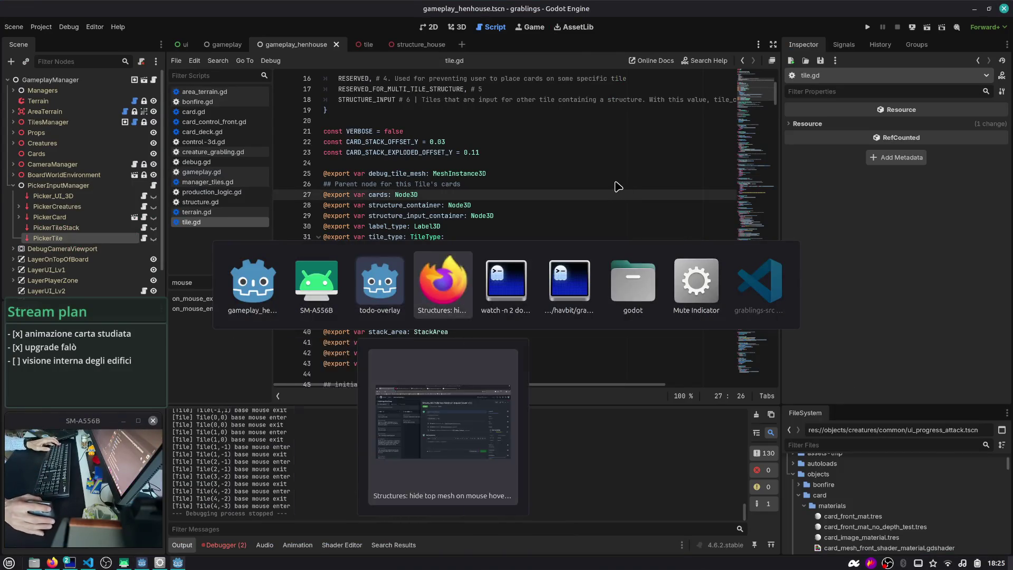
# - Search the web for sugomagazine in a new tab and open its Issuu publisher page
pyautogui.hotkey('ctrl', 't')
pyautogui.write('sug')
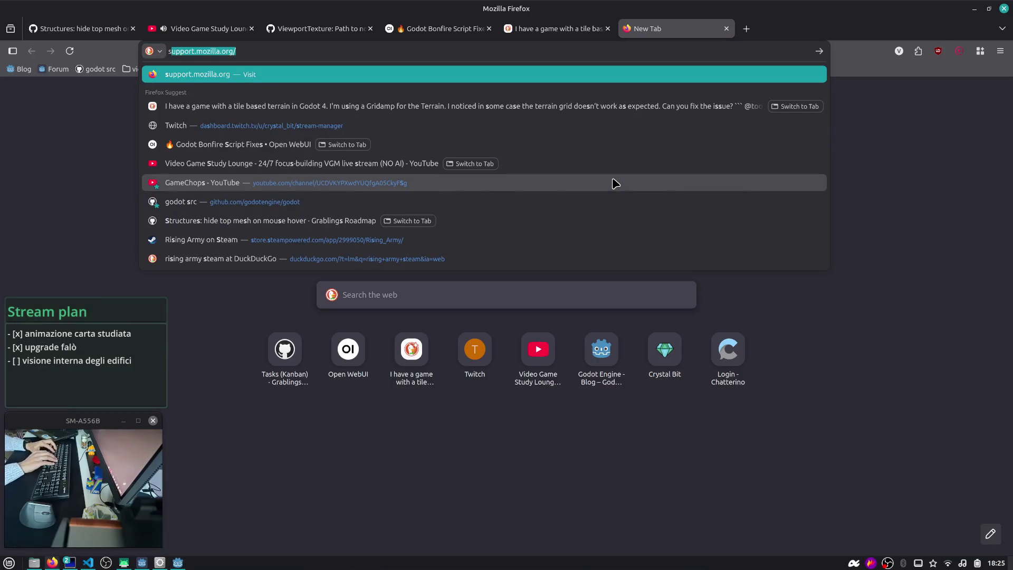
pyautogui.write('omagazine')
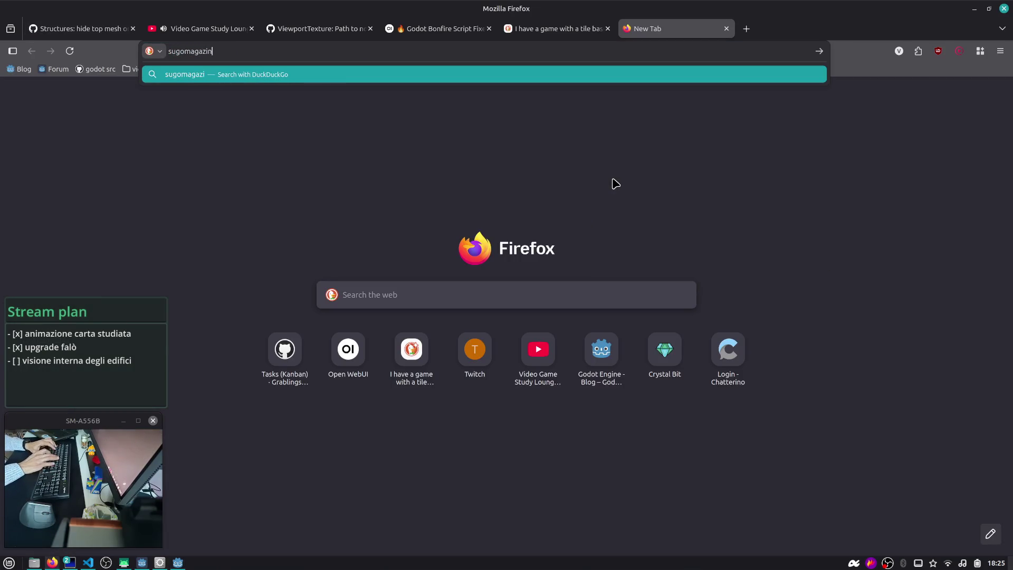
pyautogui.press('Return')
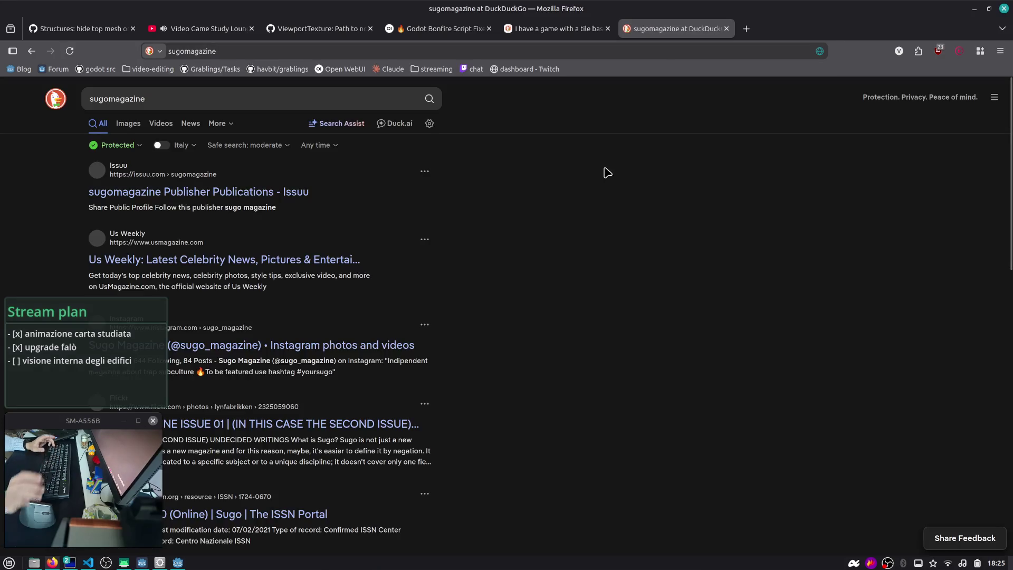
pyautogui.click(200, 196)
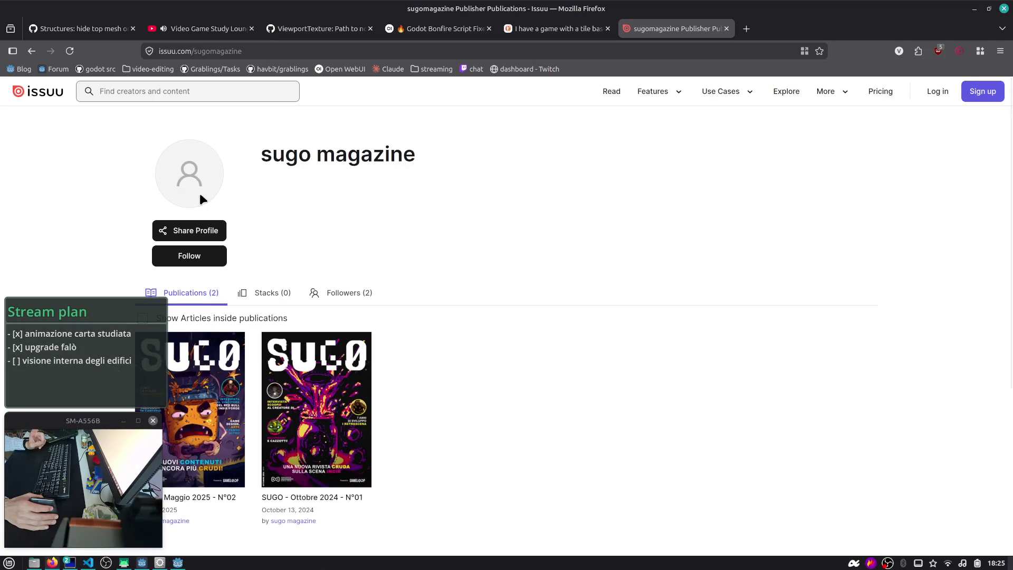
# - Open the SUGO Maggio 2025 N°02 issue and scroll through its pages
pyautogui.scroll(-3, 201, 196)
pyautogui.scroll(-2, 203, 198)
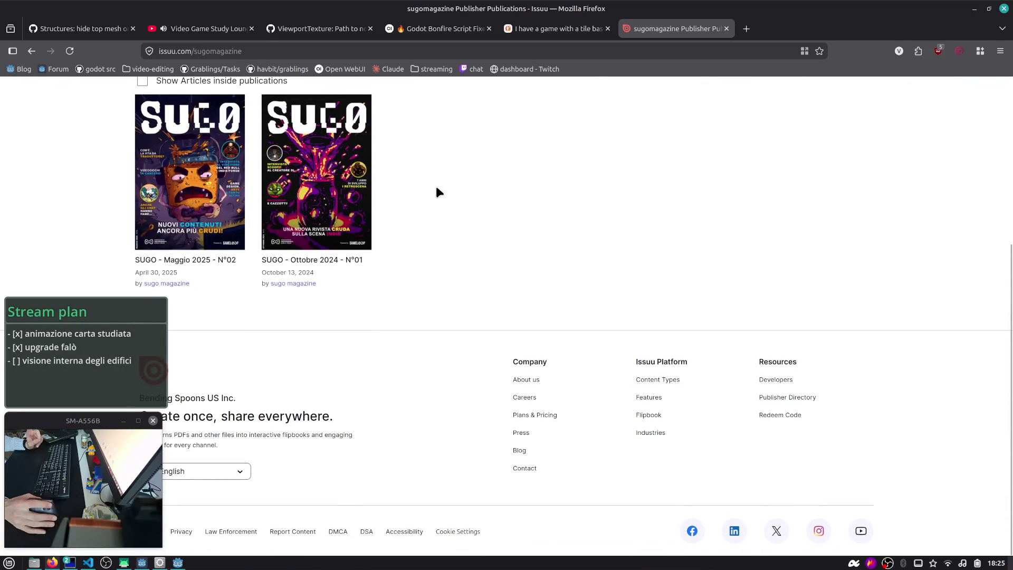
pyautogui.click(195, 214)
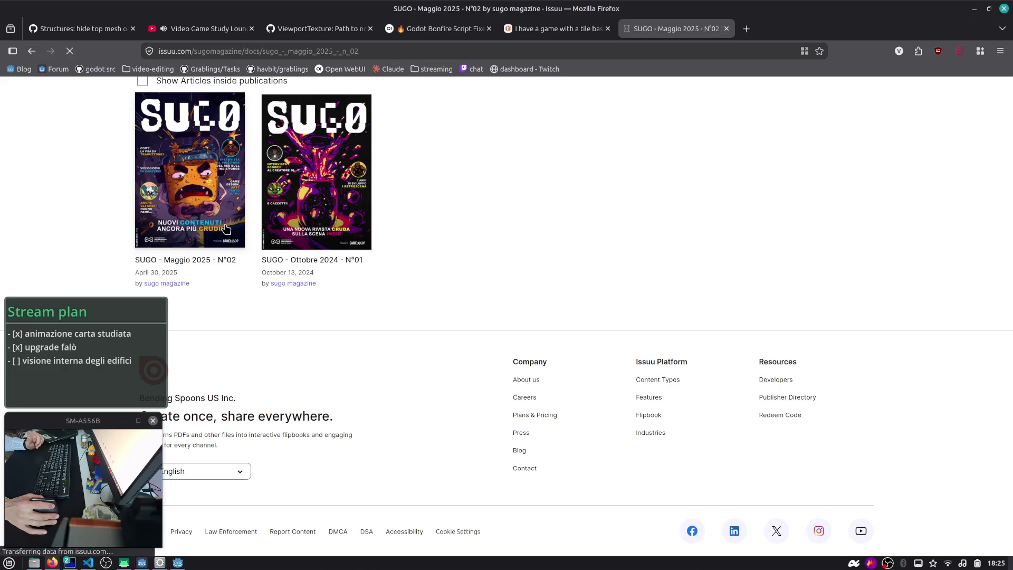
pyautogui.scroll(-5, 97, 192)
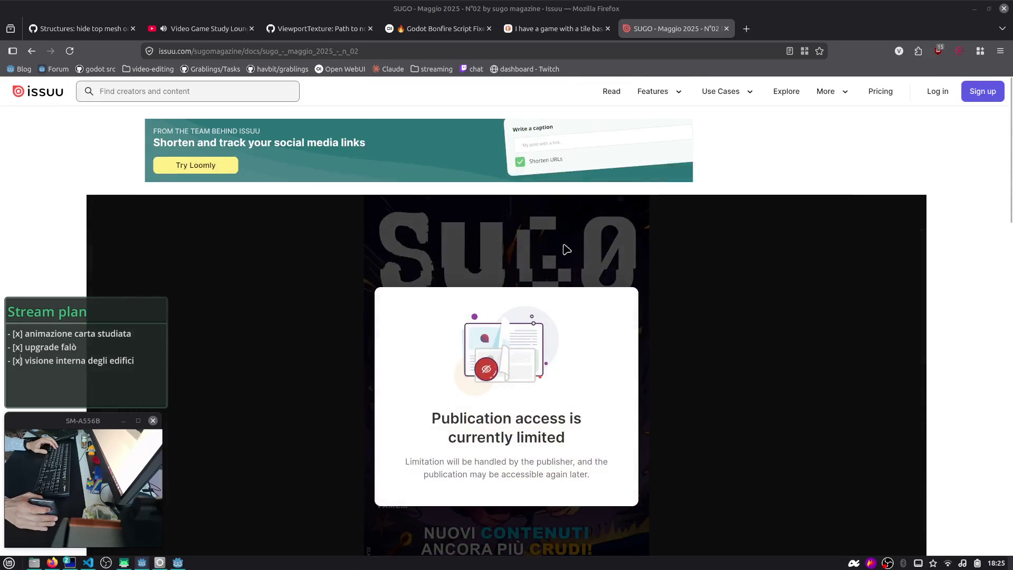
pyautogui.scroll(-2, 719, 268)
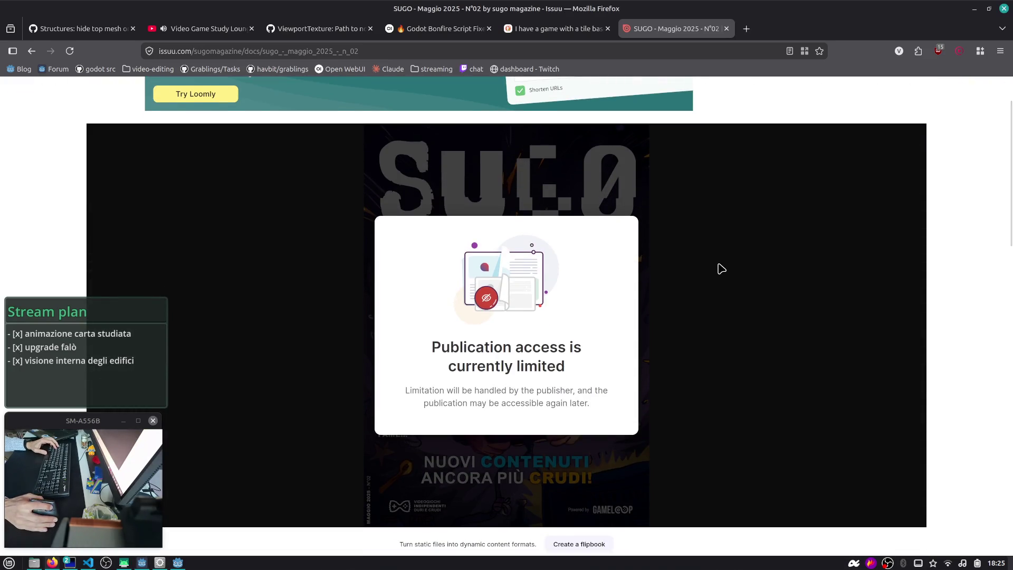
pyautogui.scroll(-2, 761, 321)
pyautogui.scroll(4, 723, 303)
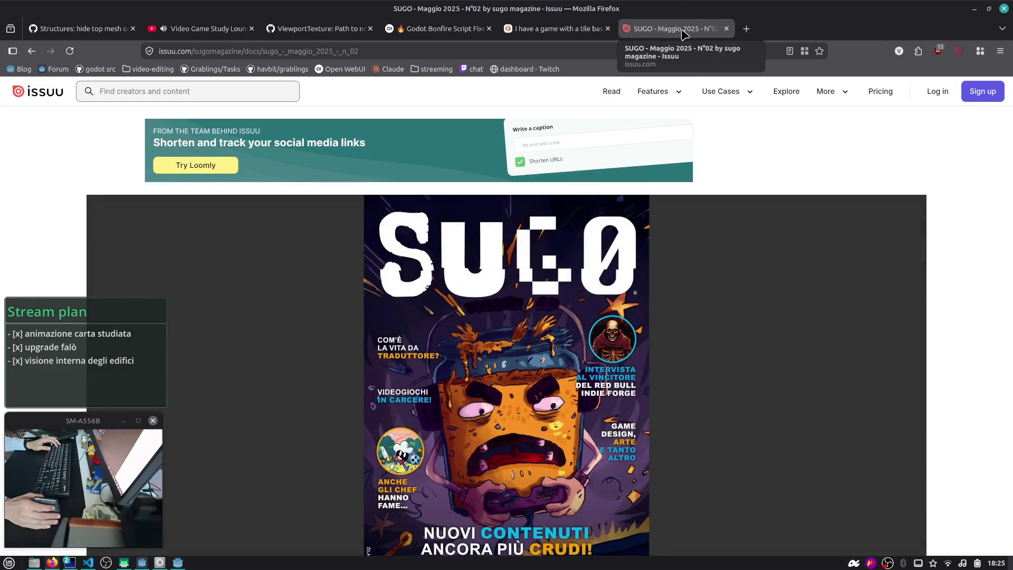
pyautogui.hotkey('alt', 'Tab')
pyautogui.hotkey('alt', 'Tab')
pyautogui.hotkey('alt', 'Tab')
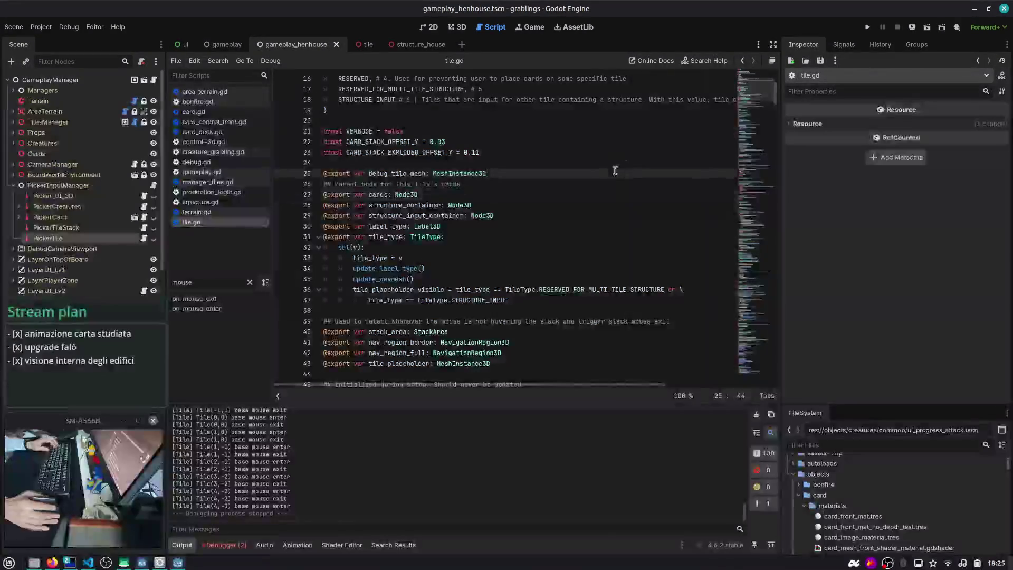
# - Collapse PickerInputManager, expand Managers, and open WeatherManager's script manager_weather.gd
pyautogui.scroll(6, 509, 169)
pyautogui.scroll(1, 509, 169)
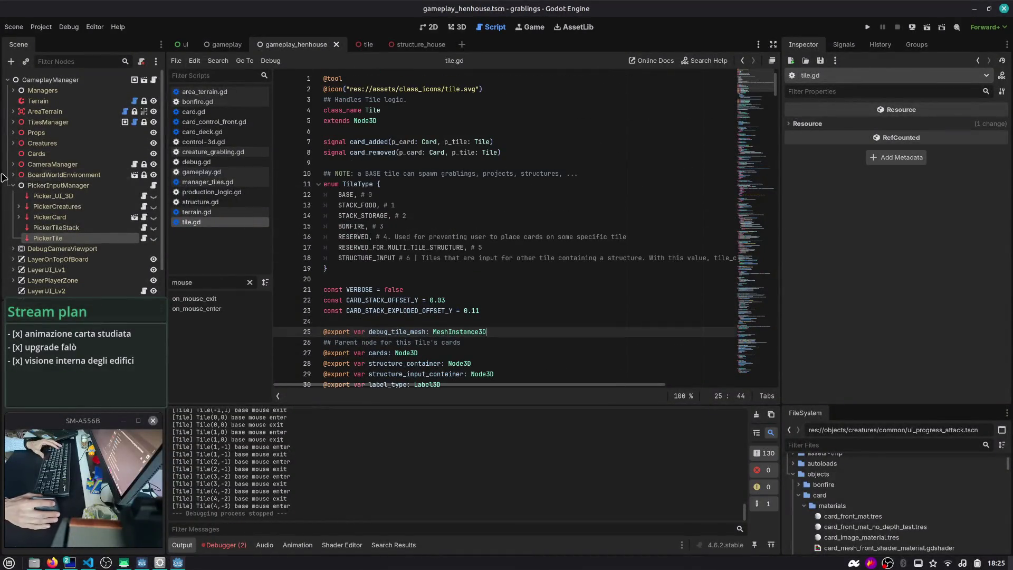
pyautogui.click(12, 185)
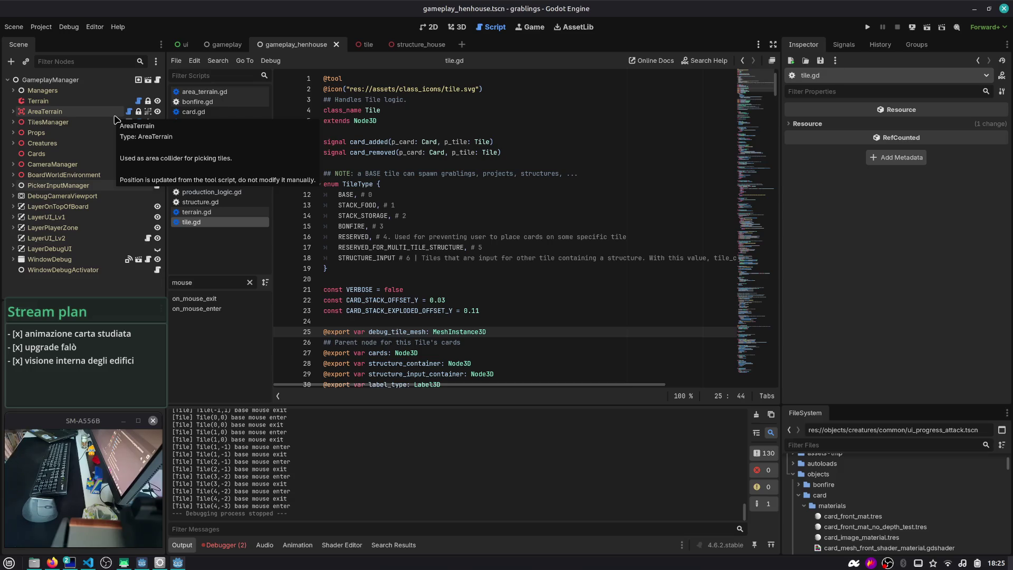
pyautogui.click(14, 90)
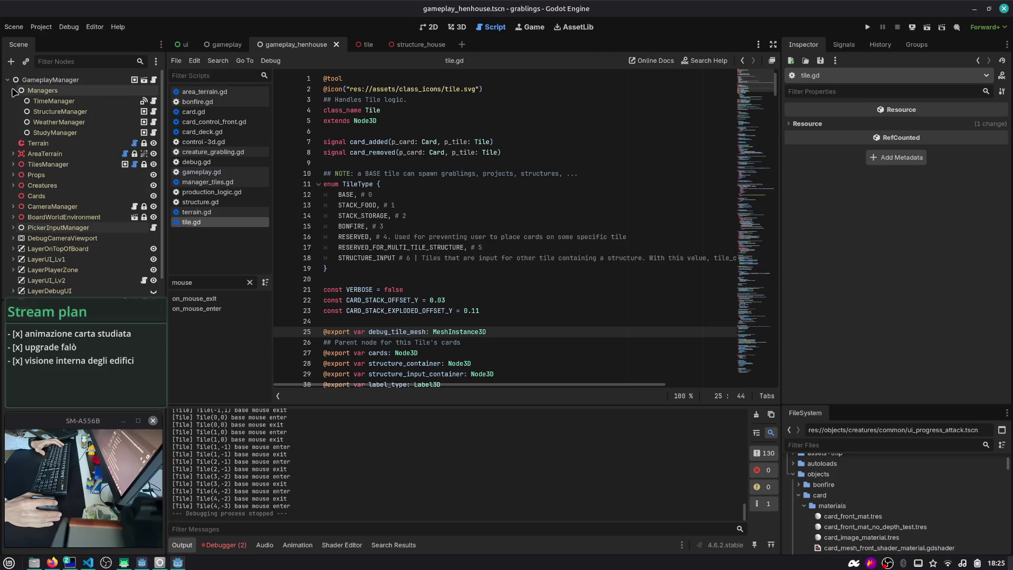
pyautogui.click(66, 123)
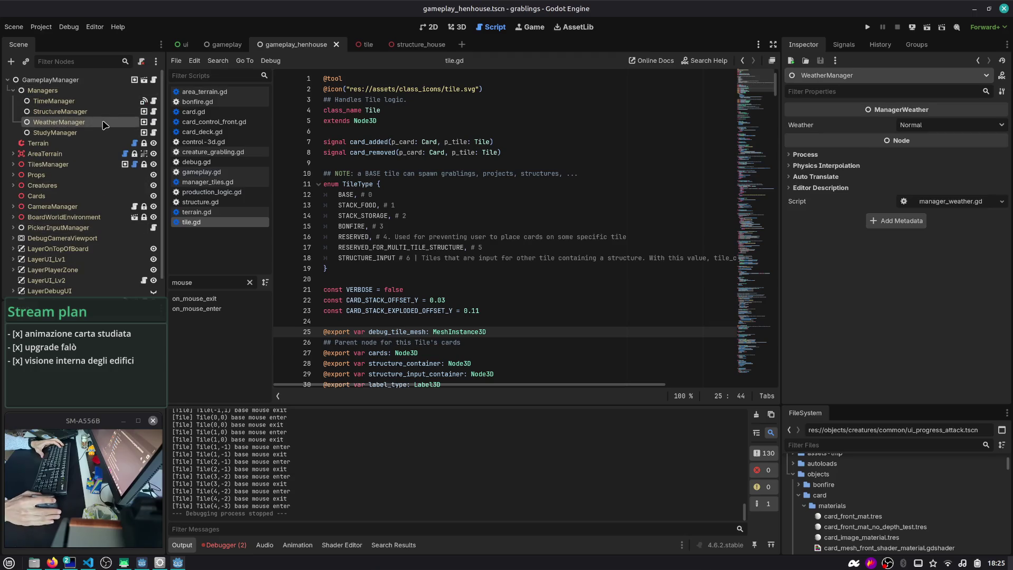
pyautogui.click(155, 123)
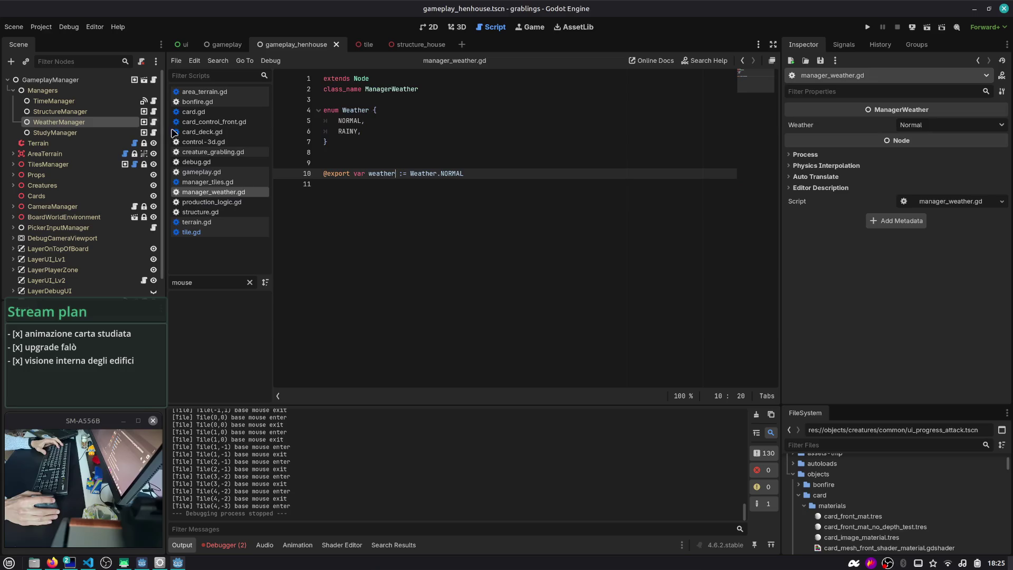
# - Delete the extra blank line 8 above the weather export in manager_weather.gd
pyautogui.click(363, 189)
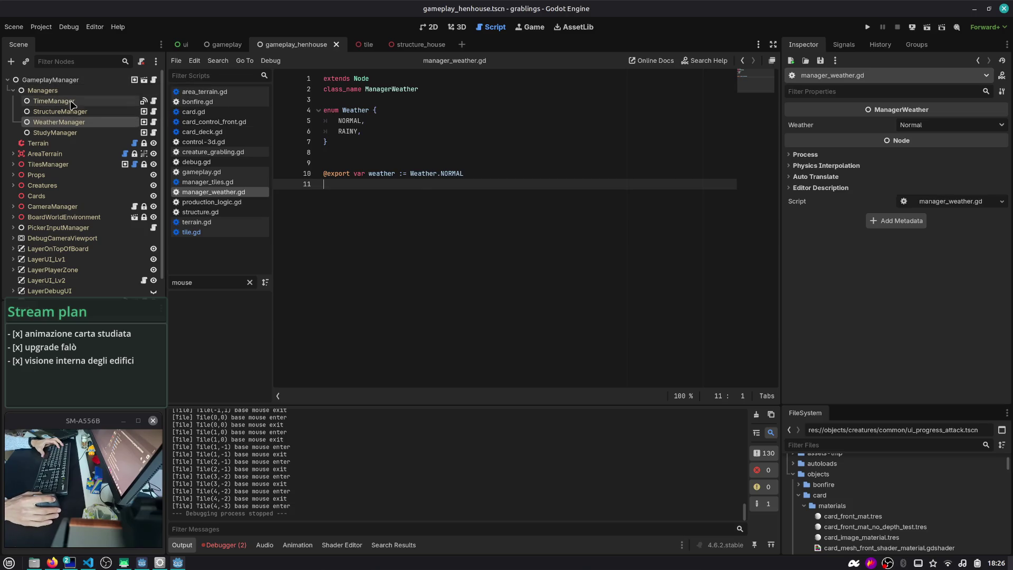
pyautogui.click(338, 152)
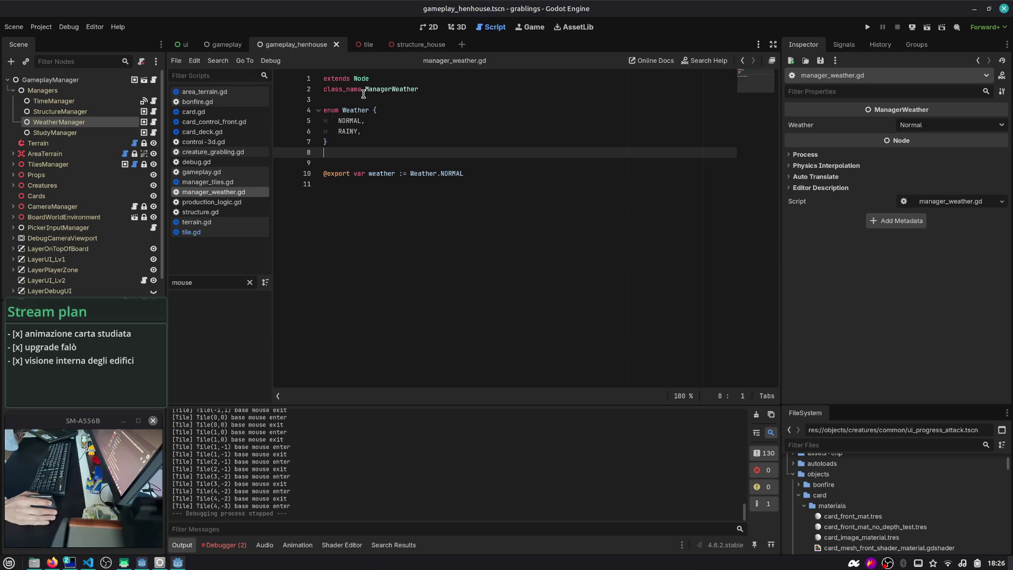
pyautogui.click(380, 137)
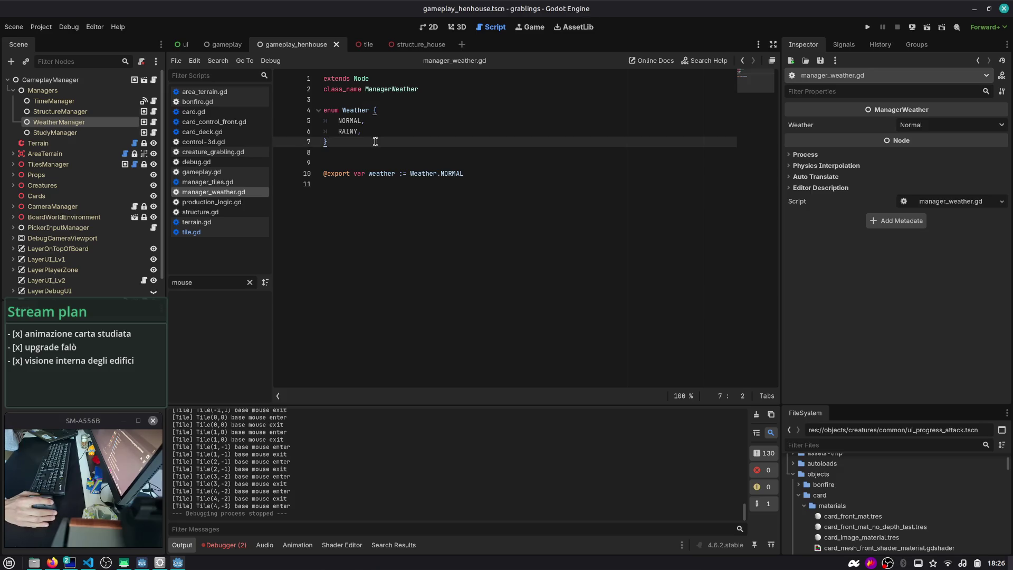
pyautogui.click(360, 152)
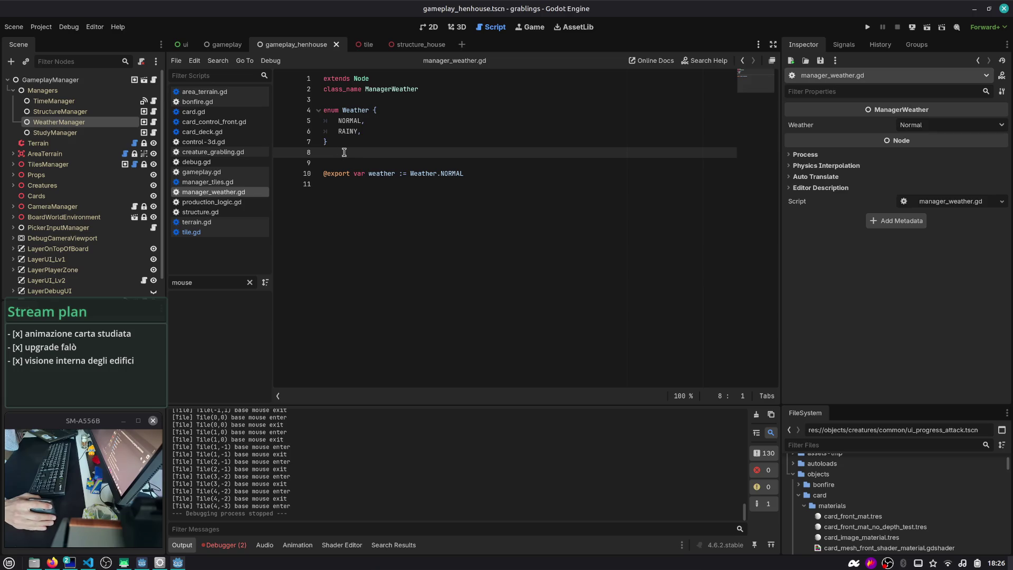
pyautogui.press('Delete')
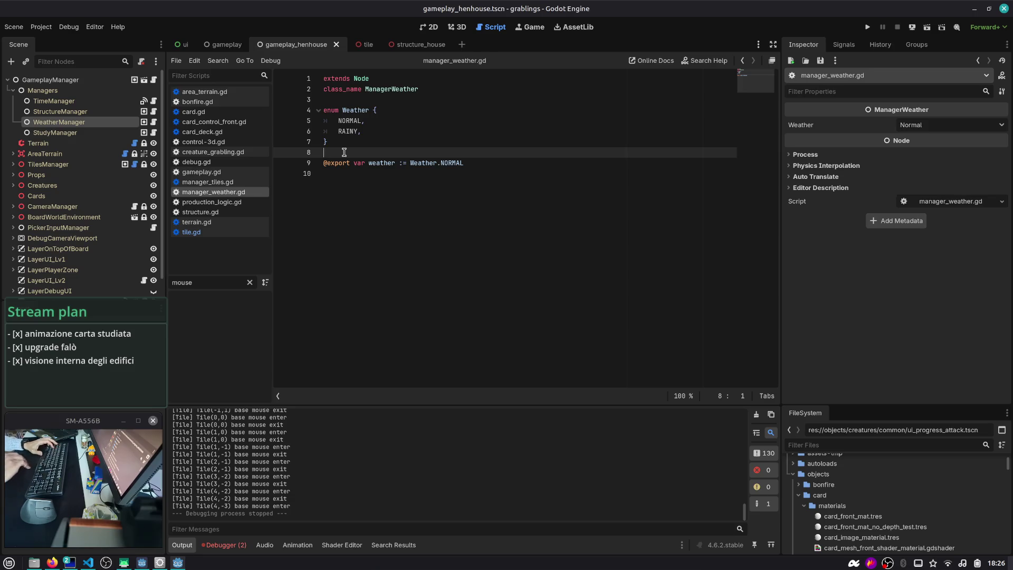
# - Collapse the Managers node and select AreaTerrain in the Scene dock
pyautogui.click(13, 90)
pyautogui.click(7, 112)
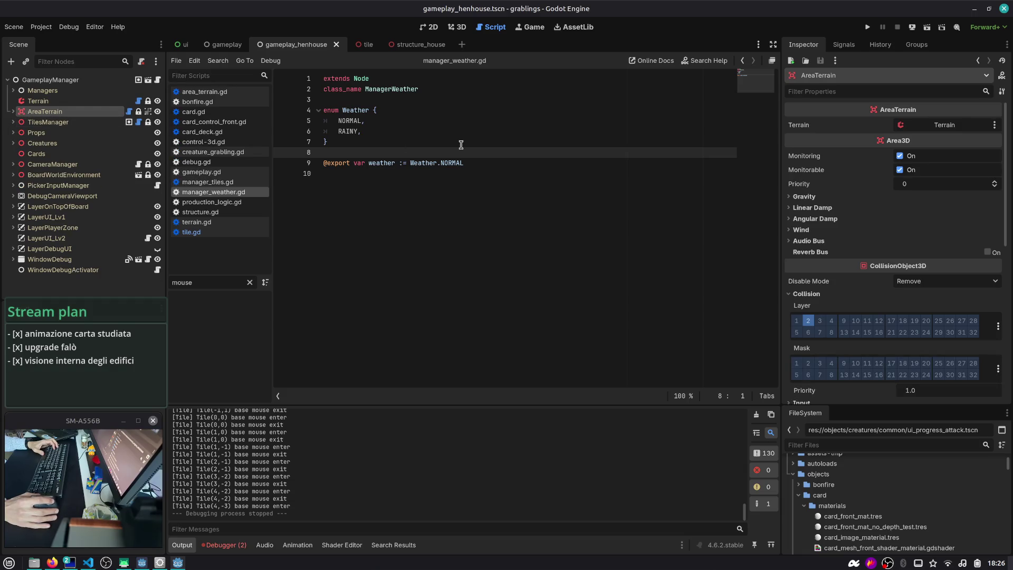
pyautogui.hotkey('alt', 'Tab')
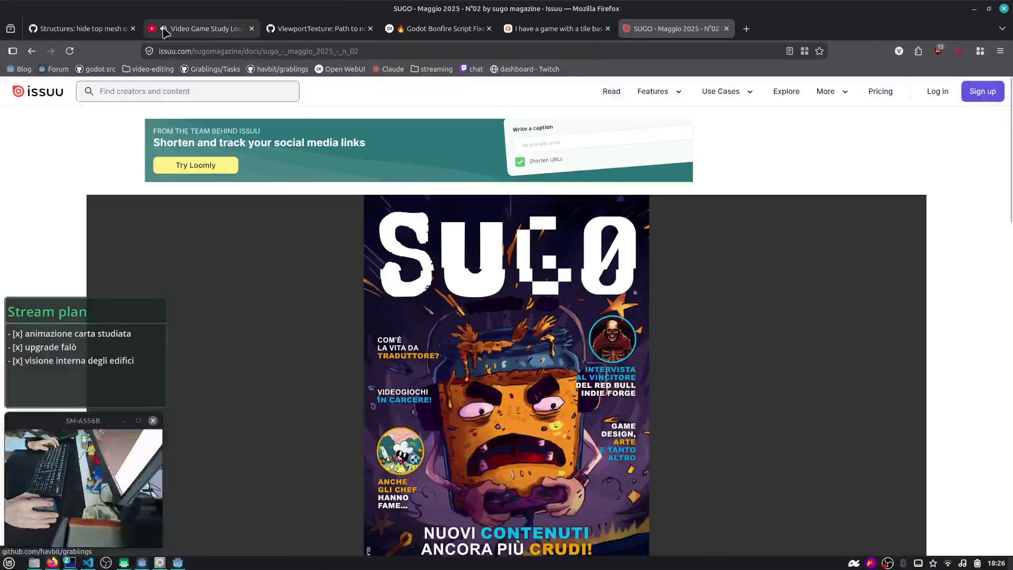
# - Close the #53 panel and try Bonfire #54 in To review before returning it to In progress
pyautogui.click(84, 28)
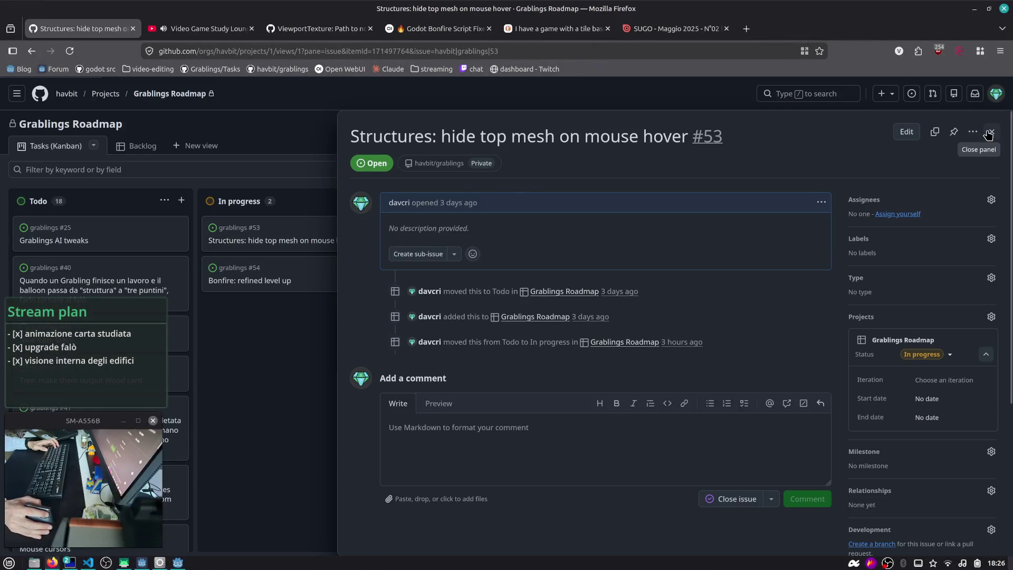
pyautogui.click(988, 135)
pyautogui.moveTo(274, 267); pyautogui.dragTo(471, 220)
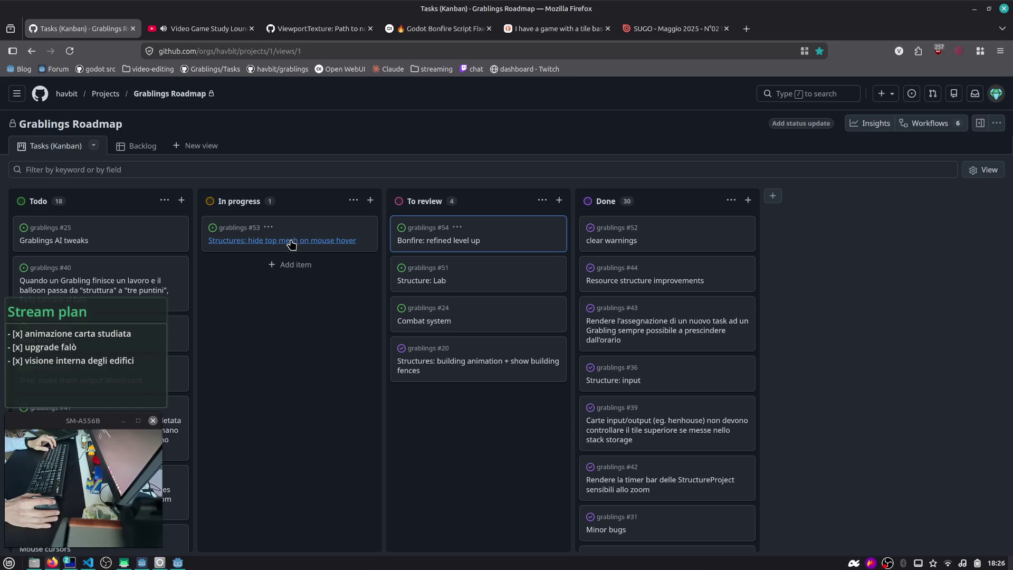
pyautogui.moveTo(450, 243)
pyautogui.mouseDown()
pyautogui.moveTo(314, 242)
pyautogui.moveTo(492, 227)
pyautogui.mouseUp()
# - Post the comment 'TODO: fix terrain and levelup manager' on issue #54
pyautogui.click(281, 240)
pyautogui.scroll(-2, 503, 362)
pyautogui.click(504, 362)
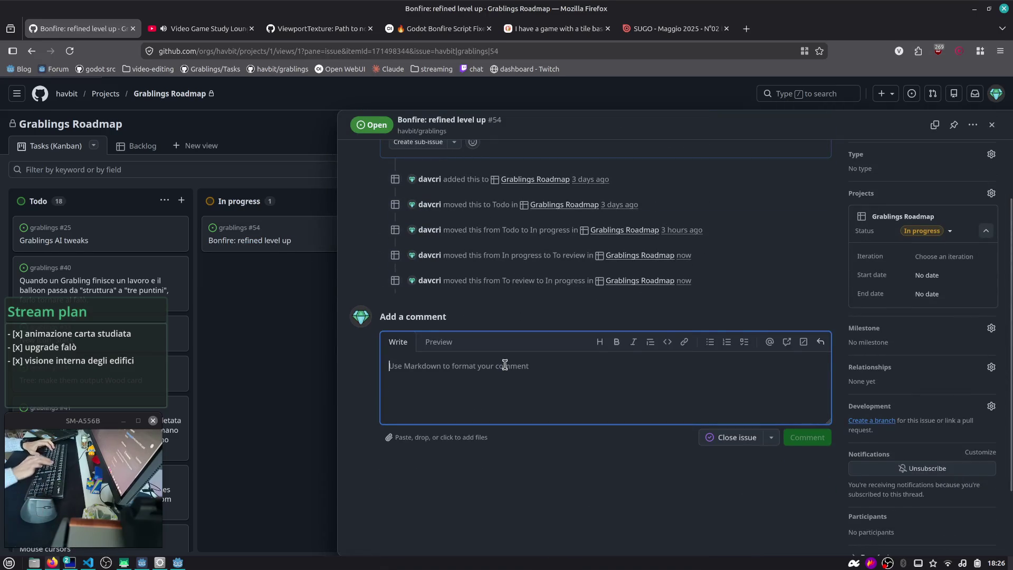
pyautogui.write('fix:')
pyautogui.hotkey('ctrl', 'a')
pyautogui.write('TODO:')
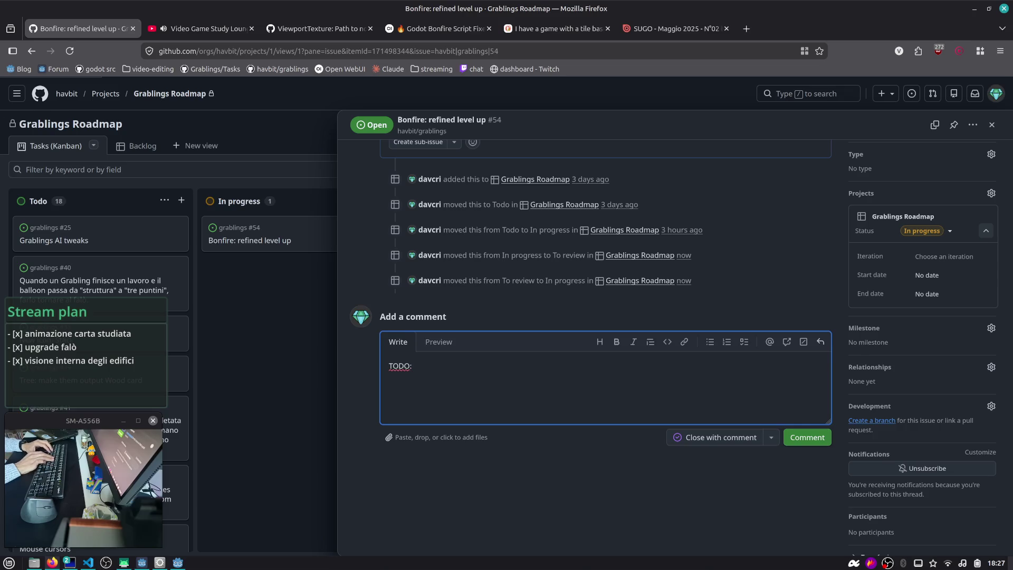
pyautogui.write(' fix tr')
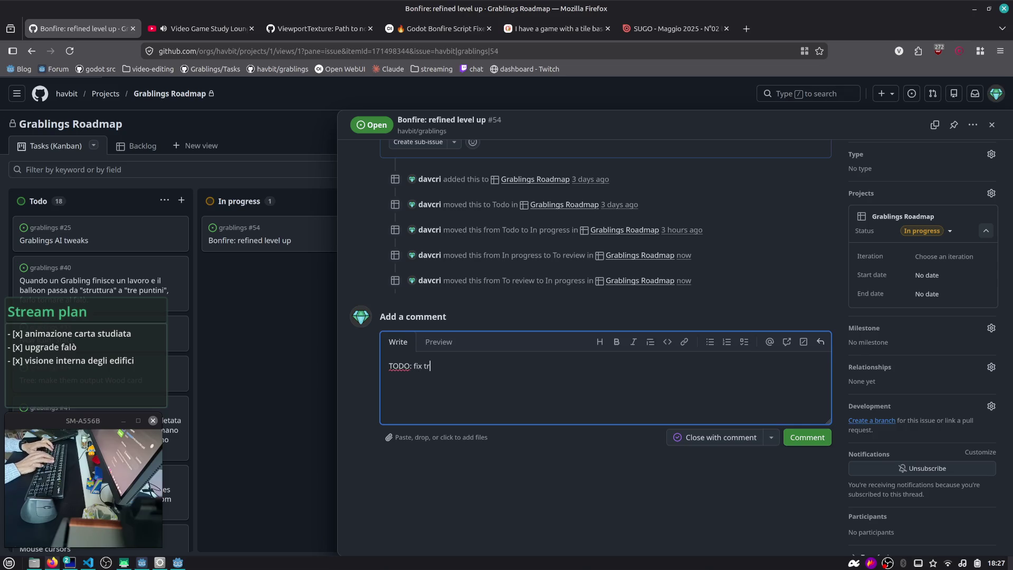
pyautogui.press('BackSpace')
pyautogui.write('errain and level')
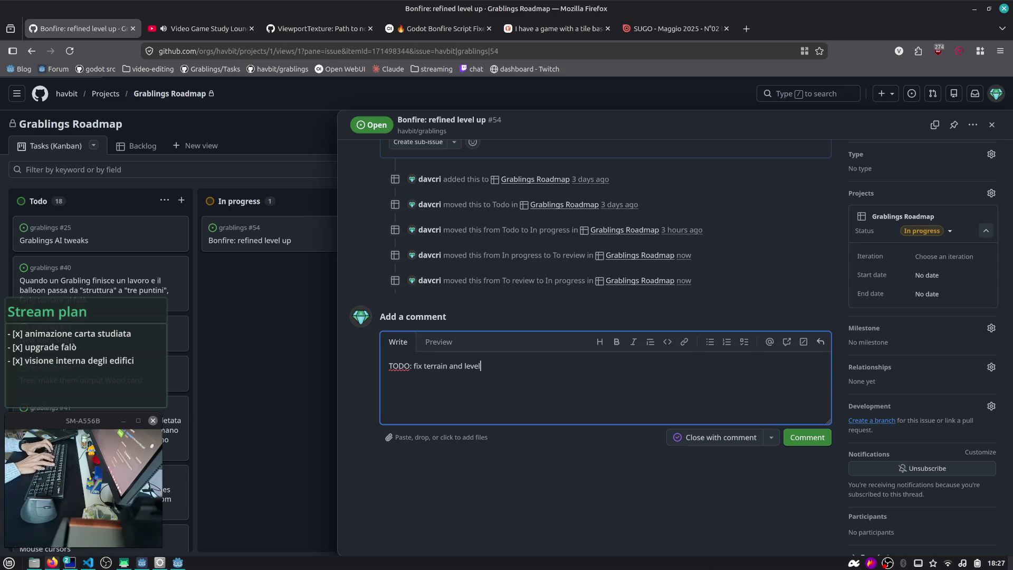
pyautogui.write('up manager')
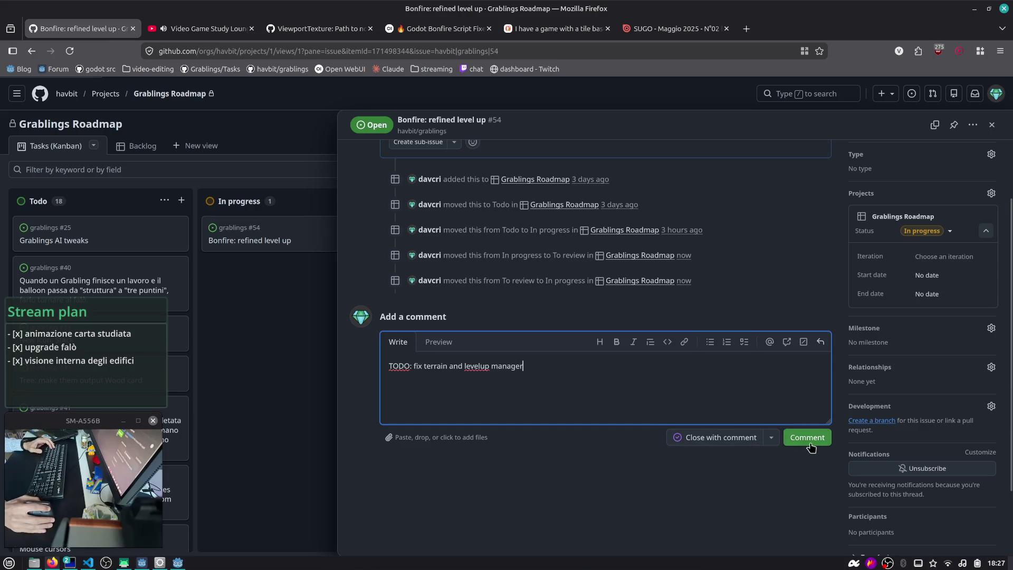
pyautogui.click(808, 438)
# - Select text in the posted comment, then return to the script's last line in Godot
pyautogui.tripleClick(457, 342)
pyautogui.doubleClick(454, 335)
pyautogui.hotkey('alt', 'Tab')
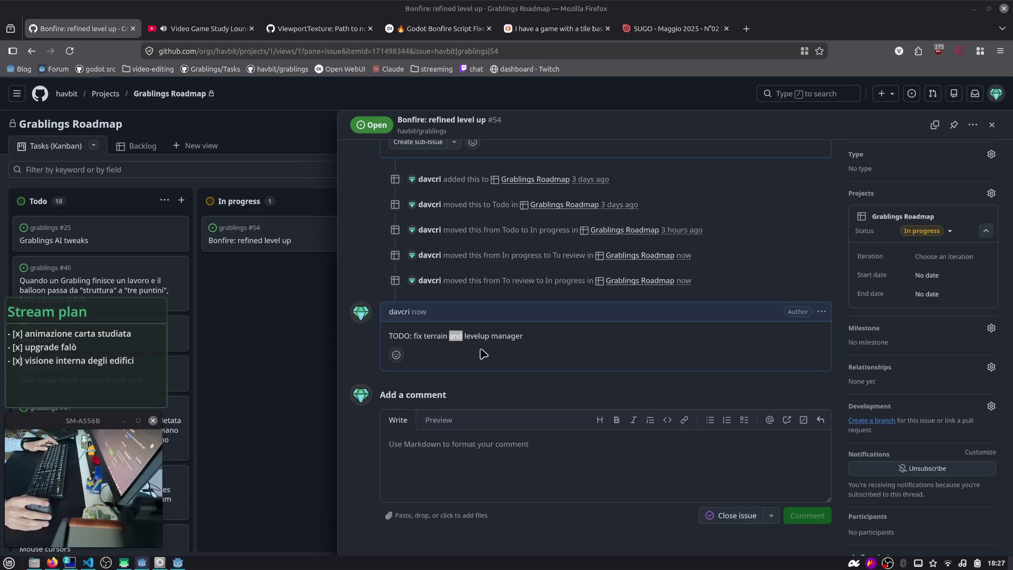
pyautogui.hotkey('alt', 'Tab')
pyautogui.click(460, 170)
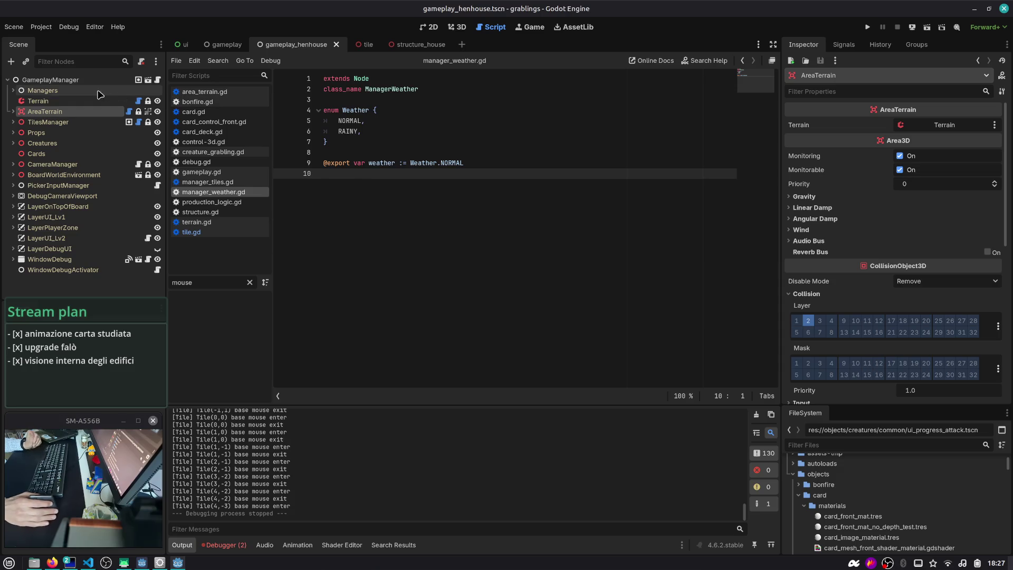
# - Check the SubViewportFront errors in the debugger, close the extra scenes, and switch to grablings-src
pyautogui.click(223, 544)
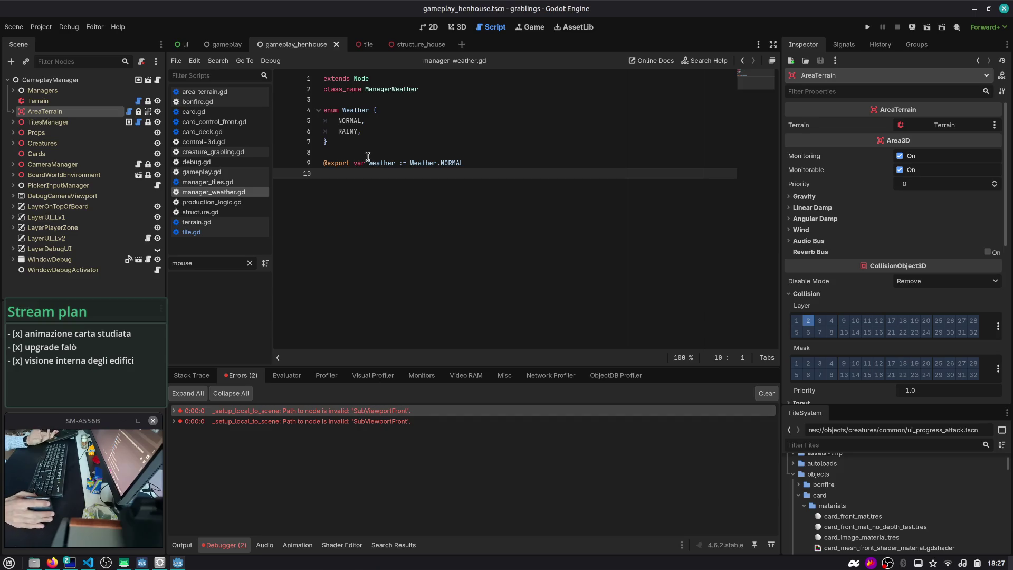
pyautogui.middleClick(357, 48)
pyautogui.middleClick(357, 47)
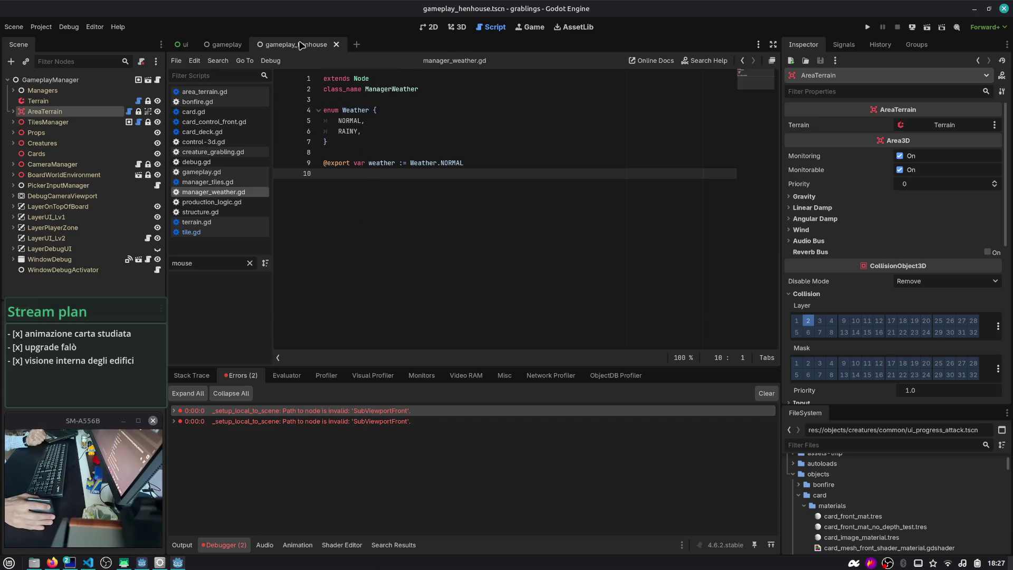
pyautogui.click(8, 81)
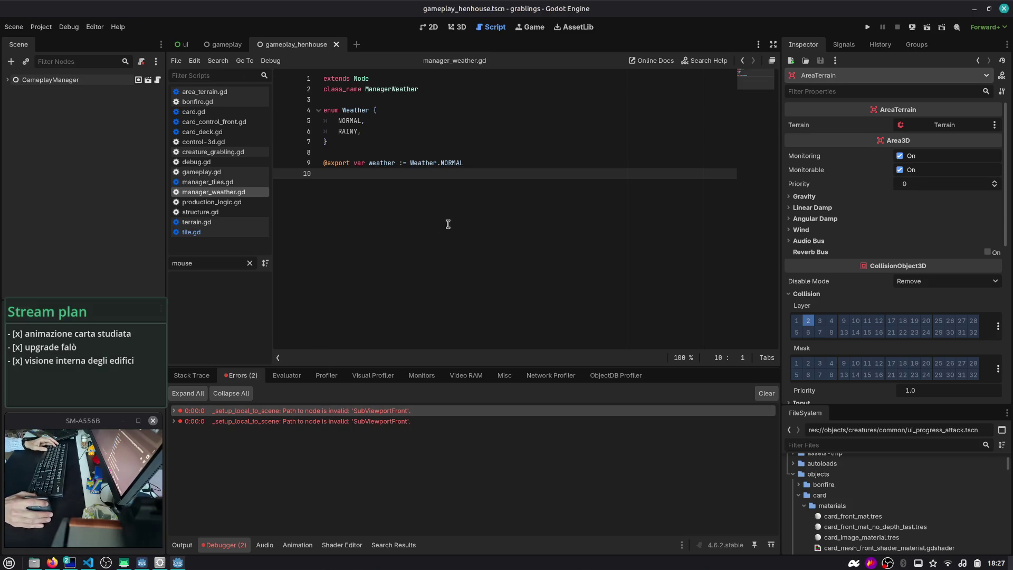
pyautogui.hotkey('alt', 'Tab')
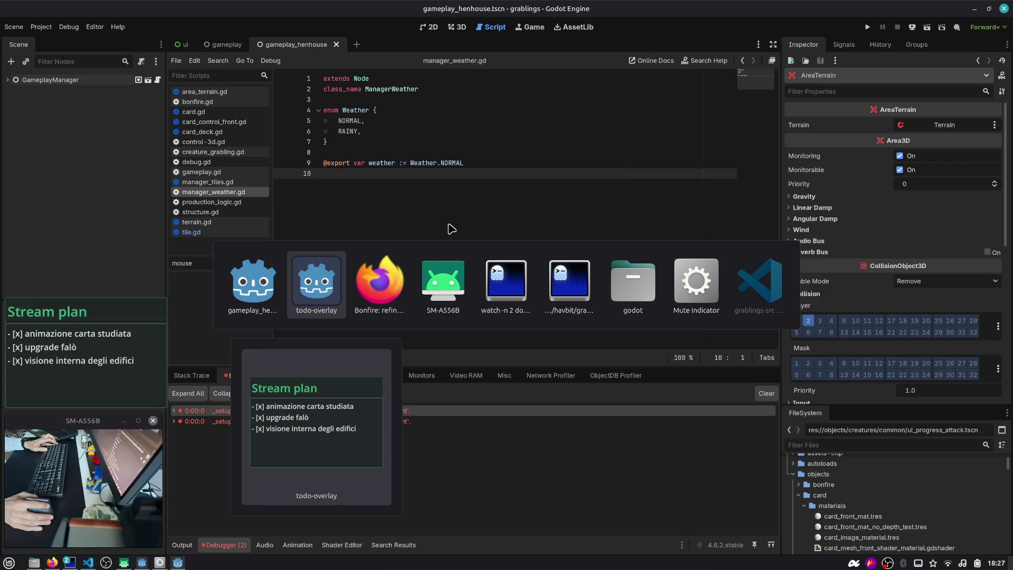
pyautogui.hotkey('alt', 'Tab')
pyautogui.hotkey('alt', 'Tab')
pyautogui.hotkey('alt', 'Tab')
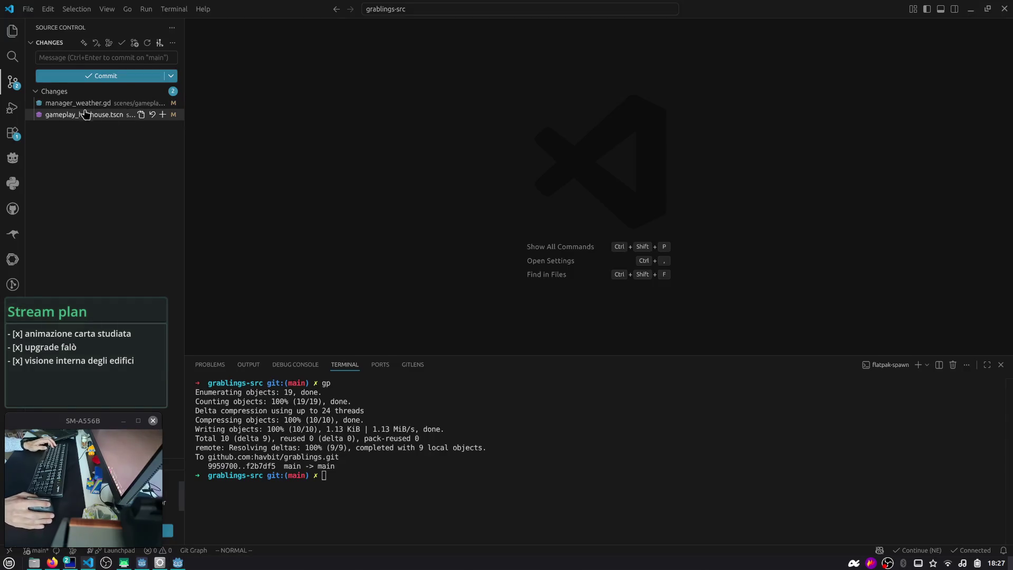
# - Stage manager_weather.gd and gameplay_henhouse.tscn and commit them as 'tmp'
pyautogui.click(89, 104)
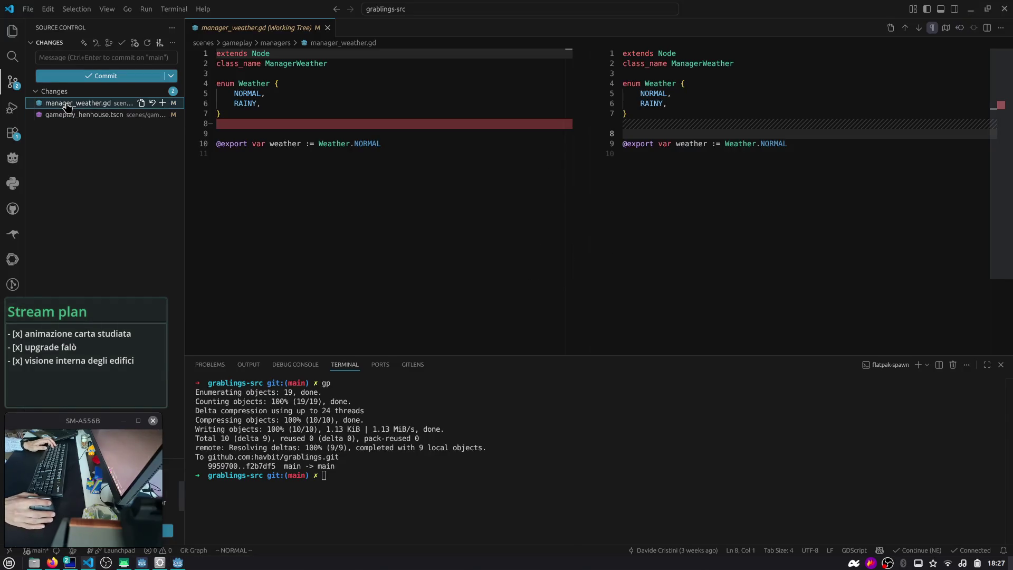
pyautogui.click(163, 103)
pyautogui.click(105, 126)
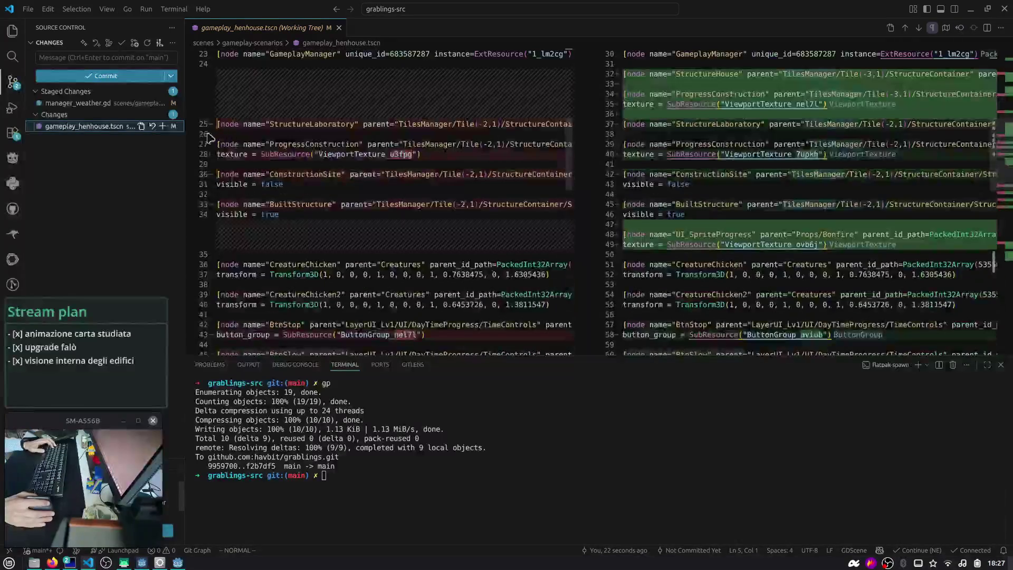
pyautogui.click(162, 127)
pyautogui.click(118, 57)
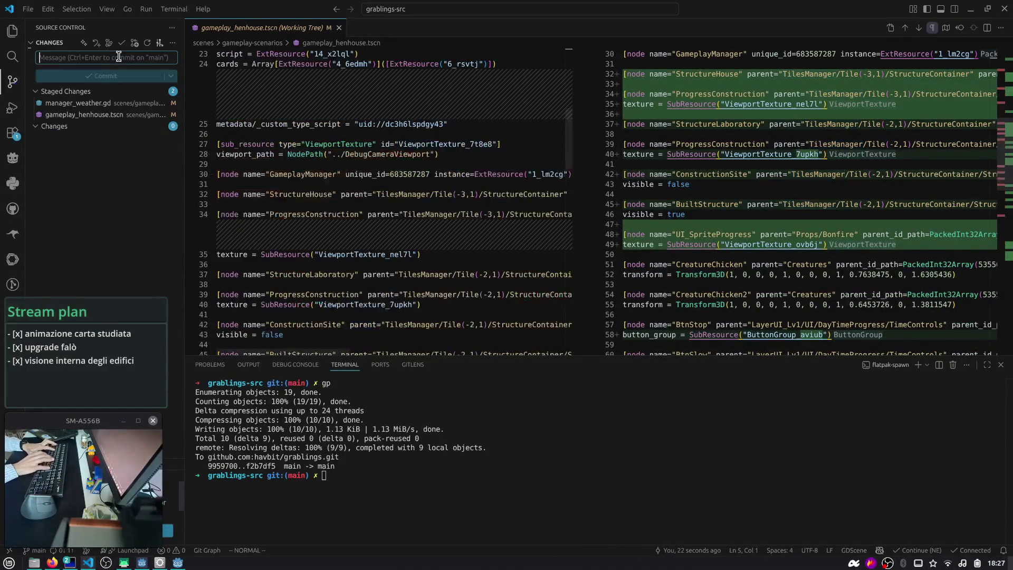
pyautogui.hotkey('ctrl', 'Return')
# - Push the commit to main with gp and show the Git Graph history
pyautogui.click(314, 447)
pyautogui.write('gp')
pyautogui.press('Return')
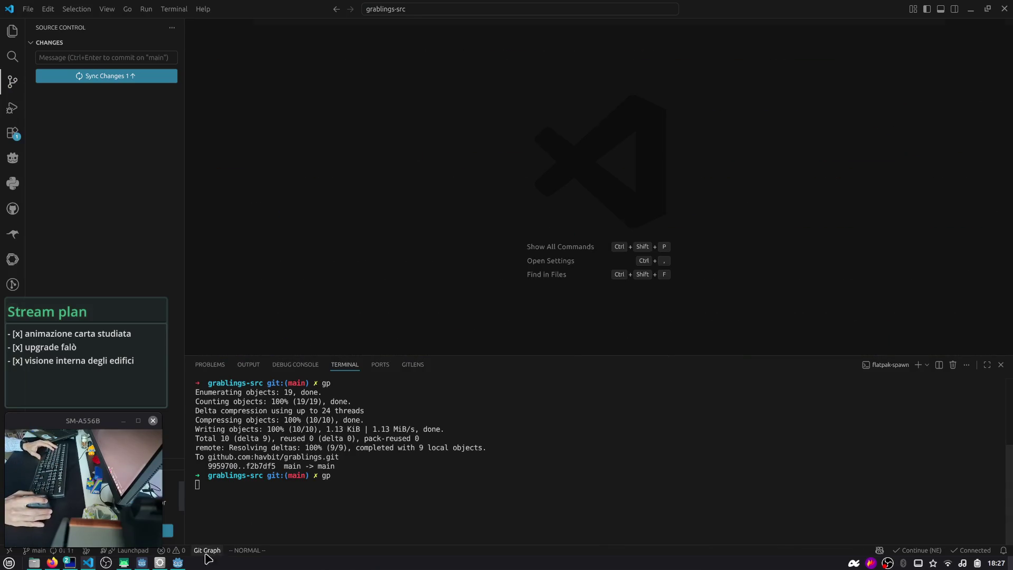
pyautogui.click(206, 552)
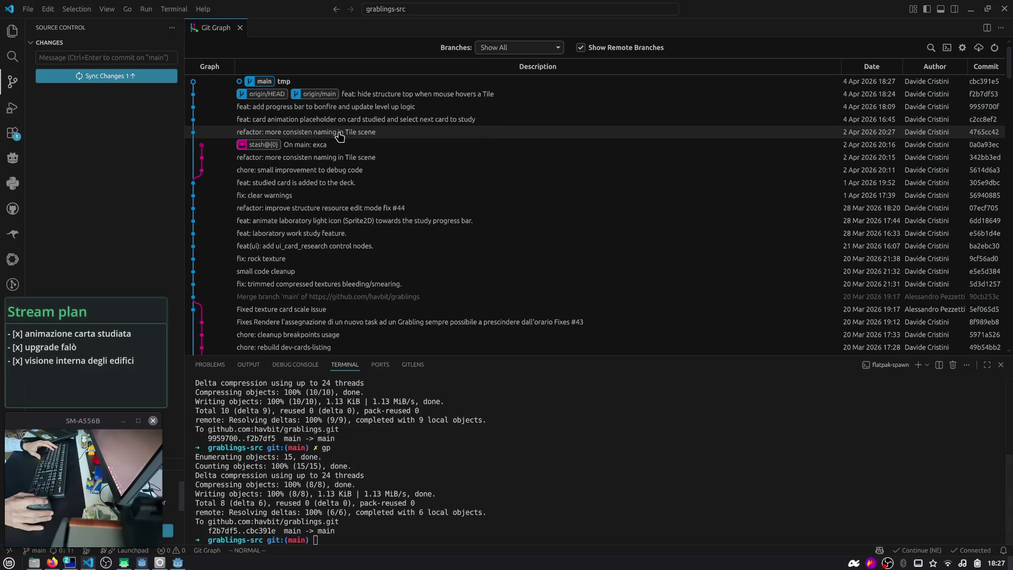
# - Close the Godot editor and check out the studied card commit in Git Graph
pyautogui.hotkey('alt', 'Tab')
pyautogui.hotkey('alt', 'Tab')
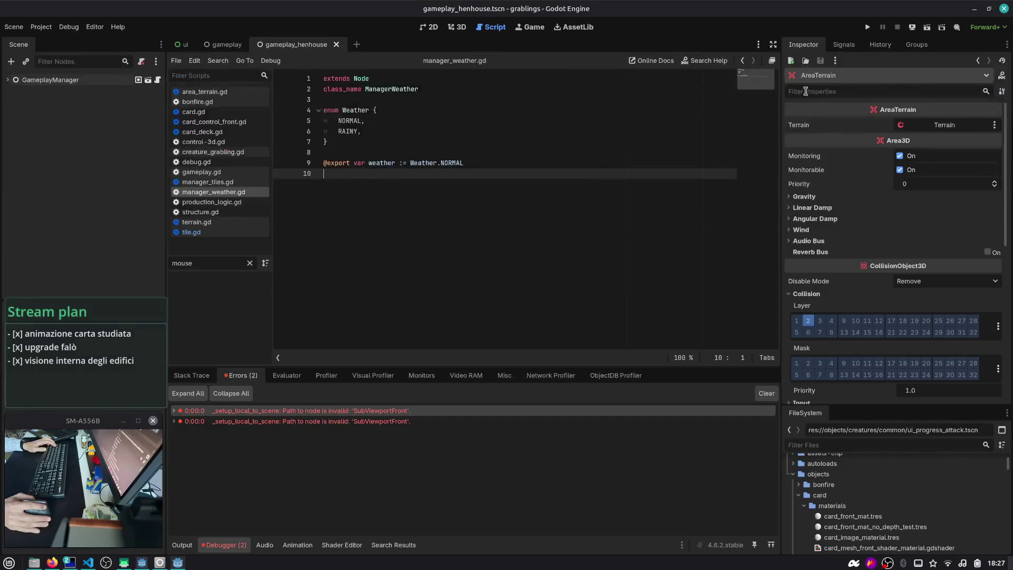
pyautogui.click(1003, 9)
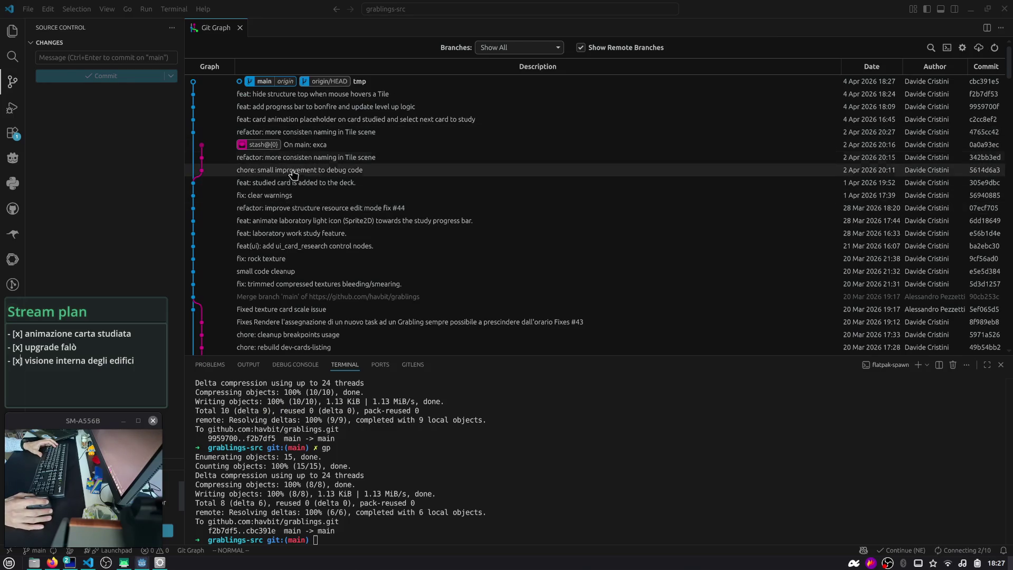
pyautogui.rightClick(309, 187)
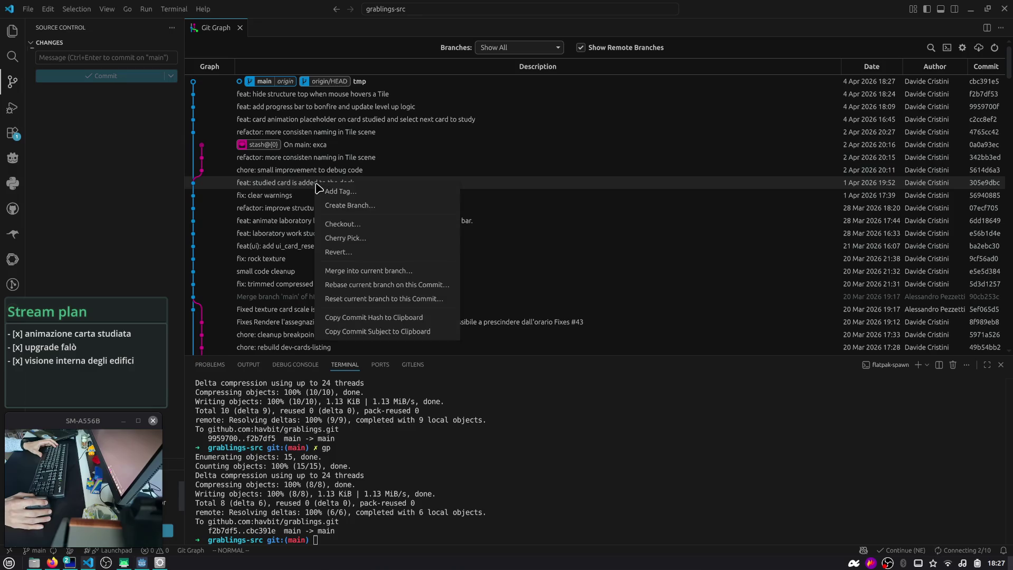
pyautogui.click(343, 225)
pyautogui.click(551, 219)
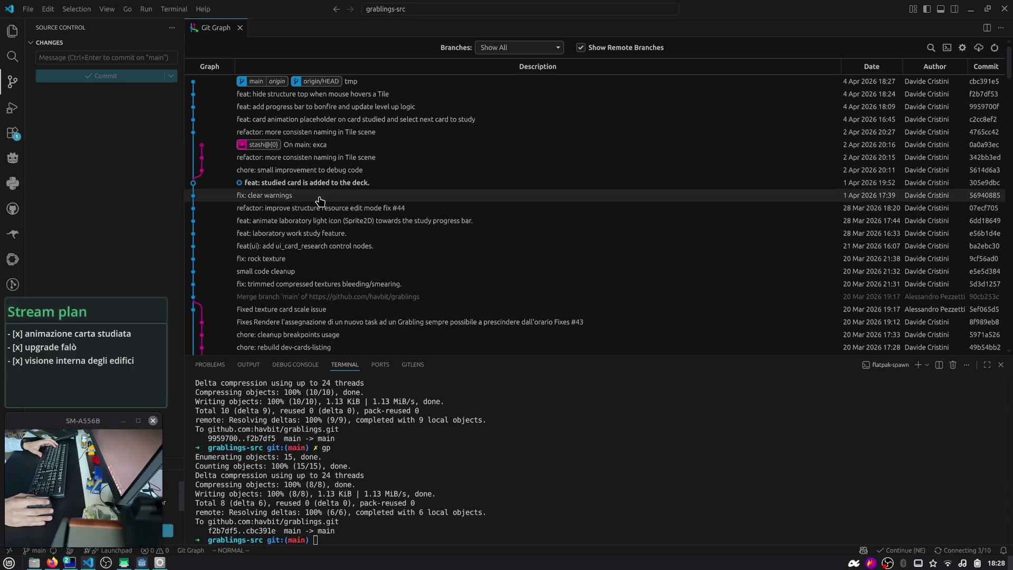
# - Check out commit 4765cc42 'refactor: more consisten naming in Tile scene', then bring up the godot folder
pyautogui.rightClick(350, 226)
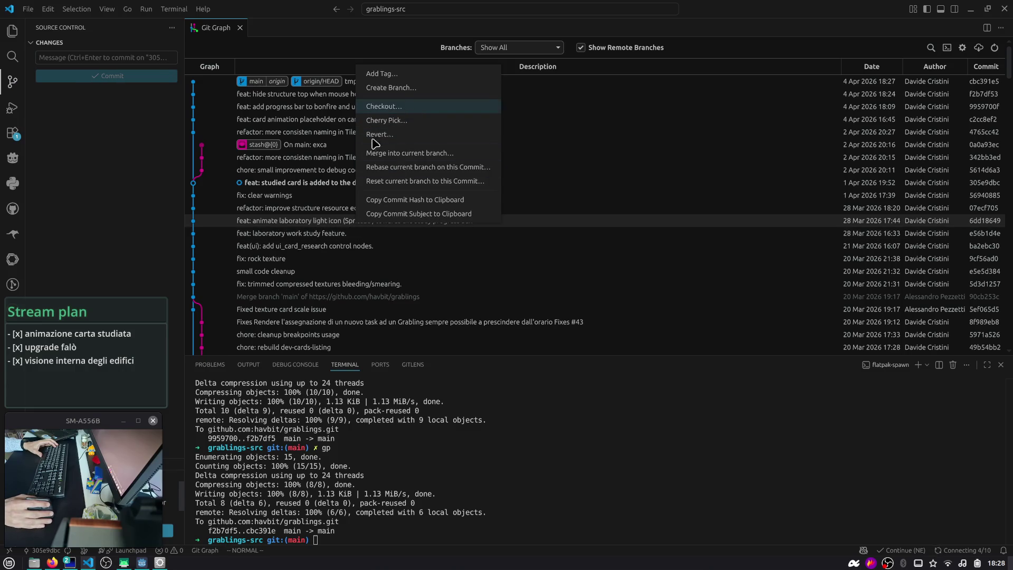
pyautogui.click(320, 210)
pyautogui.click(297, 73)
pyautogui.scroll(3, 338, 195)
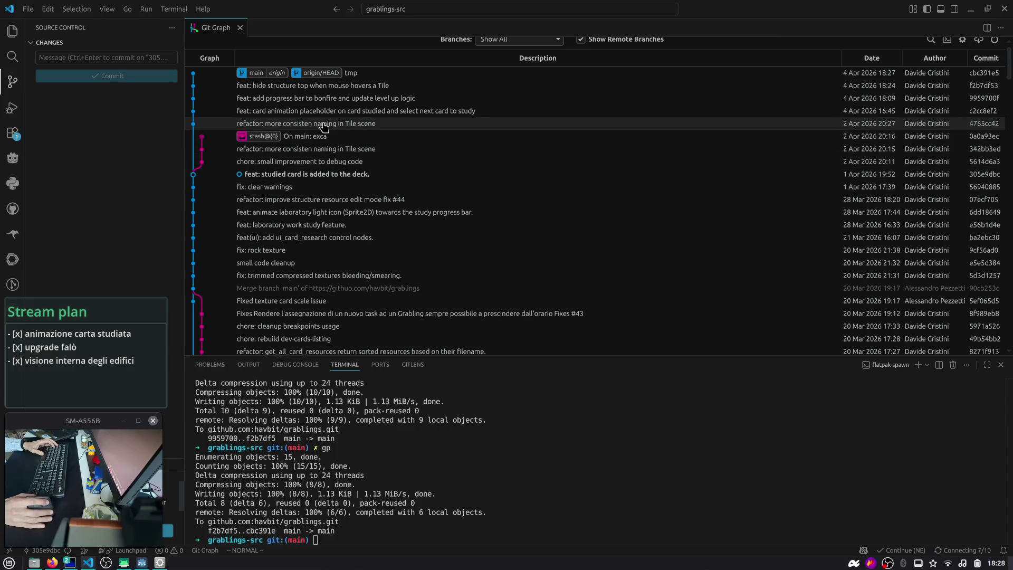
pyautogui.rightClick(462, 124)
pyautogui.click(480, 164)
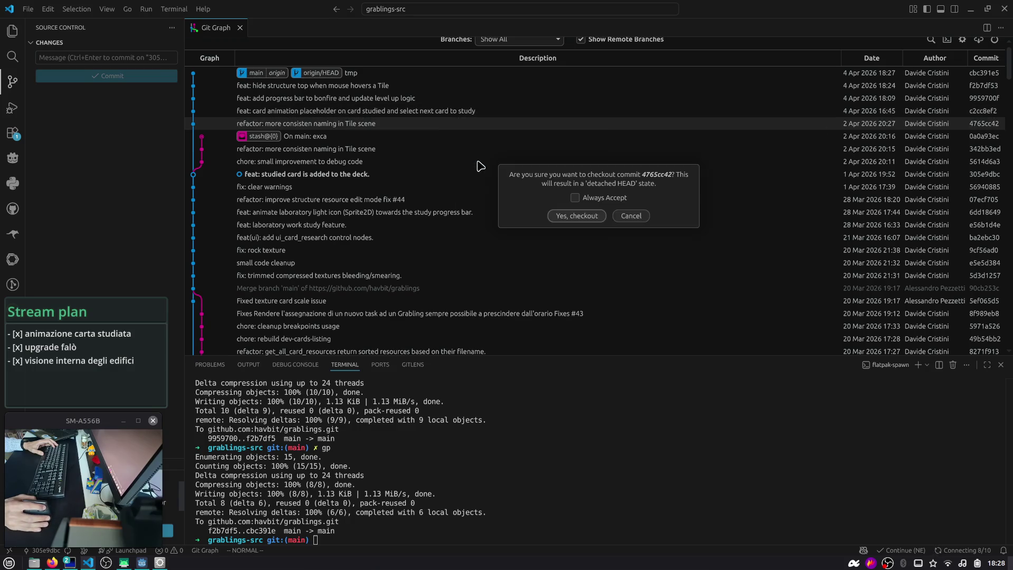
pyautogui.click(575, 216)
pyautogui.hotkey('alt', 'Tab')
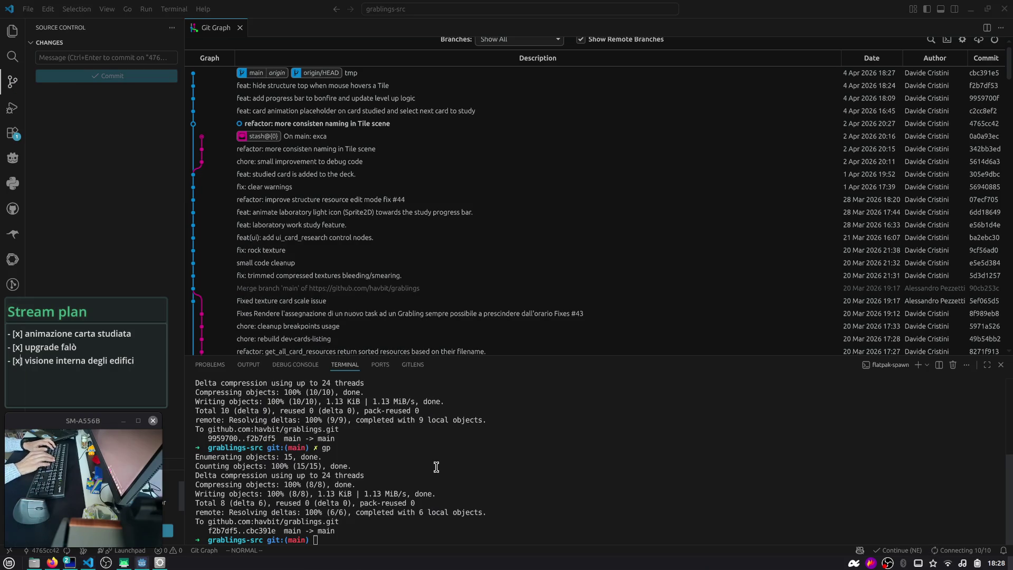
pyautogui.click(34, 562)
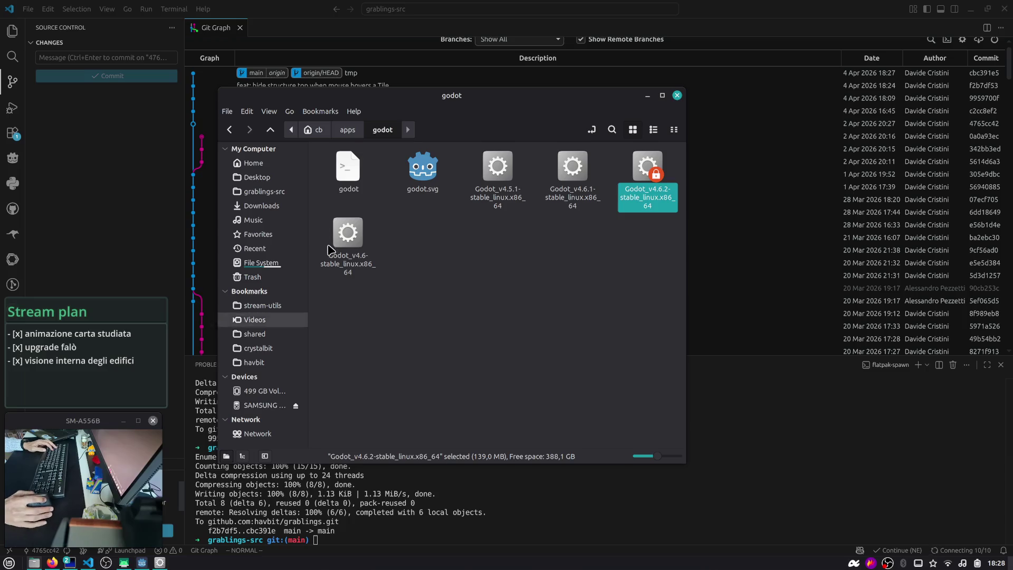
# - Launch Godot 4.6.2, open grablings, quit with Don't Save, and reopen the project
pyautogui.doubleClick(643, 197)
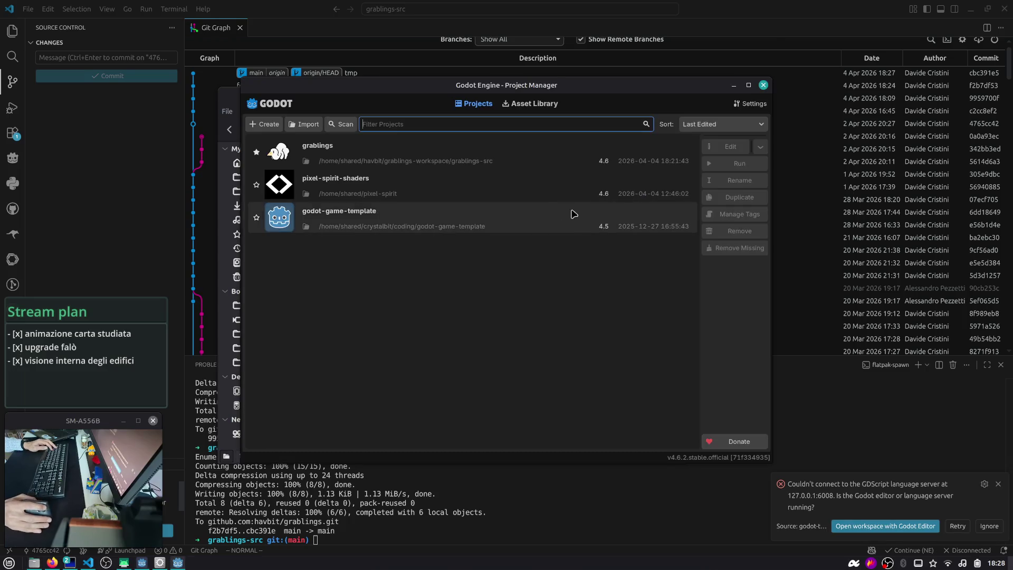
pyautogui.doubleClick(395, 160)
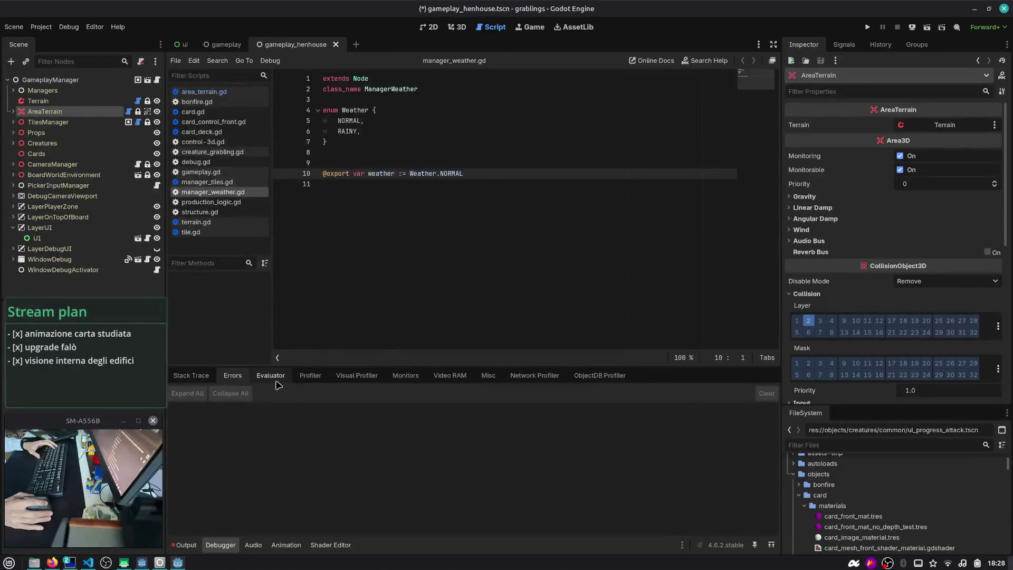
pyautogui.hotkey('ctrl', 'q')
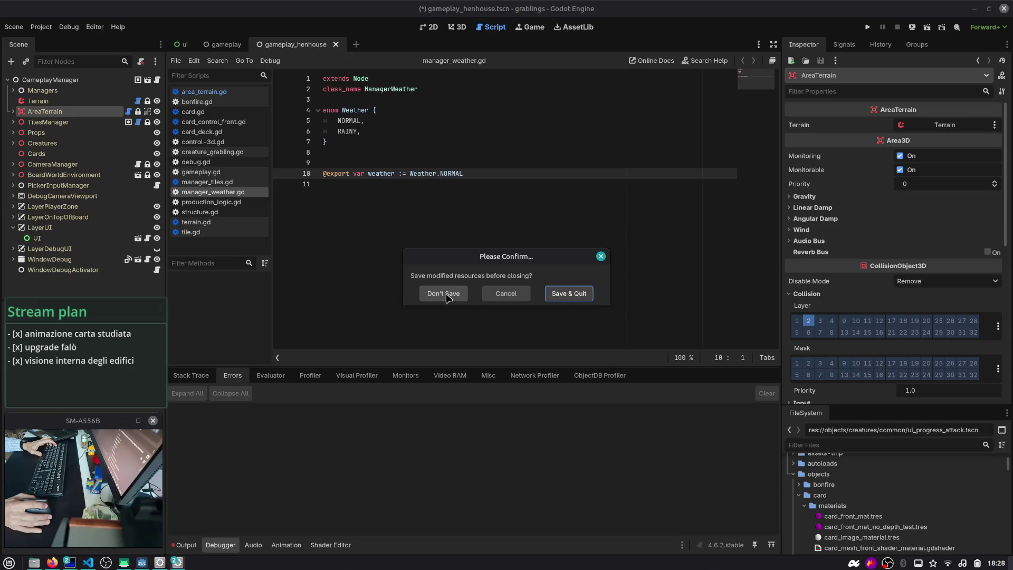
pyautogui.click(445, 296)
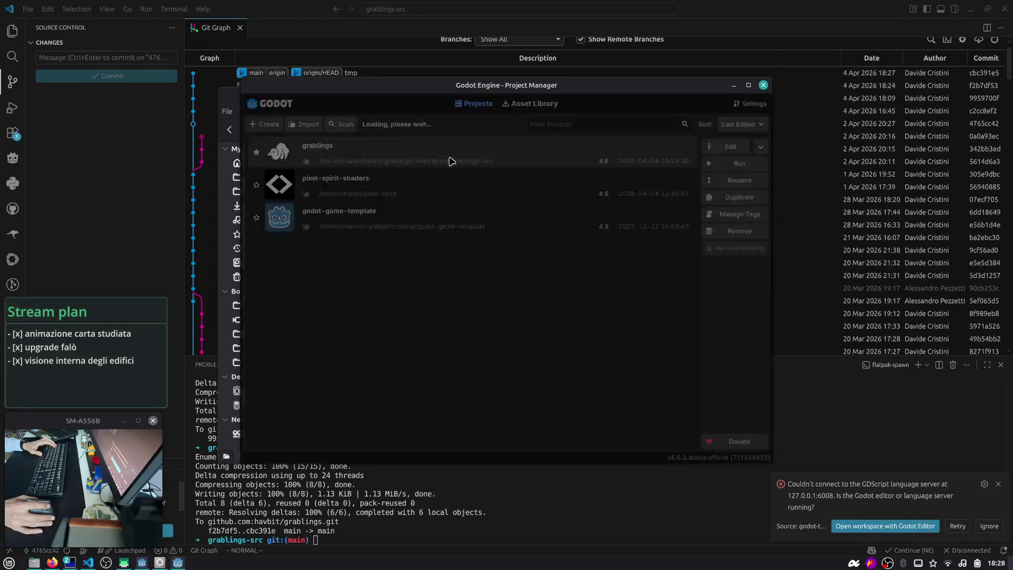
pyautogui.doubleClick(451, 160)
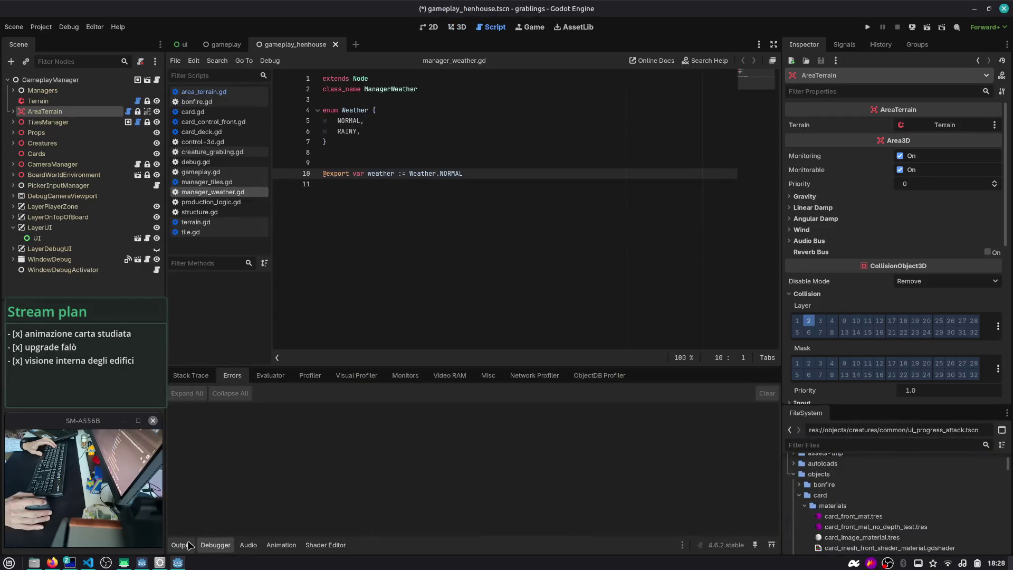
# - Run the game, close the editor with Stop & Quit, and start a new Stream plan line
pyautogui.click(191, 543)
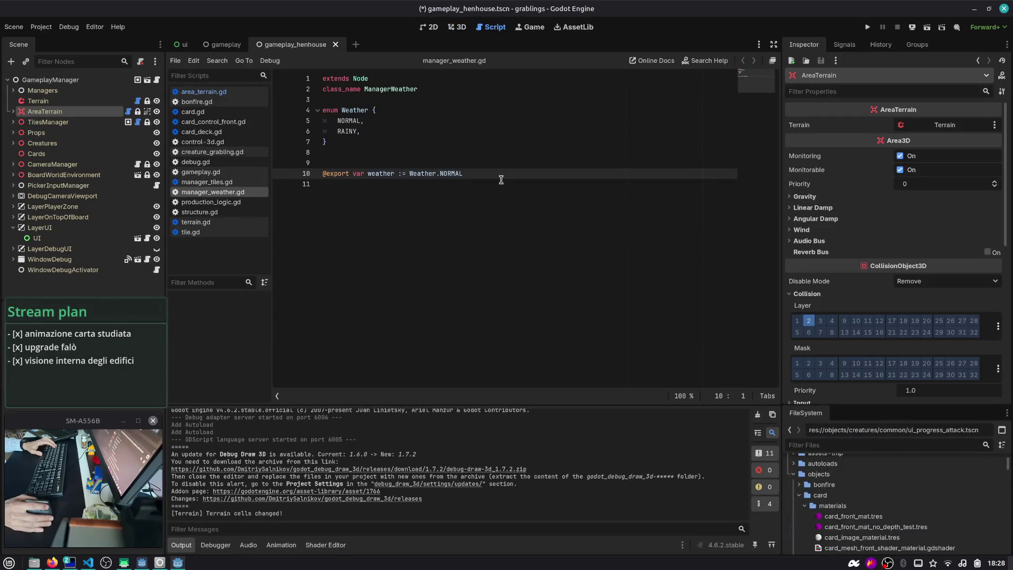
pyautogui.press('F6')
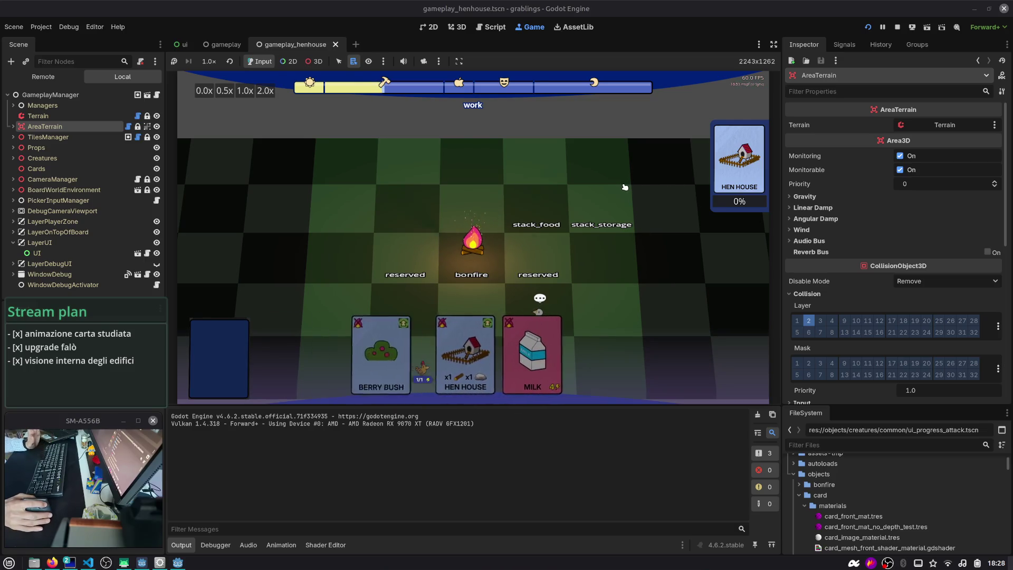
pyautogui.click(1004, 8)
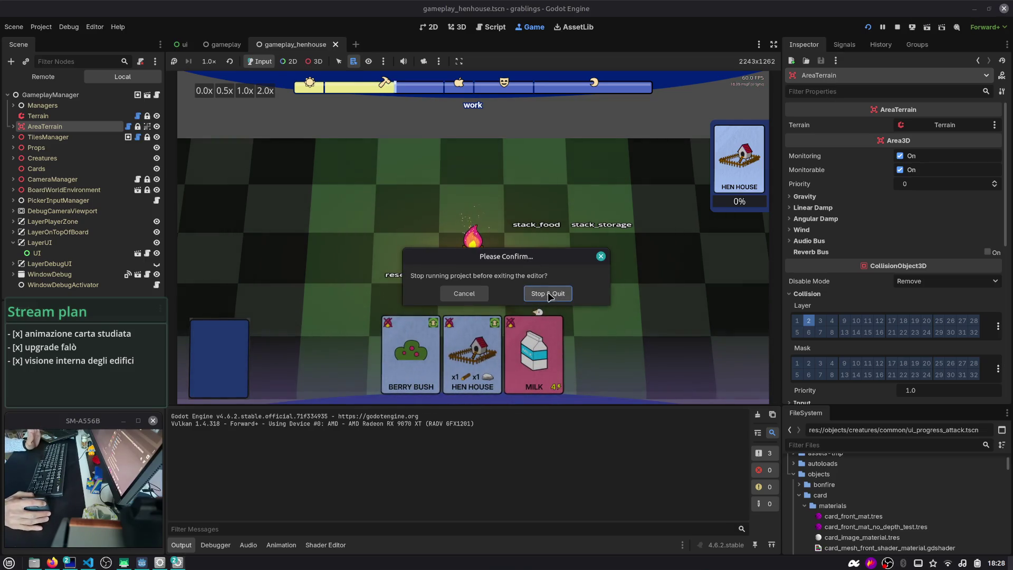
pyautogui.click(548, 294)
pyautogui.press('Up')
pyautogui.press('Return')
pyautogui.press('Return')
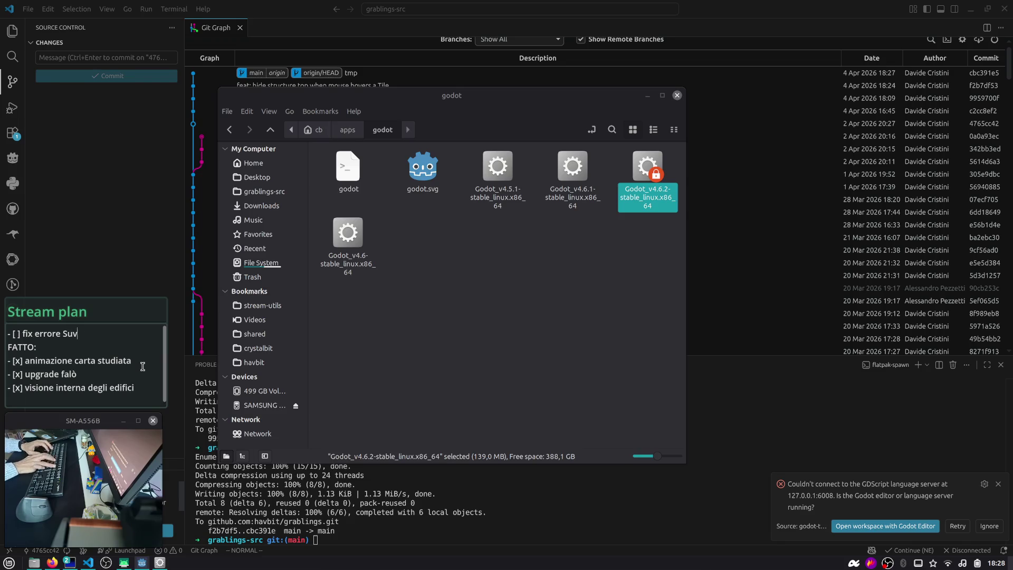
# - Finish the unchecked task 'fix errore Subviewport maledetta' and minimise the godot folder window
pyautogui.write('bviewport male')
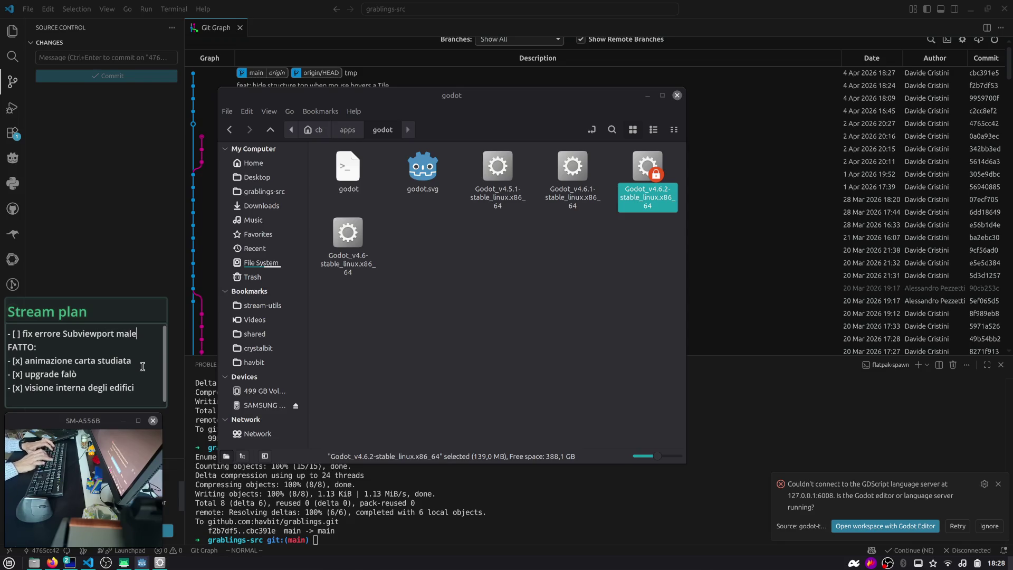
pyautogui.write('detta')
pyautogui.press('Return')
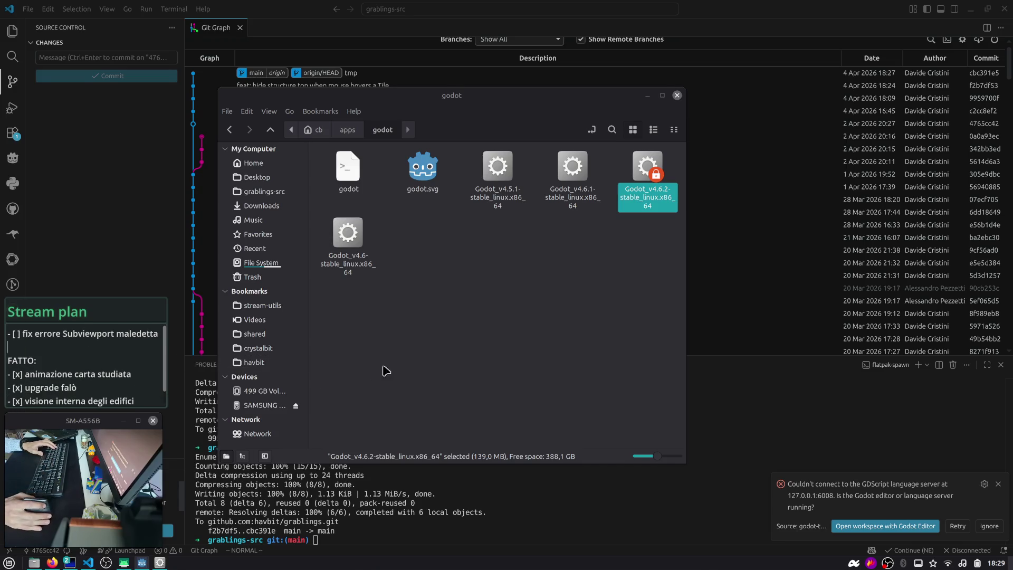
pyautogui.click(464, 284)
pyautogui.click(647, 96)
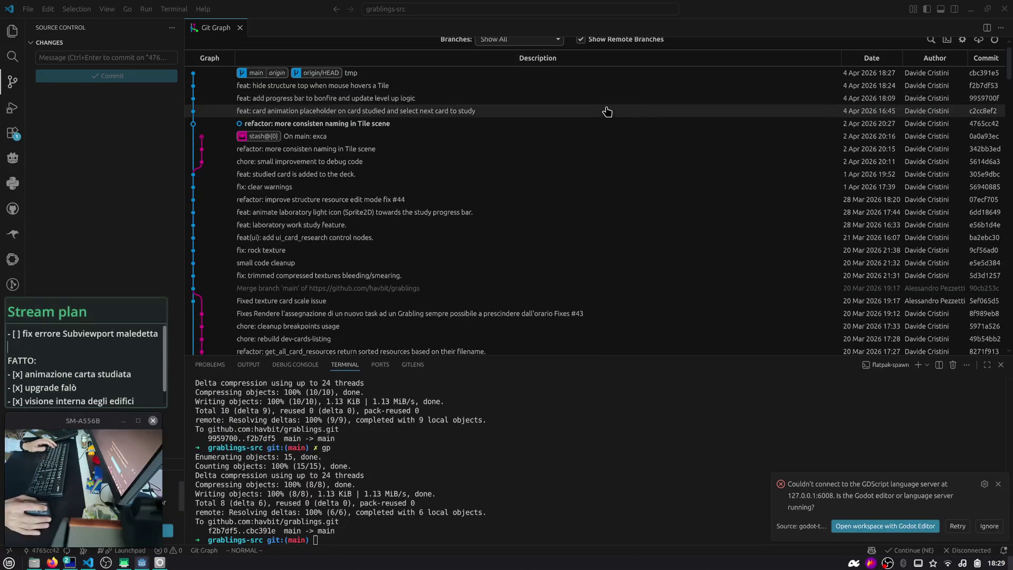
# - In Git Graph, check out commit c2cc8ef2 'feat: card animation placeholder on card studied…'
pyautogui.hotkey('alt', 'Tab')
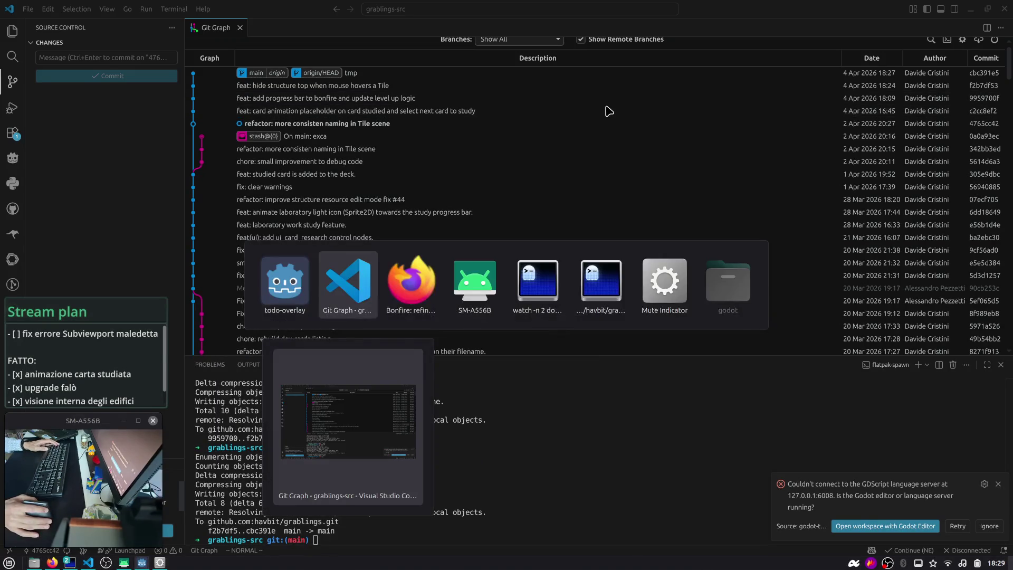
pyautogui.click(308, 112)
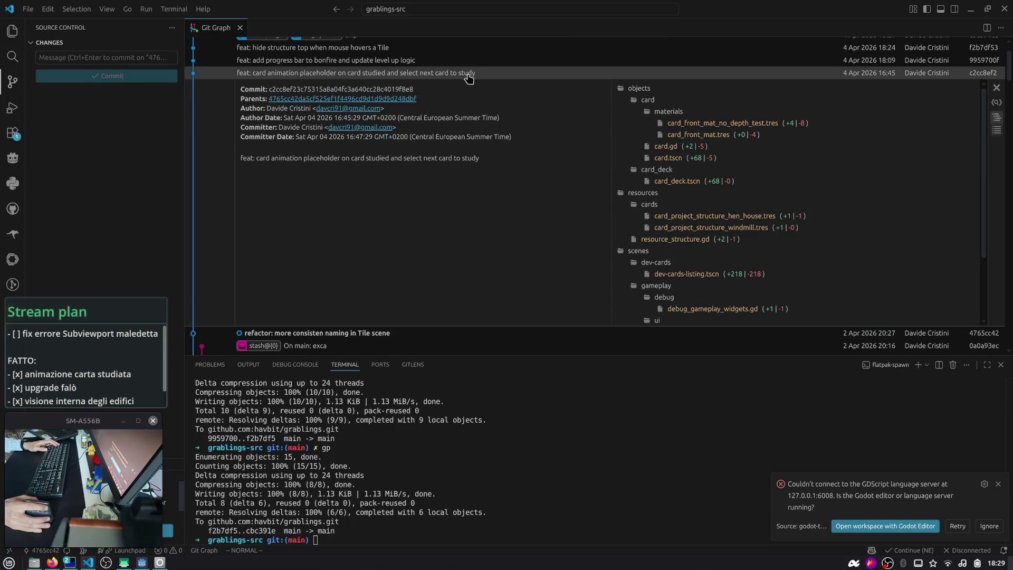
pyautogui.click(485, 77)
pyautogui.rightClick(482, 75)
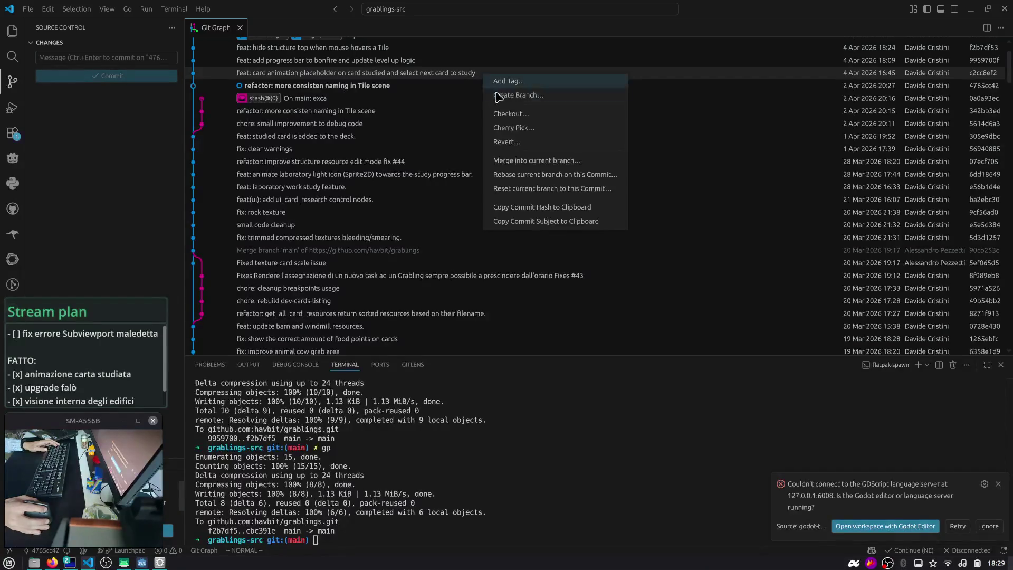
pyautogui.click(506, 114)
pyautogui.click(579, 215)
# - Cycle through the open windows with Alt+Tab
pyautogui.hotkey('alt', 'Tab')
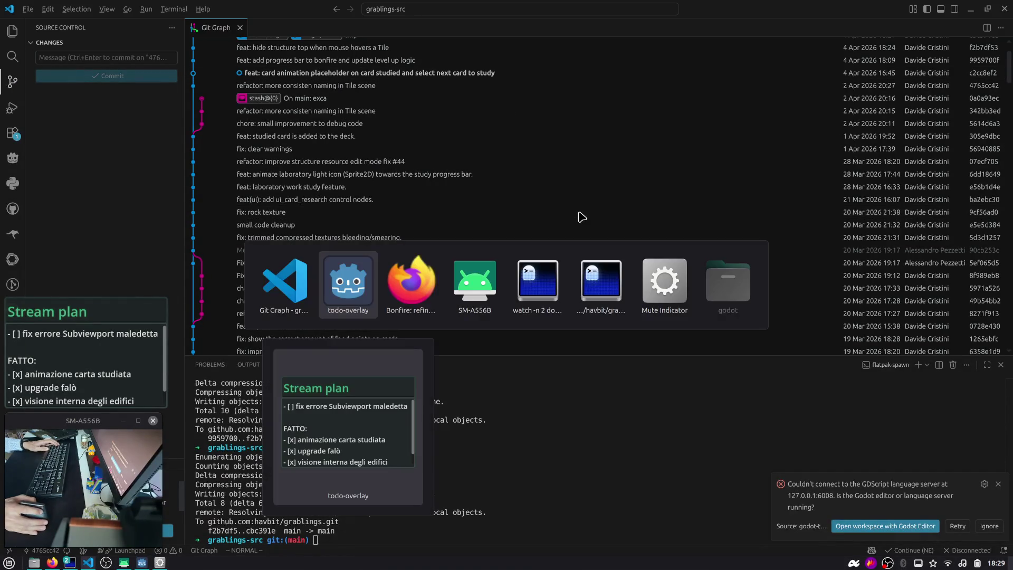
pyautogui.hotkey('alt', 'Tab')
pyautogui.hotkey('alt', 'Tab')
pyautogui.hotkey('alt', 'Tab')
pyautogui.hotkey('alt', 'Tab')
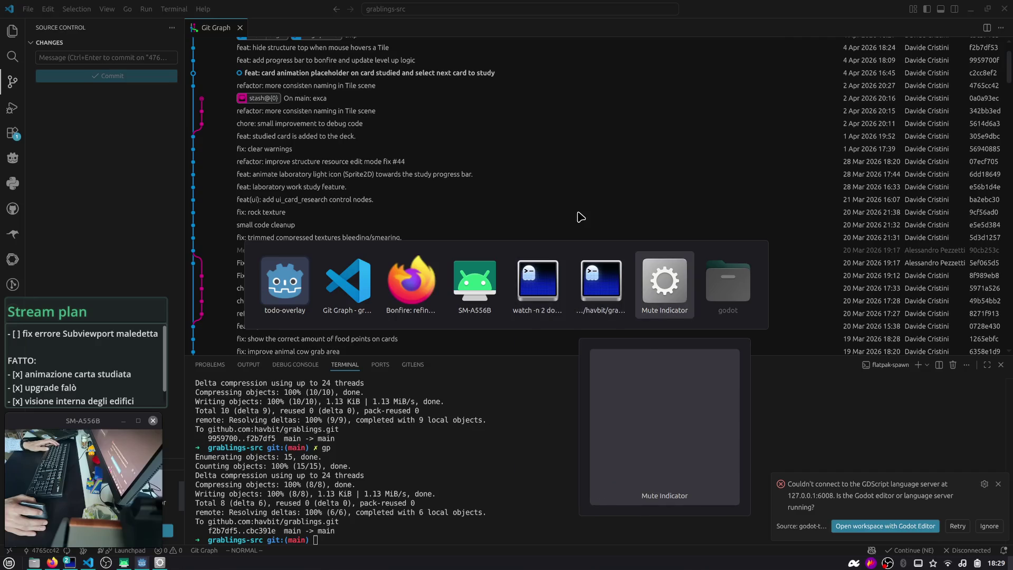
pyautogui.hotkey('alt', 'Tab')
pyautogui.hotkey('alt', 'Tab')
pyautogui.hotkey('alt', 'Tab')
pyautogui.hotkey('alt', 'Tab')
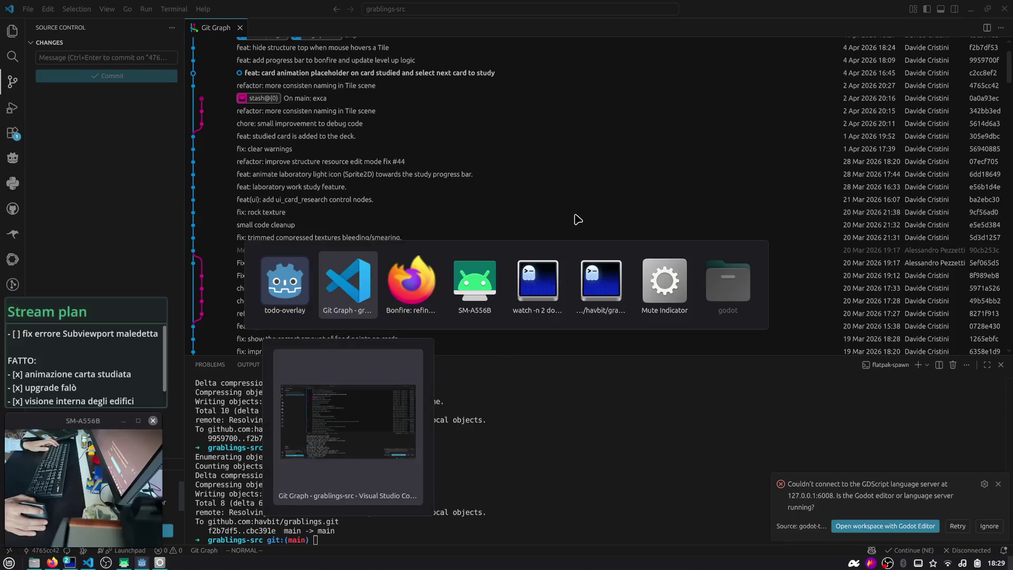
pyautogui.hotkey('alt', 'Tab')
# - Launch Godot, run grablings at c2cc8ef2 to reproduce the two SubViewportFront errors, then return to VS Code
pyautogui.doubleClick(640, 199)
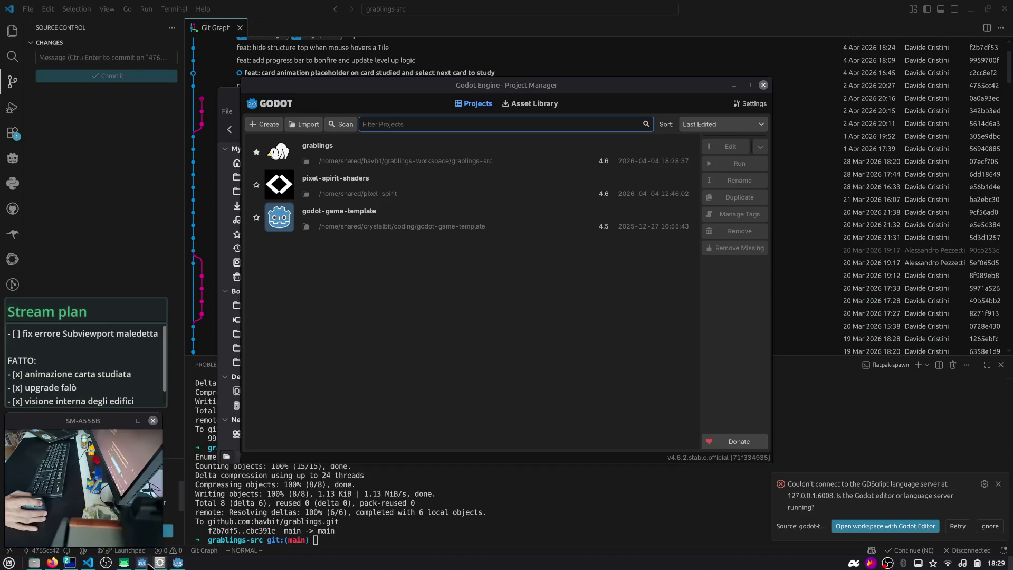
pyautogui.doubleClick(407, 147)
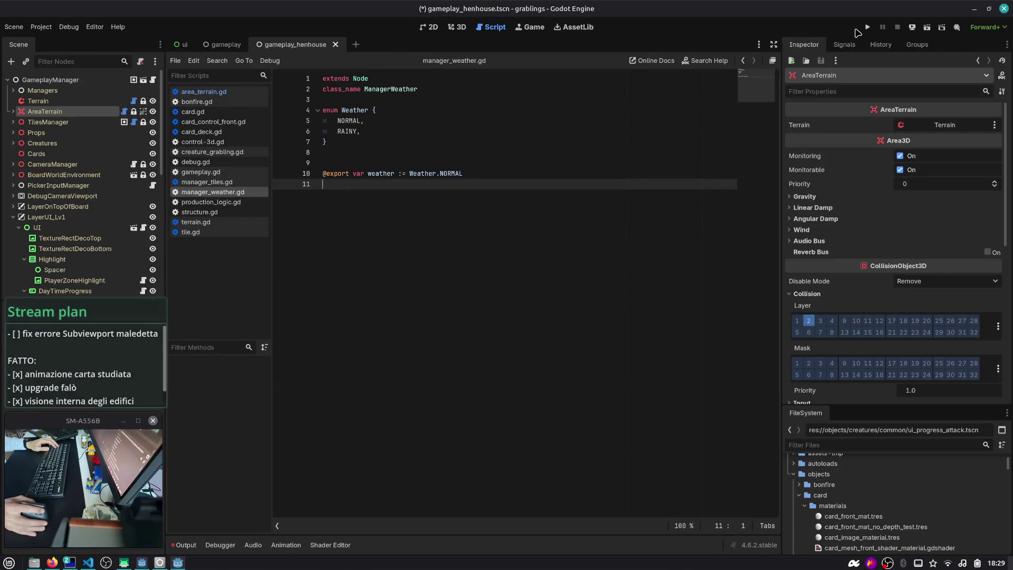
pyautogui.click(867, 27)
pyautogui.moveTo(186, 557)
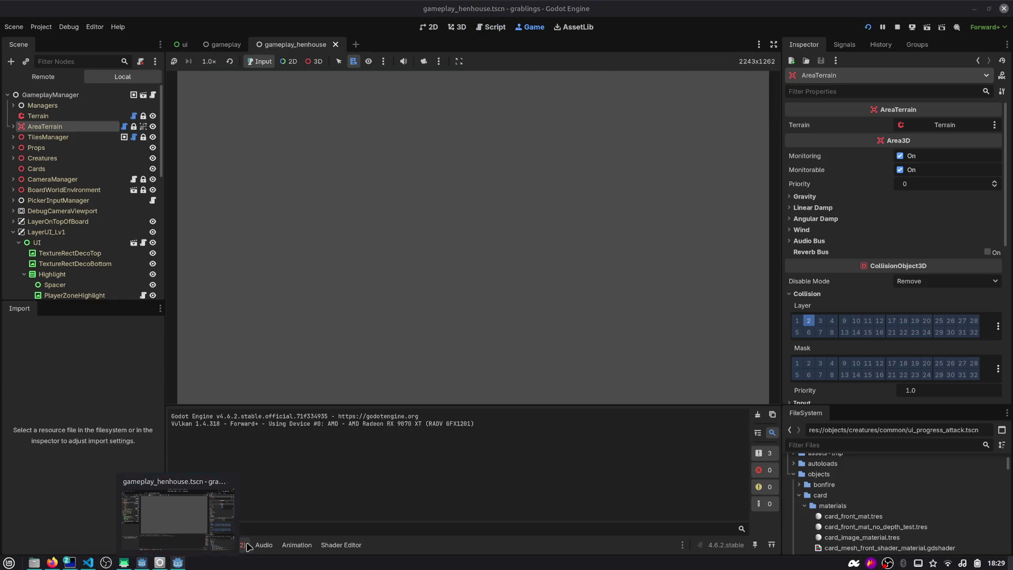
pyautogui.press('F8')
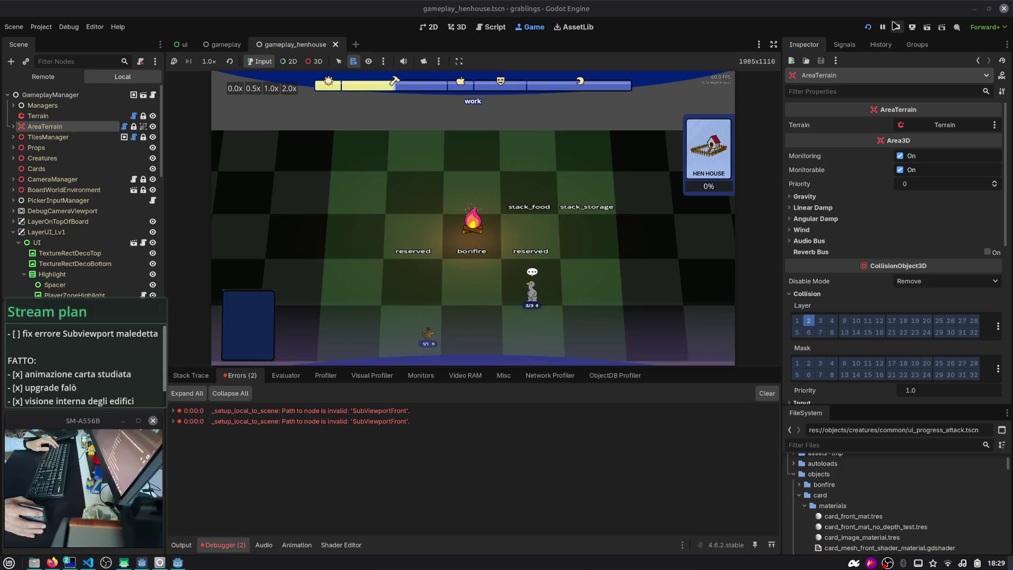
pyautogui.hotkey('alt', 'Tab')
pyautogui.hotkey('alt', 'Tab')
pyautogui.hotkey('alt', 'Tab')
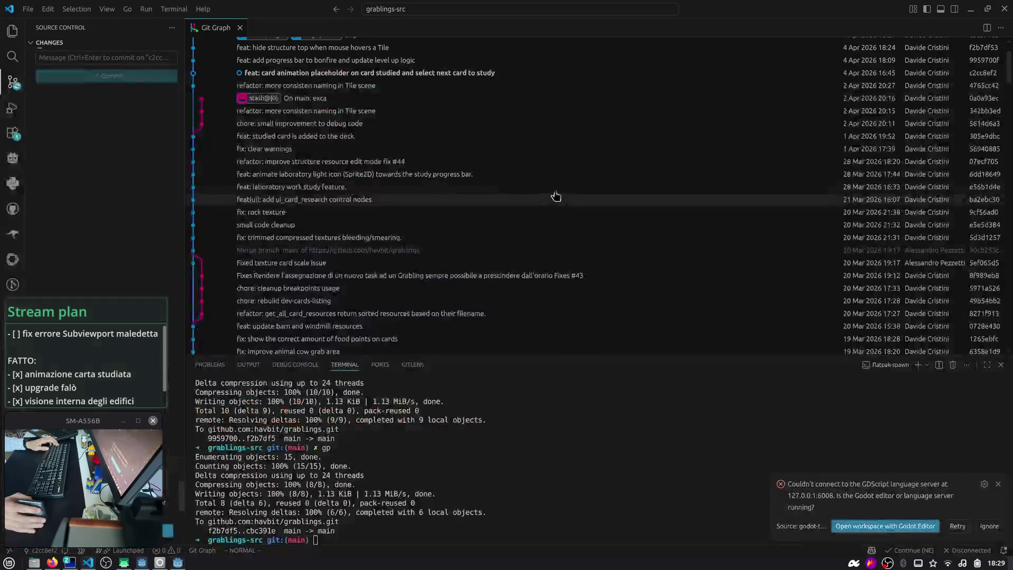
# - Review the card_front_mat_no_depth_test.tres diff, then run gd to confirm a clean working tree
pyautogui.click(543, 153)
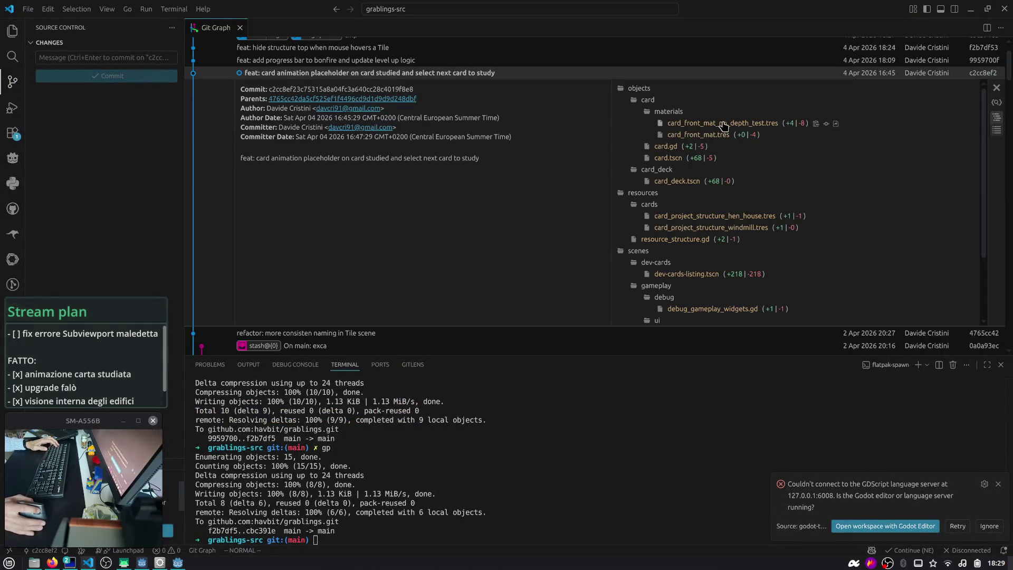
pyautogui.click(705, 123)
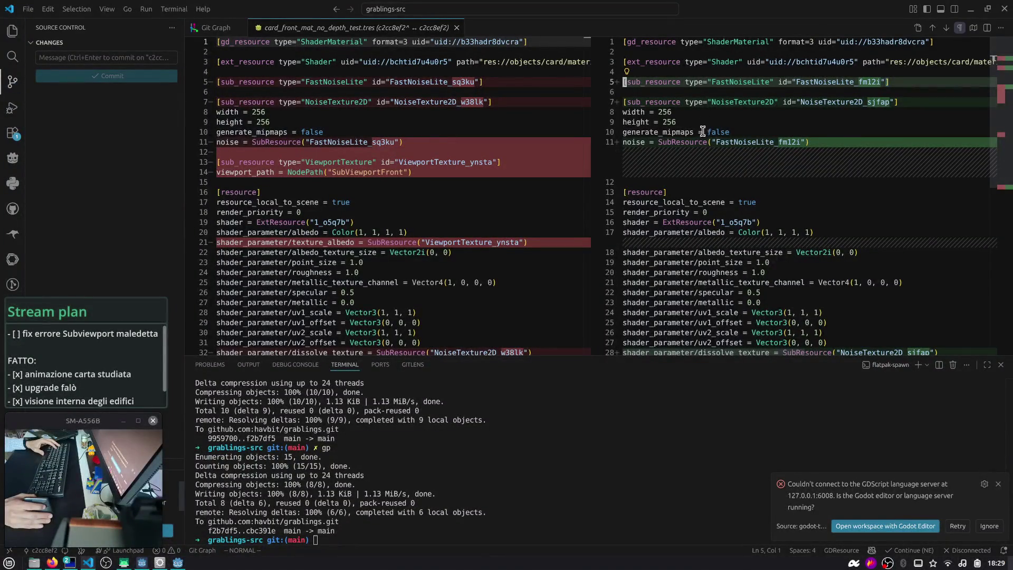
pyautogui.click(595, 445)
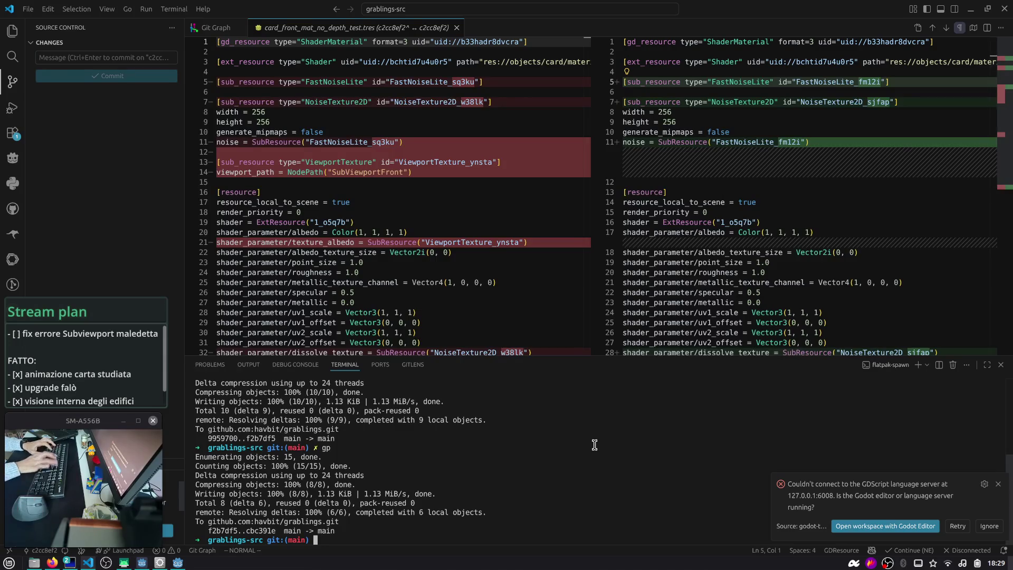
pyautogui.hotkey('ctrl', 'l')
pyautogui.write('gd')
pyautogui.press('Return')
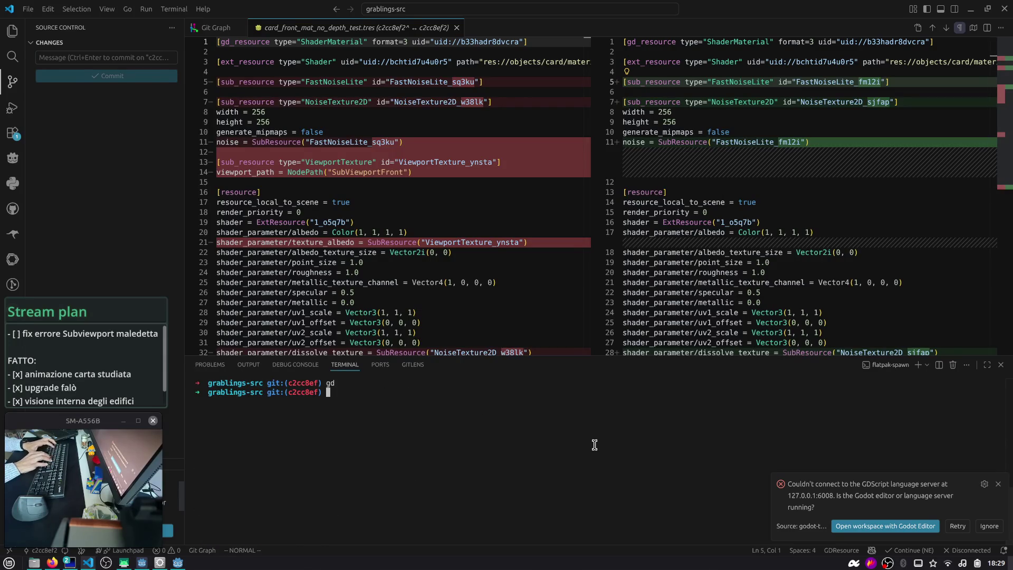
pyautogui.middleClick(404, 33)
pyautogui.click(640, 80)
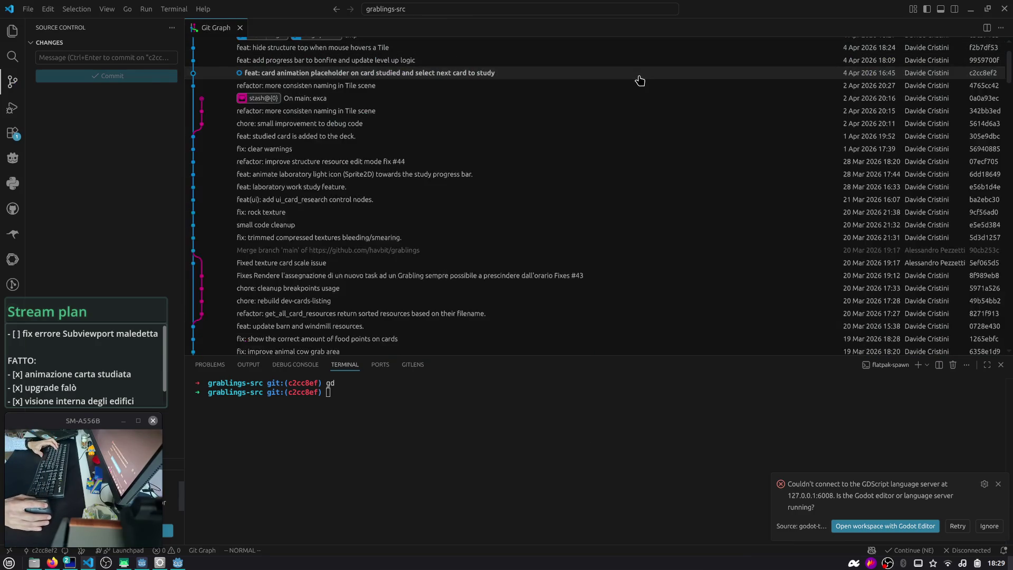
# - Show the diff against HEAD~1 in the terminal, then quit the pager
pyautogui.press('Up')
pyautogui.press('Return')
pyautogui.hotkey('ctrl', 'k')
pyautogui.hotkey('ctrl', 'm')
pyautogui.hotkey('ctrl', 'm')
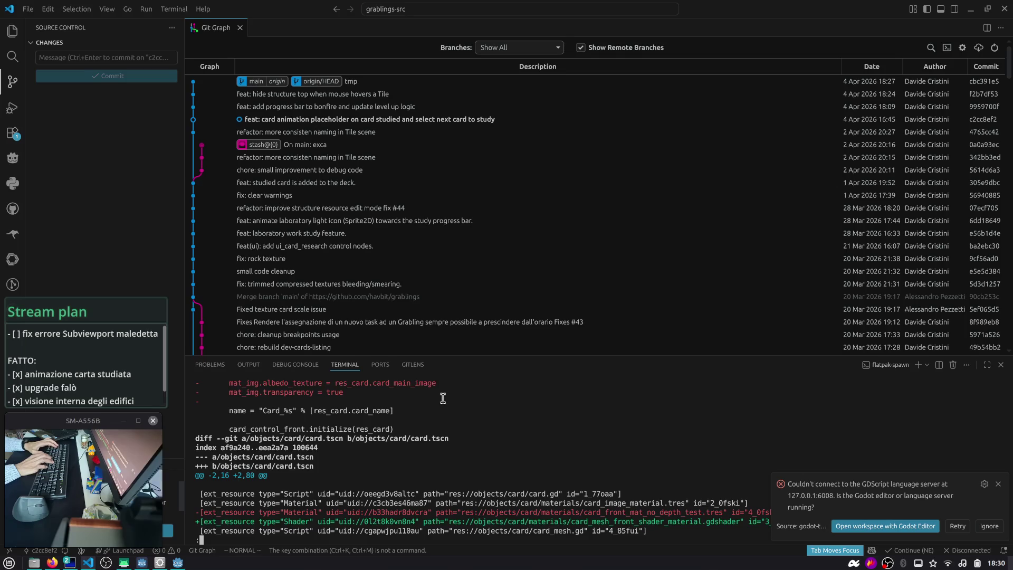
pyautogui.press('q')
# - Search the HEAD~1 diff for SubViewport, switching from grep to rg and refining the term
pyautogui.press('Up')
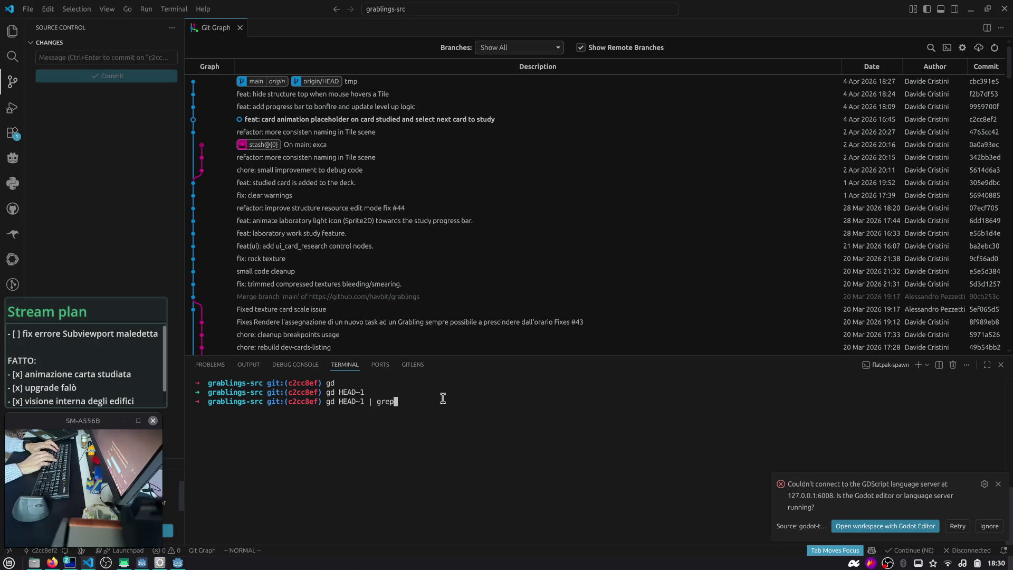
pyautogui.press('Up')
pyautogui.hotkey('ctrl', 'w')
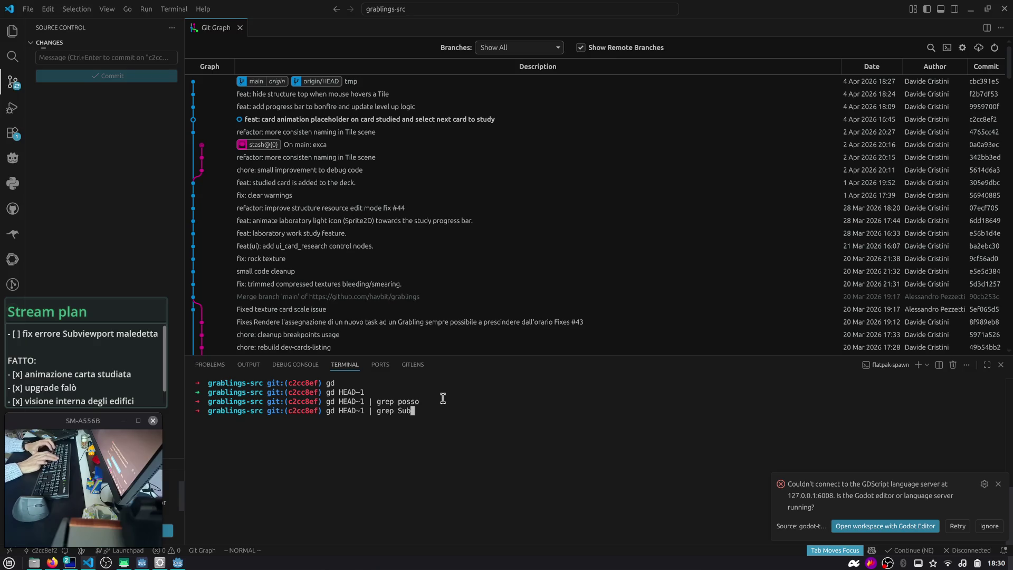
pyautogui.press('Return')
pyautogui.press('Up')
pyautogui.press('BackSpace')
pyautogui.press('BackSpace')
pyautogui.press('BackSpace')
pyautogui.write('rg')
pyautogui.press('Return')
pyautogui.press('Up')
pyautogui.hotkey('ctrl', 'w')
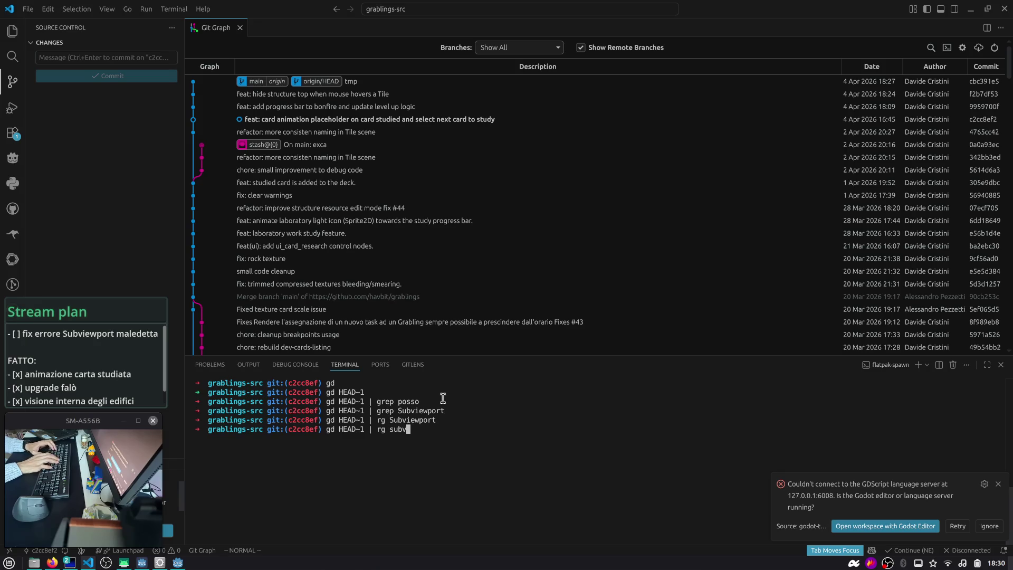
pyautogui.write('rt')
pyautogui.press('Return')
pyautogui.press('Up')
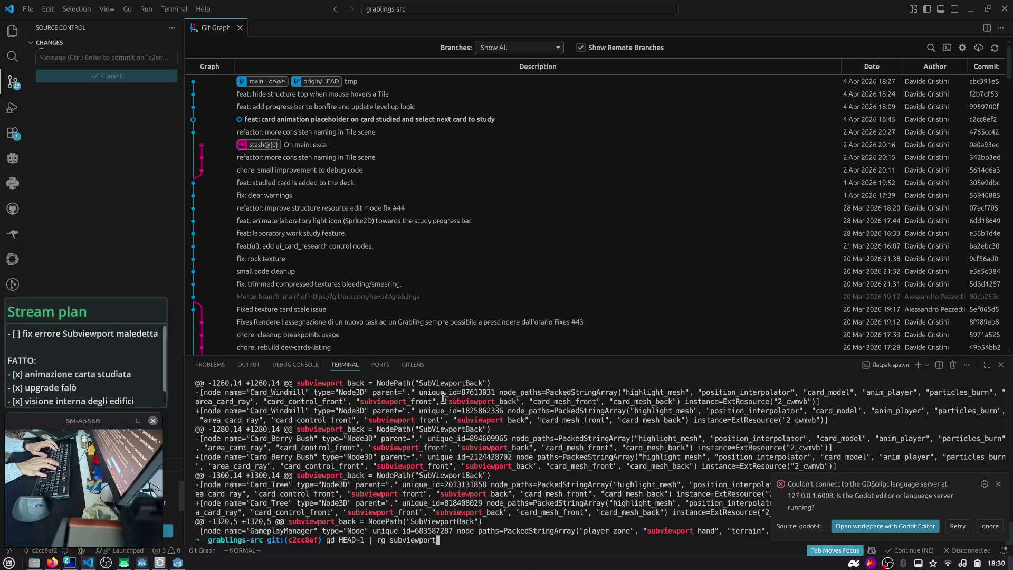
pyautogui.hotkey('ctrl', 'k')
pyautogui.write('SubViewport')
pyautogui.press('Return')
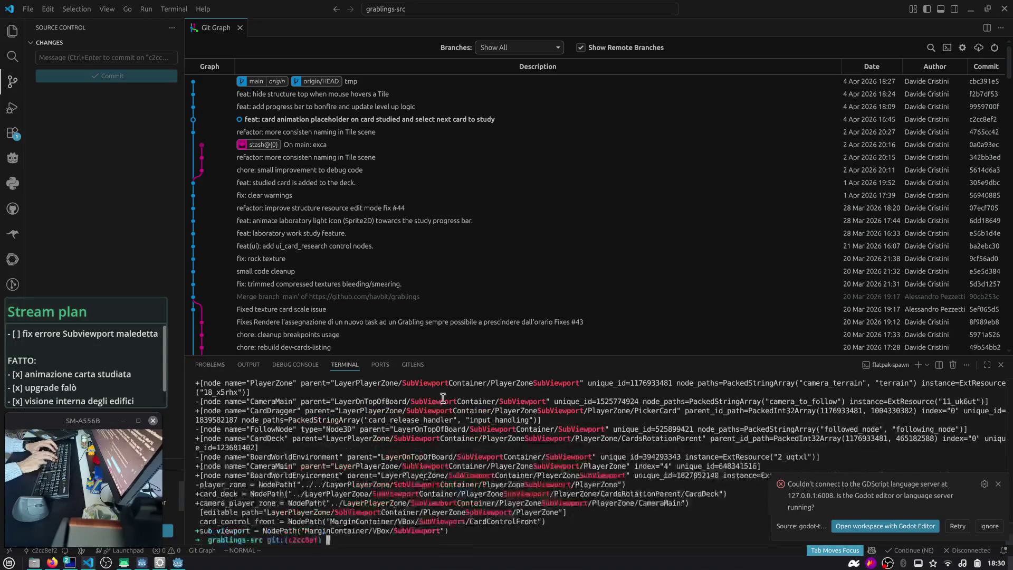
# - Enlarge the terminal panel to read through the SubViewport matches
pyautogui.click(493, 347)
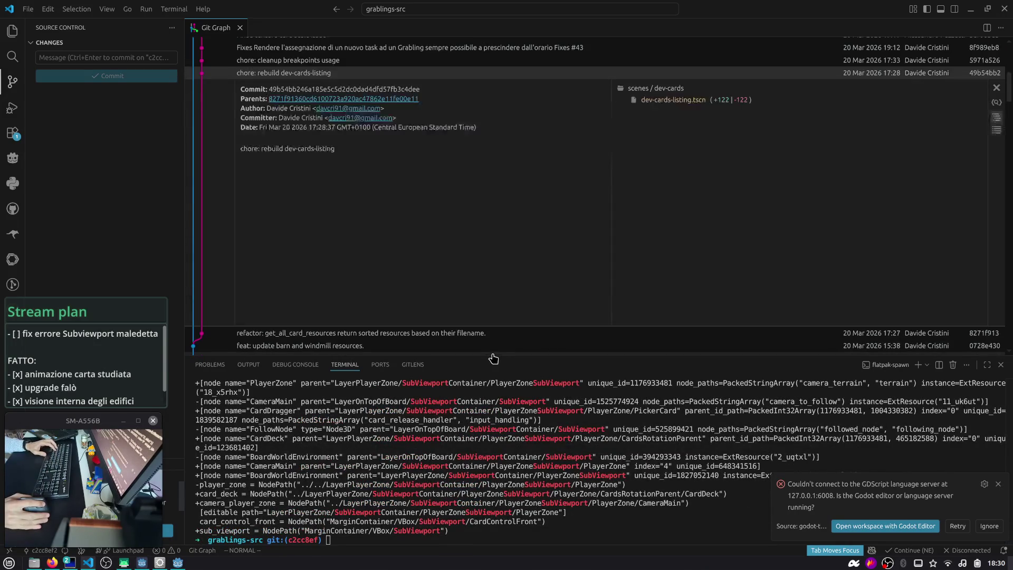
pyautogui.moveTo(493, 356); pyautogui.dragTo(504, 148)
pyautogui.scroll(2, 504, 132)
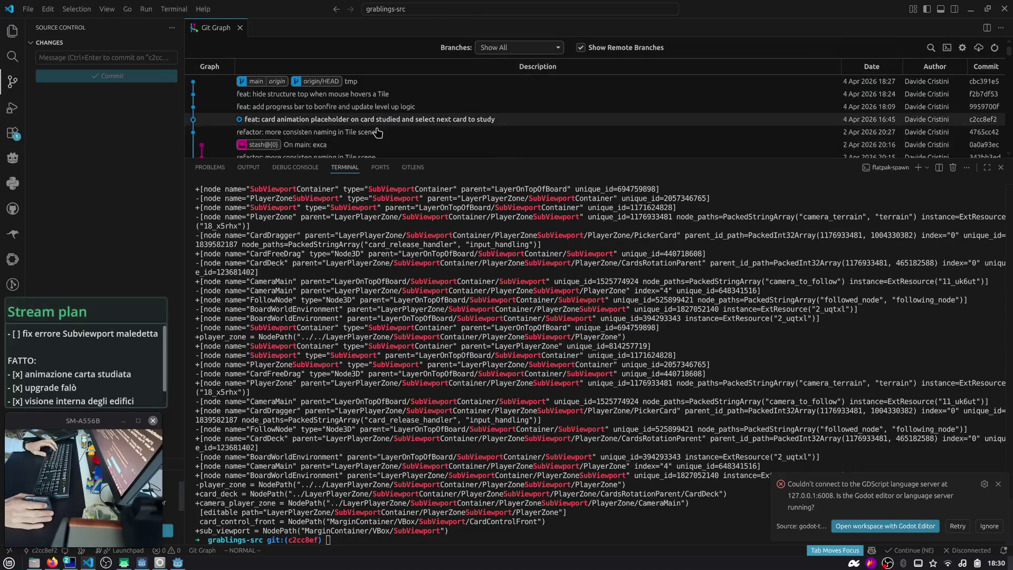
pyautogui.scroll(15, 427, 332)
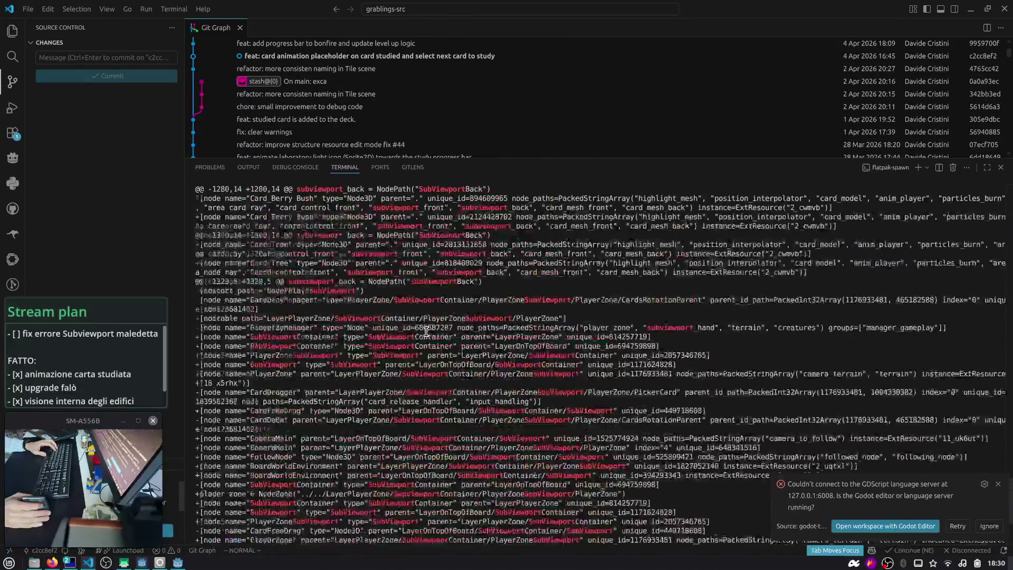
pyautogui.scroll(-15, 425, 327)
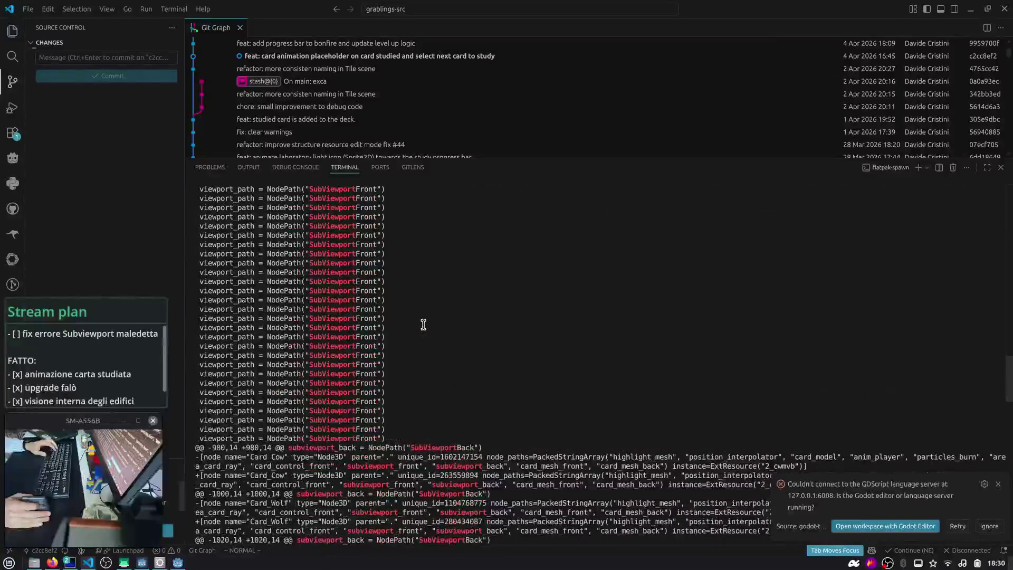
pyautogui.scroll(7, 423, 323)
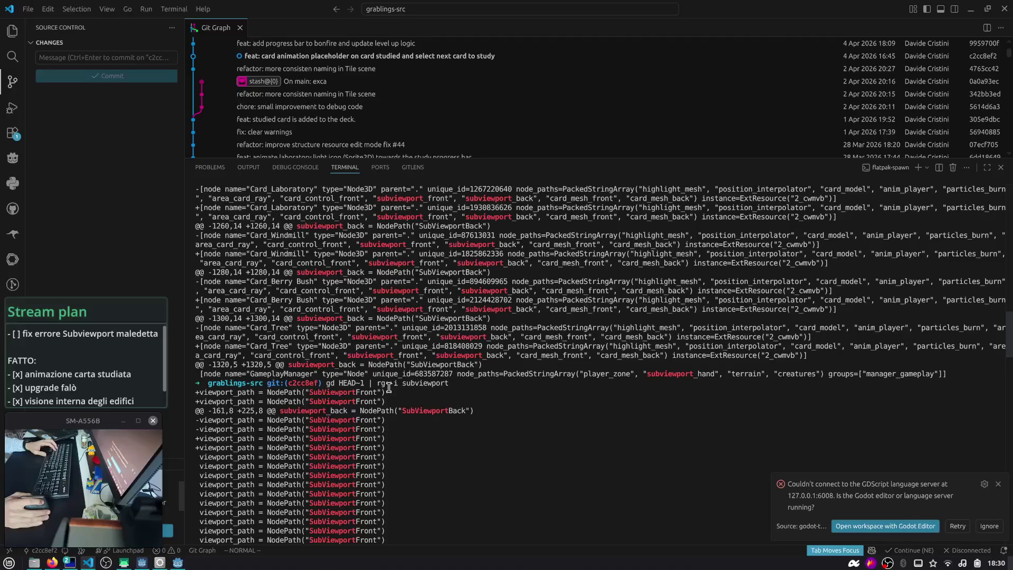
pyautogui.scroll(-10, 343, 402)
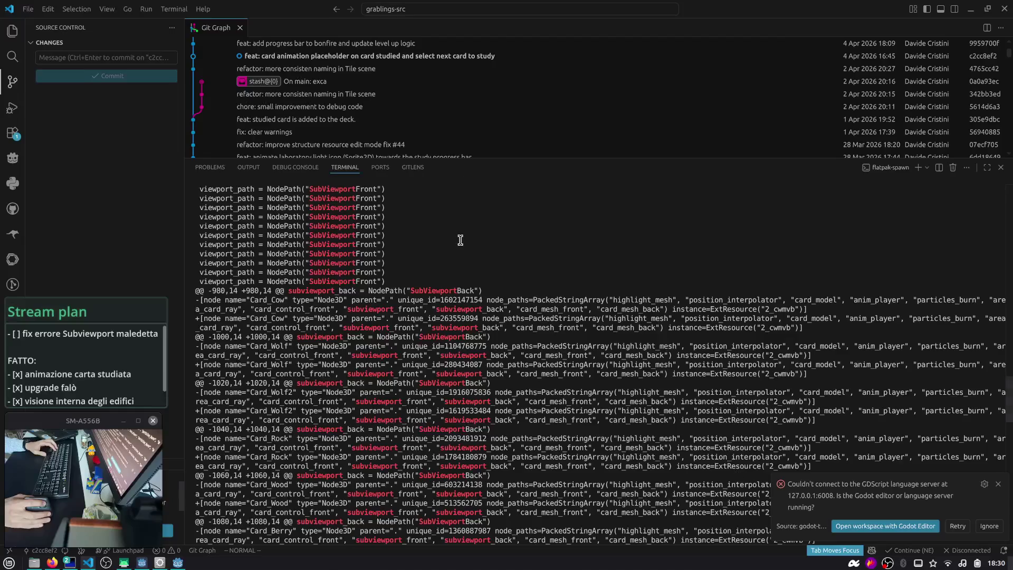
pyautogui.scroll(-10, 460, 242)
# - Rerun the search with -C 10 context and select the CardControlFront and TextureRect paths
pyautogui.write('-i subviewport -b 10')
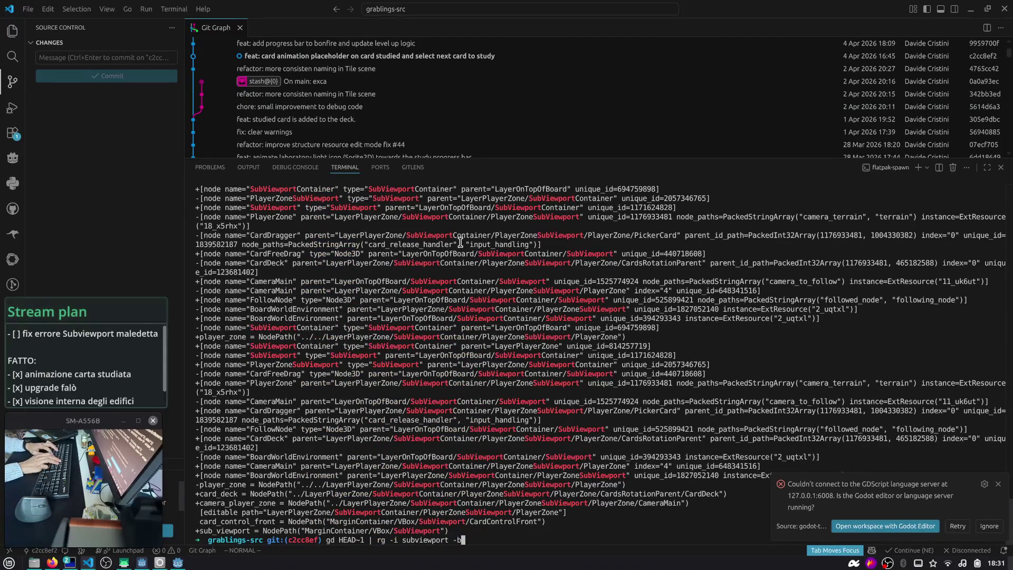
pyautogui.press('Return')
pyautogui.press('Up')
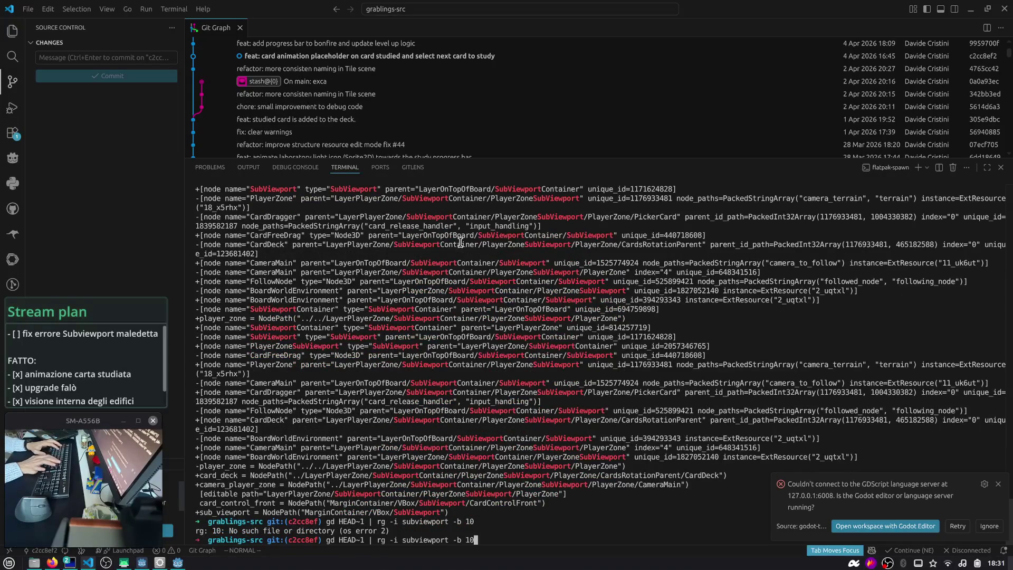
pyautogui.press('BackSpace')
pyautogui.press('BackSpace')
pyautogui.press('BackSpace')
pyautogui.write('C 10')
pyautogui.press('Return')
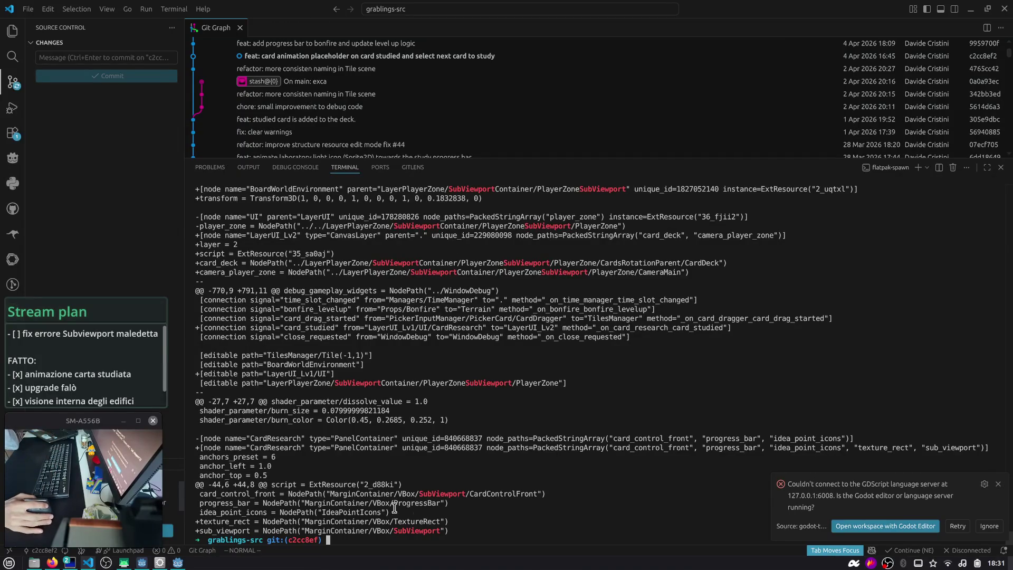
pyautogui.doubleClick(477, 494)
pyautogui.doubleClick(427, 521)
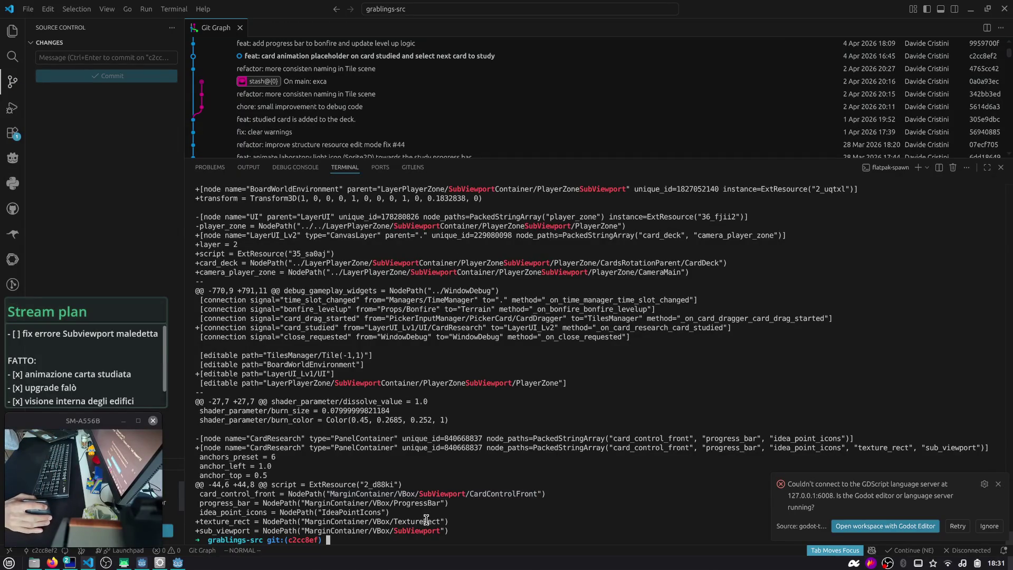
# - Close the terminal and open the hen_house.tres diff showing idea_points_to_unlock changed 10 to 2
pyautogui.moveTo(734, 158); pyautogui.dragTo(696, 430)
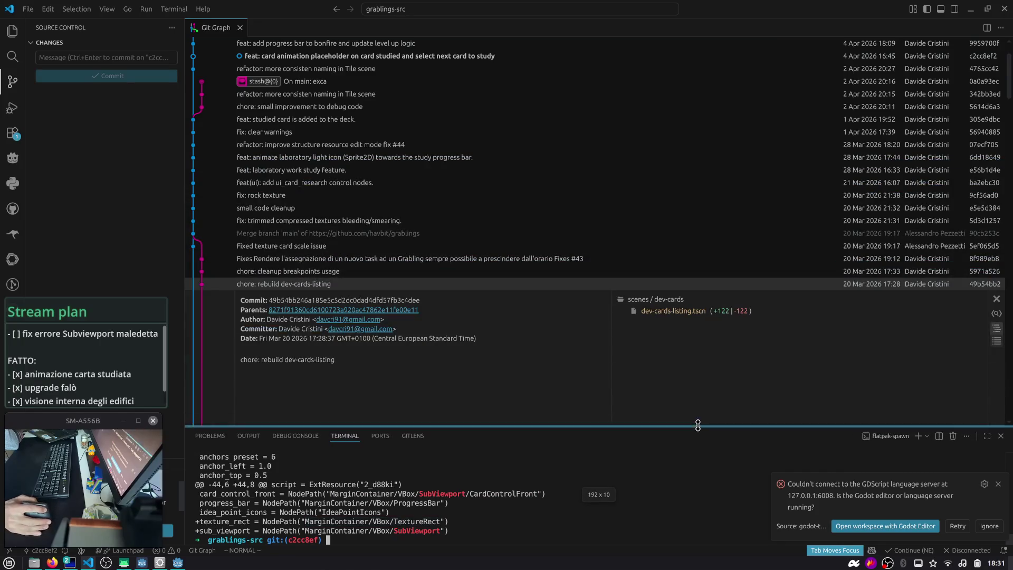
pyautogui.click(1002, 437)
pyautogui.scroll(3, 274, 116)
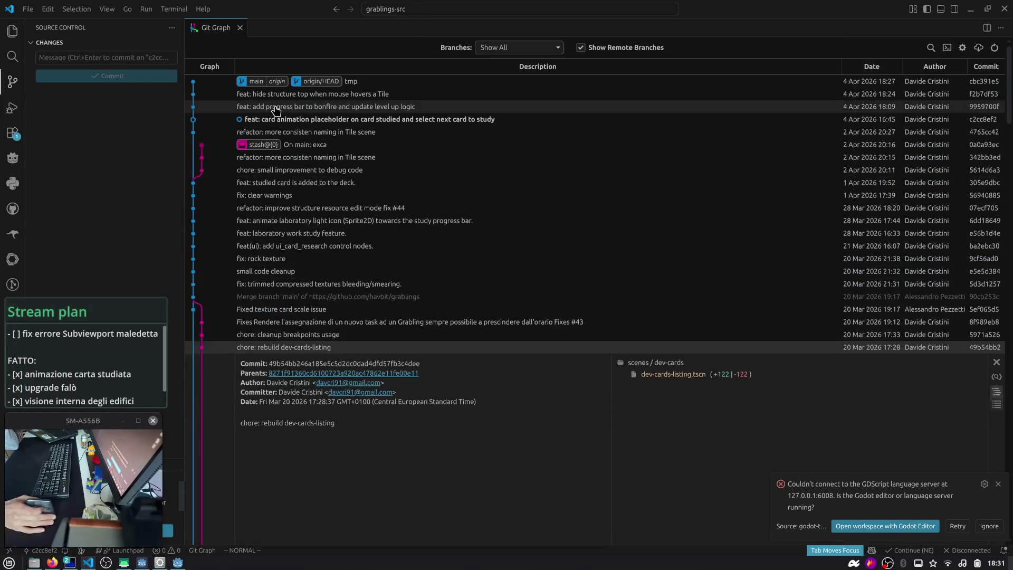
pyautogui.click(294, 120)
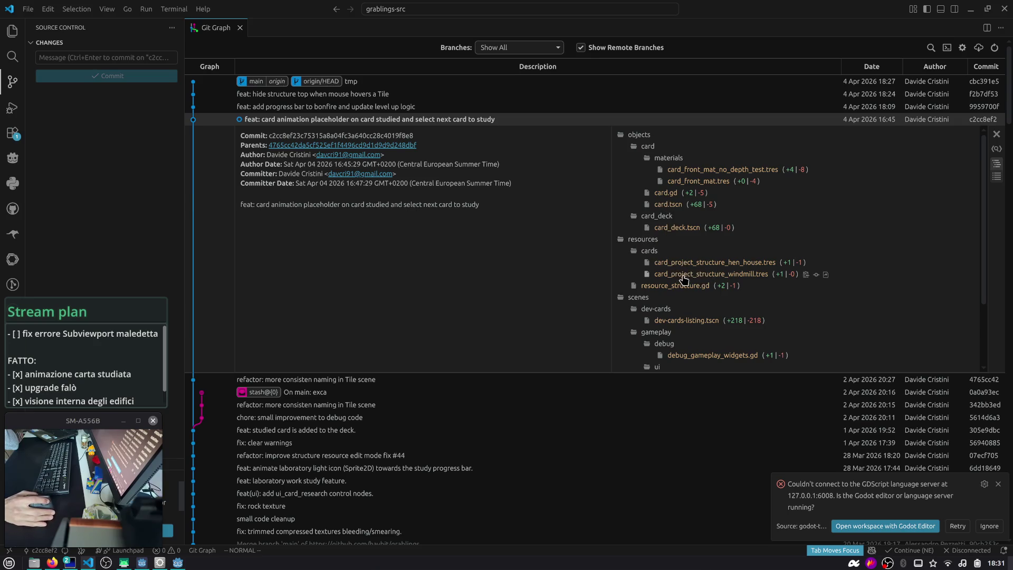
pyautogui.click(687, 262)
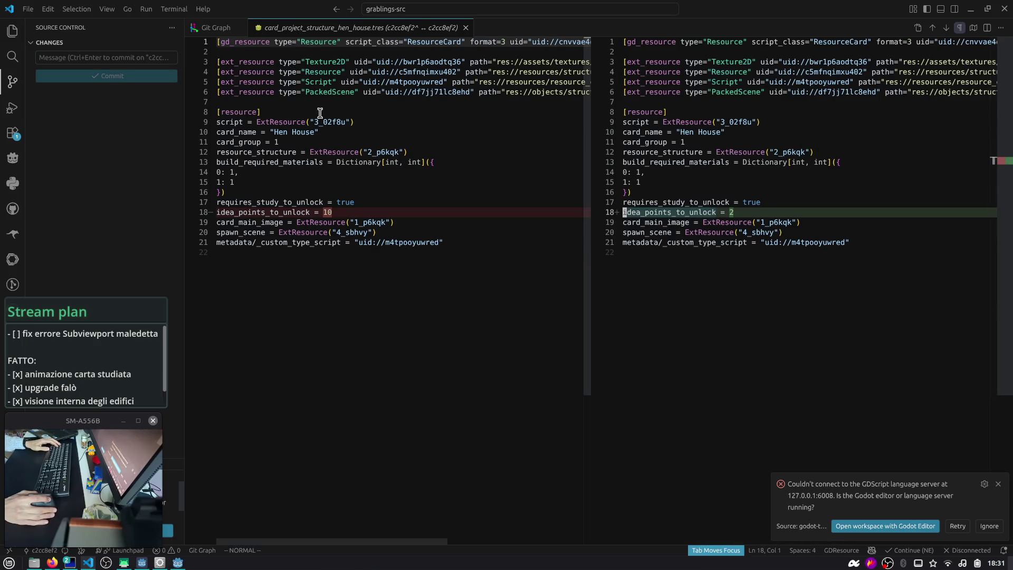
# - Add stream-plan to-do 'card hen house revert resource idea points 10' and close the hen_house diff
pyautogui.click(59, 346)
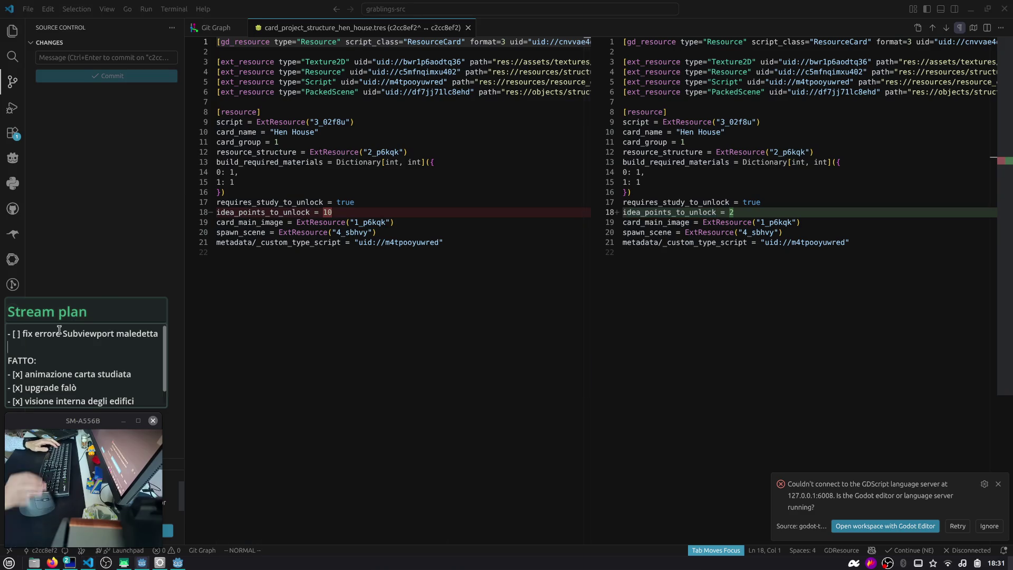
pyautogui.write('- p')
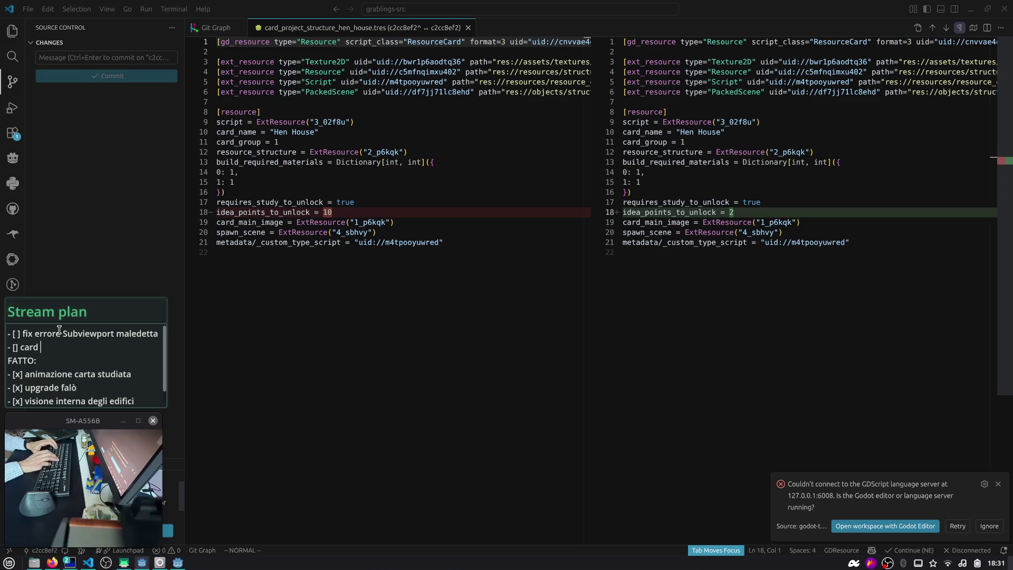
pyautogui.write('house revert r')
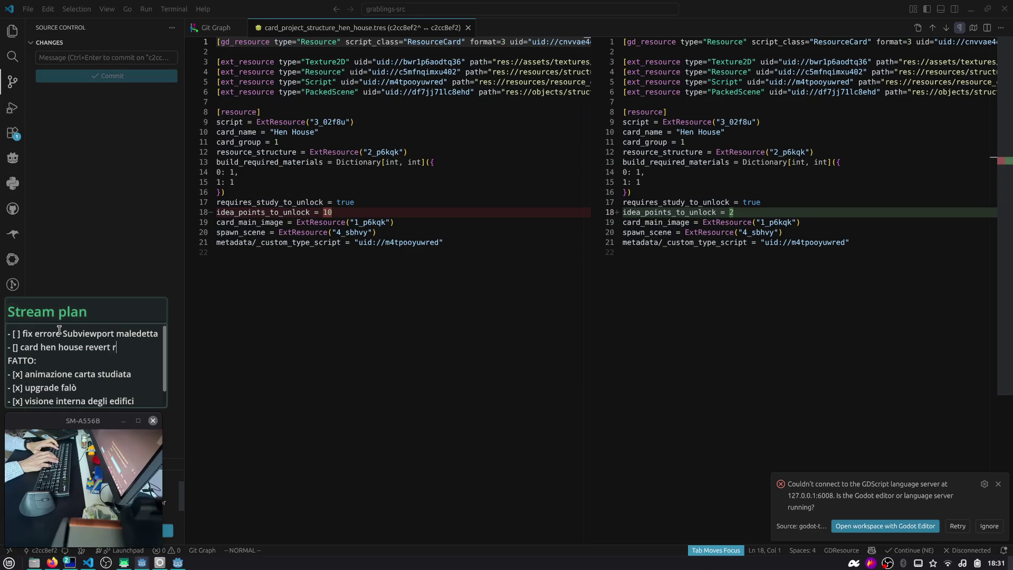
pyautogui.write('esource')
pyautogui.press('Return')
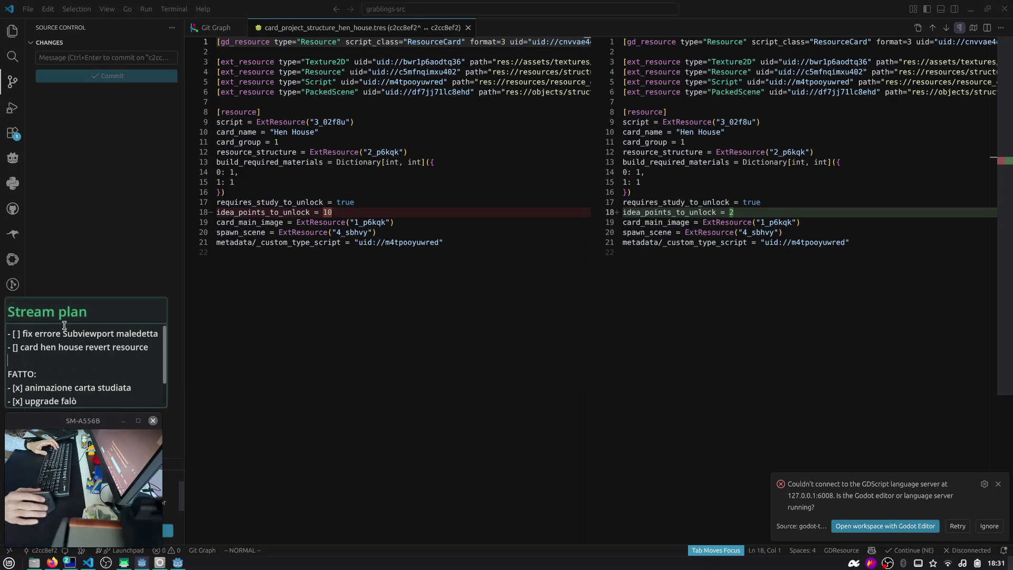
pyautogui.click(151, 346)
pyautogui.write('idea points')
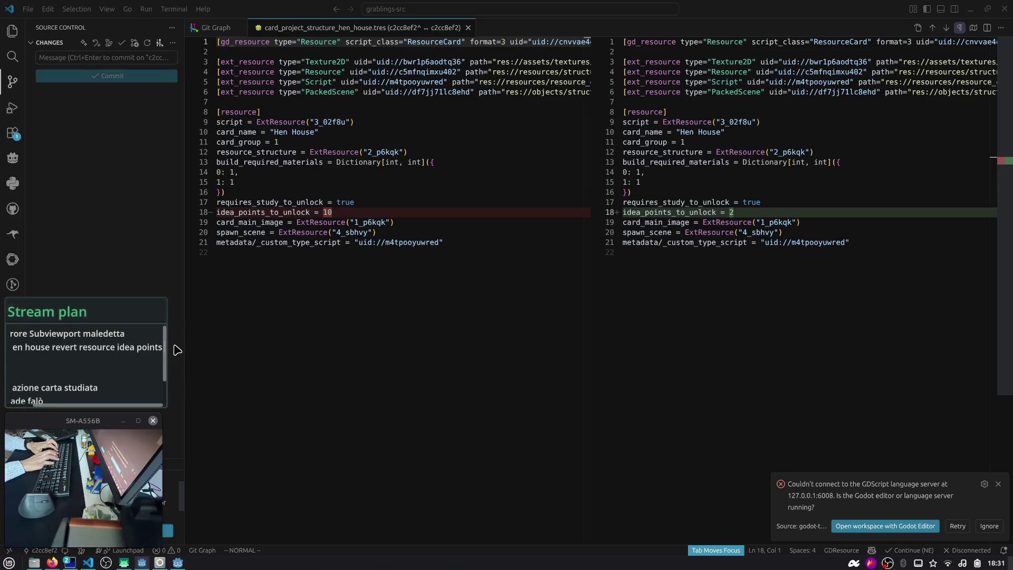
pyautogui.write(' 10')
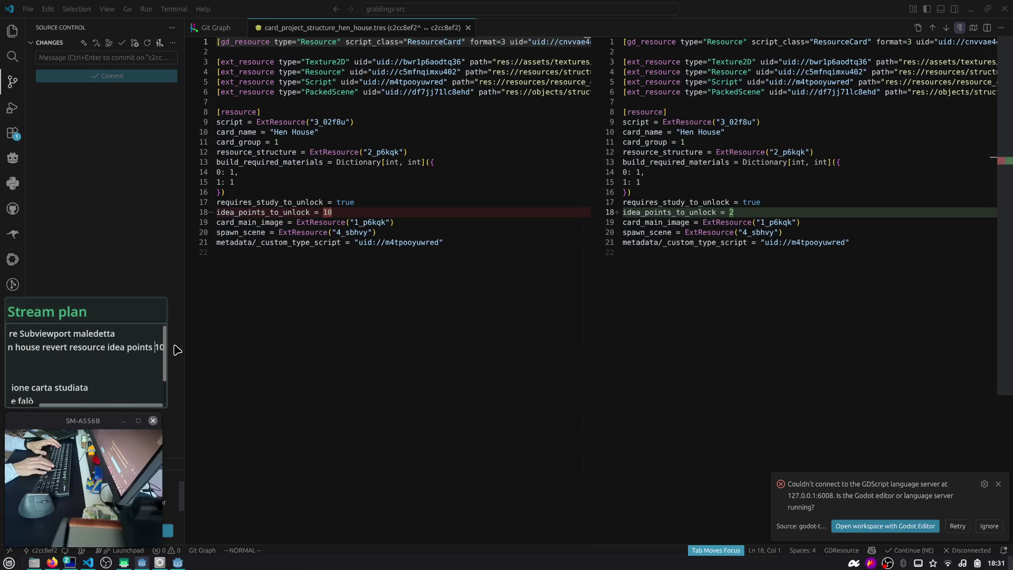
pyautogui.press('Return')
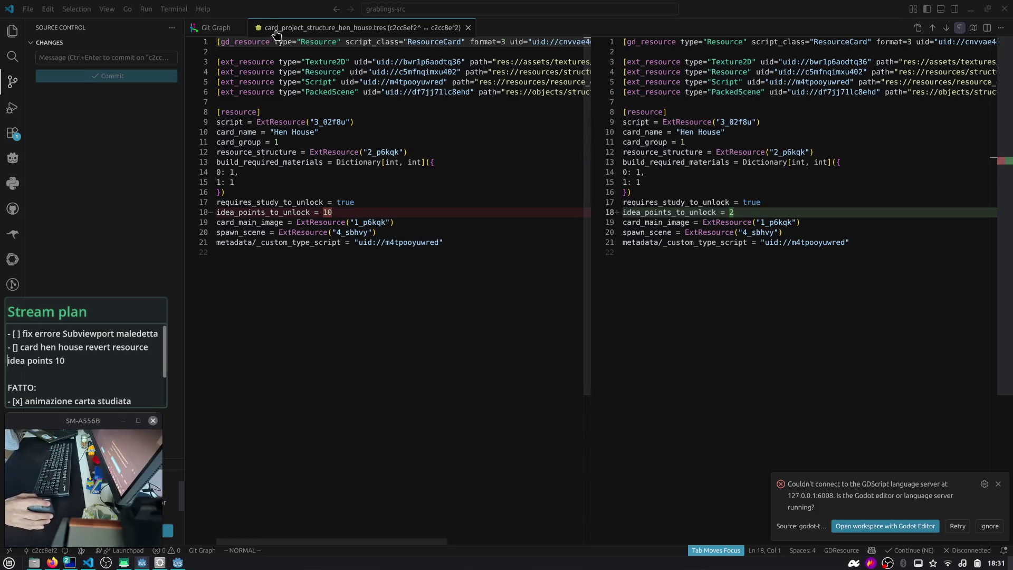
pyautogui.hotkey('ctrl', 'w')
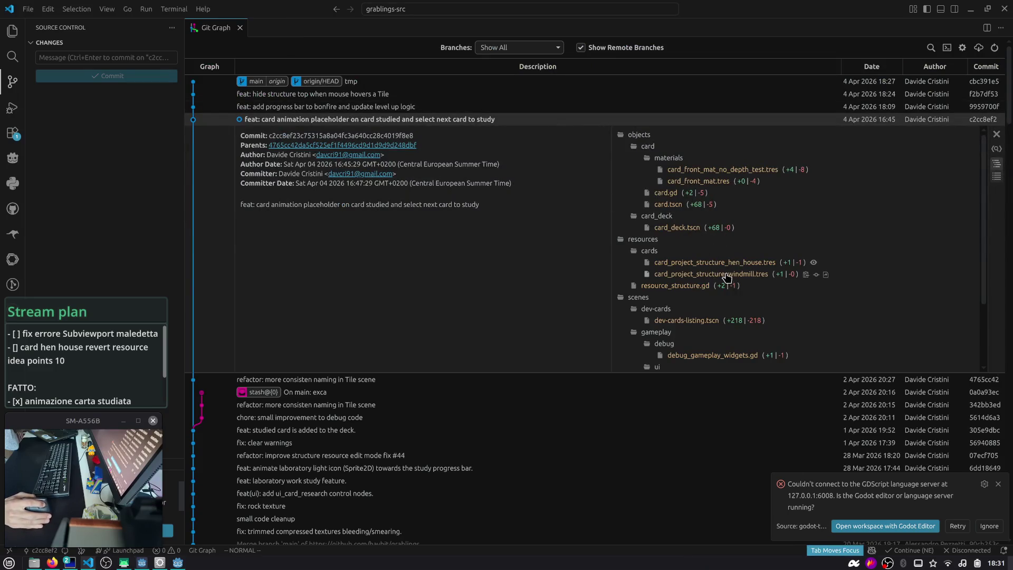
# - Collapse the cards, resources, dev-cards, debug and ui folders, then open the gameplay.tscn diff
pyautogui.click(686, 286)
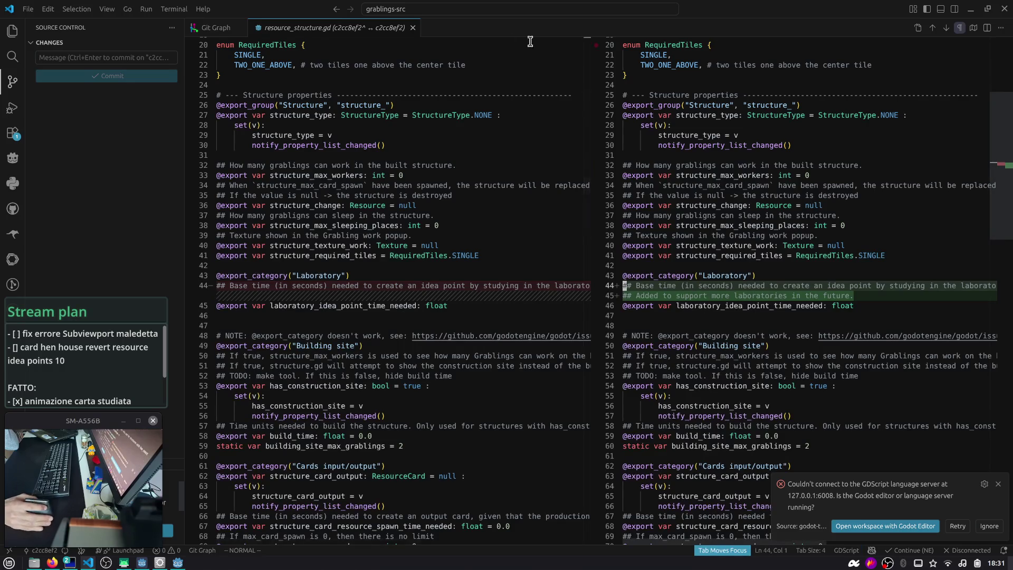
pyautogui.hotkey('ctrl', 'w')
pyautogui.click(637, 254)
pyautogui.click(643, 242)
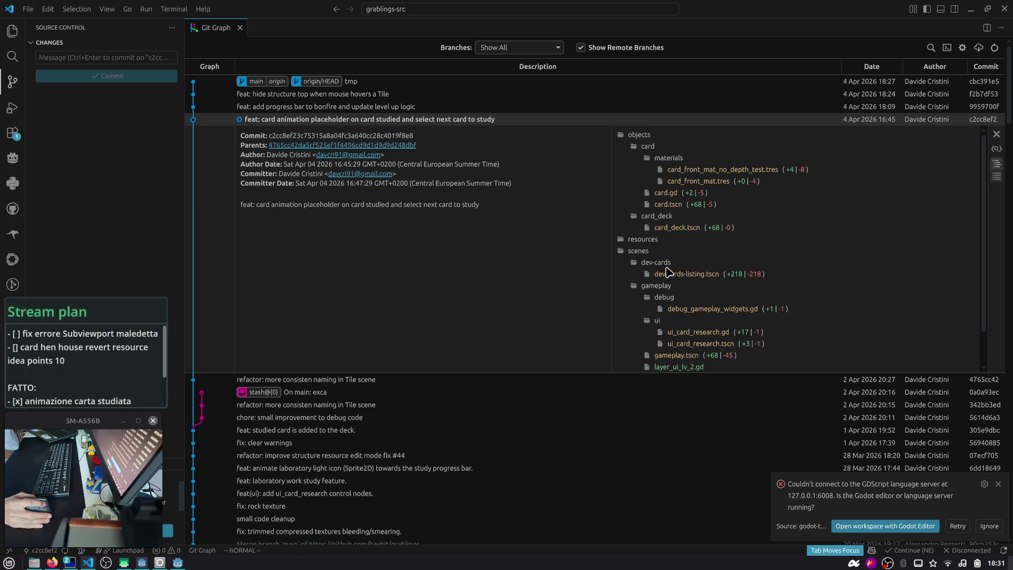
pyautogui.click(657, 262)
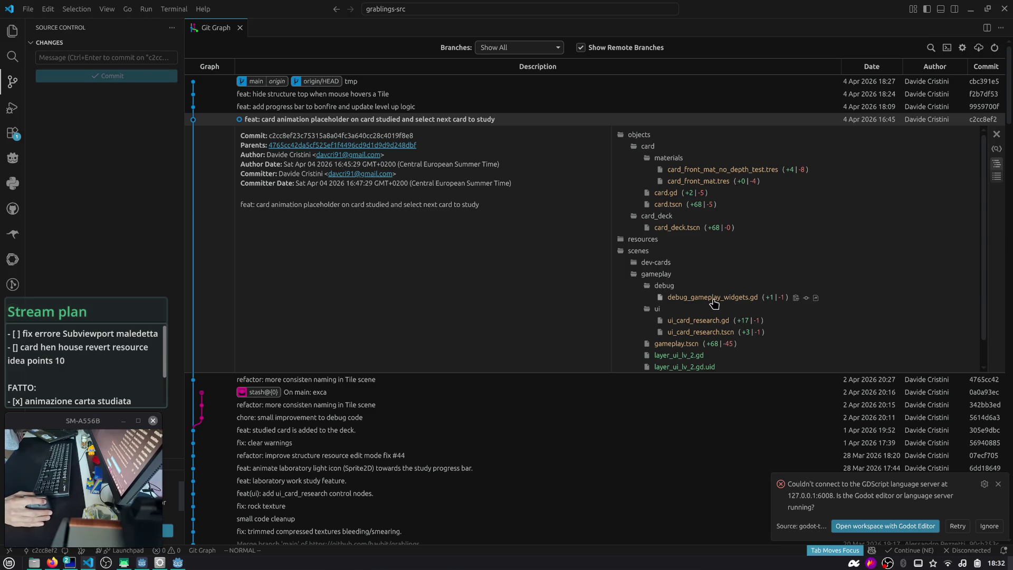
pyautogui.click(663, 285)
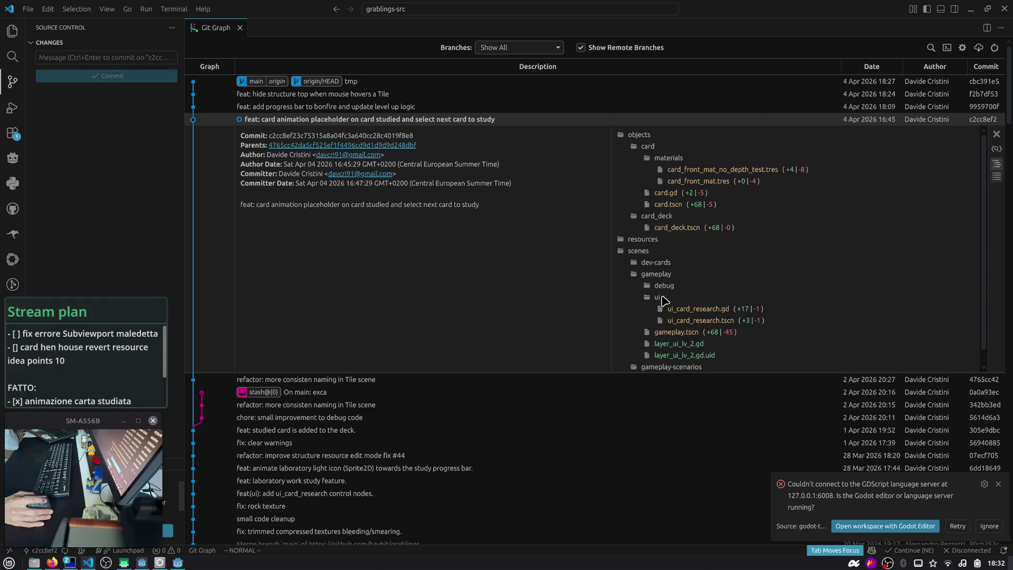
pyautogui.click(657, 299)
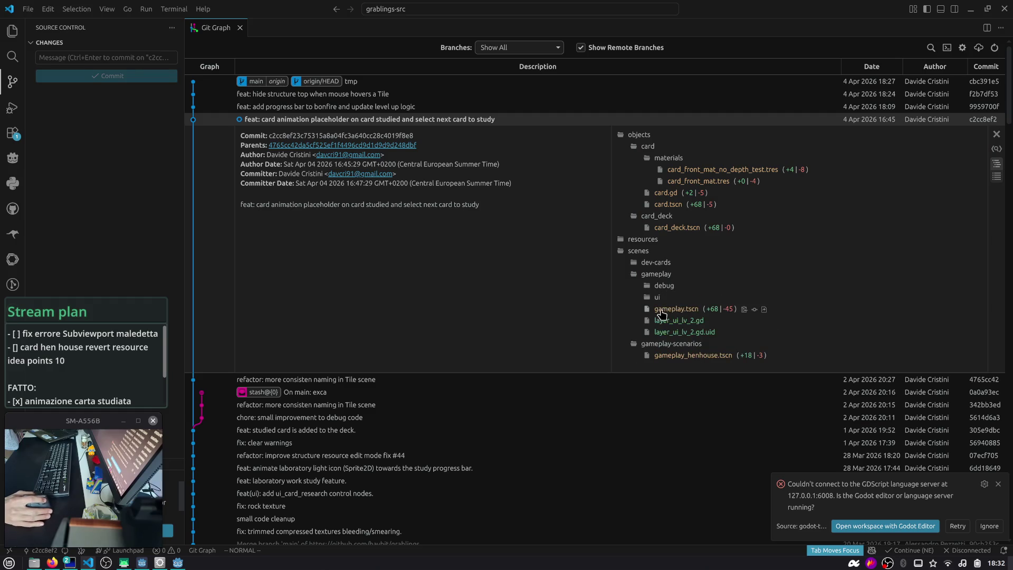
pyautogui.click(674, 310)
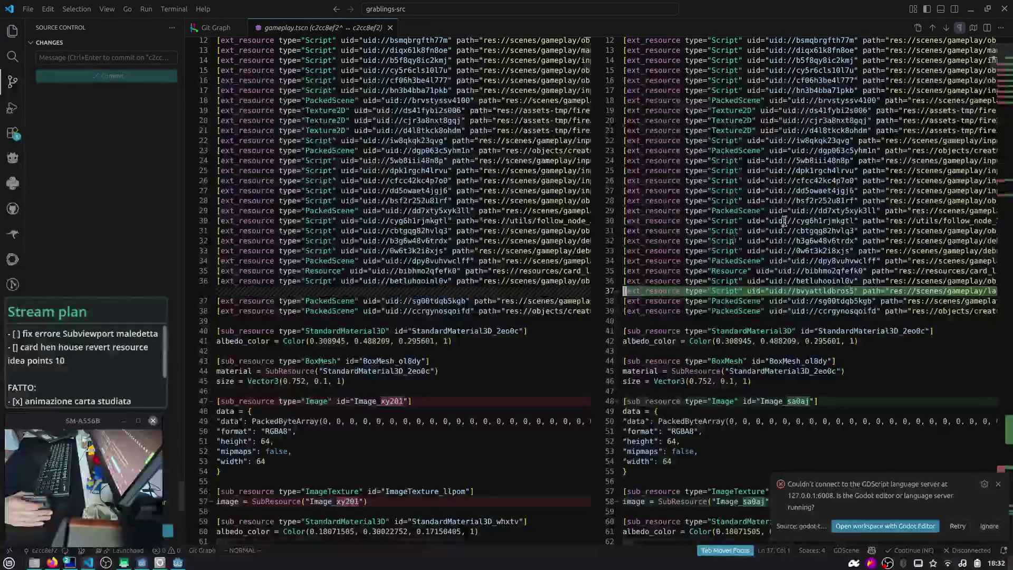
# - Read the gameplay.tscn diff where LayerOnTopOfBoard becomes LayerUI_Lv2, then close it
pyautogui.moveTo(1006, 76); pyautogui.dragTo(1005, 224)
pyautogui.moveTo(1011, 300); pyautogui.dragTo(1005, 422)
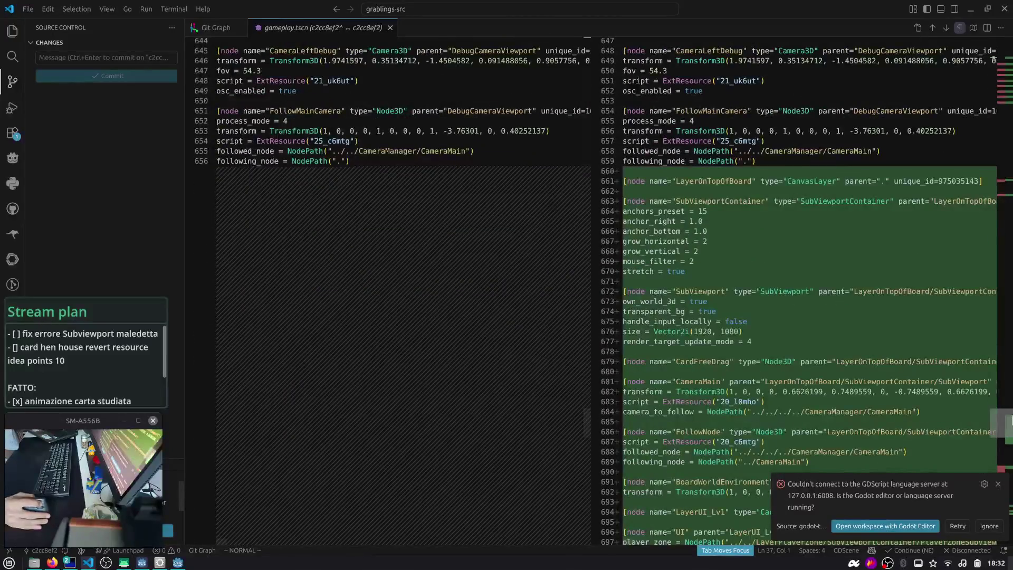
pyautogui.scroll(2, 686, 313)
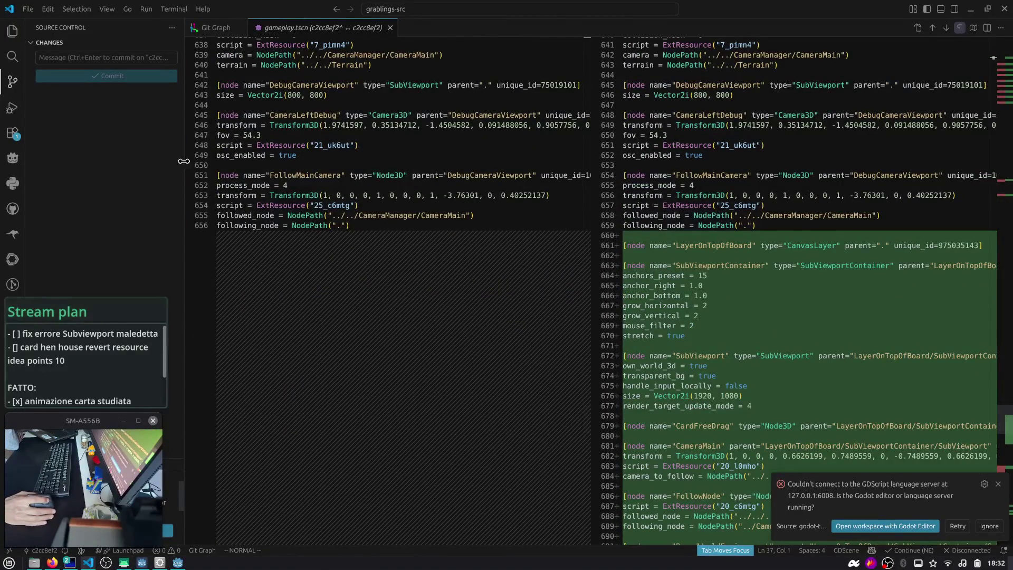
pyautogui.moveTo(184, 161); pyautogui.dragTo(131, 161)
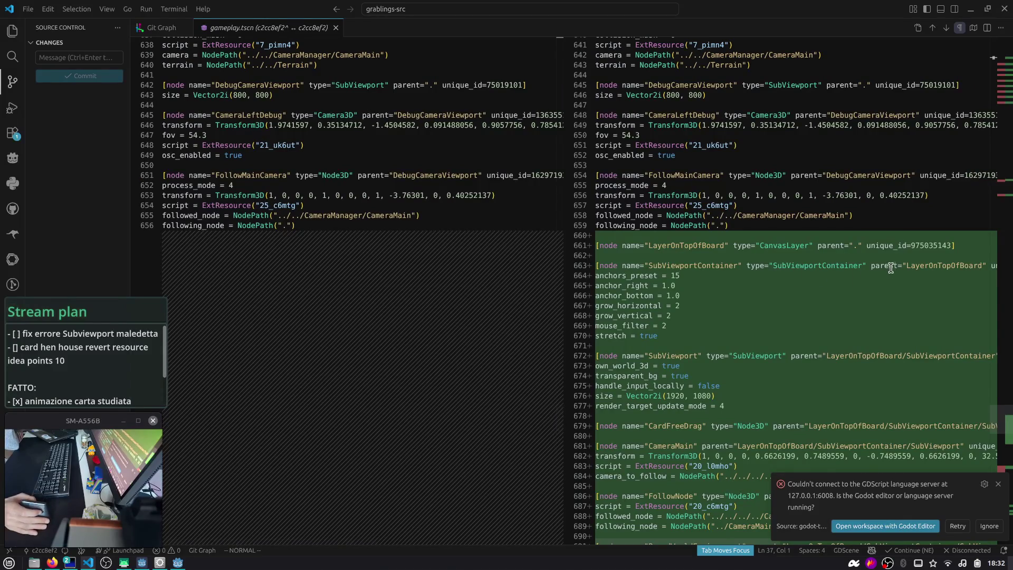
pyautogui.scroll(-5, 950, 243)
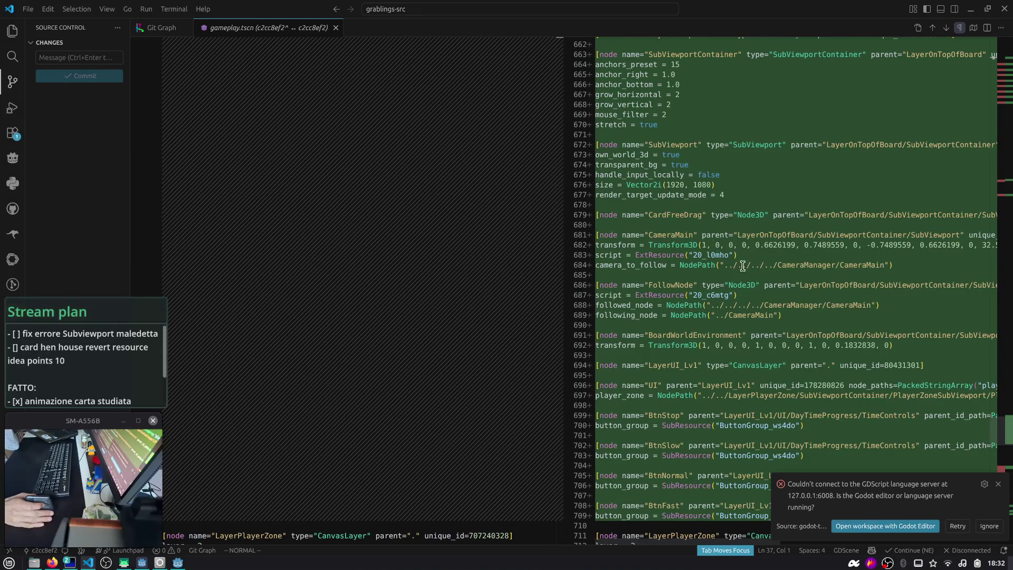
pyautogui.scroll(-2, 740, 263)
pyautogui.scroll(-2, 747, 269)
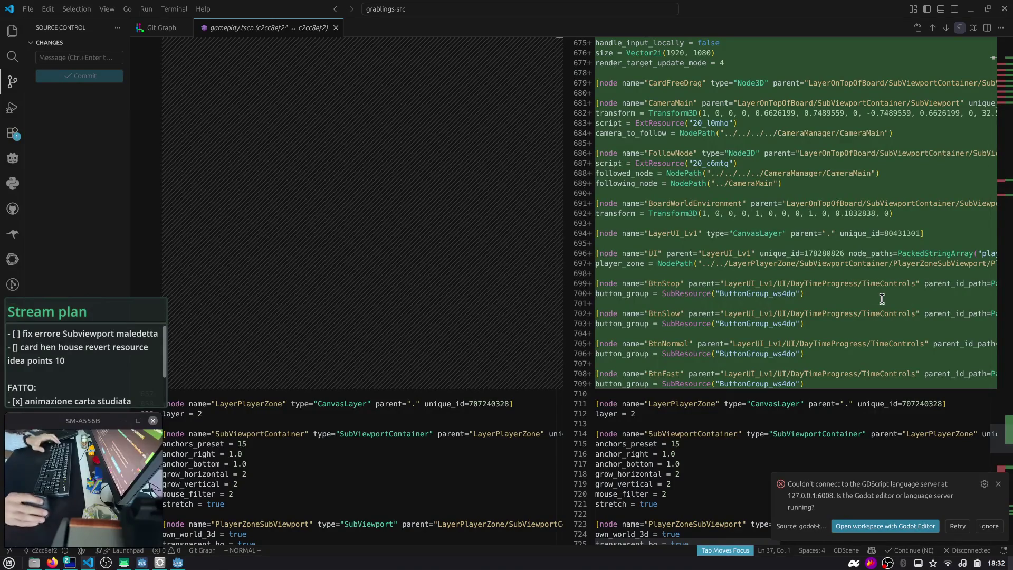
pyautogui.scroll(-5, 876, 295)
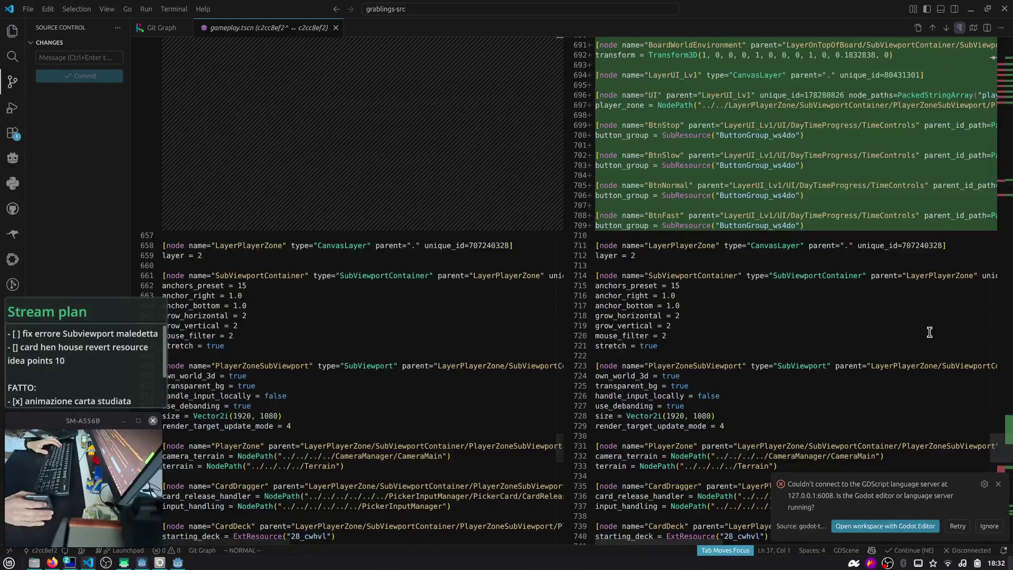
pyautogui.scroll(-5, 1005, 448)
pyautogui.click(998, 483)
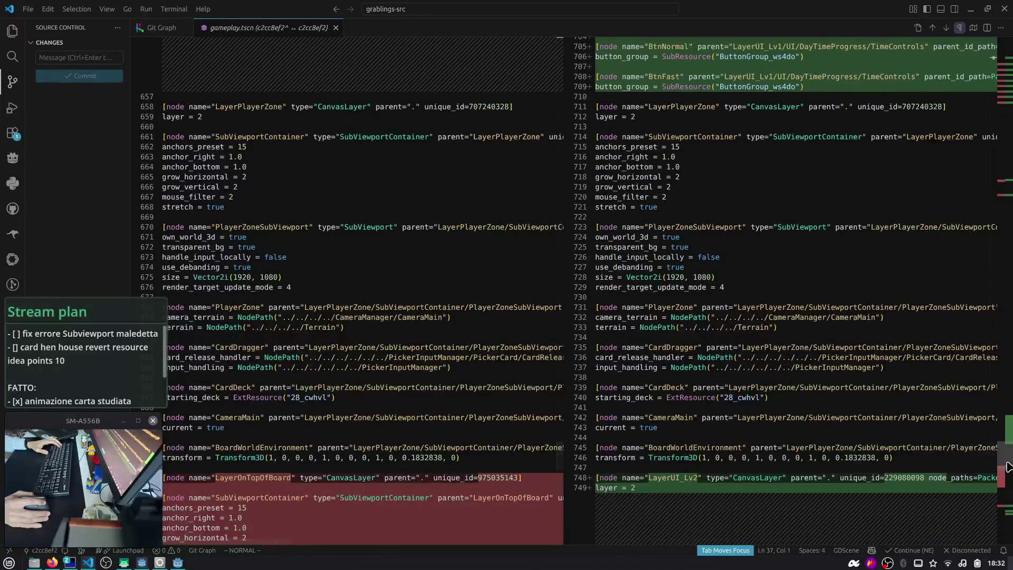
pyautogui.scroll(-9, 1006, 466)
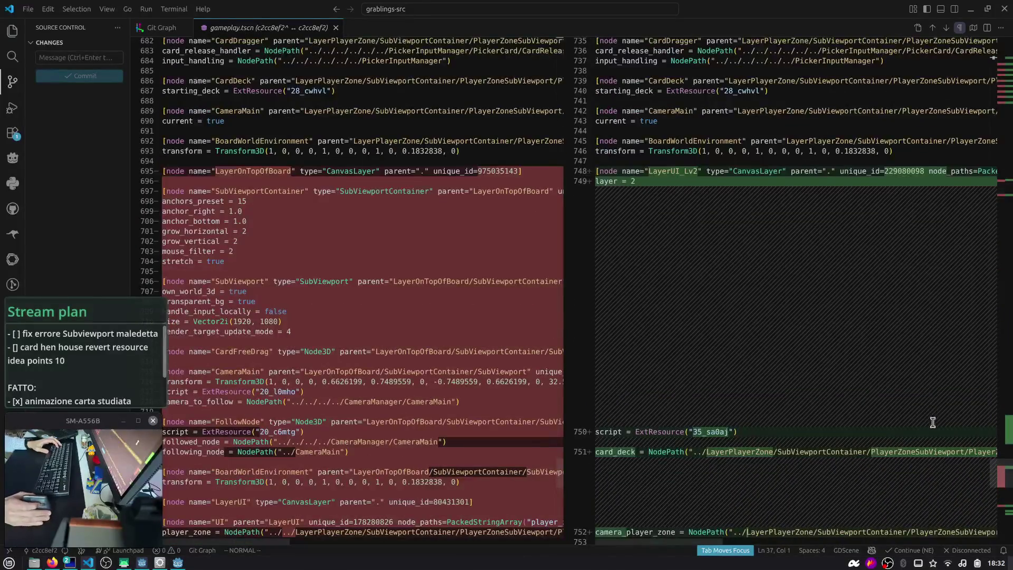
pyautogui.scroll(-15, 918, 414)
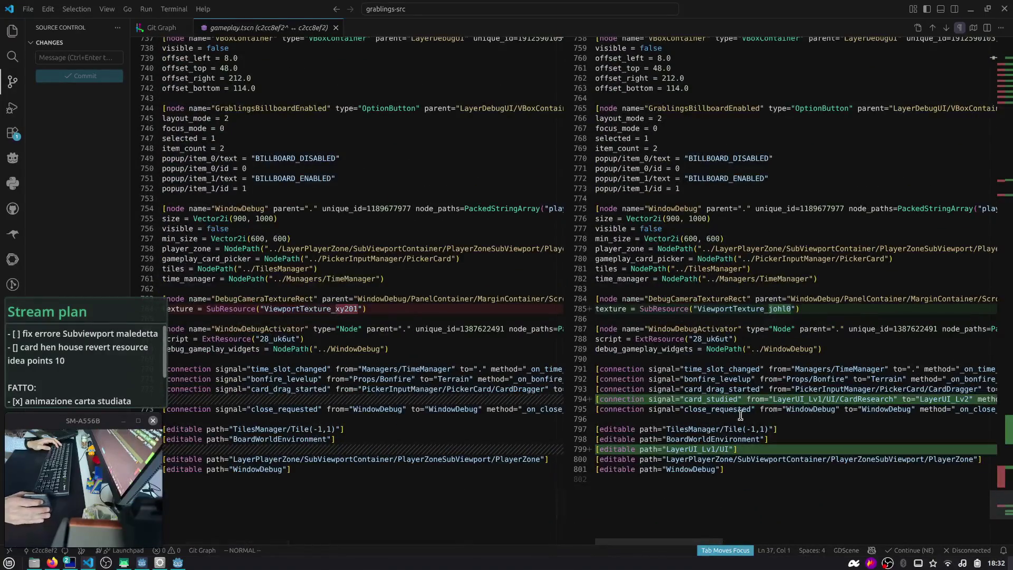
pyautogui.middleClick(208, 28)
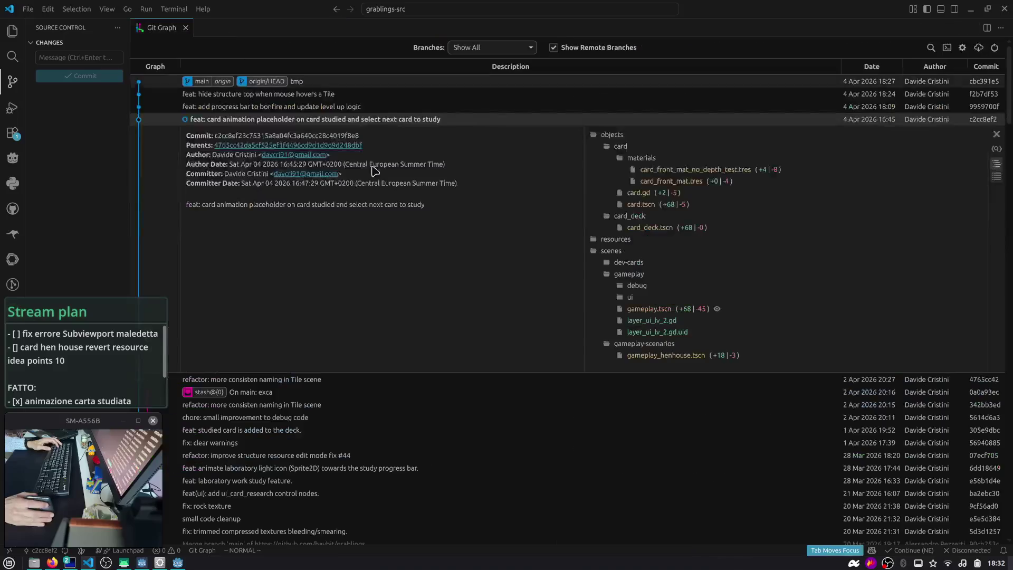
# - Collapse the gameplay-scenarios folder in c2cc8ef2's changed files and switch toward the Godot editor
pyautogui.scroll(-3, 658, 259)
pyautogui.scroll(3, 659, 218)
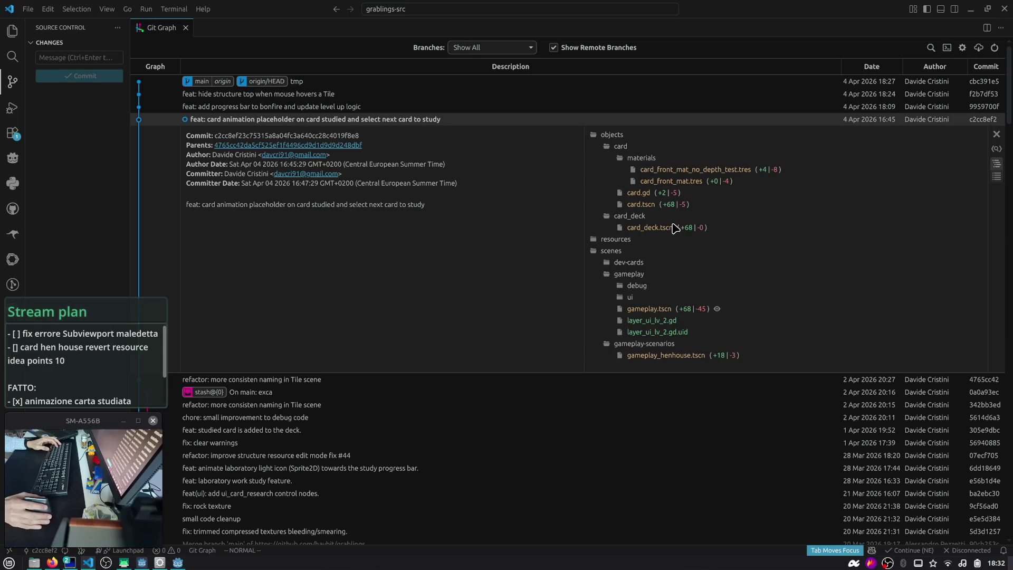
pyautogui.scroll(-3, 653, 297)
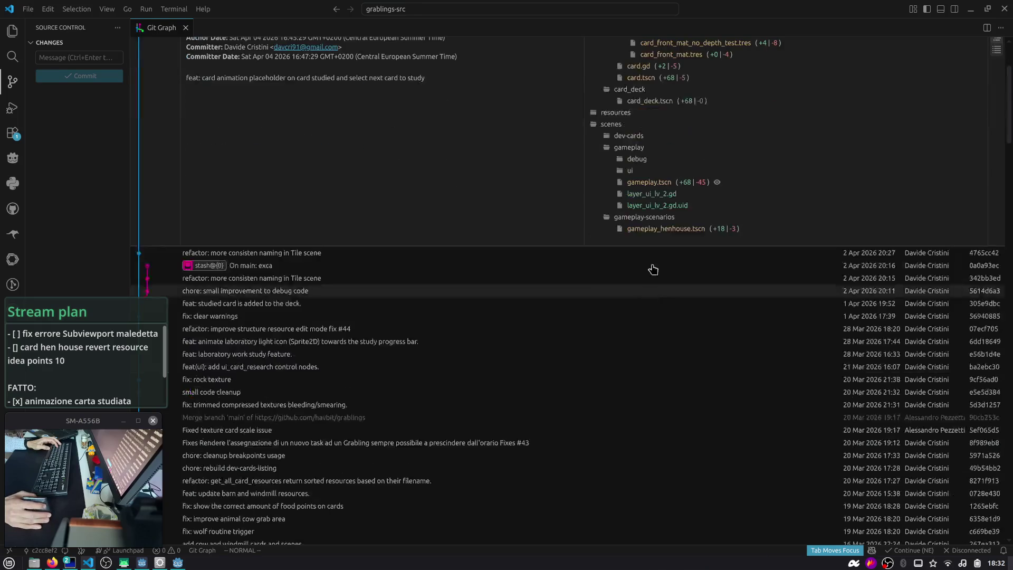
pyautogui.click(657, 220)
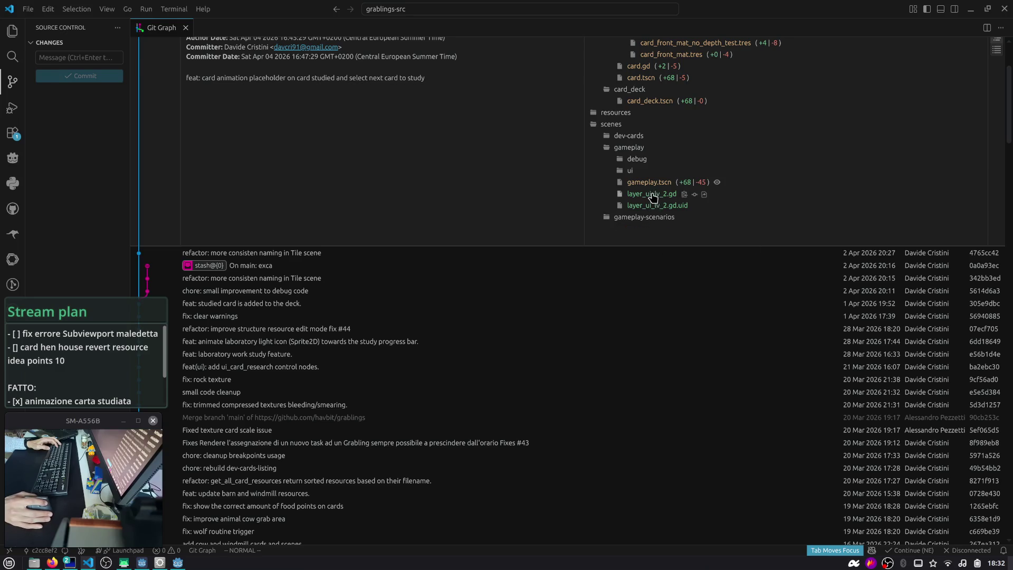
pyautogui.hotkey('alt', 'Tab')
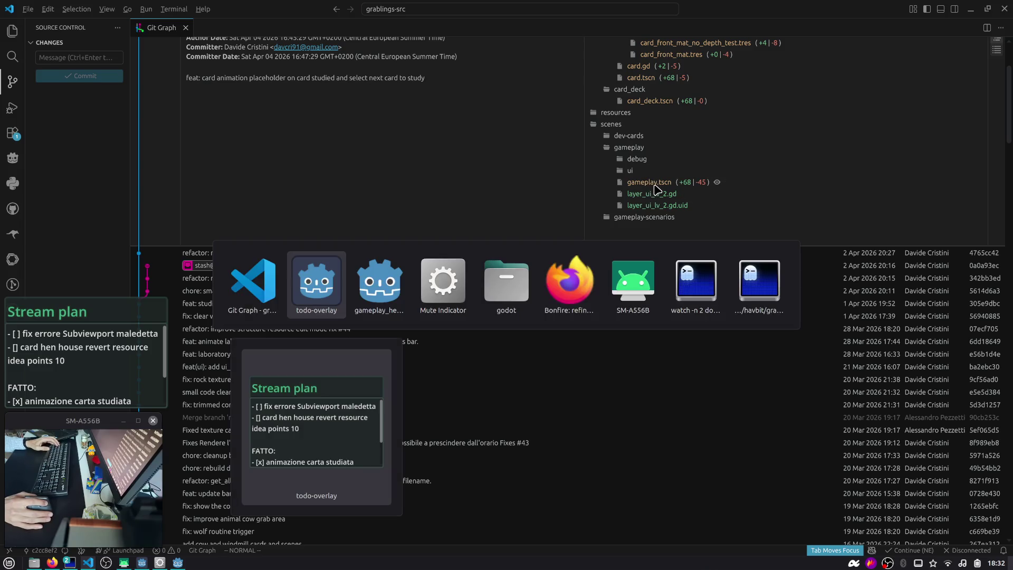
# - Widen the Scene dock, reveal the Import dock and close the gameplay_henhouse scene
pyautogui.moveTo(164, 285); pyautogui.dragTo(252, 285)
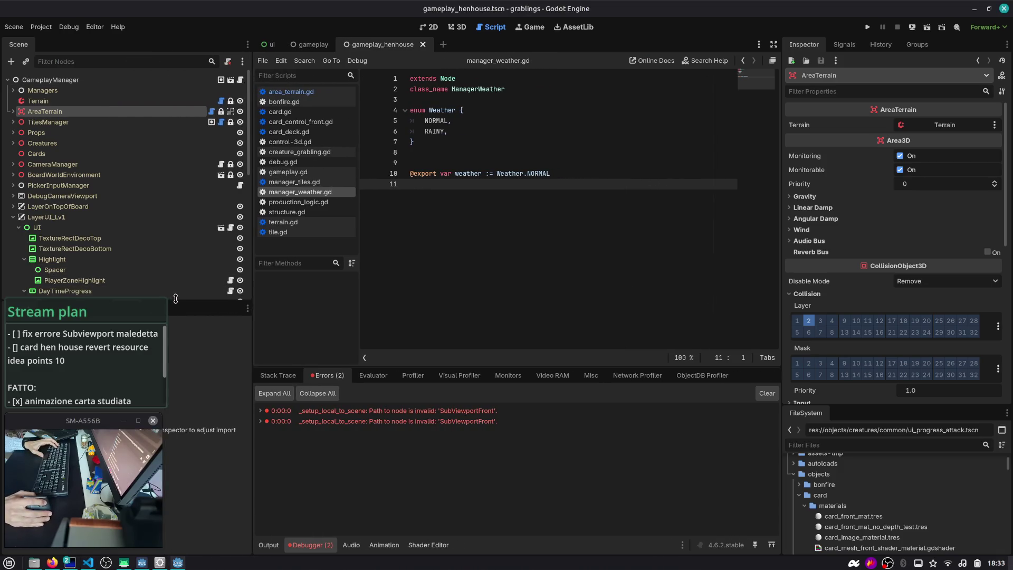
pyautogui.moveTo(174, 301); pyautogui.dragTo(174, 285)
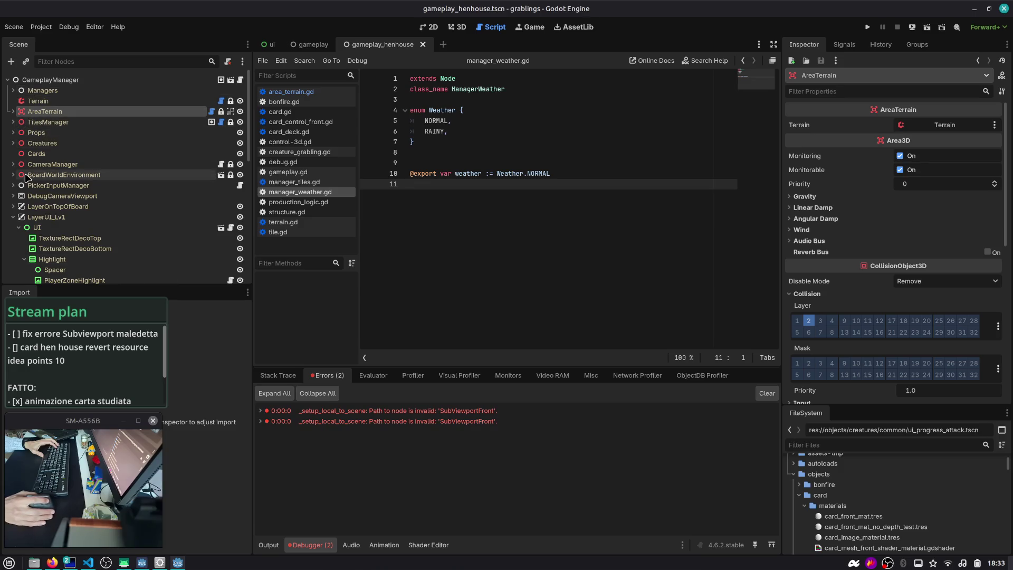
pyautogui.scroll(-5, 26, 178)
pyautogui.scroll(5, 27, 178)
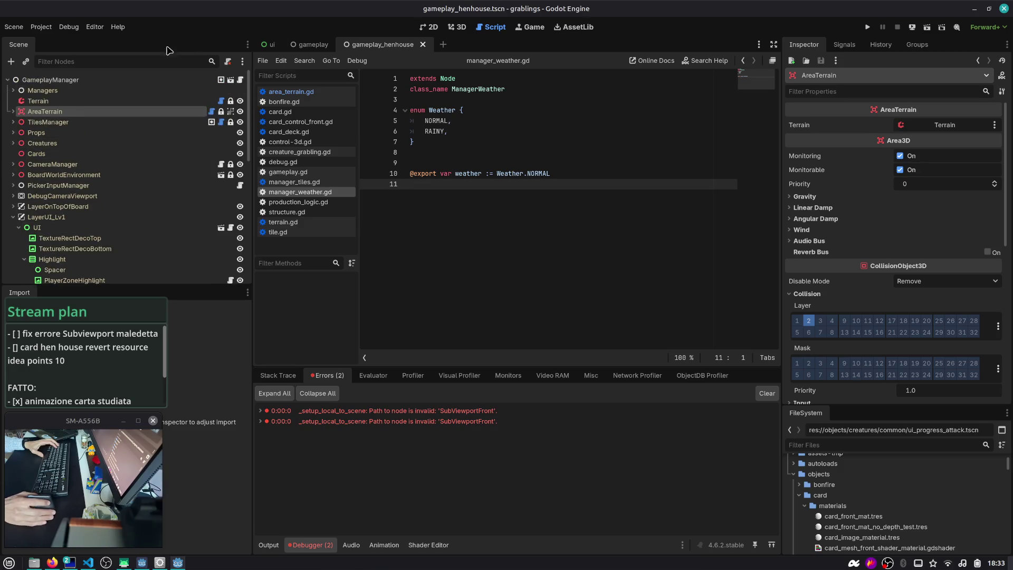
pyautogui.click(423, 45)
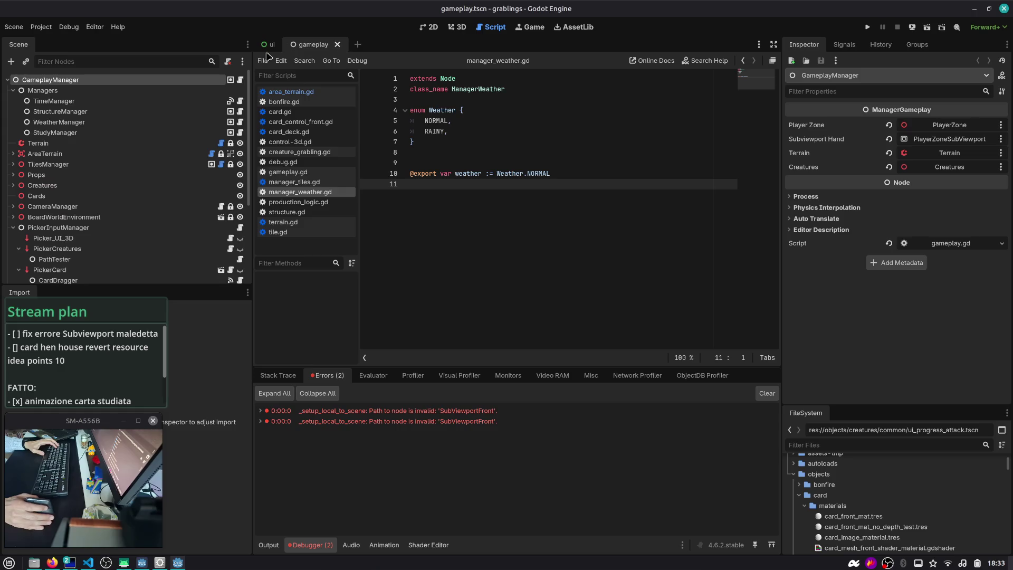
# - Browse the LayerPlayerZone, LayerOnTopOfBoard and LayerUI_Lv1 branches and their viewport children
pyautogui.click(13, 227)
pyautogui.scroll(-1, 26, 235)
pyautogui.click(13, 231)
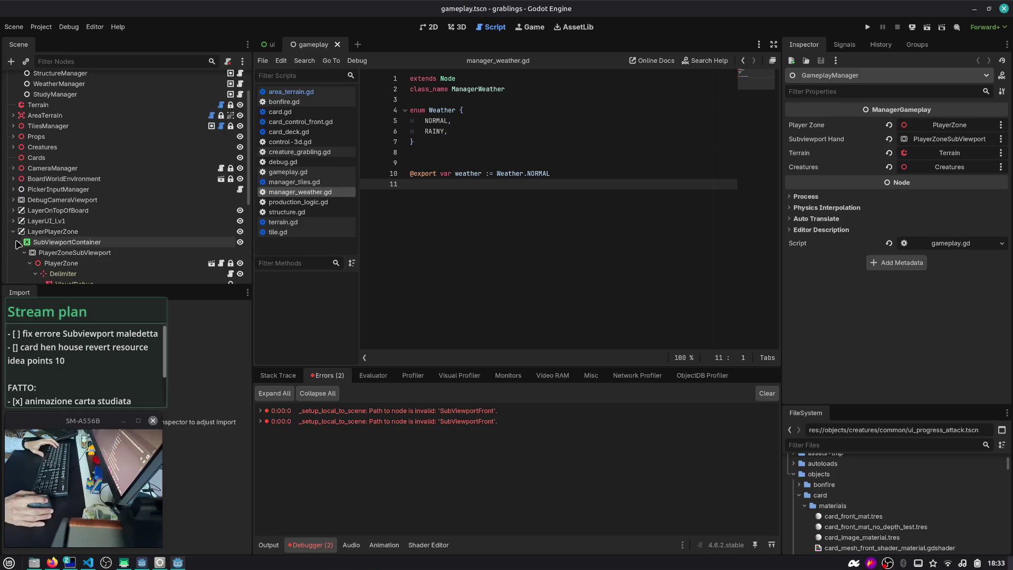
pyautogui.scroll(-1, 18, 244)
pyautogui.click(13, 199)
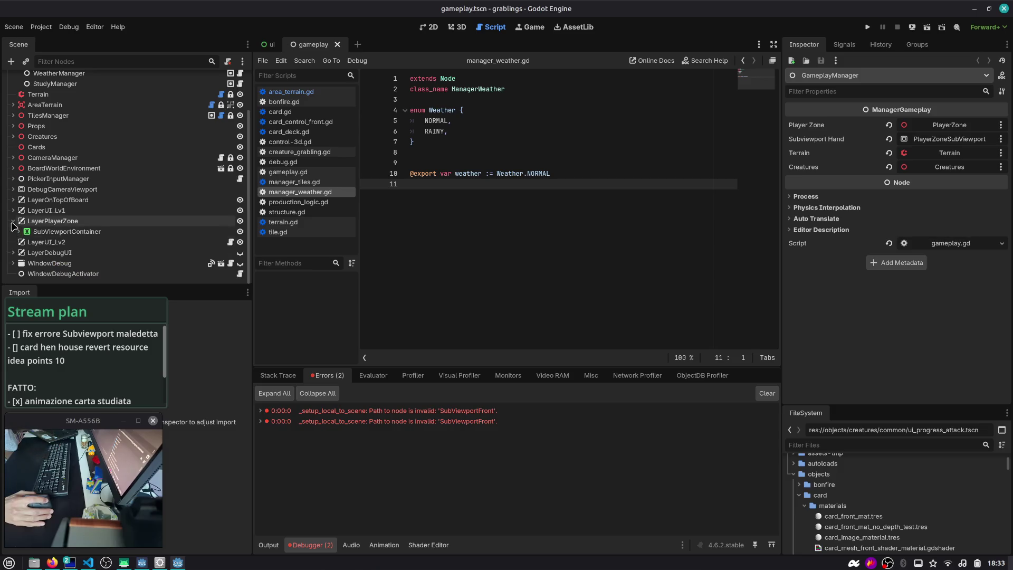
pyautogui.scroll(1, 14, 211)
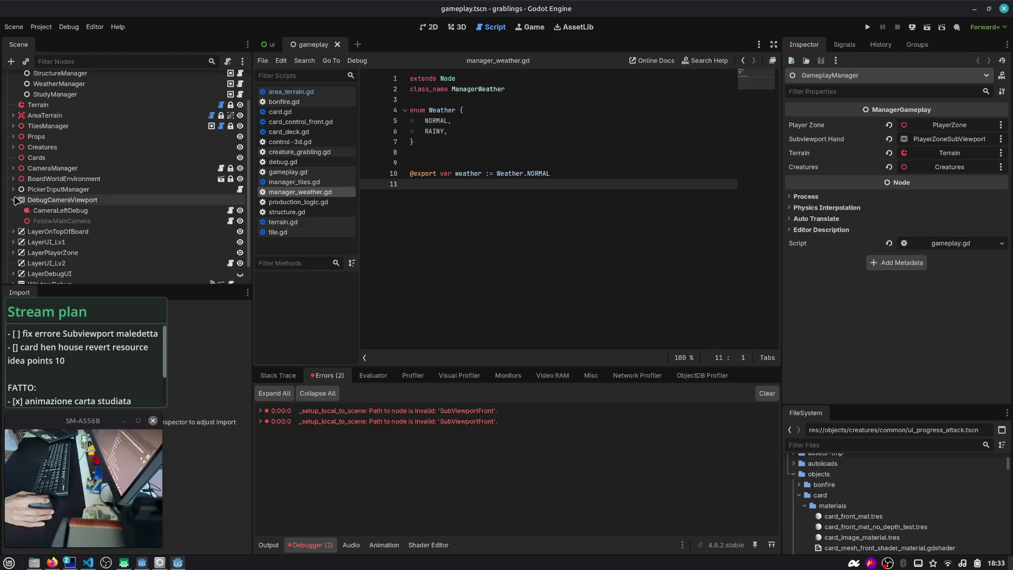
pyautogui.click(19, 221)
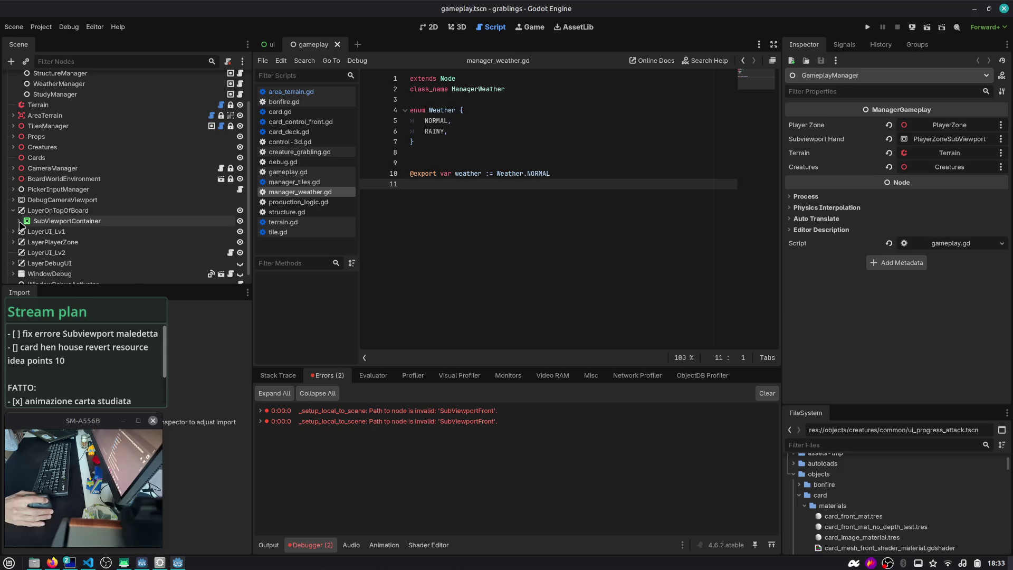
pyautogui.click(13, 210)
pyautogui.click(13, 220)
pyautogui.scroll(-1, 17, 221)
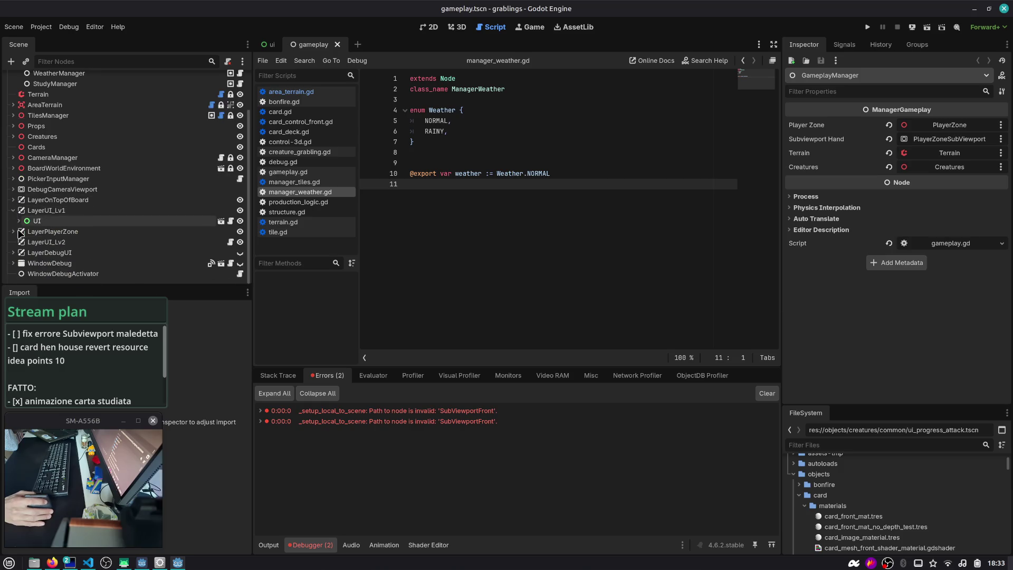
# - Look through the LayerUI_Lv2, LayerDebugUI and WindowDebug nodes in the Scene dock
pyautogui.click(14, 210)
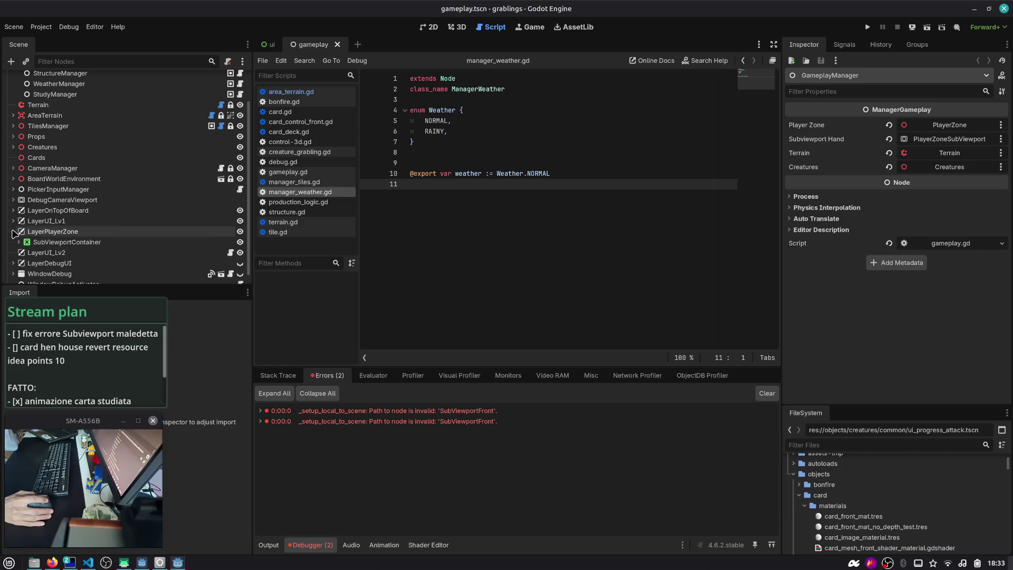
pyautogui.click(13, 220)
pyautogui.click(13, 221)
pyautogui.click(15, 231)
pyautogui.scroll(1, 15, 232)
pyautogui.click(13, 252)
pyautogui.scroll(-2, 14, 257)
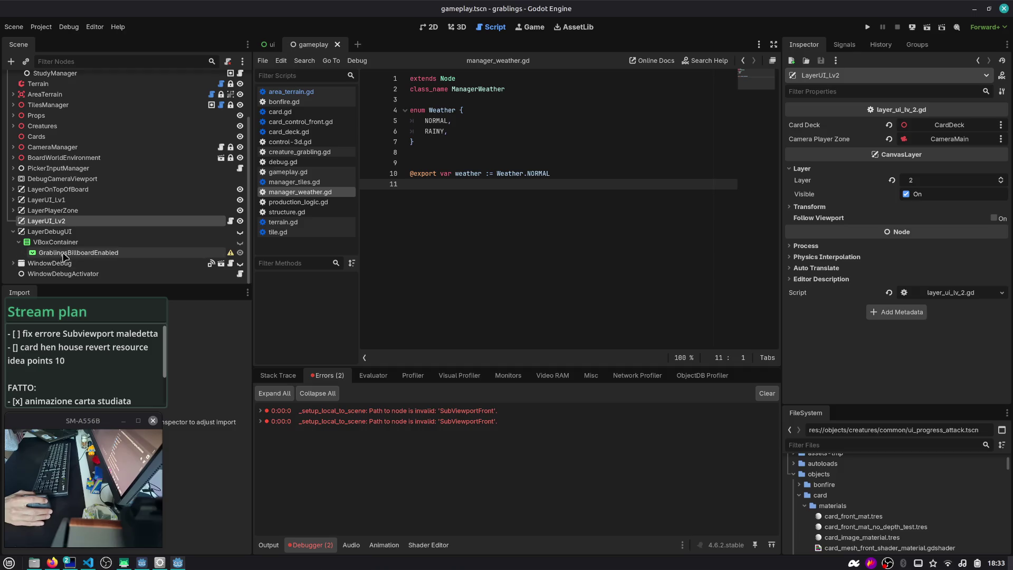
pyautogui.click(13, 231)
pyautogui.click(13, 263)
pyautogui.scroll(-3, 14, 264)
pyautogui.click(15, 168)
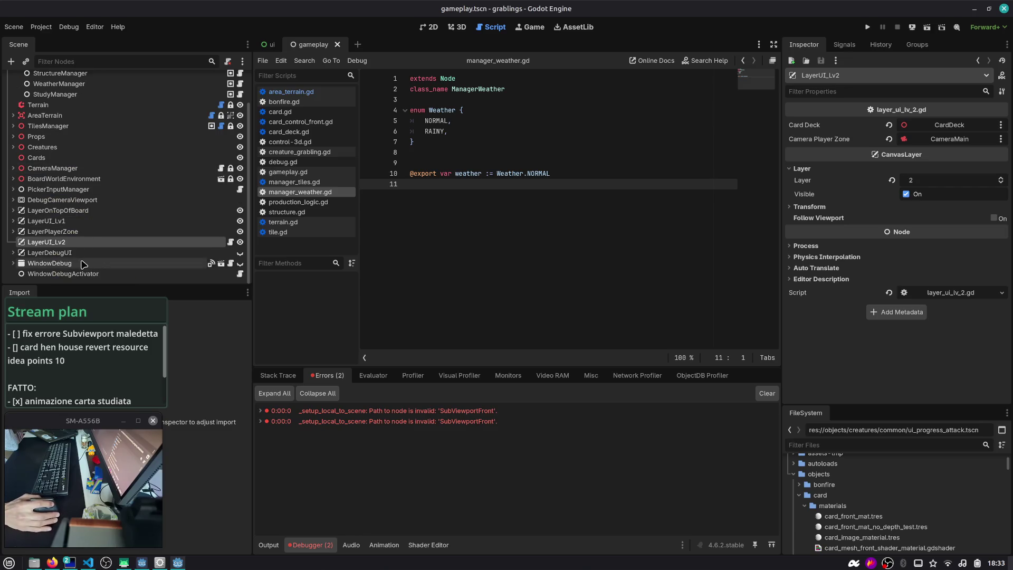
# - Inspect the WindowDebug node's properties, context actions and children
pyautogui.click(54, 264)
pyautogui.rightClick(55, 265)
pyautogui.click(19, 263)
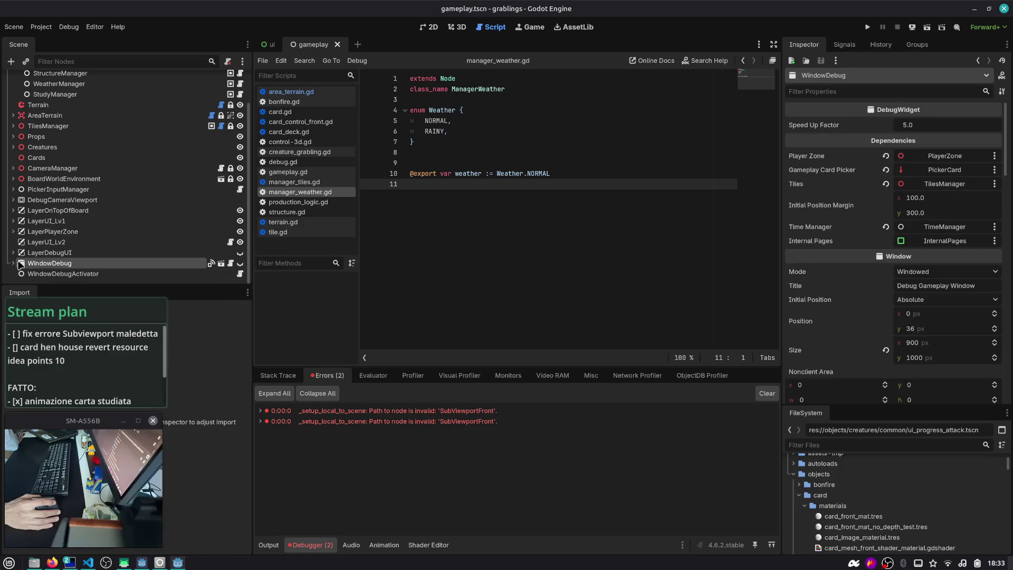
pyautogui.click(13, 263)
pyautogui.click(14, 210)
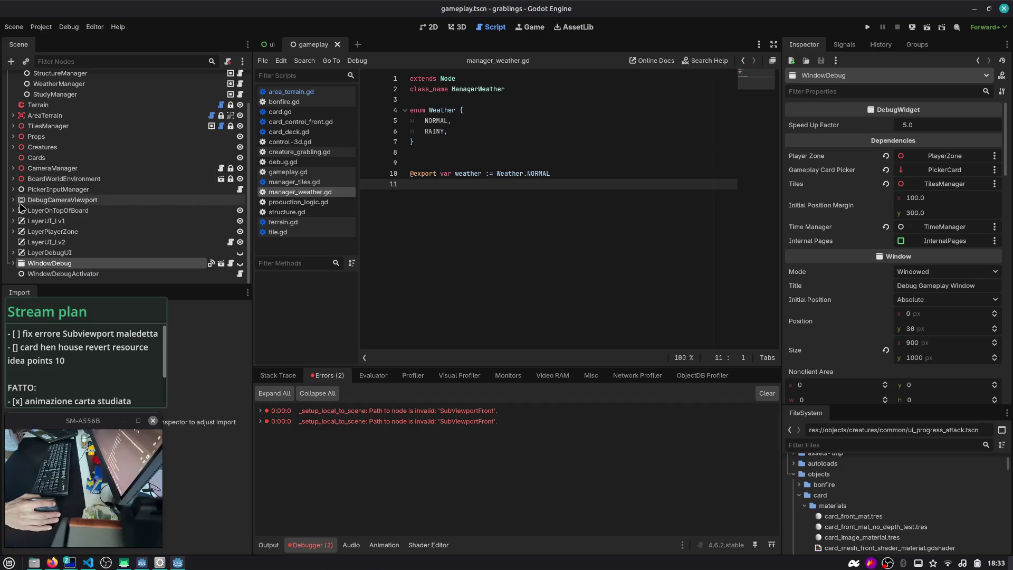
# - Inspect LayerPlayerZone's SubViewportContainer and the PlayerZone node's properties and signals
pyautogui.click(13, 231)
pyautogui.click(23, 243)
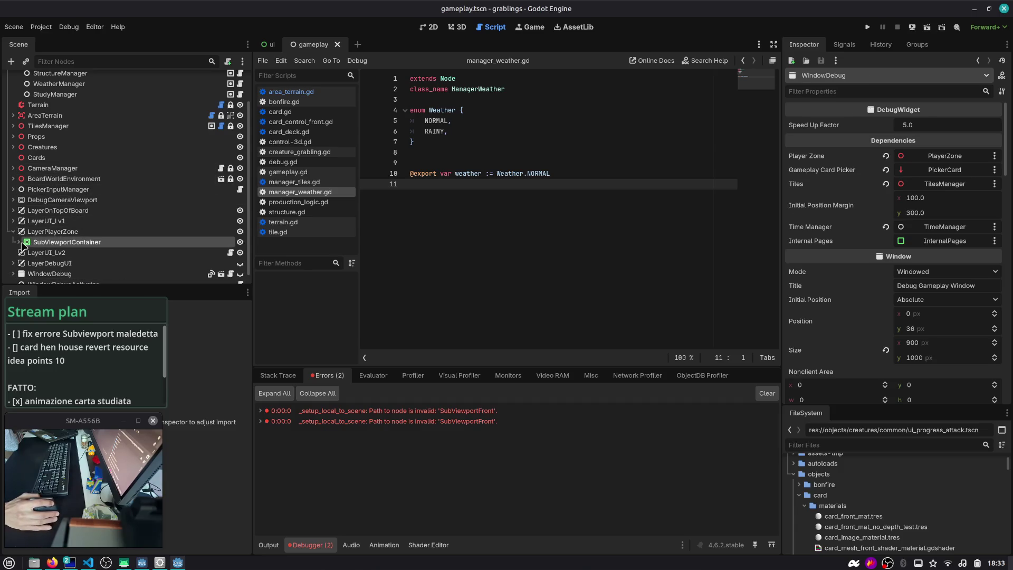
pyautogui.click(18, 242)
pyautogui.scroll(-2, 61, 217)
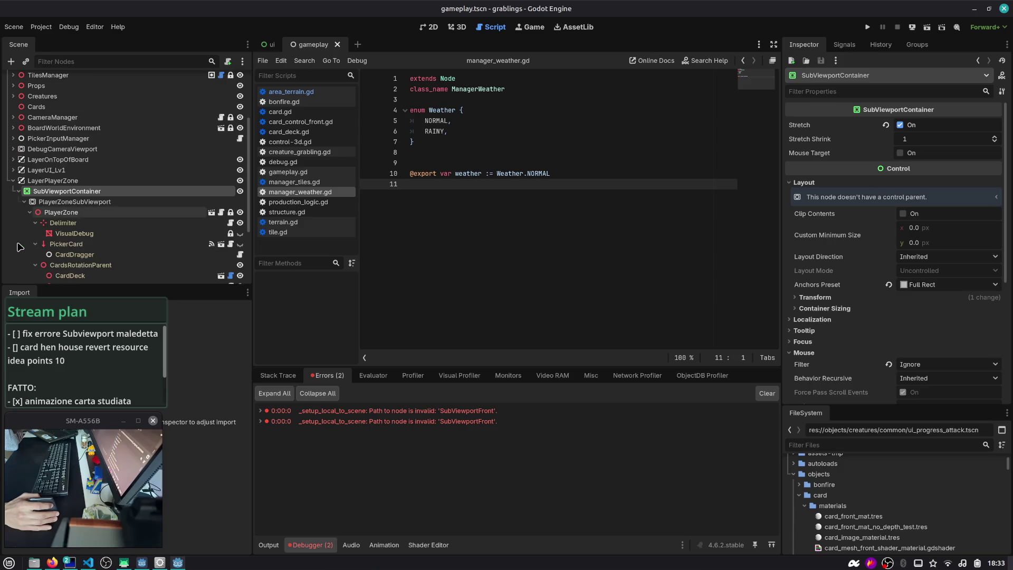
pyautogui.click(61, 217)
pyautogui.scroll(-2, 62, 216)
pyautogui.scroll(-2, 62, 217)
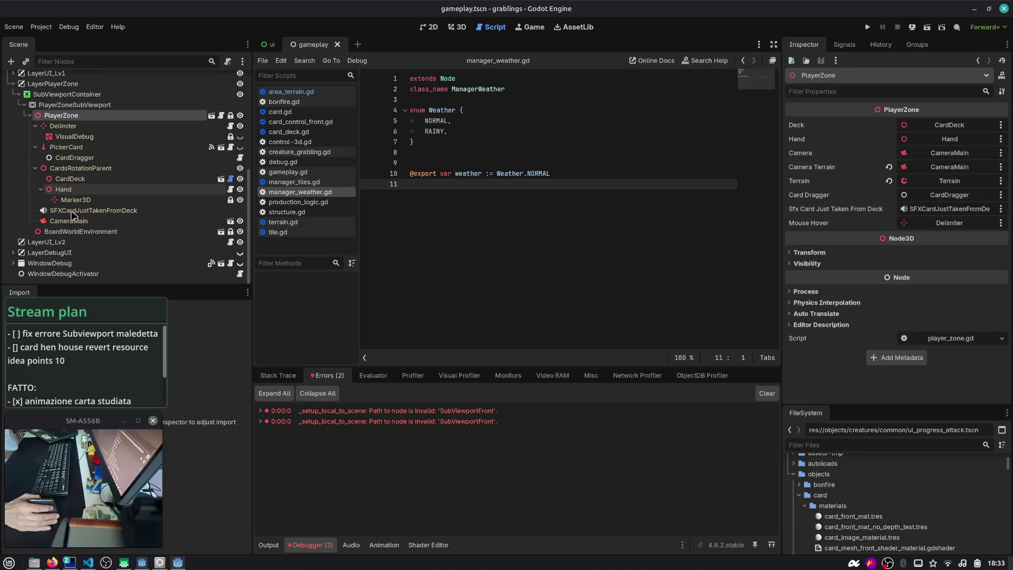
pyautogui.rightClick(147, 115)
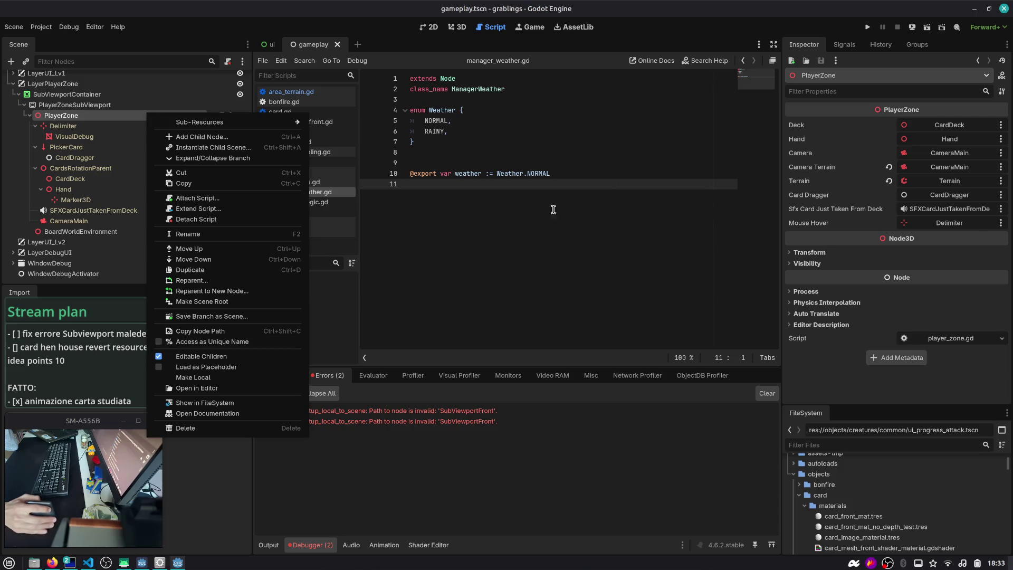
pyautogui.press('Escape')
pyautogui.click(847, 45)
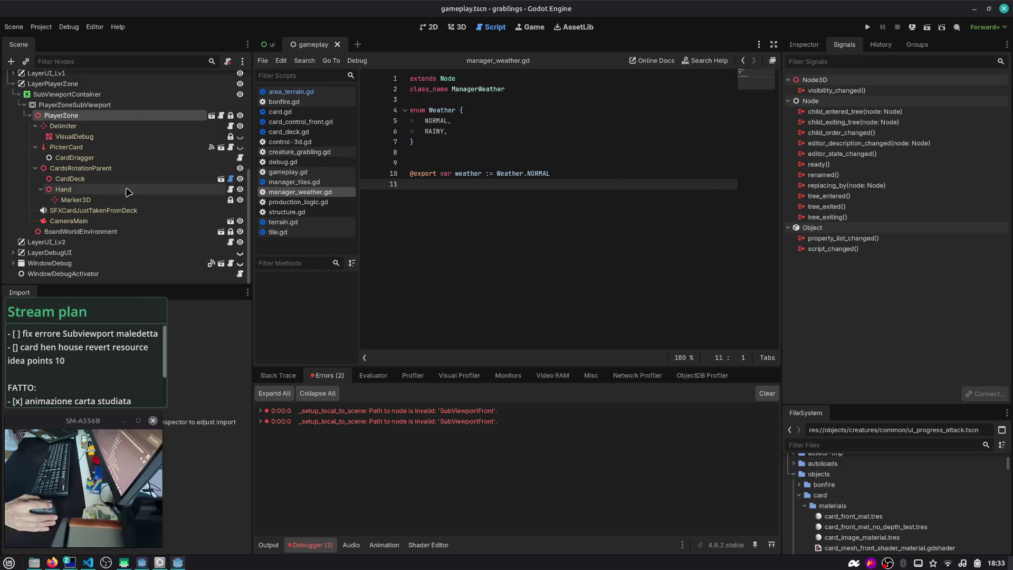
# - Collapse the scene branches and expand the first SubViewportFront error showing null 'vpn' at viewport.cpp:199
pyautogui.click(24, 105)
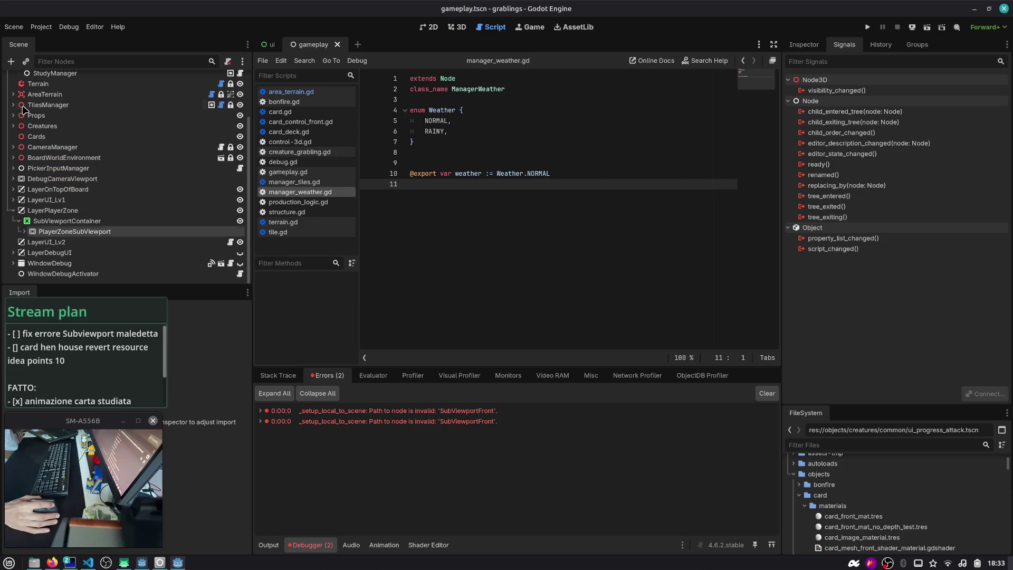
pyautogui.click(12, 211)
pyautogui.scroll(3, 12, 211)
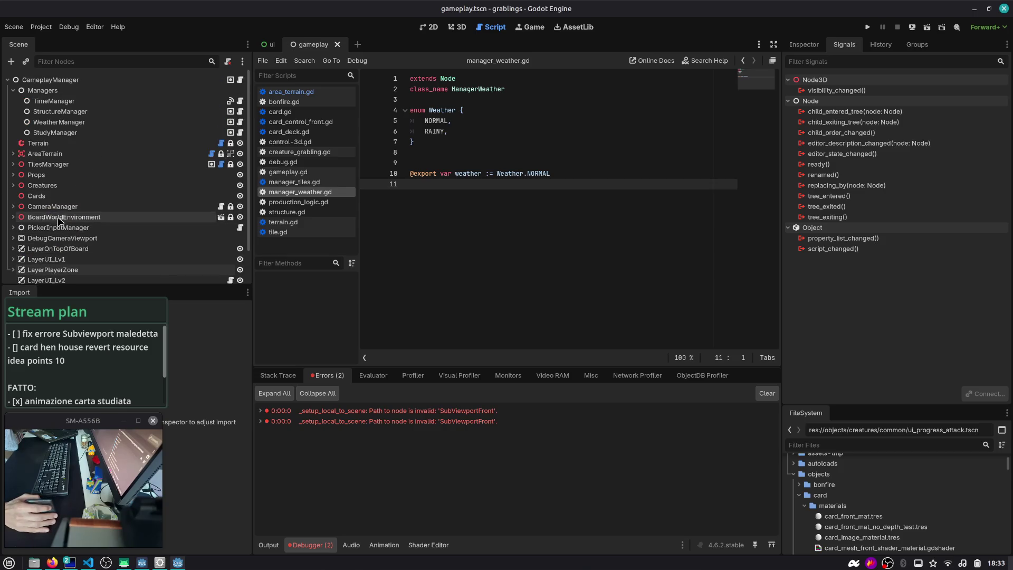
pyautogui.click(13, 91)
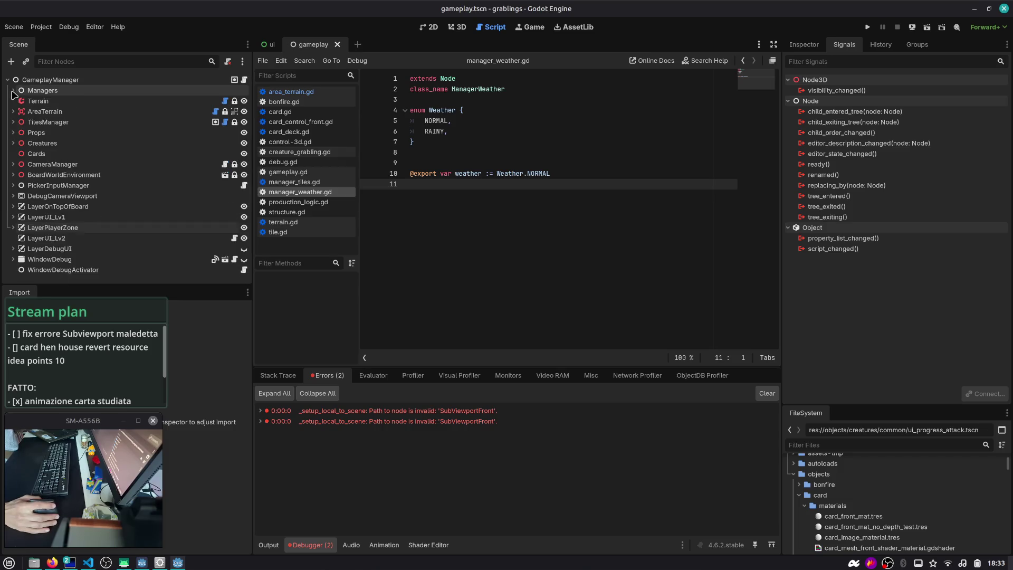
pyautogui.click(263, 412)
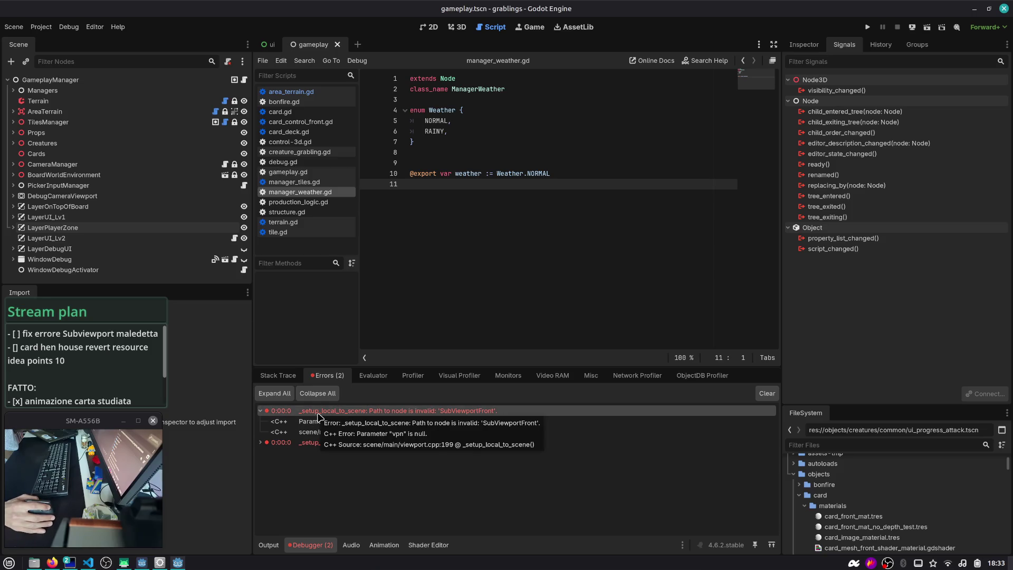
pyautogui.rightClick(296, 421)
pyautogui.click(314, 425)
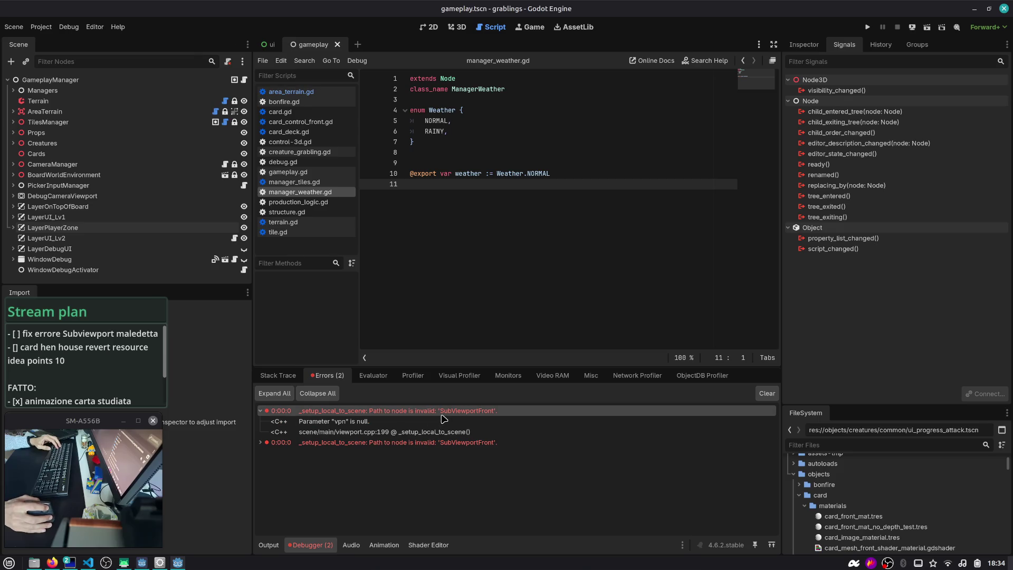
pyautogui.hotkey('alt', 'Tab')
# - Search the whole project for 'local_to_scene', closing Git Graph and widening the results panel
pyautogui.hotkey('ctrl', 'shift', 'f')
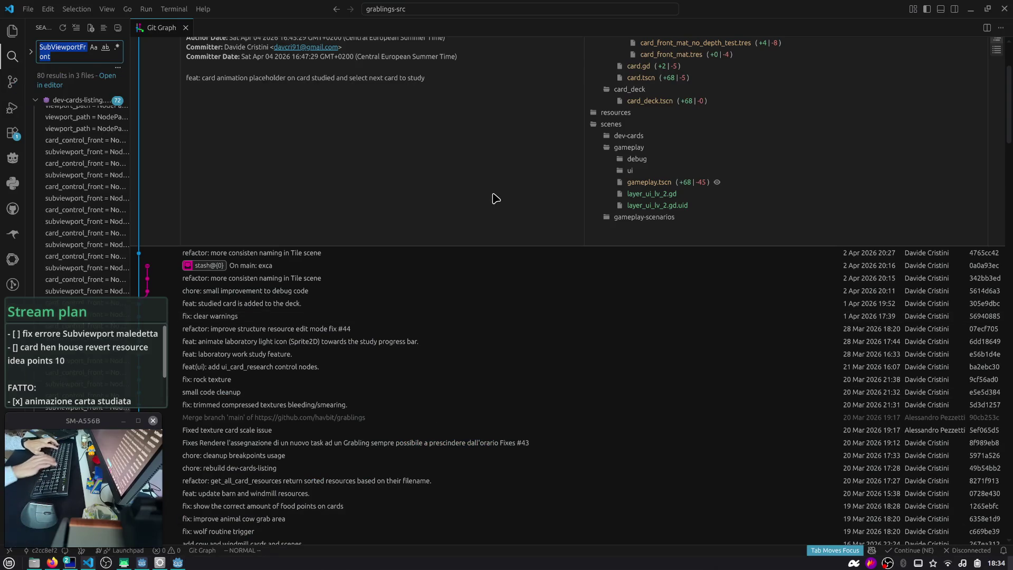
pyautogui.write('local_t')
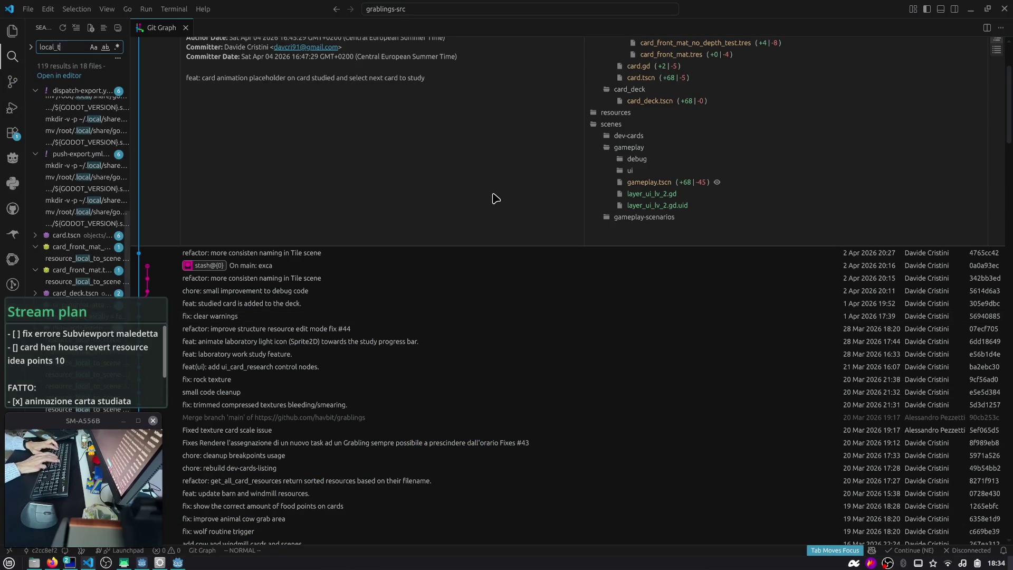
pyautogui.write('o_scene')
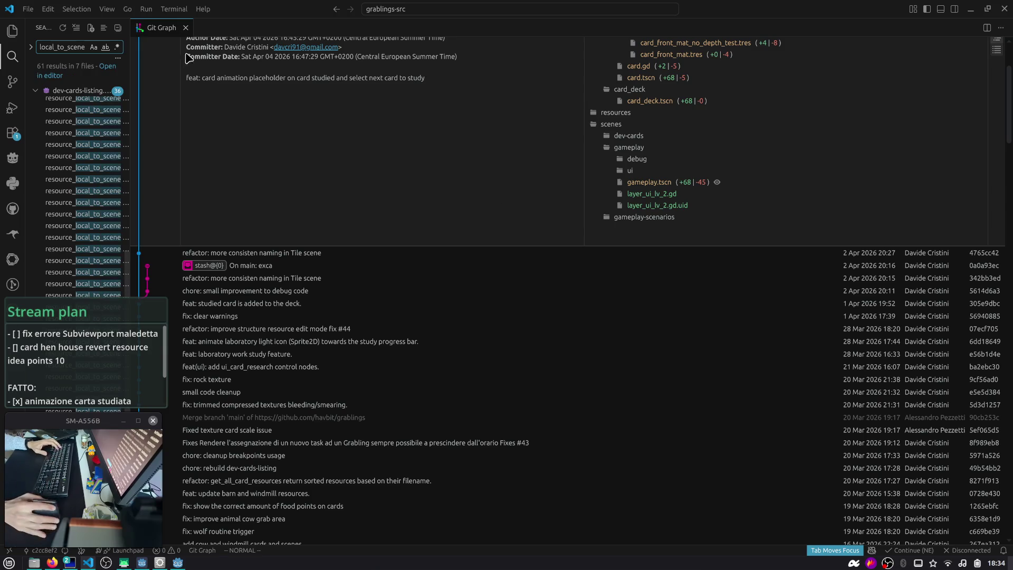
pyautogui.middleClick(173, 32)
pyautogui.moveTo(130, 61); pyautogui.dragTo(341, 66)
pyautogui.scroll(10, 238, 148)
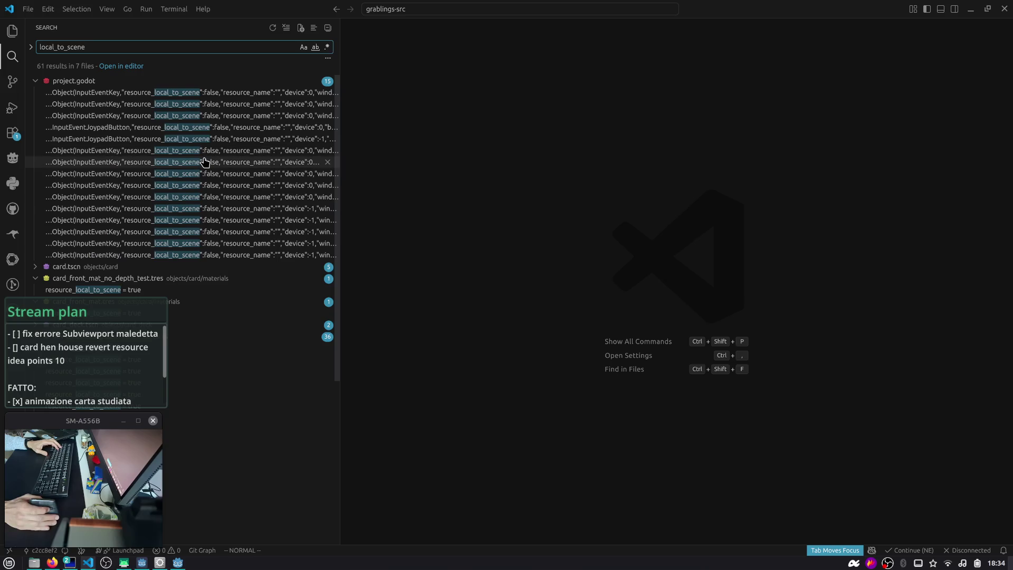
# - Open card.tscn at its first match, the ShaderMaterial with resource_local_to_scene = true
pyautogui.click(137, 94)
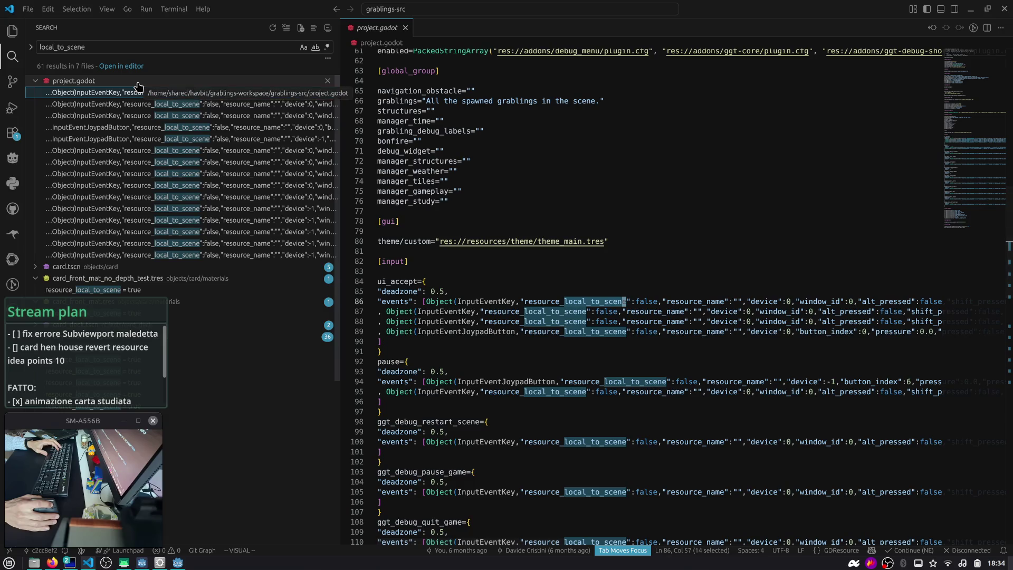
pyautogui.click(139, 82)
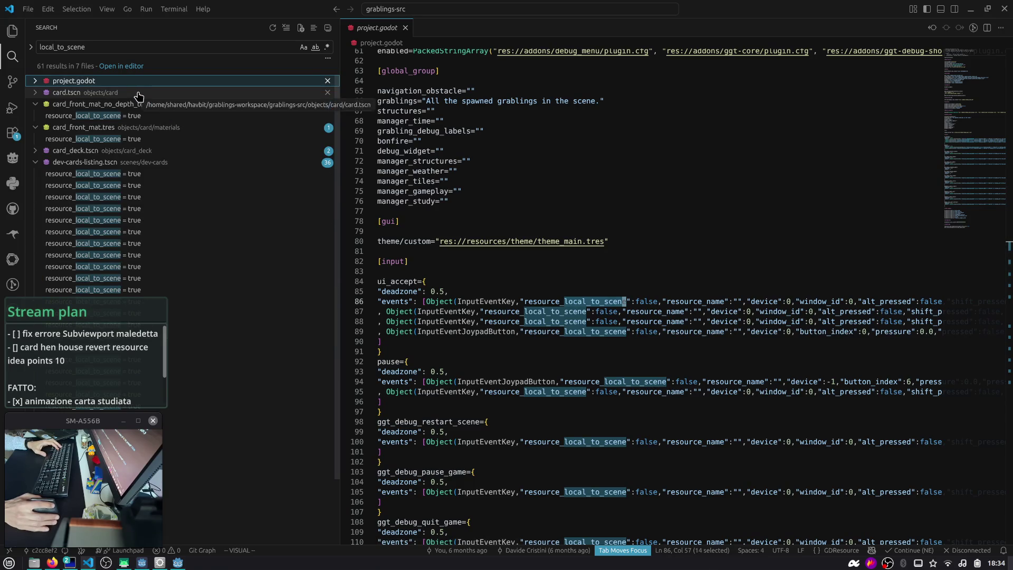
pyautogui.click(139, 93)
pyautogui.click(138, 105)
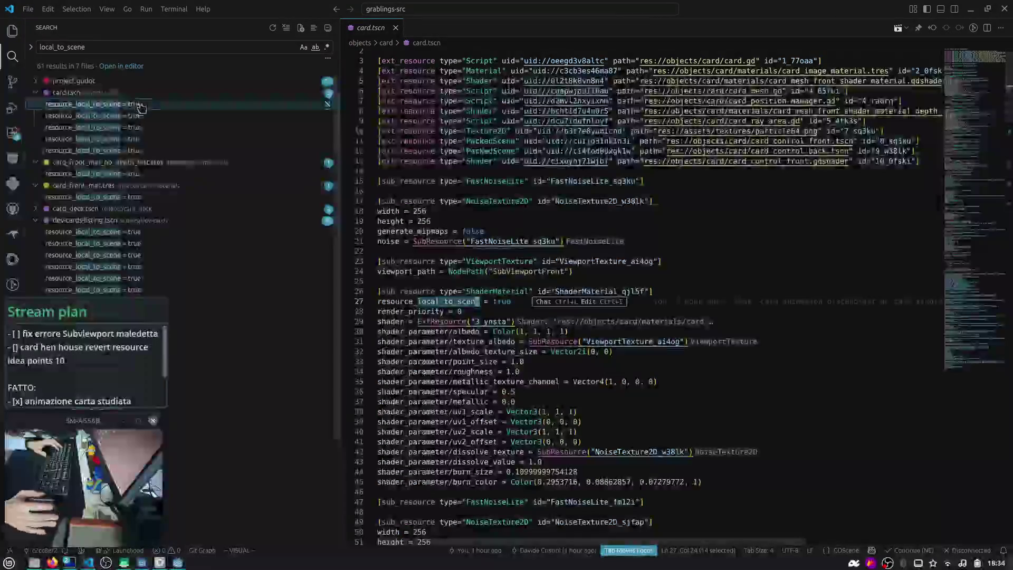
pyautogui.moveTo(503, 306)
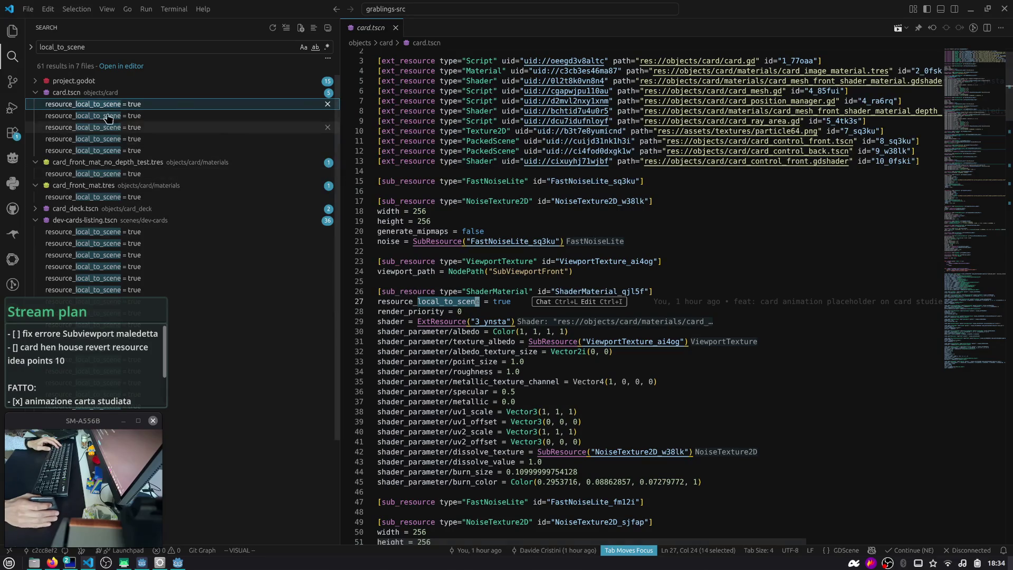
pyautogui.scroll(-1, 106, 108)
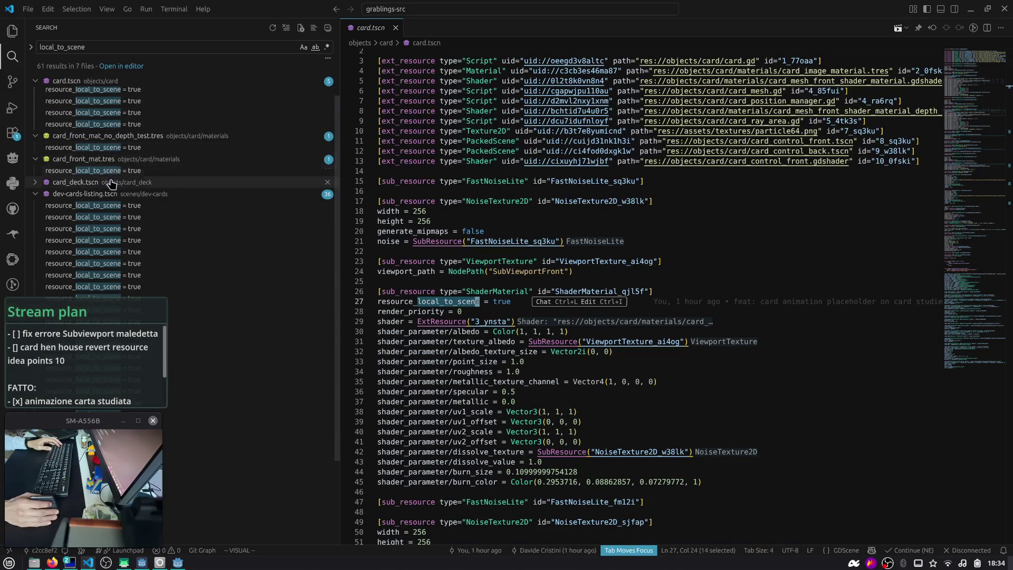
pyautogui.hotkey('alt', 'Tab')
pyautogui.hotkey('alt', 'Tab')
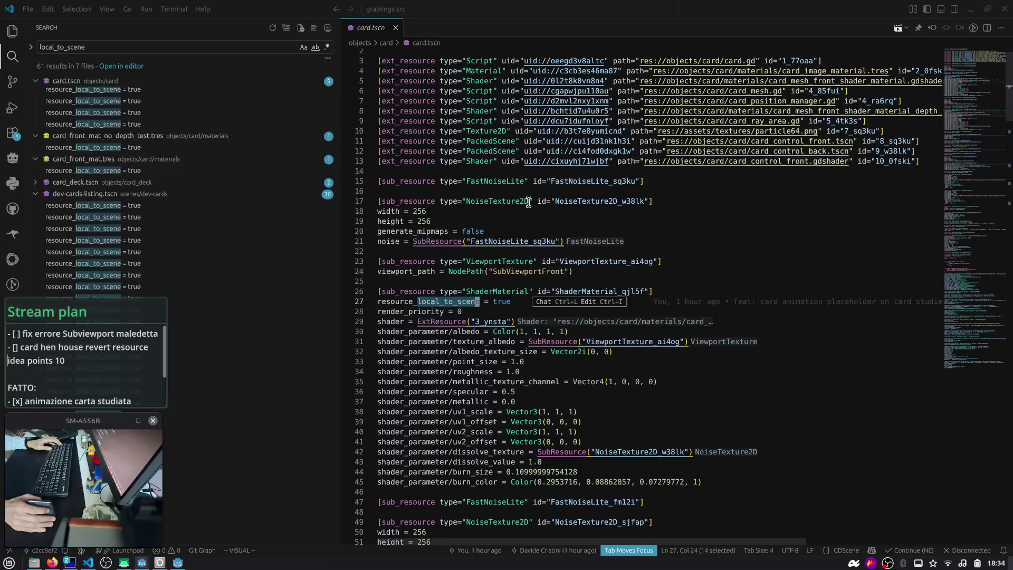
pyautogui.hotkey('alt', 'Tab')
pyautogui.hotkey('alt', 'Tab')
pyautogui.press('Escape')
pyautogui.scroll(-2, 530, 206)
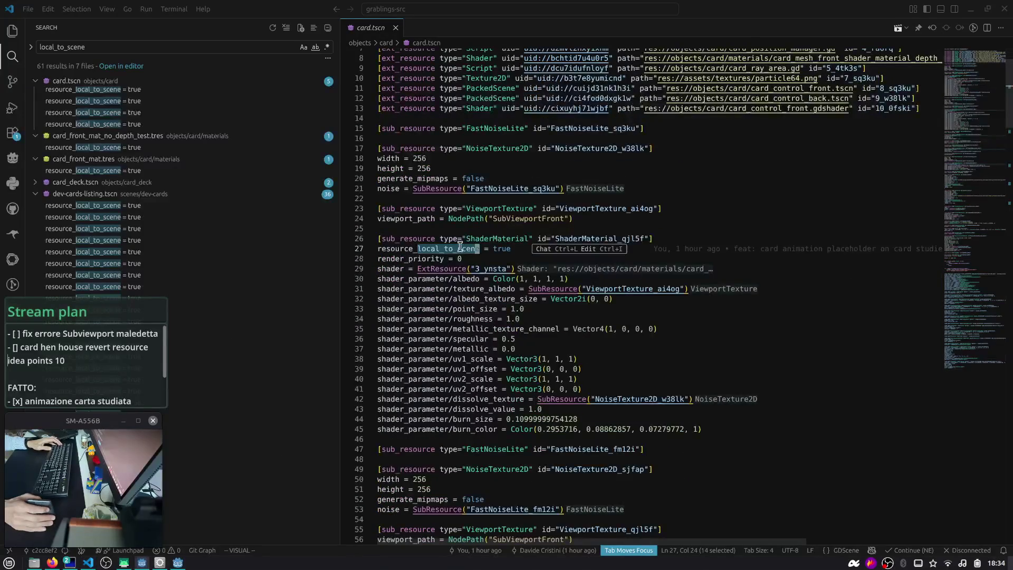
pyautogui.hotkey('alt', 'Tab')
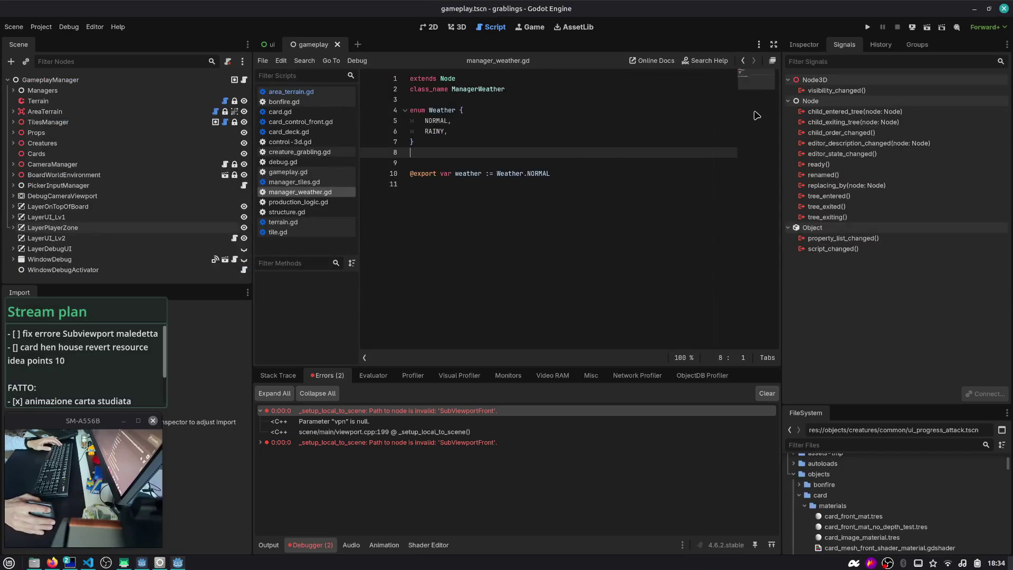
# - Open card.tscn via Quick Open and view it in 3D
pyautogui.click(473, 120)
pyautogui.hotkey('ctrl', 'shift', 'o')
pyautogui.press('Return')
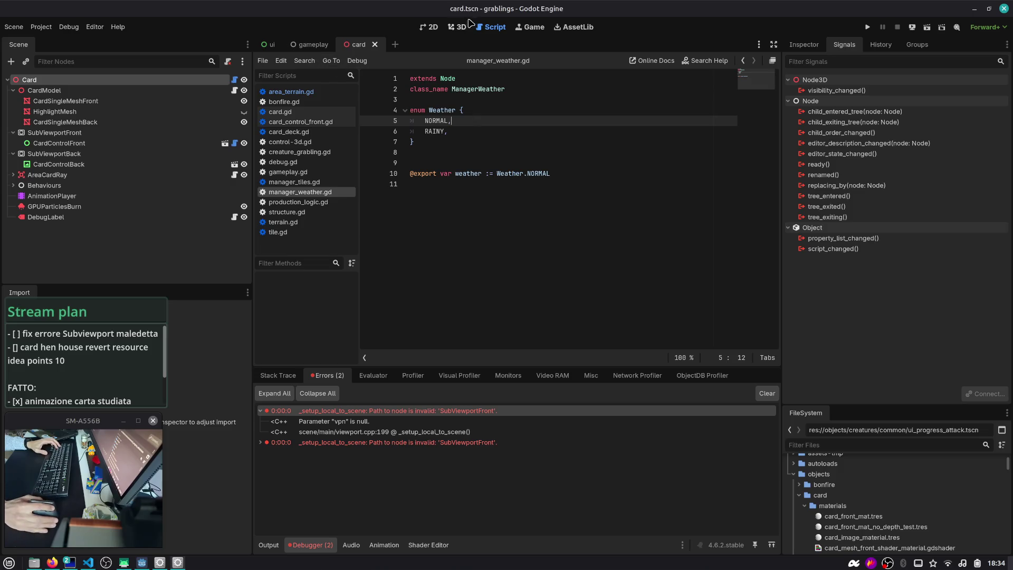
pyautogui.click(459, 29)
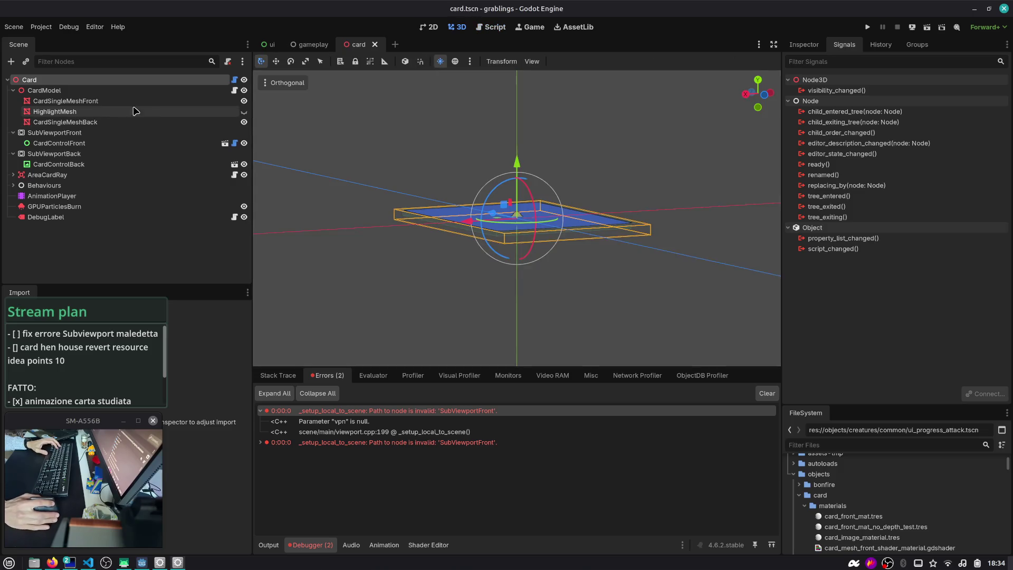
# - Clear the Surface Material Override on CardSingleMeshFront and CardSingleMeshBack
pyautogui.click(154, 102)
pyautogui.click(804, 45)
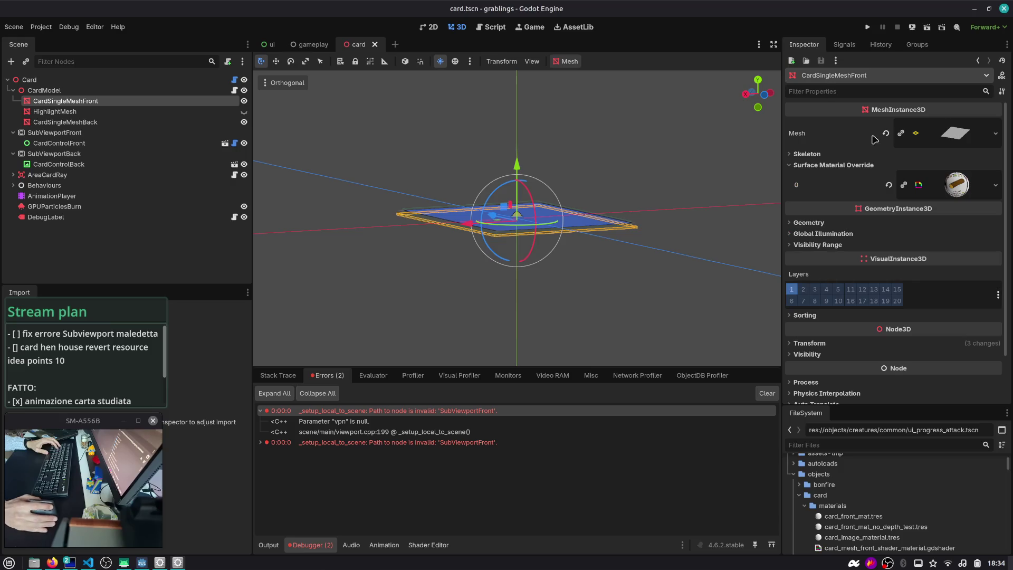
pyautogui.click(889, 189)
pyautogui.click(158, 122)
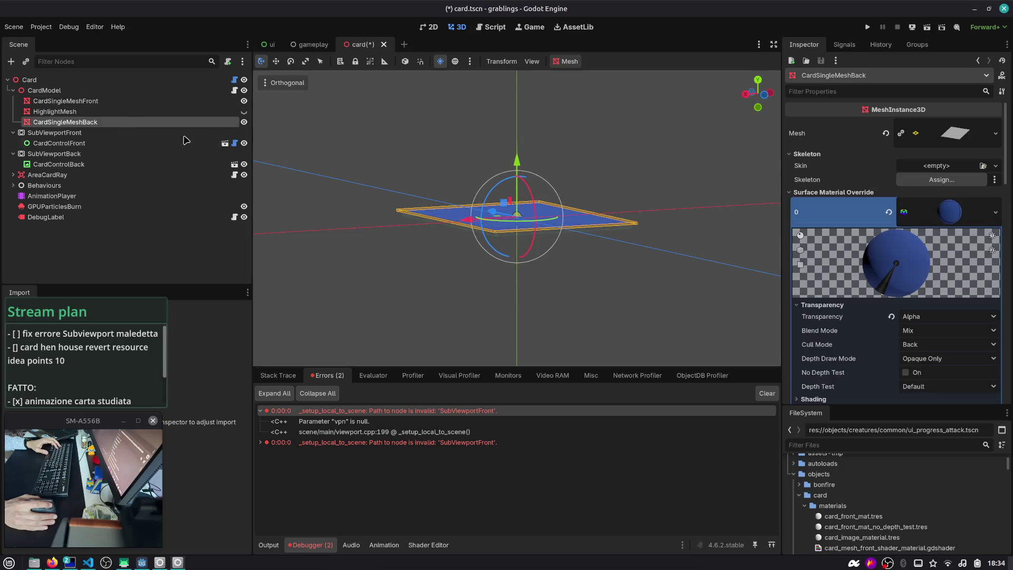
pyautogui.click(889, 212)
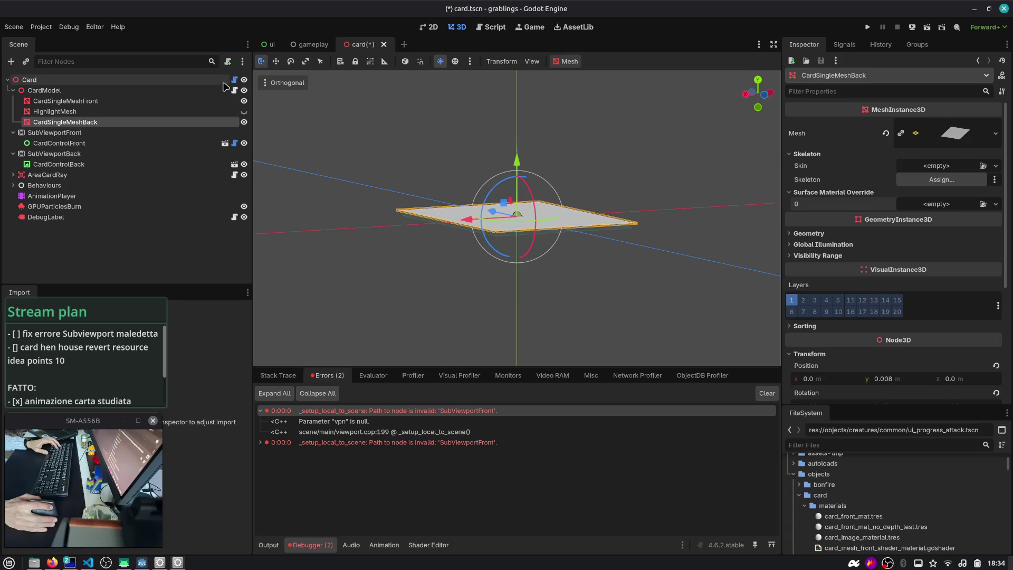
# - Empty the Card node's Front Mat No Depth Test and run the project
pyautogui.click(223, 83)
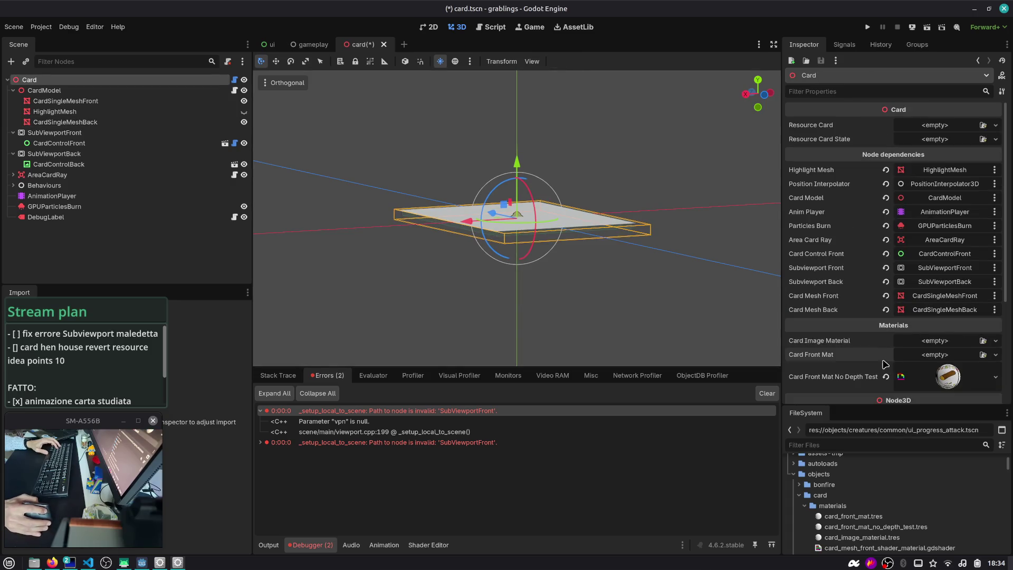
pyautogui.scroll(-3, 855, 340)
pyautogui.click(886, 302)
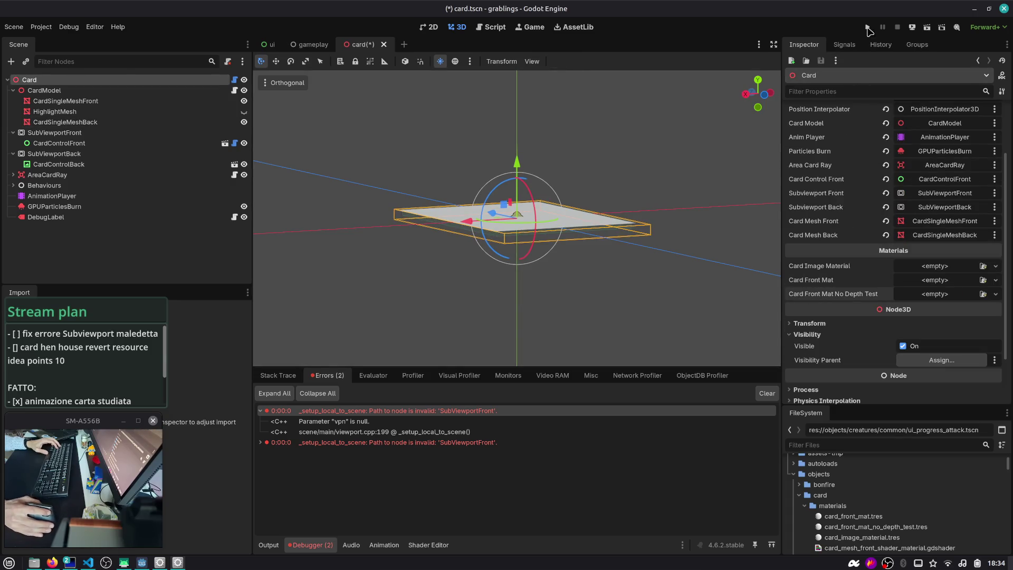
pyautogui.click(868, 27)
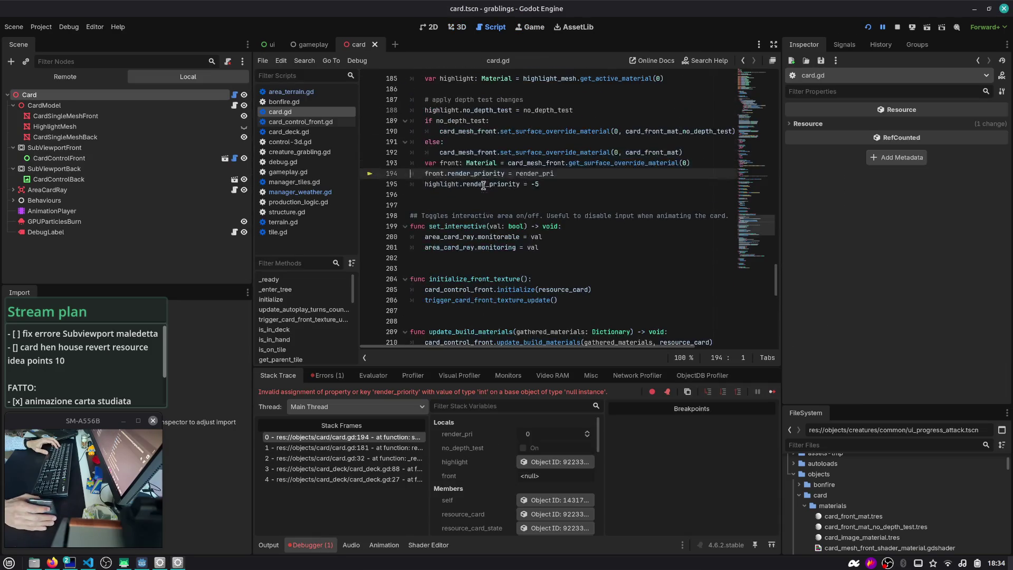
# - In card.gd, wrap the front.render_priority assignment in an 'if front:' check
pyautogui.scroll(2, 464, 211)
pyautogui.click(439, 238)
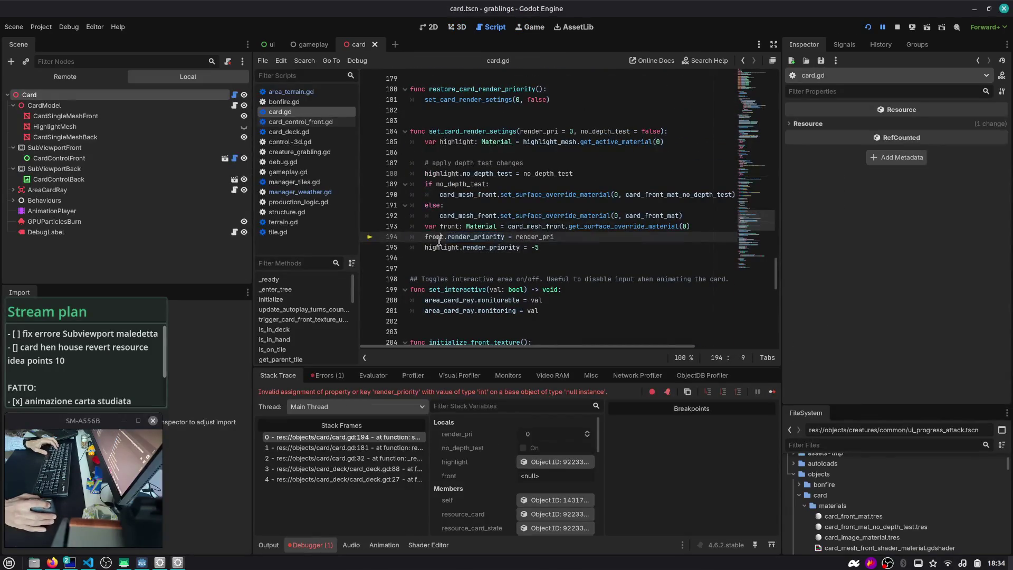
pyautogui.hotkey('ctrl', 'shift', 'Return')
pyautogui.write('i')
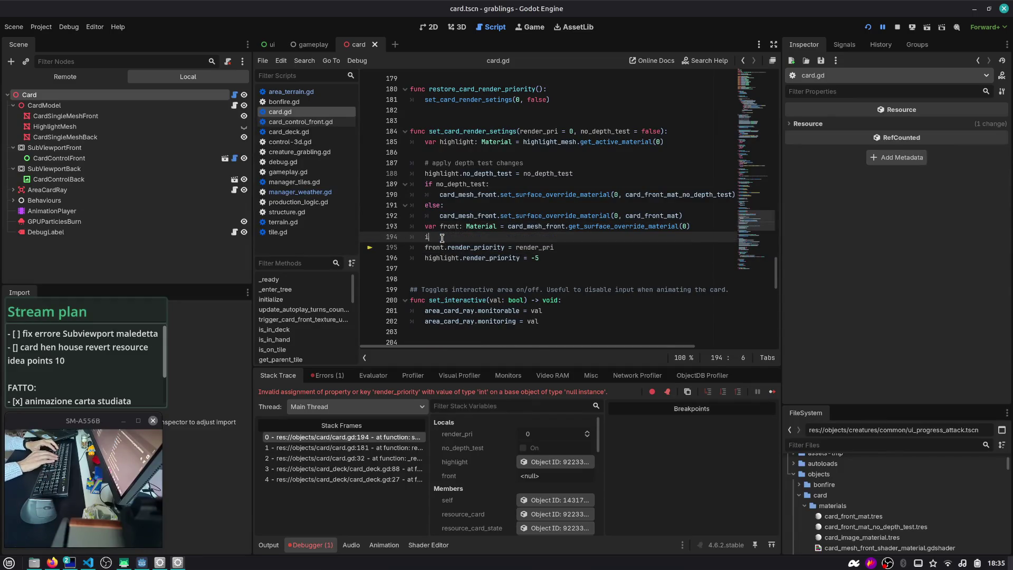
pyautogui.write('f front:')
pyautogui.press('Down')
pyautogui.press('Home')
pyautogui.press('Home')
pyautogui.press('Tab')
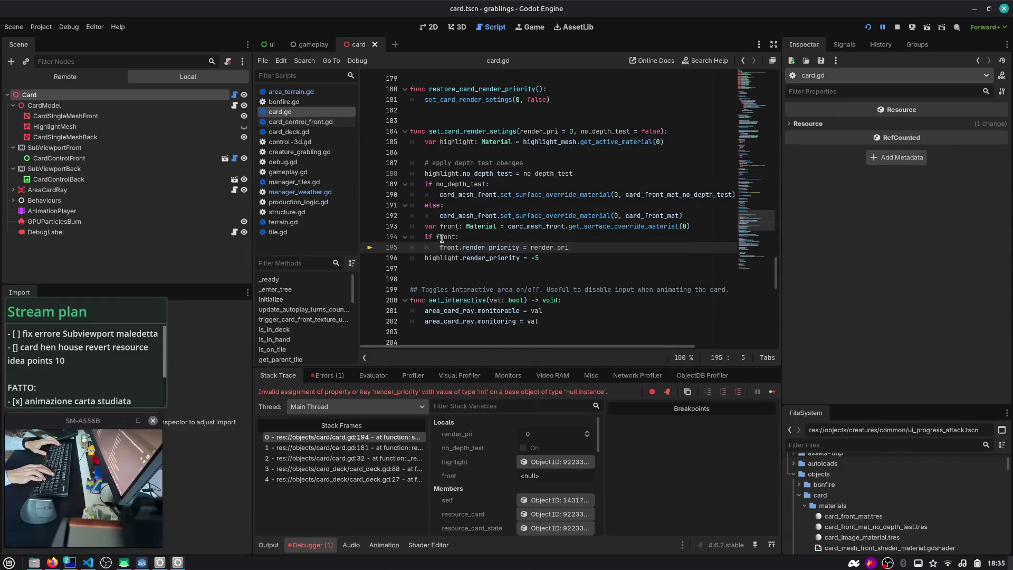
# - Rerun the game, review the Debugger errors, then stop it
pyautogui.press('F5')
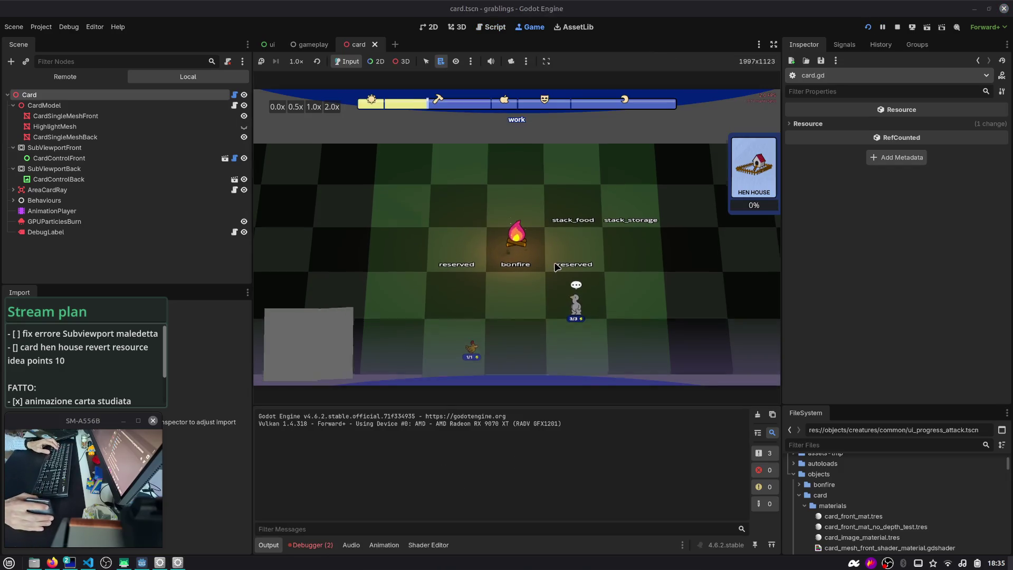
pyautogui.press('F8')
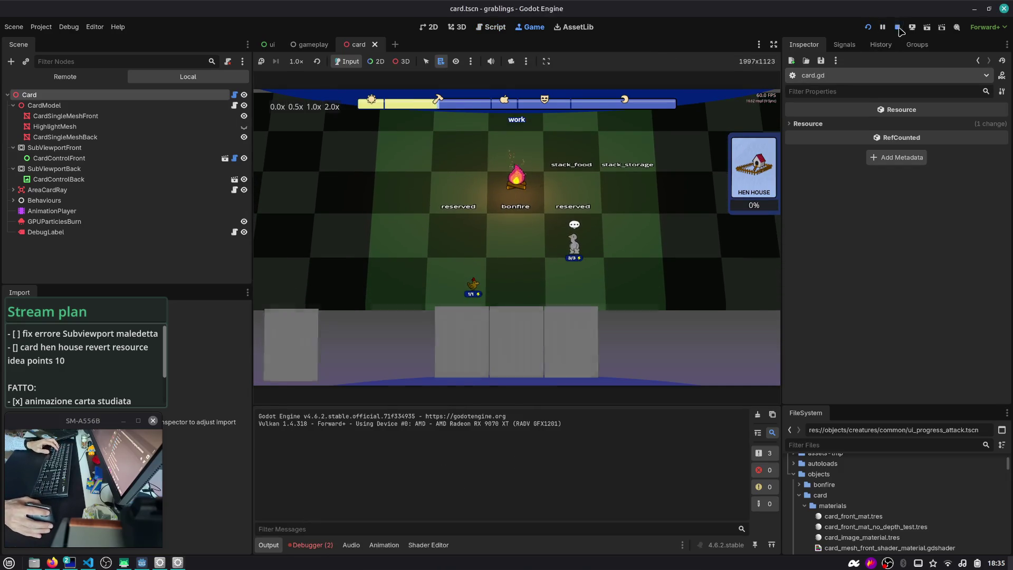
pyautogui.press('F5')
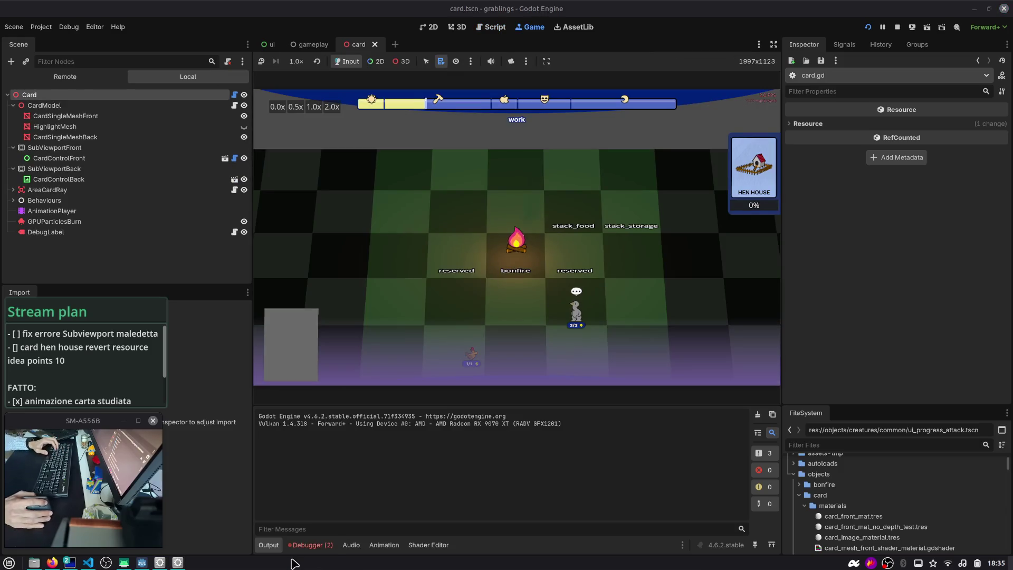
pyautogui.click(327, 375)
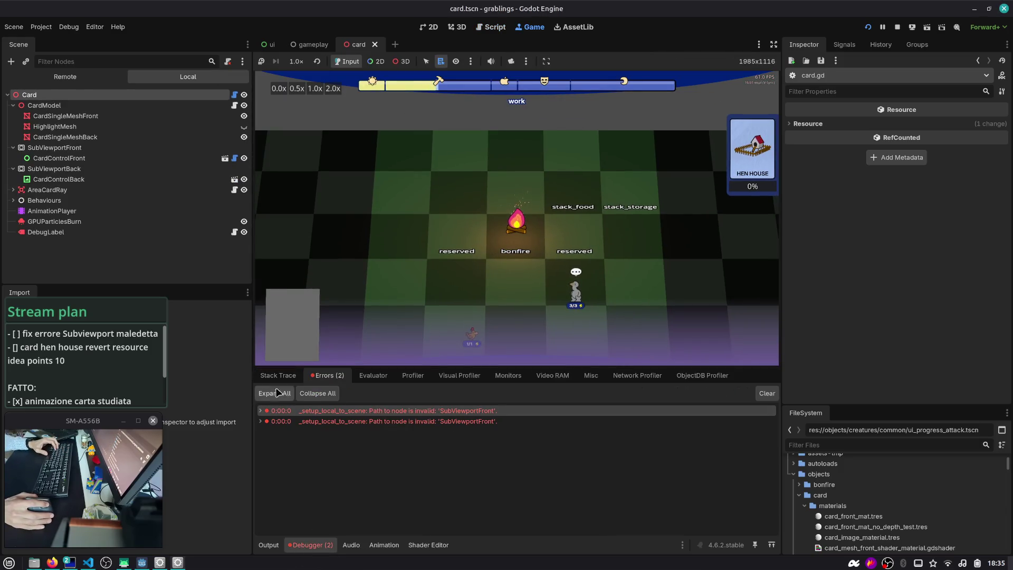
pyautogui.click(30, 95)
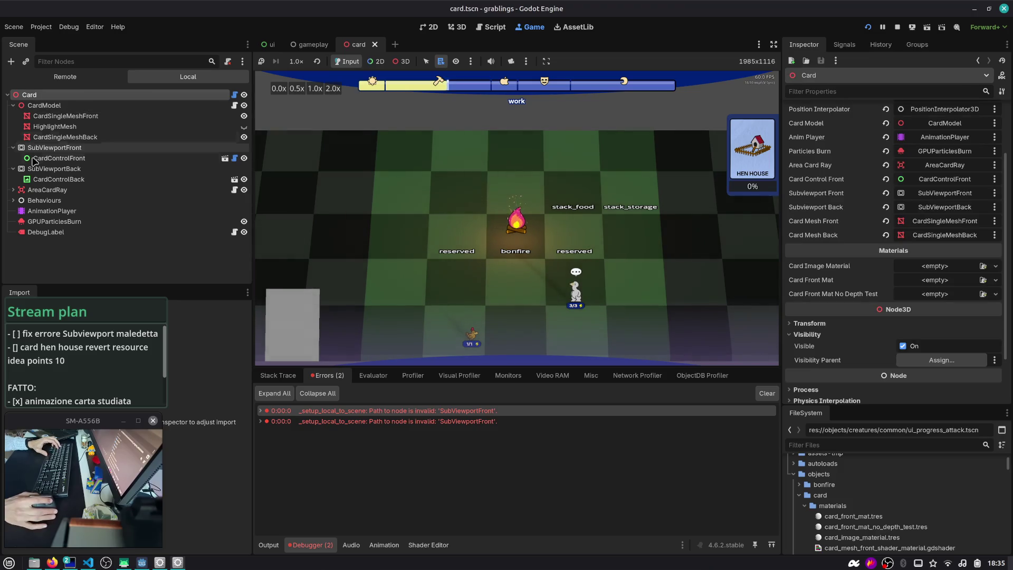
pyautogui.press('F8')
# - Inspect CardControlFront and SubViewportFront, sized 385×512 px and rendering the PROVA card front
pyautogui.click(8, 95)
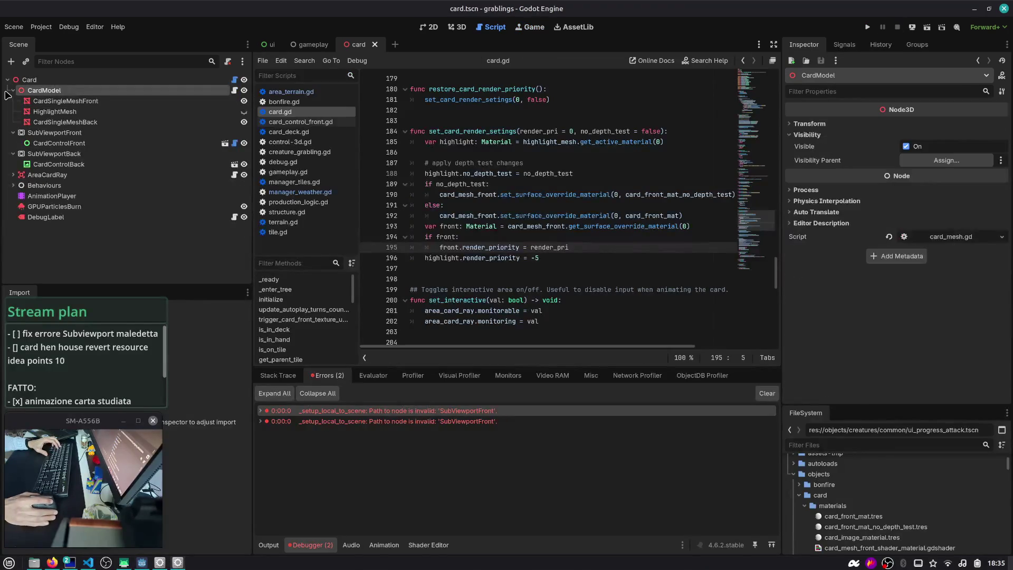
pyautogui.click(12, 90)
pyautogui.click(197, 80)
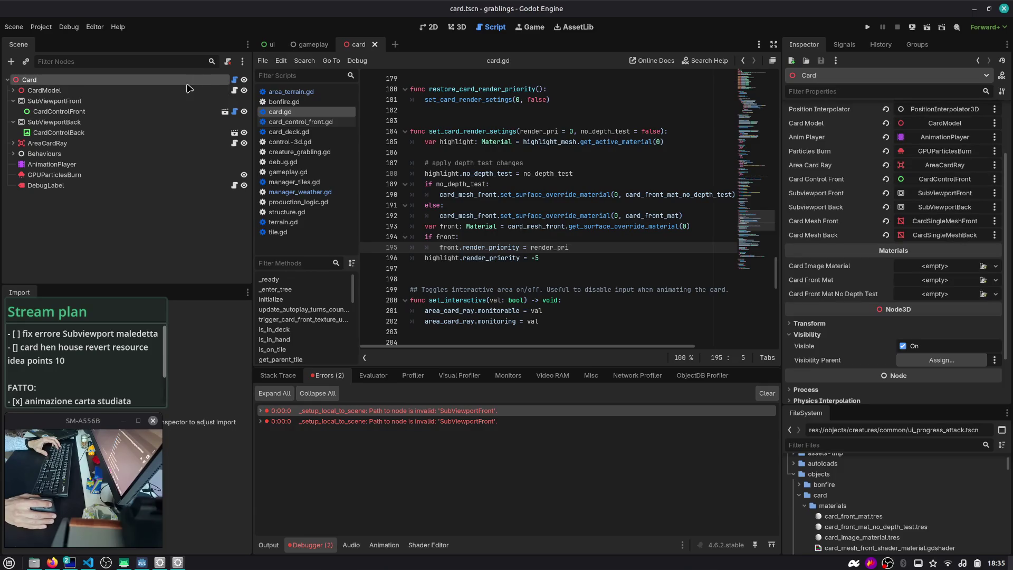
pyautogui.click(105, 112)
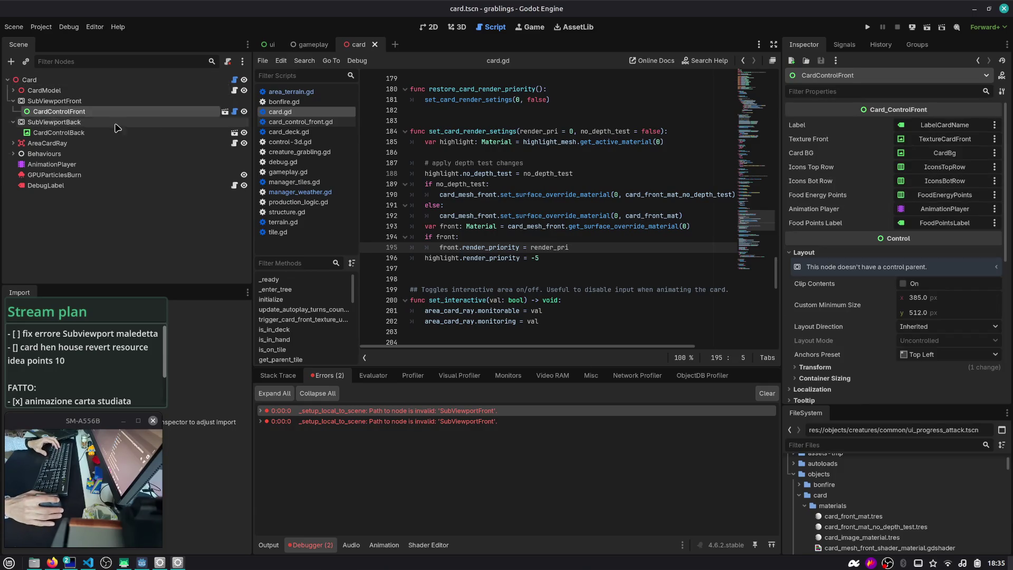
pyautogui.click(157, 101)
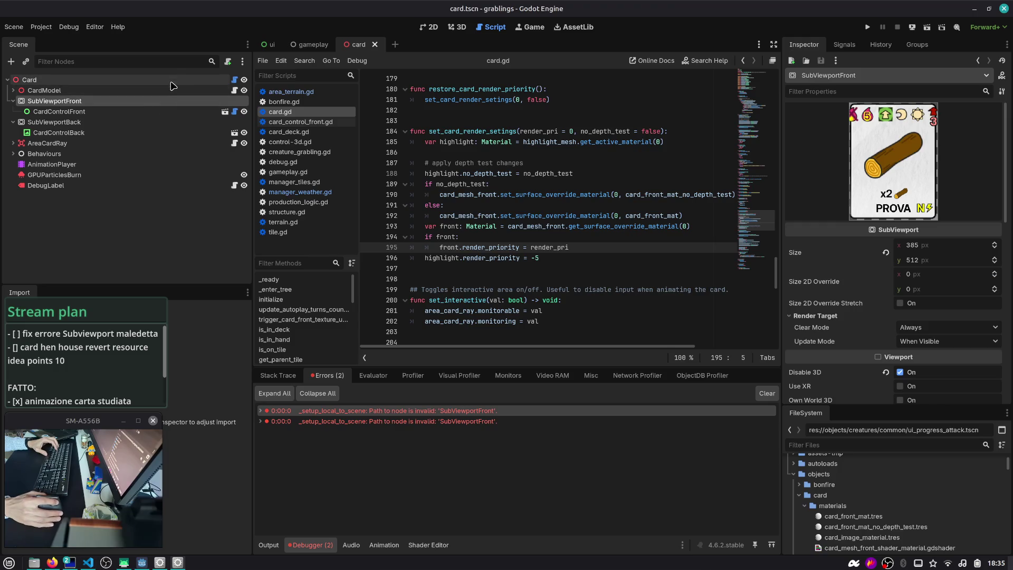
pyautogui.click(13, 90)
pyautogui.click(61, 91)
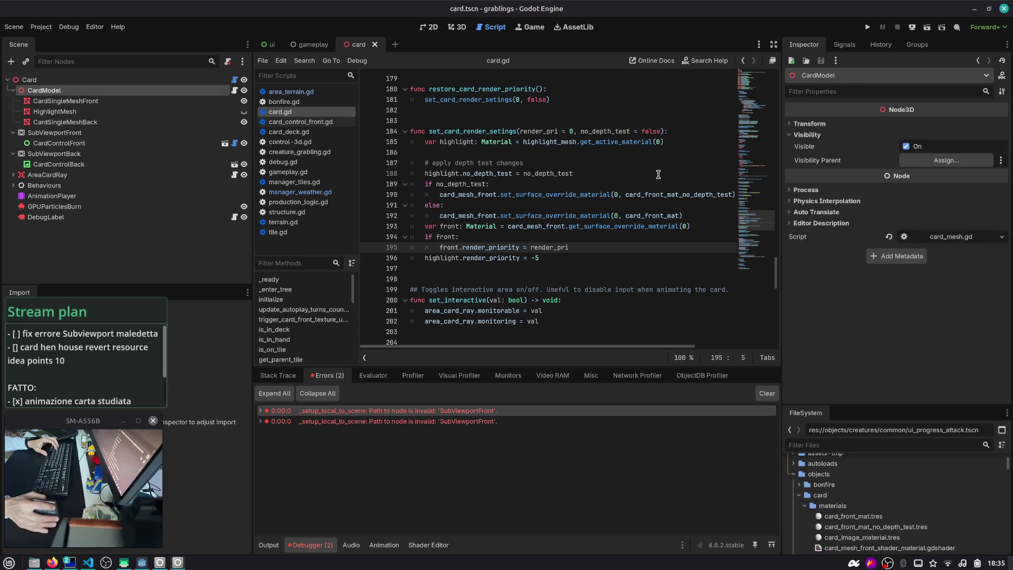
pyautogui.click(165, 148)
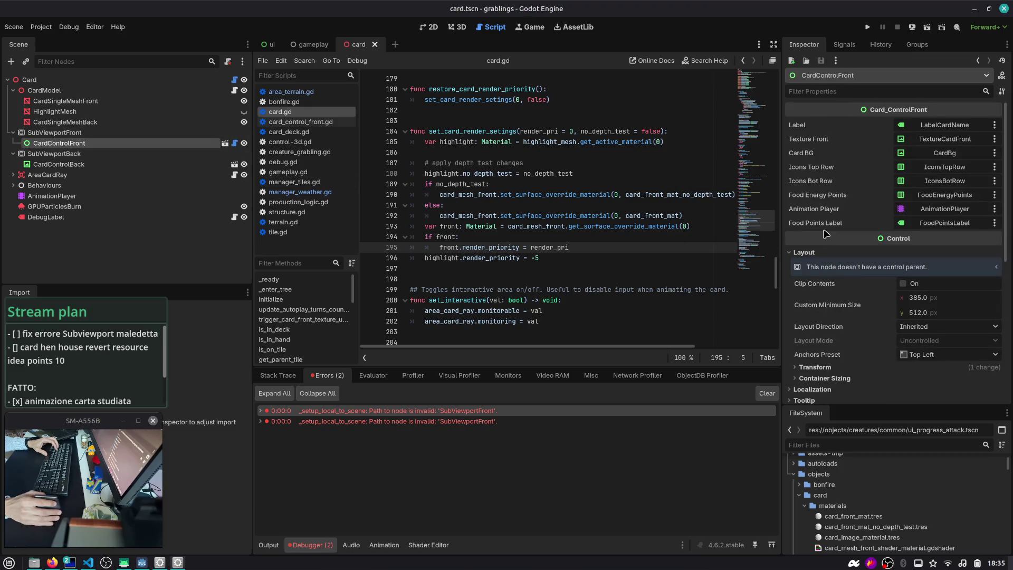
pyautogui.click(77, 134)
pyautogui.scroll(-5, 899, 316)
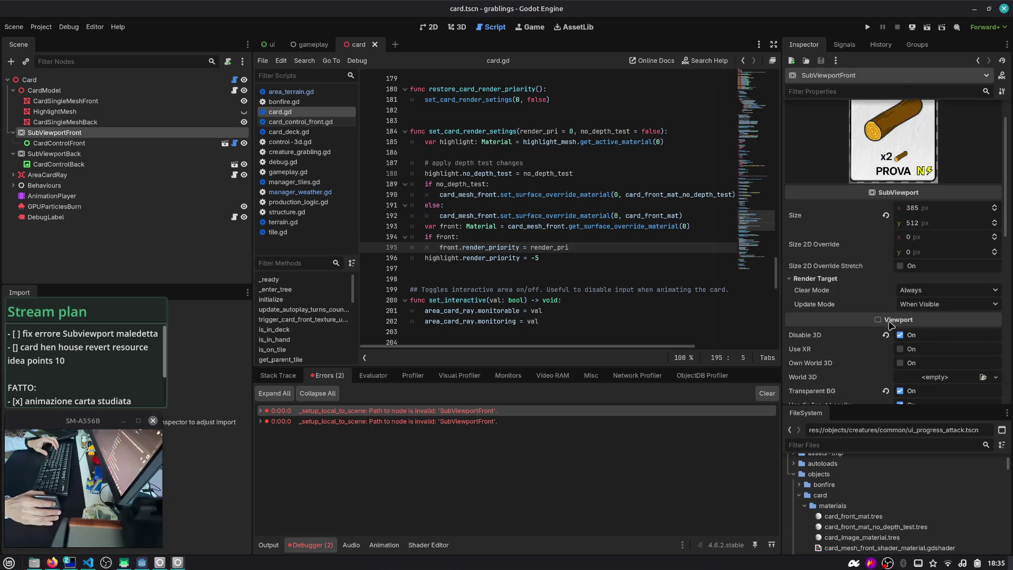
pyautogui.scroll(5, 900, 221)
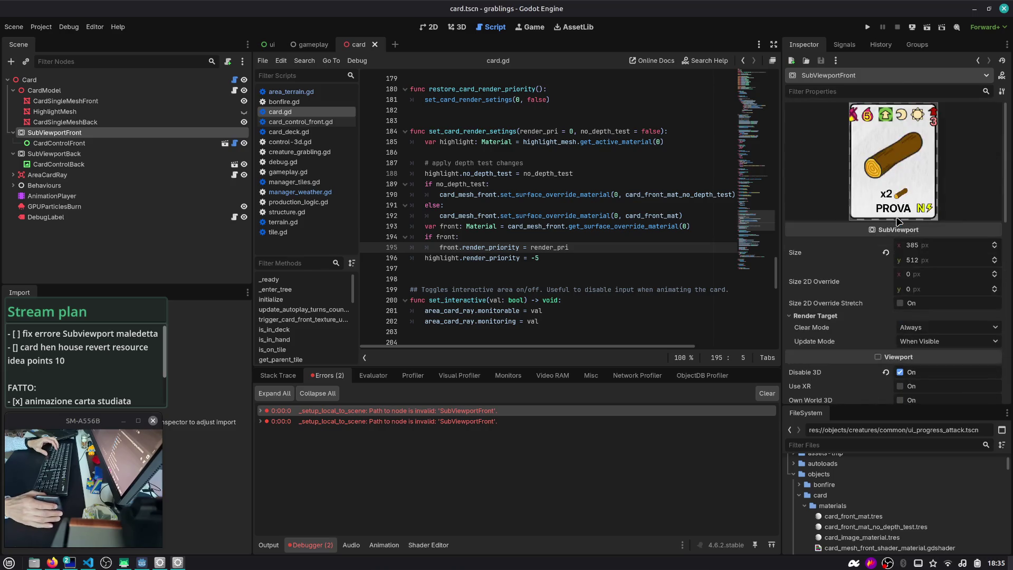
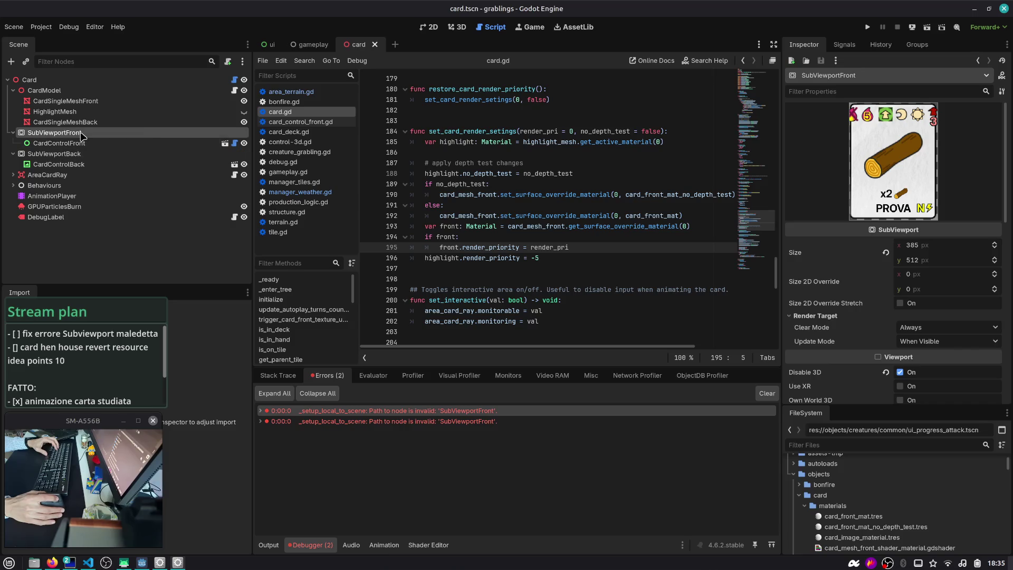
# - Rename the SubViewportFront node to SubViewportFrontCard
pyautogui.click(97, 137)
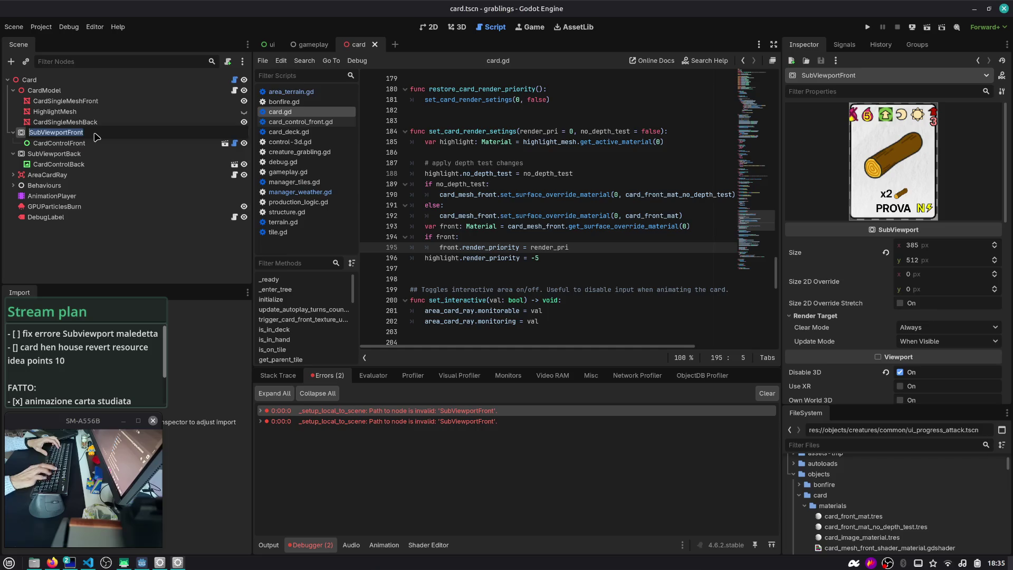
pyautogui.press('BackSpace')
pyautogui.press('BackSpace')
pyautogui.press('BackSpace')
pyautogui.write('CArd')
pyautogui.press('Return')
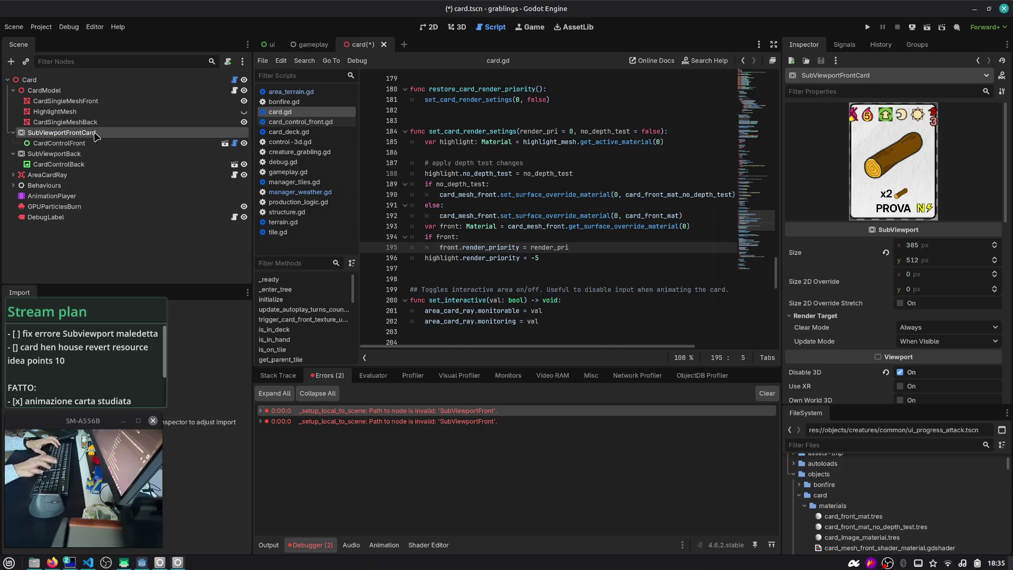
# - Save and run the game, then review the runtime errors in the Debugger
pyautogui.press('F5')
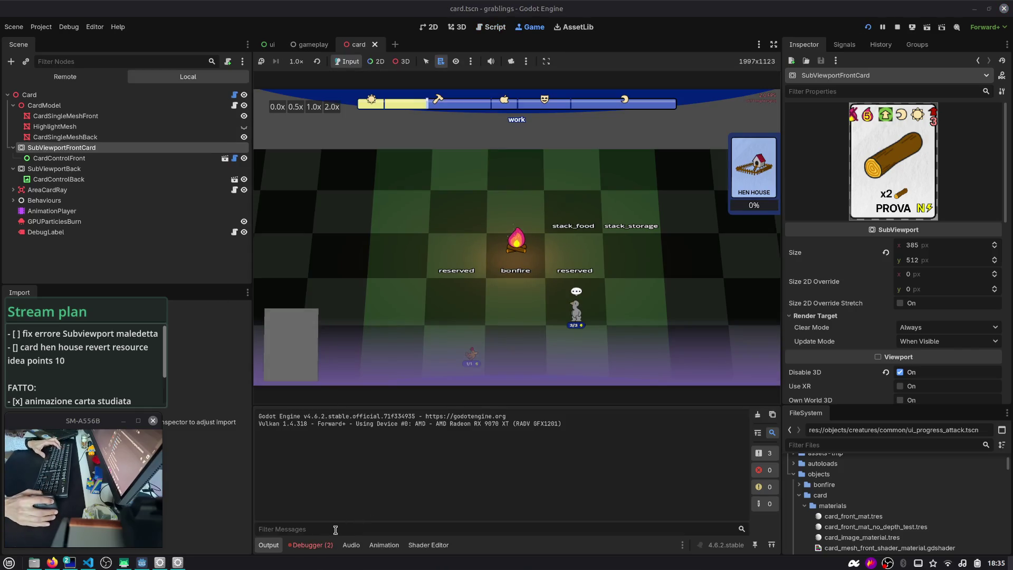
pyautogui.click(311, 544)
pyautogui.hotkey('alt', 'Tab')
pyautogui.hotkey('alt', 'Tab')
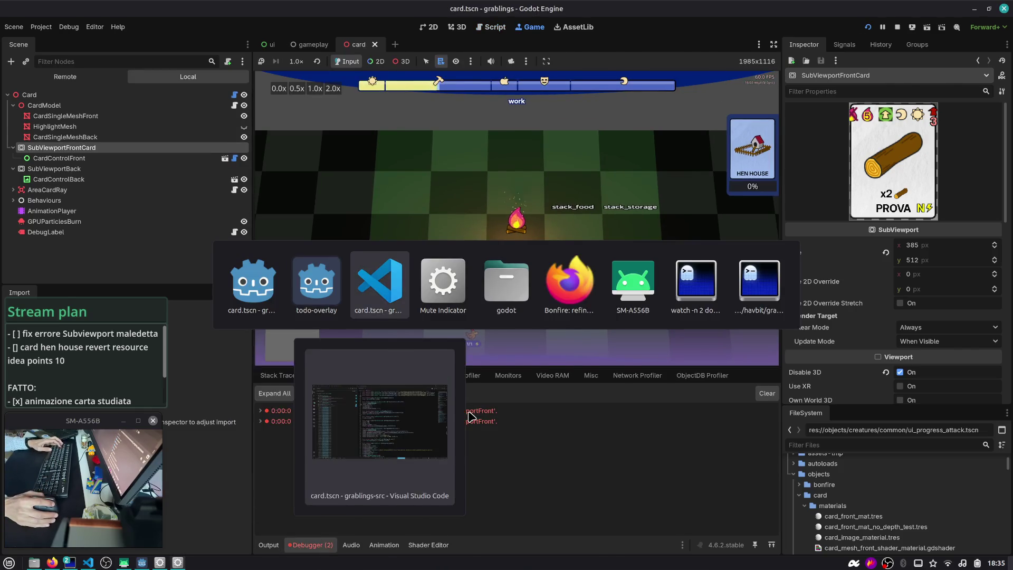
# - Search for 'SubviewportFront' and review matches in card.tscn, card_deck.tscn and dev-cards-listing.tscn
pyautogui.write('Subv')
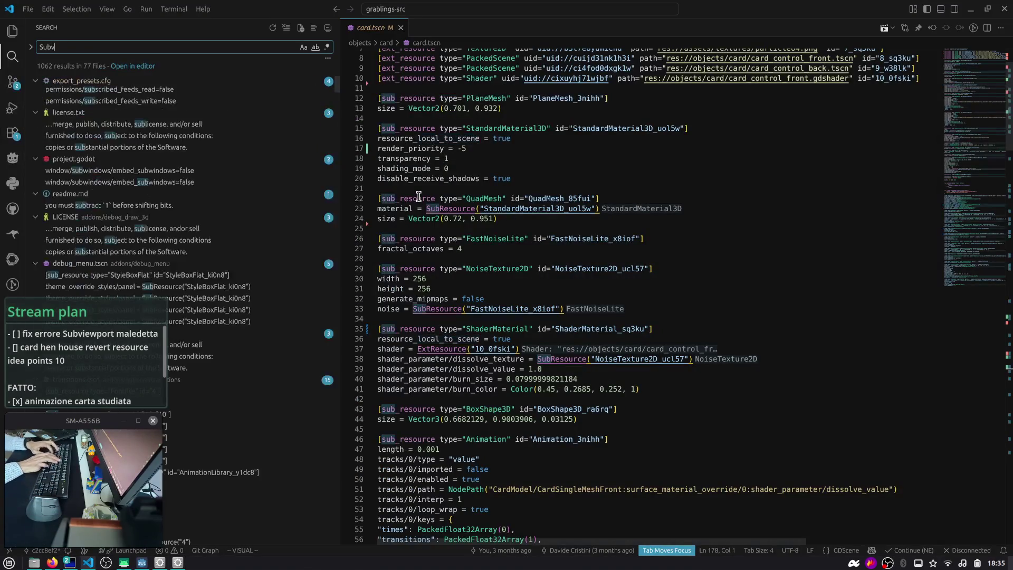
pyautogui.write('iewport')
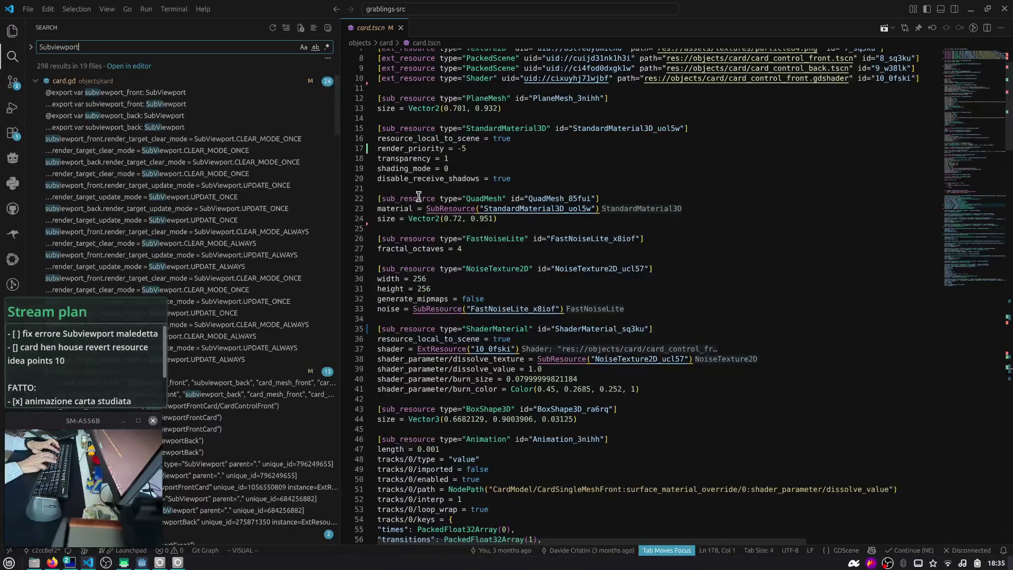
pyautogui.write('Front')
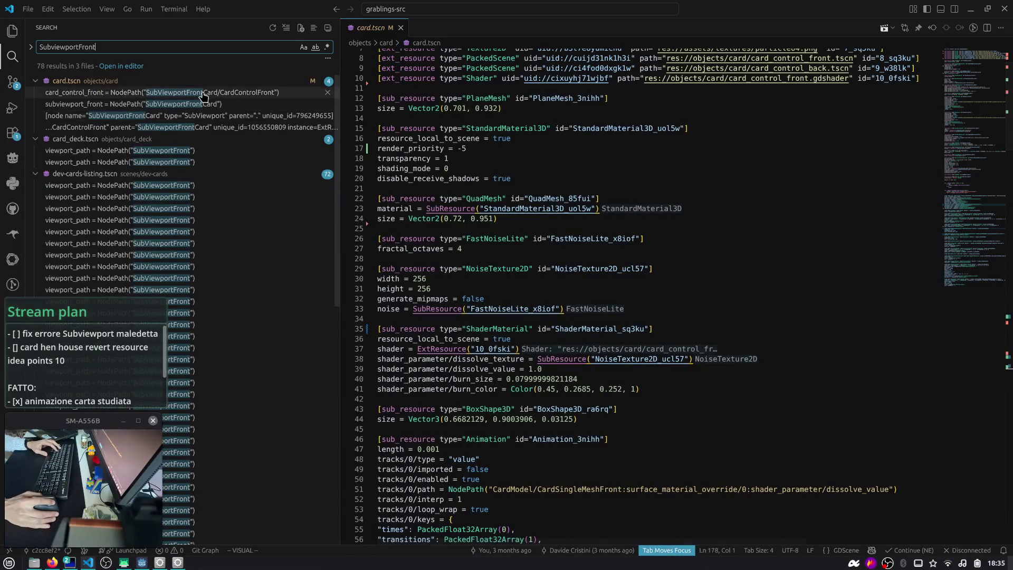
pyautogui.hotkey('alt', 'Tab')
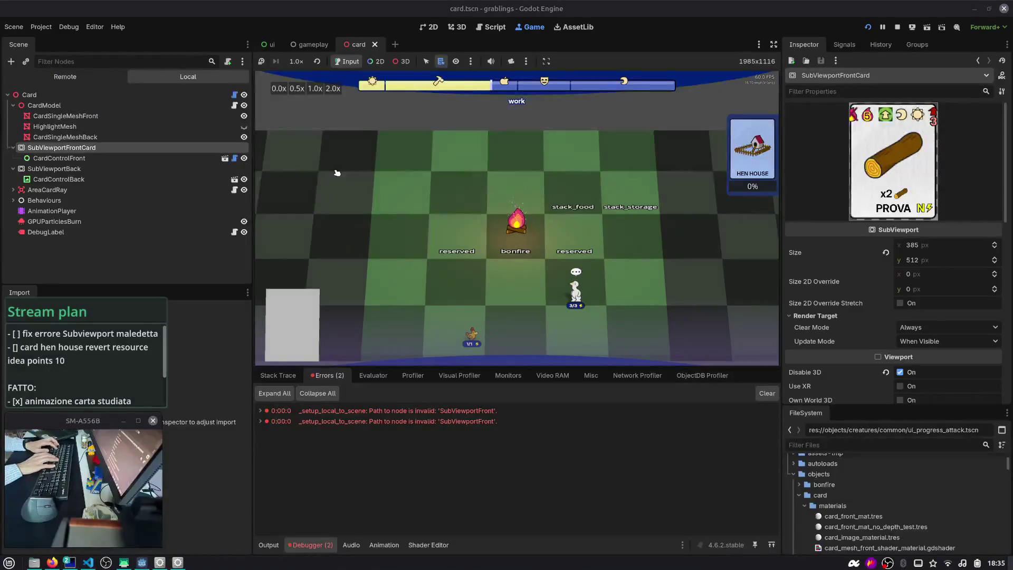
# - Stop the running game and quick-open the card_deck scene
pyautogui.click(156, 252)
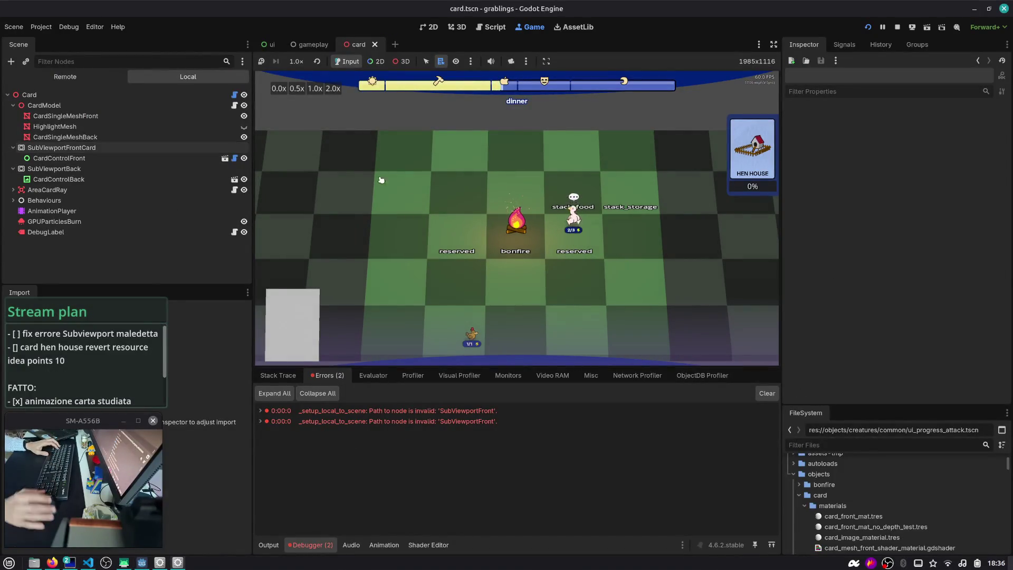
pyautogui.click(896, 29)
pyautogui.hotkey('ctrl', 'shift', 'o')
pyautogui.write('card_deck')
pyautogui.press('Return')
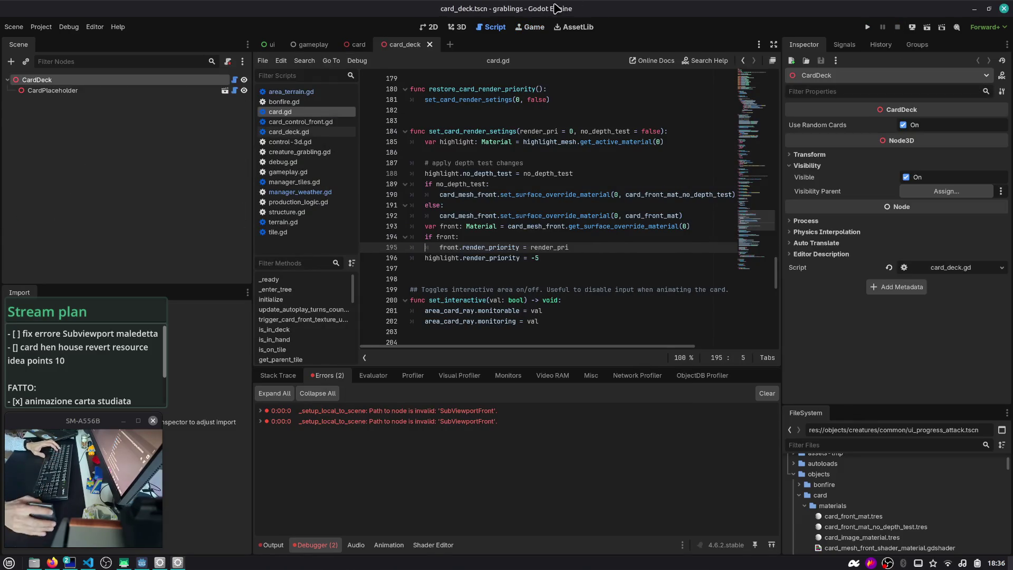
# - Inspect CardPlaceholder and its instanced card scene's Card and CardControlFront nodes, then return to card_deck
pyautogui.click(199, 91)
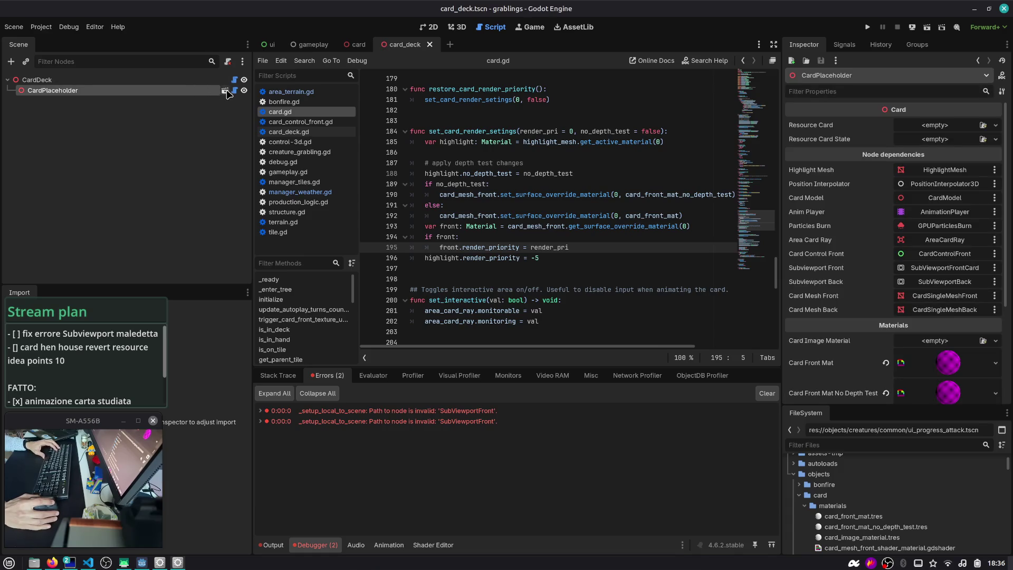
pyautogui.click(228, 93)
pyautogui.click(120, 84)
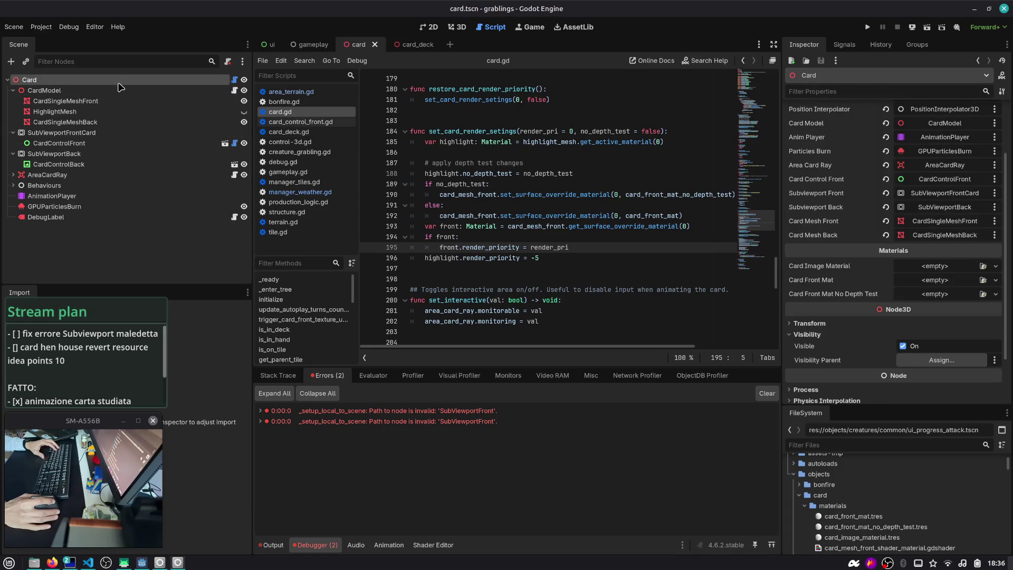
pyautogui.click(98, 144)
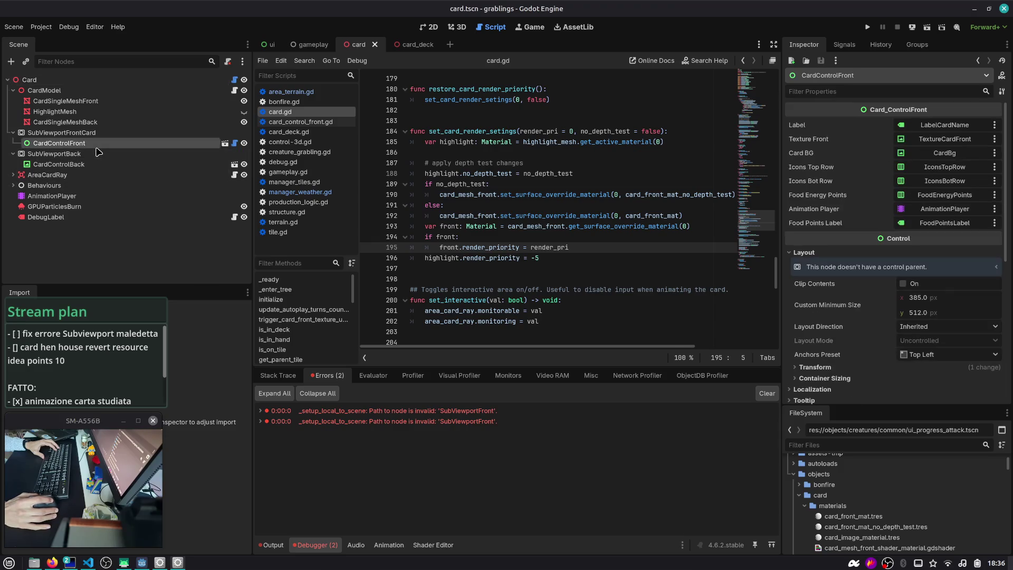
pyautogui.click(393, 46)
pyautogui.hotkey('alt', 'Tab')
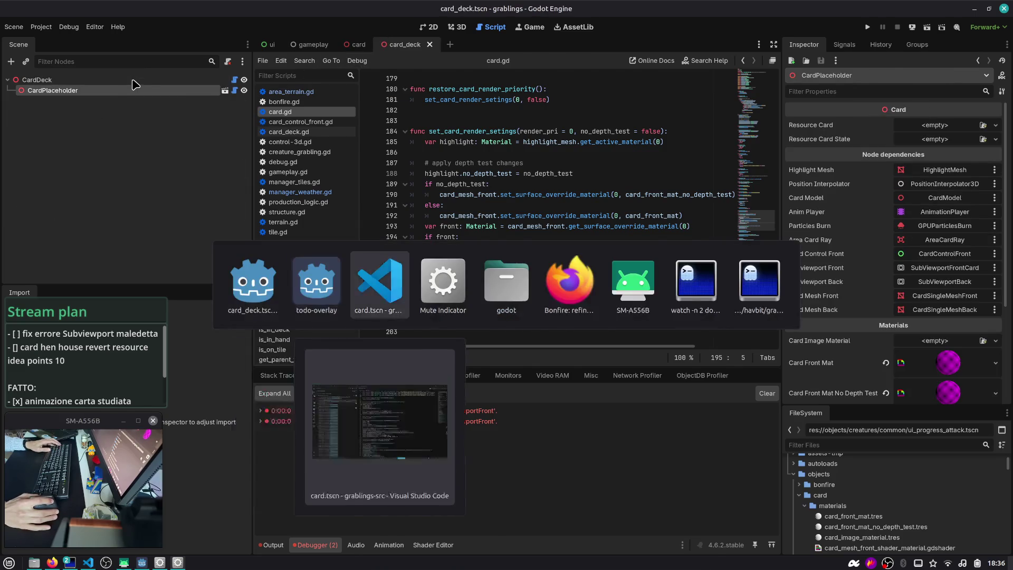
pyautogui.scroll(3, 478, 164)
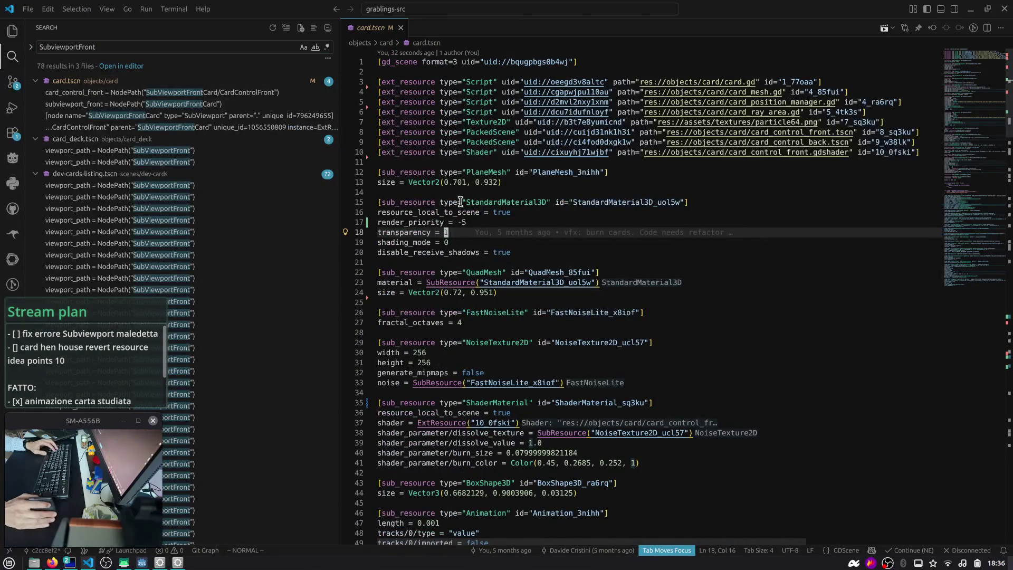
# - Open card_deck.tscn at its SubViewportFront ViewportTexture reference
pyautogui.click(474, 132)
pyautogui.press('k')
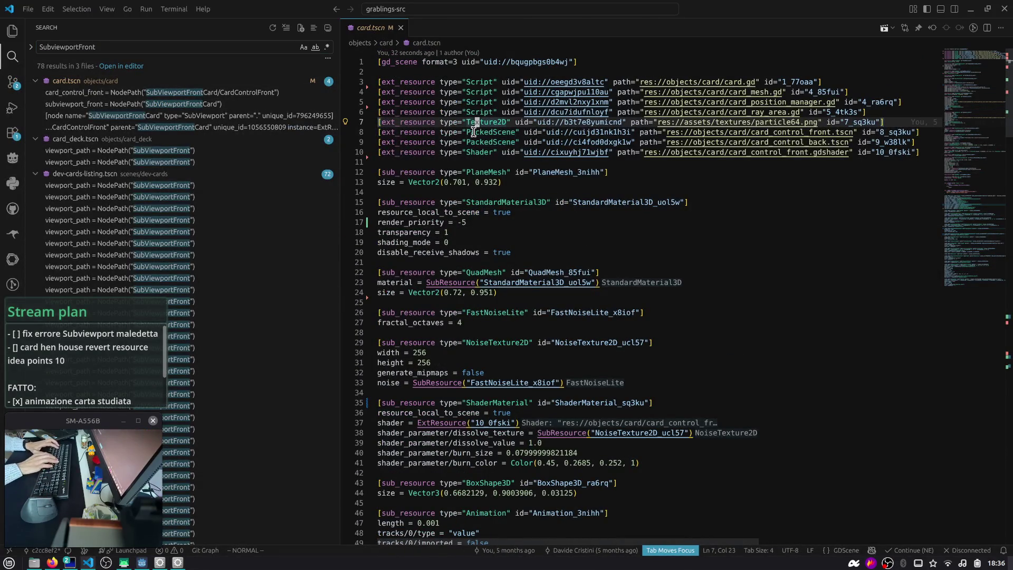
pyautogui.press('k')
pyautogui.press('k')
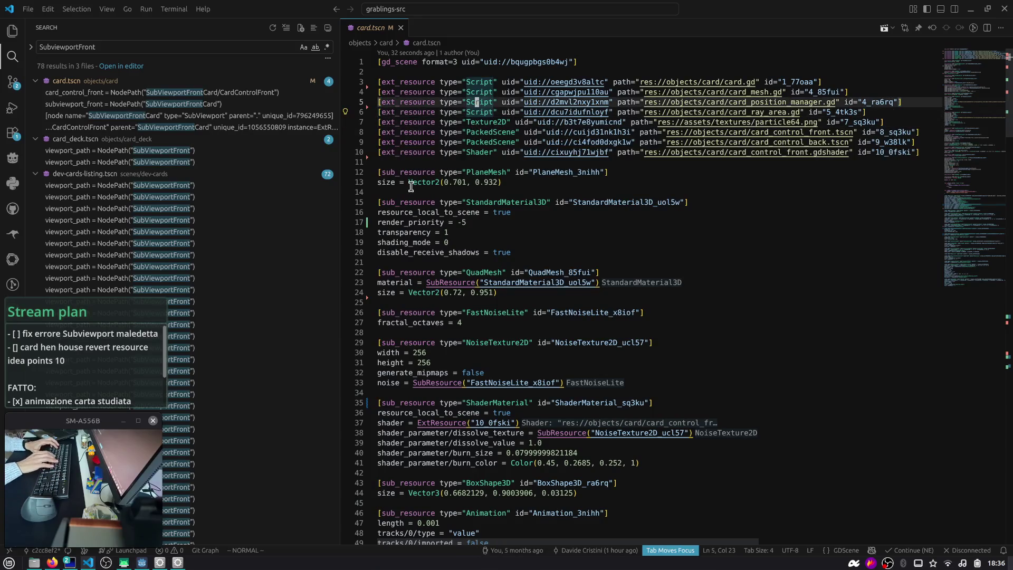
pyautogui.click(227, 151)
# - Delete the ViewportTexture sub-resource lines and the leftover blank line, then save card_deck.tscn
pyautogui.press('V')
pyautogui.press('k')
pyautogui.press('c')
pyautogui.press('Escape')
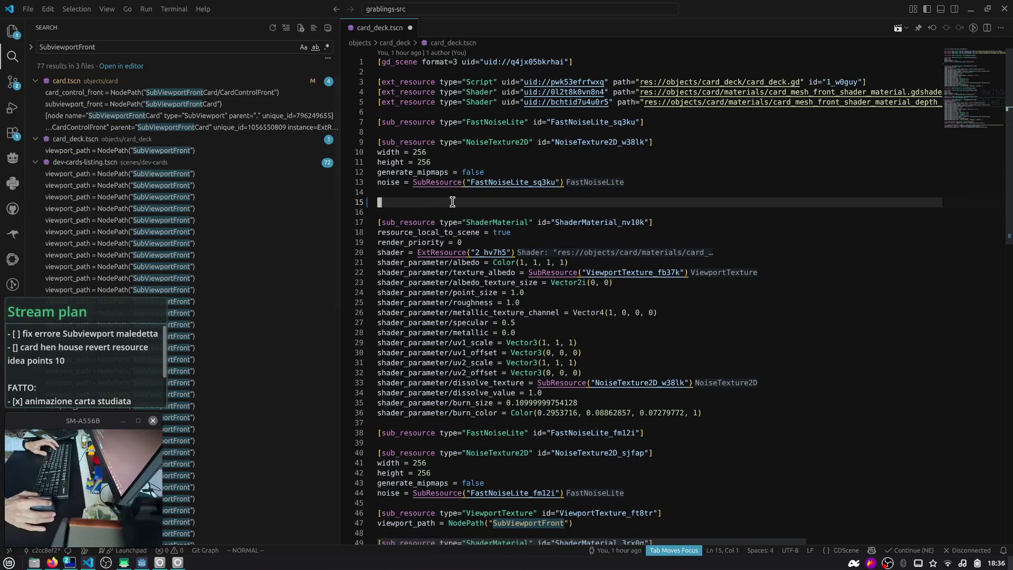
pyautogui.press('J')
pyautogui.hotkey('ctrl', 's')
pyautogui.hotkey('alt', 'Tab')
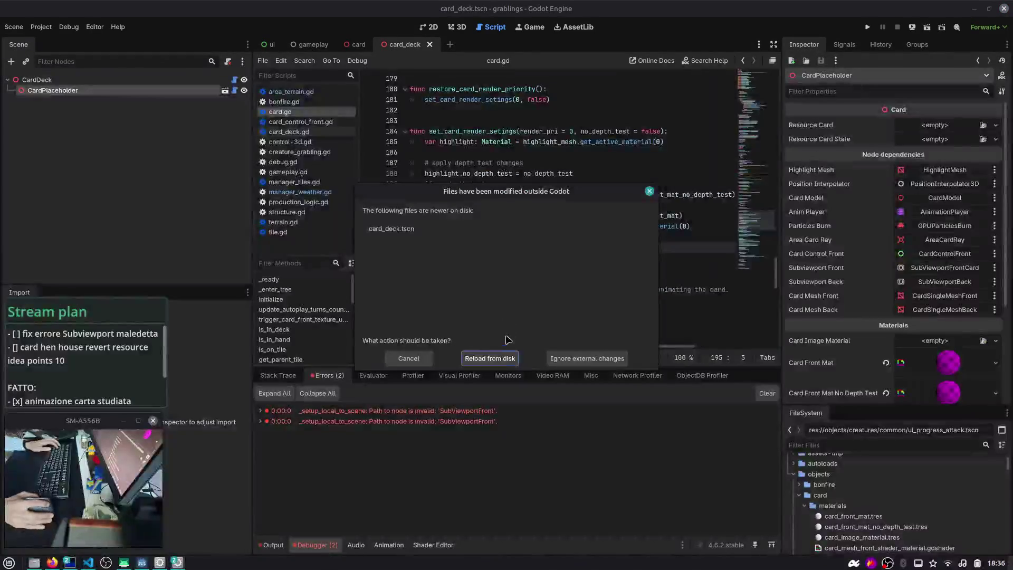
# - Reload card_deck.tscn from disk and revert CardPlaceholder's Card Front Mat and Card Front Mat No Depth Test
pyautogui.click(501, 359)
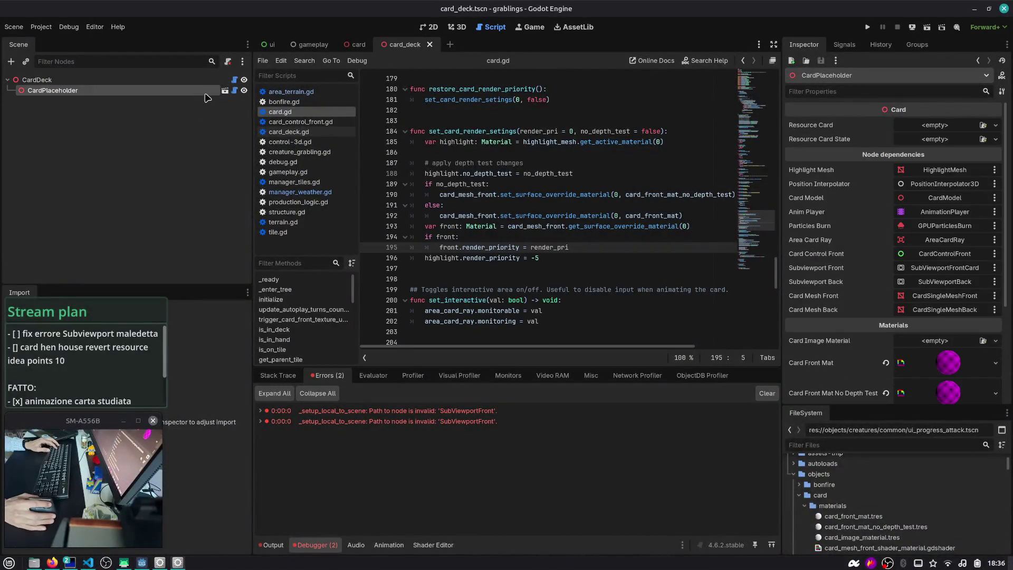
pyautogui.click(195, 79)
pyautogui.click(194, 90)
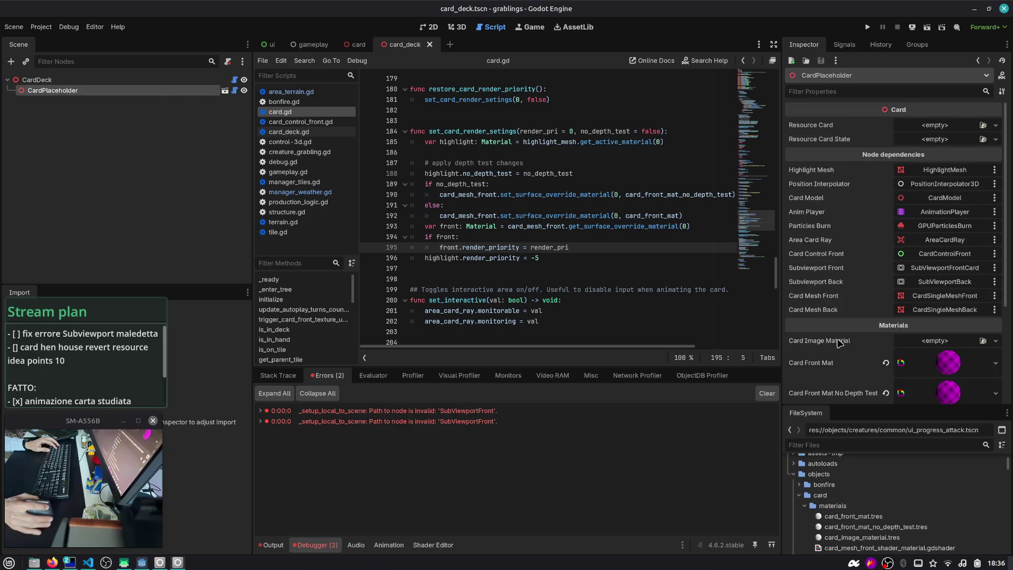
pyautogui.click(886, 362)
pyautogui.click(886, 376)
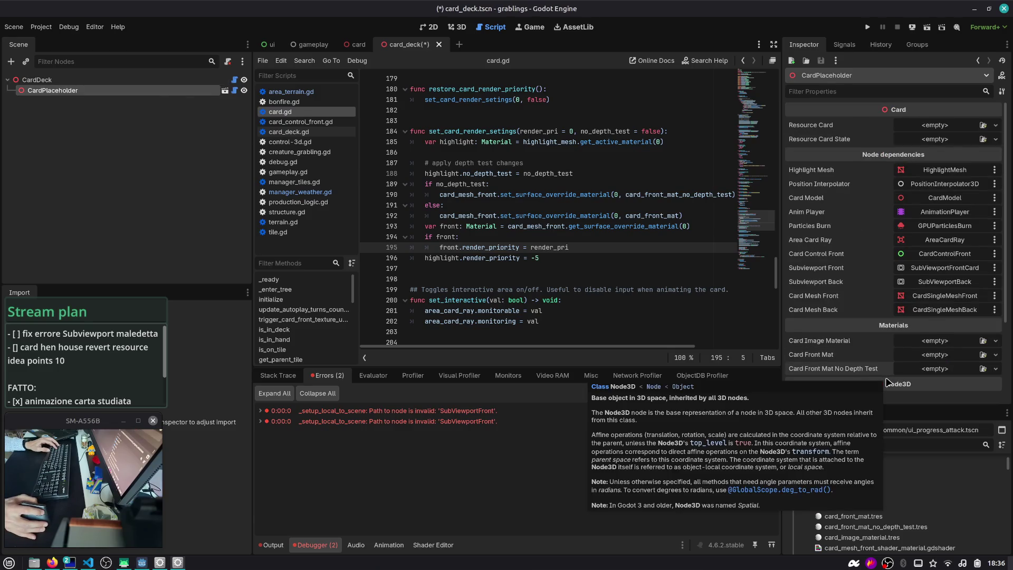
pyautogui.click(540, 179)
# - Save the card_deck scene, run the game to test it, then stop it
pyautogui.hotkey('ctrl', 's')
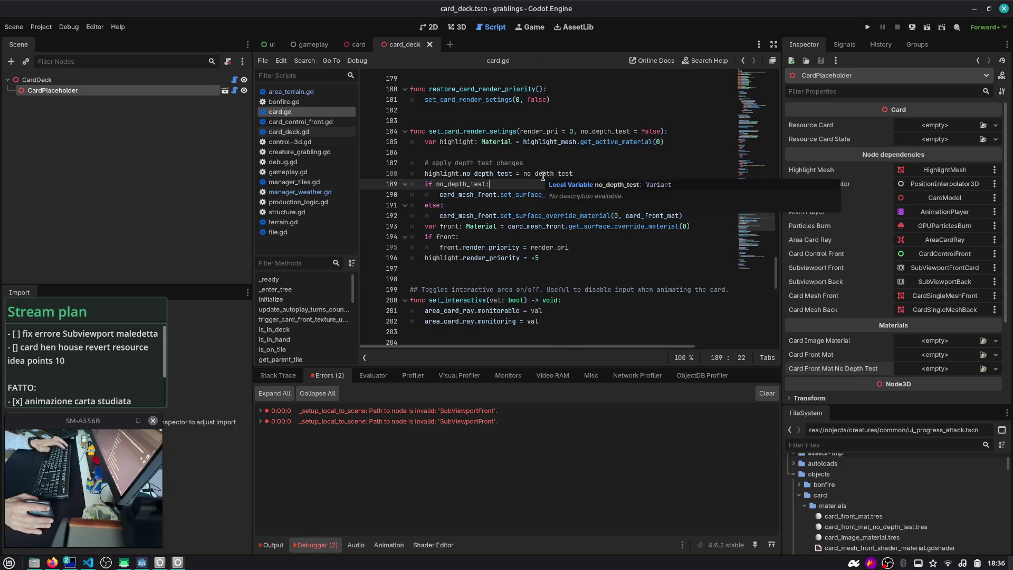
pyautogui.press('F5')
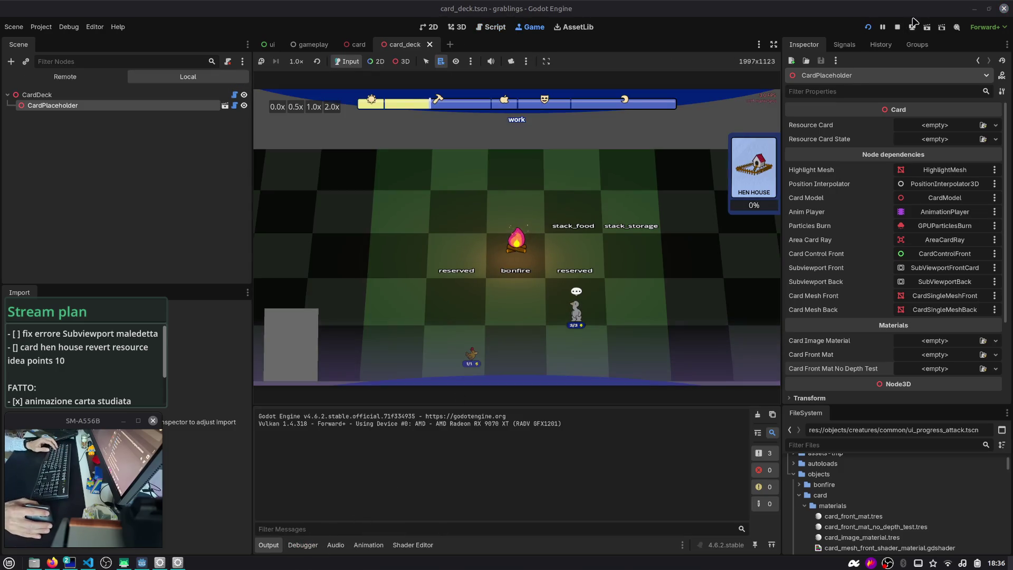
pyautogui.click(897, 28)
pyautogui.hotkey('alt', 'Tab')
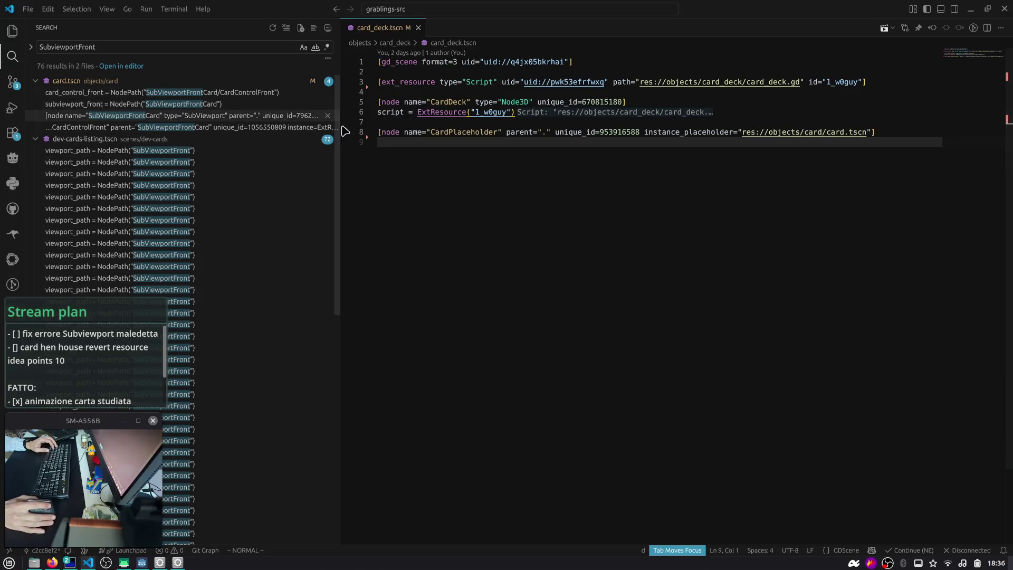
# - In the integrated terminal, run the 'gcm' checkout-main shortcut
pyautogui.hotkey('ctrl', '`')
pyautogui.press('Return')
pyautogui.hotkey('ctrl', 'l')
pyautogui.write('gcm')
pyautogui.press('Return')
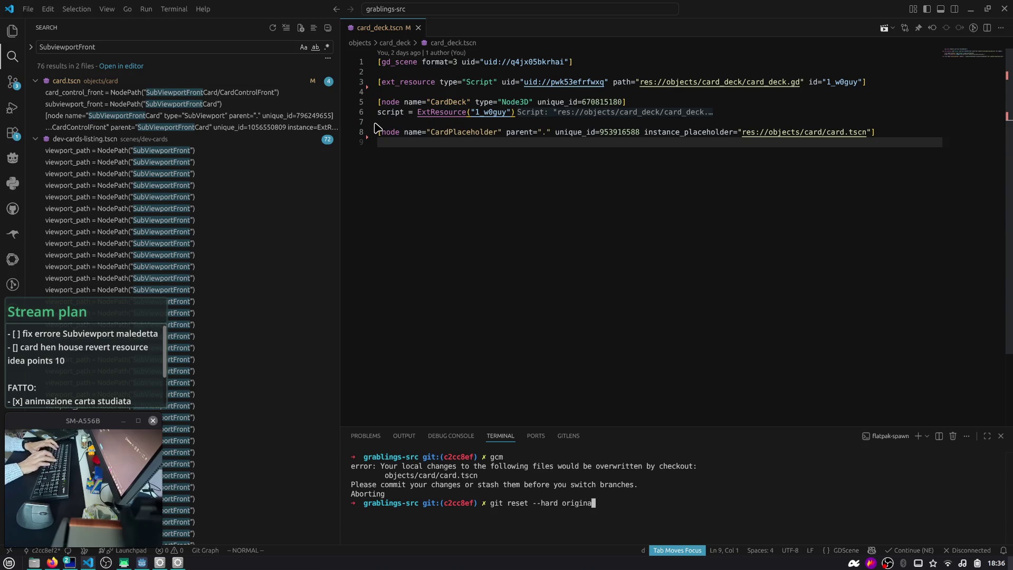
pyautogui.hotkey('alt', 'Tab')
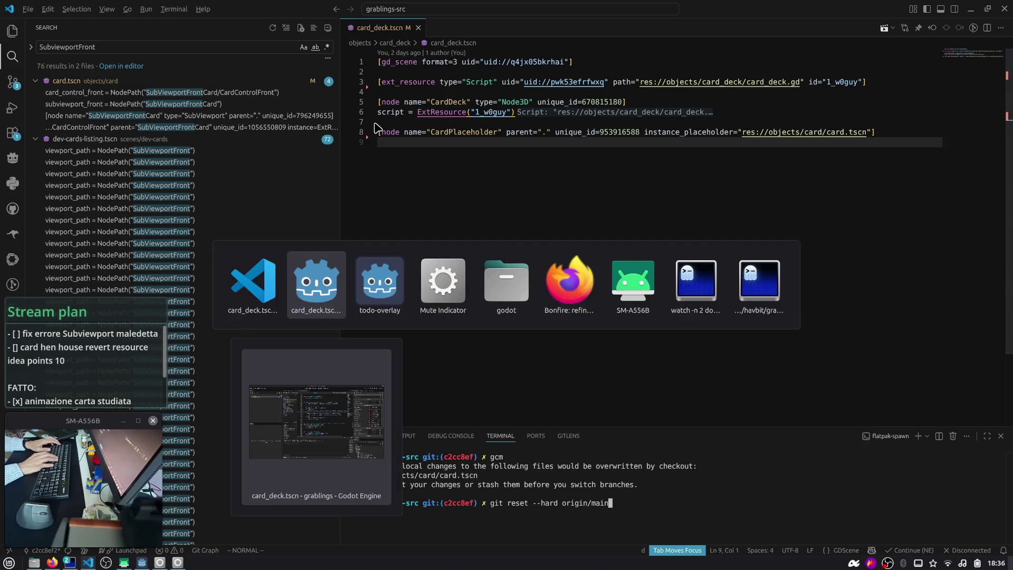
pyautogui.hotkey('alt', 'Tab')
# - Run git reset --hard origin/main, then 'gcm' again to land on main
pyautogui.write('git reset --hard origin/main')
pyautogui.press('Return')
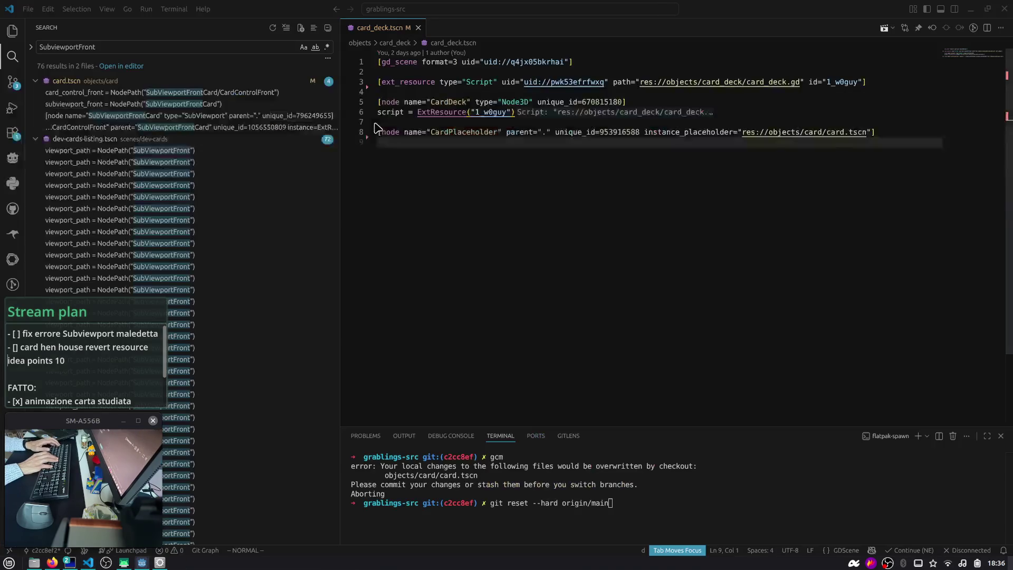
pyautogui.hotkey('ctrl', 'l')
pyautogui.write('gcm')
pyautogui.press('Return')
pyautogui.hotkey('ctrl', 'l')
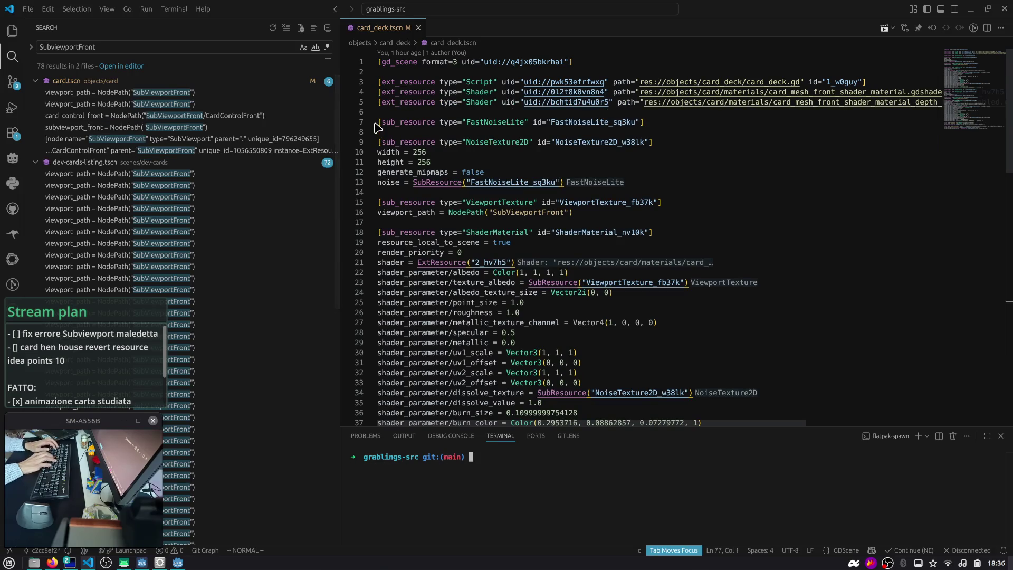
pyautogui.hotkey('alt', 'Tab')
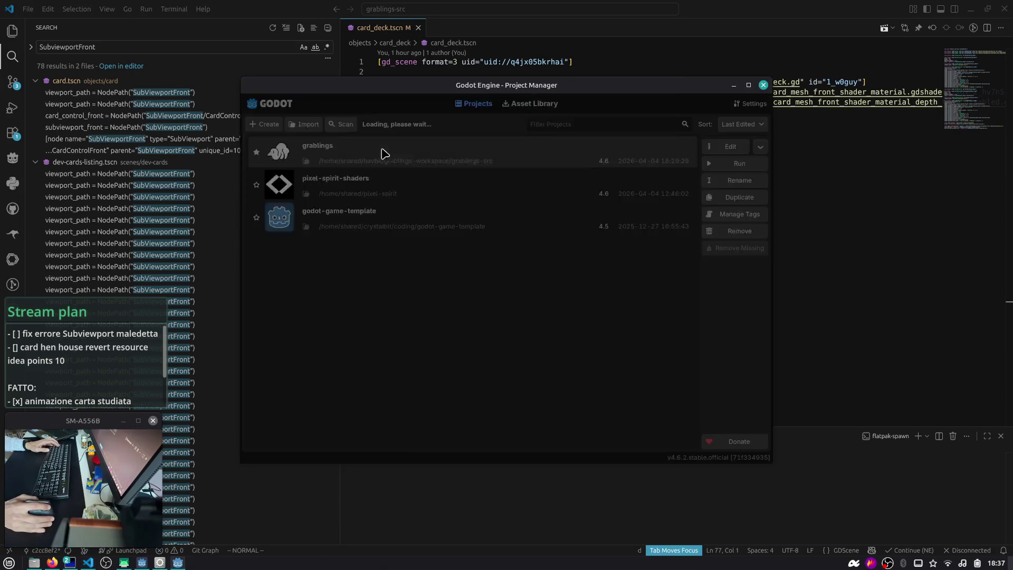
# - Open the grablings project and widen the script editor showing card.gd
pyautogui.doubleClick(383, 152)
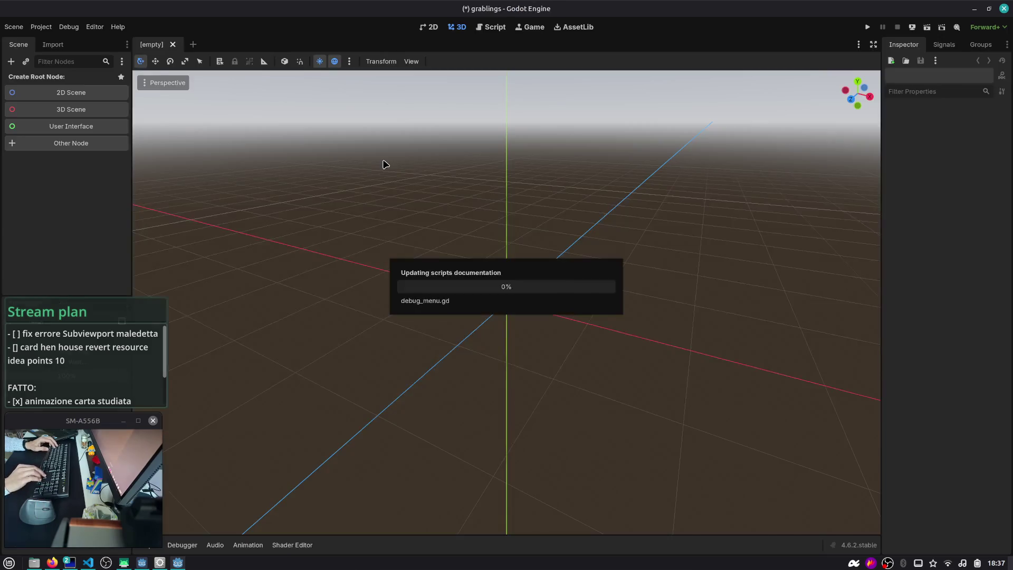
pyautogui.hotkey('ctrl', 'alt', 'Right')
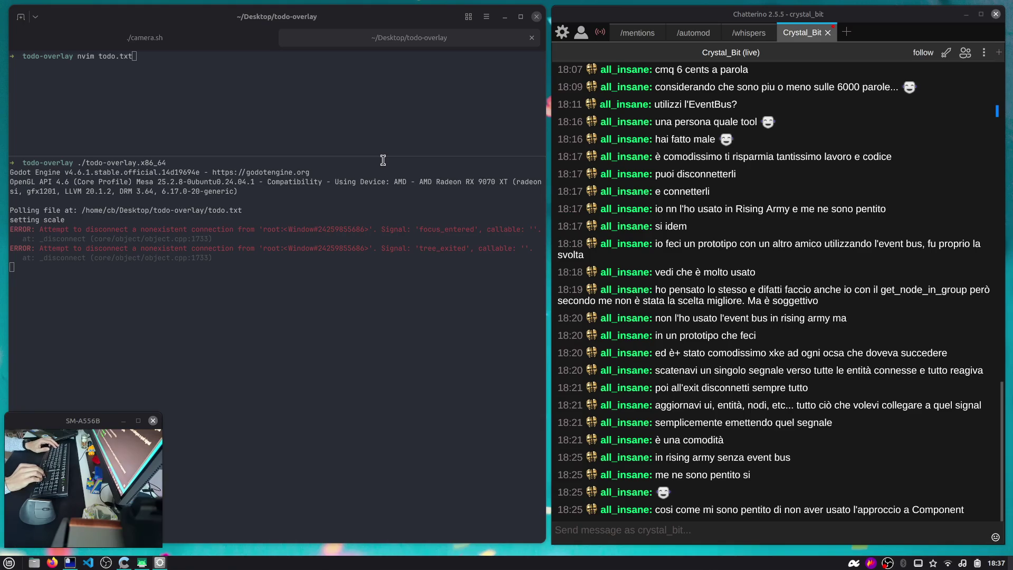
pyautogui.hotkey('alt', 'Tab')
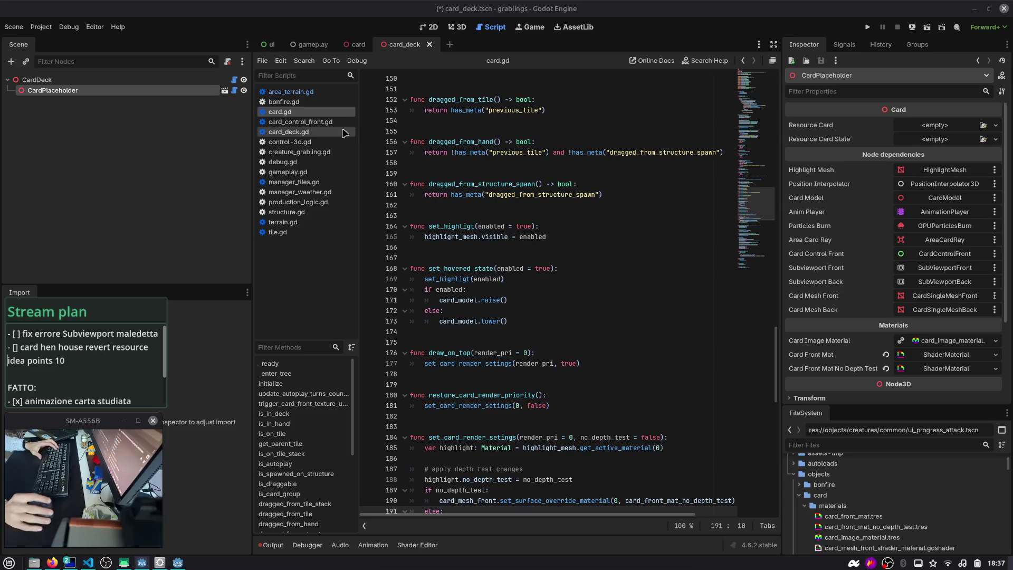
pyautogui.moveTo(253, 120); pyautogui.dragTo(164, 121)
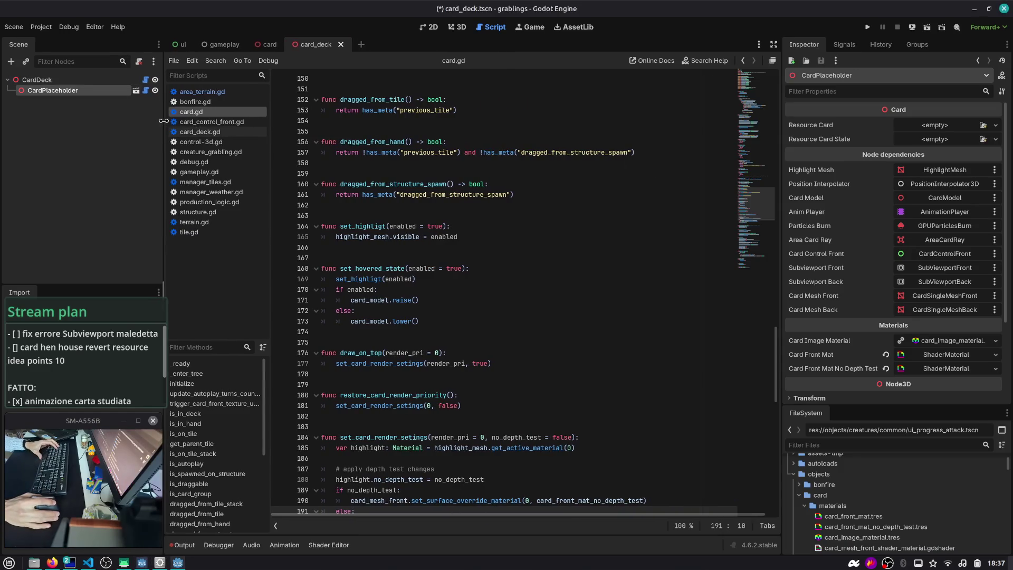
pyautogui.click(427, 167)
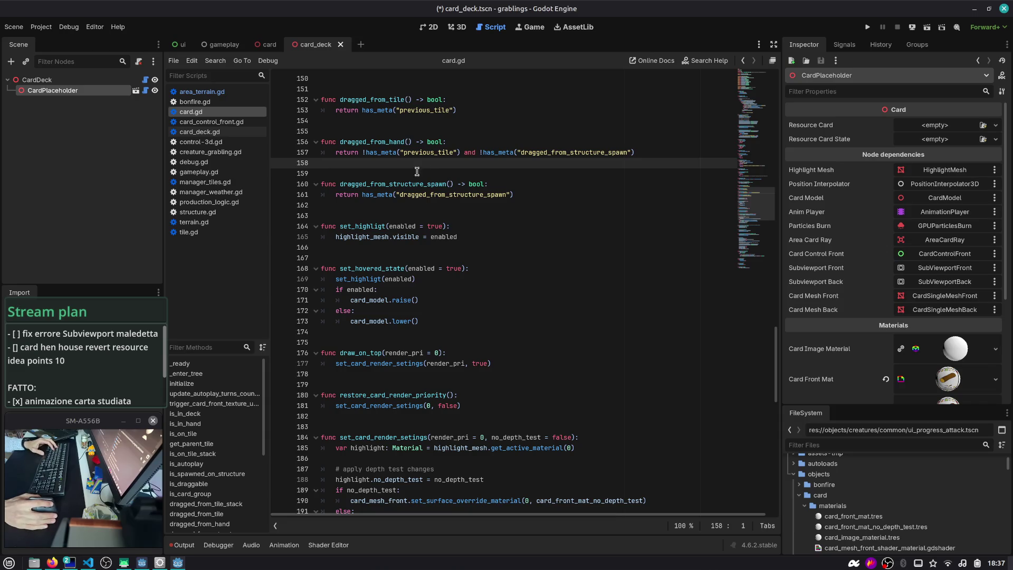
pyautogui.scroll(-5, 810, 270)
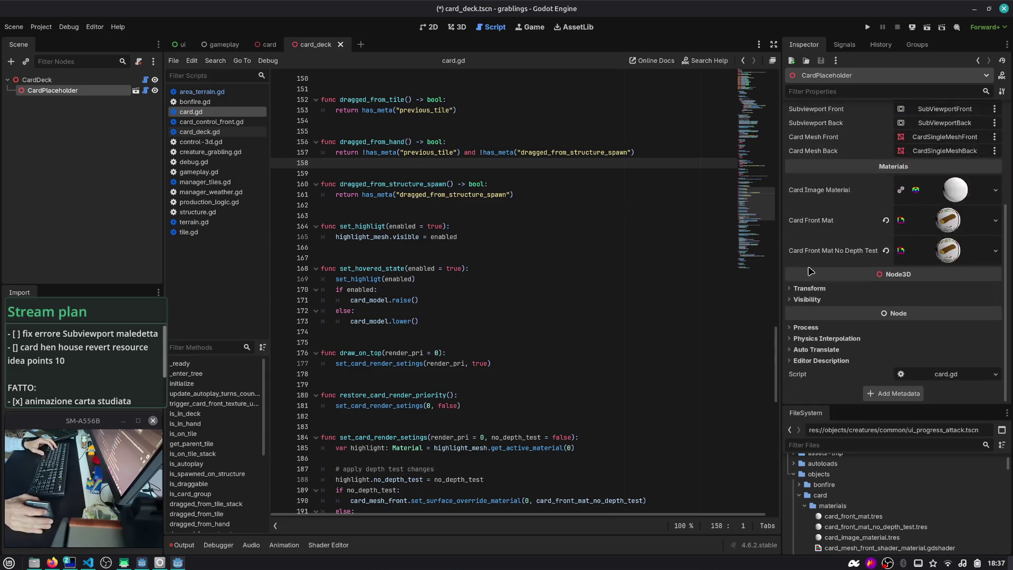
# - Clear Card Front Mat and Card Front Mat No Depth Test, then save and test-run the game
pyautogui.click(886, 221)
pyautogui.click(886, 267)
pyautogui.click(867, 27)
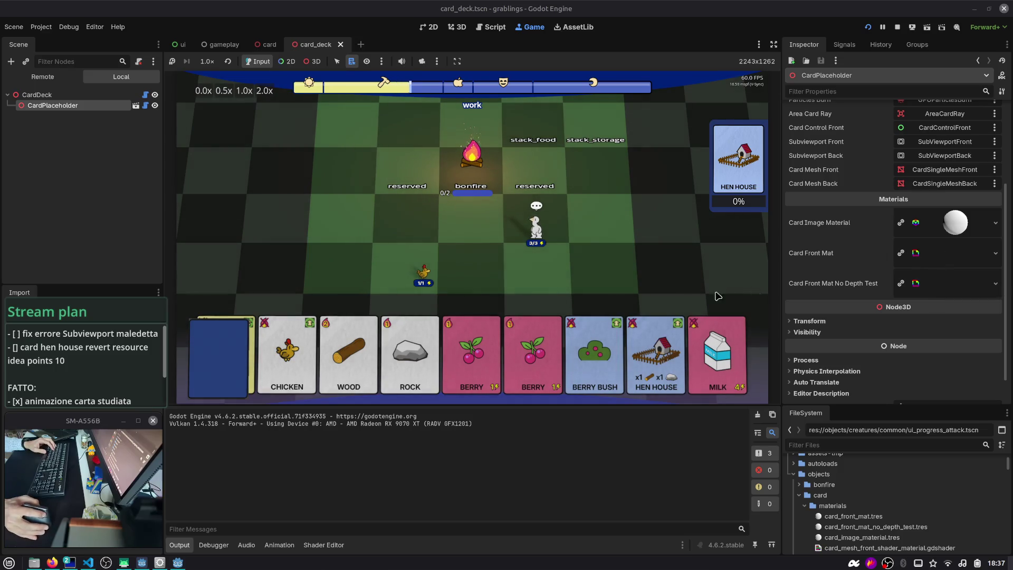
pyautogui.click(897, 27)
# - View the card_deck.tscn changes in Visual Studio Code's Source Control
pyautogui.hotkey('alt', 'Tab')
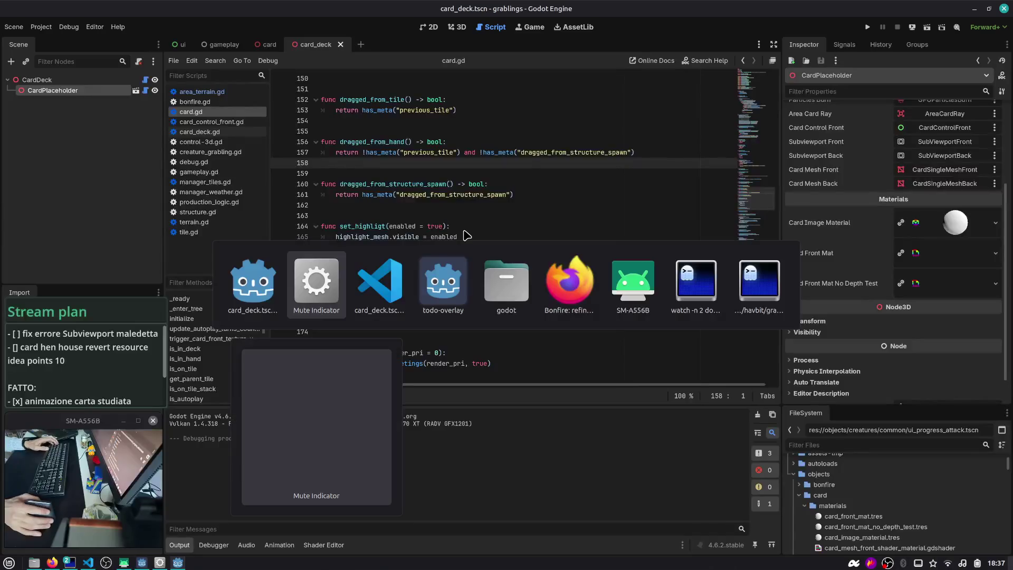
pyautogui.click(13, 83)
pyautogui.click(137, 104)
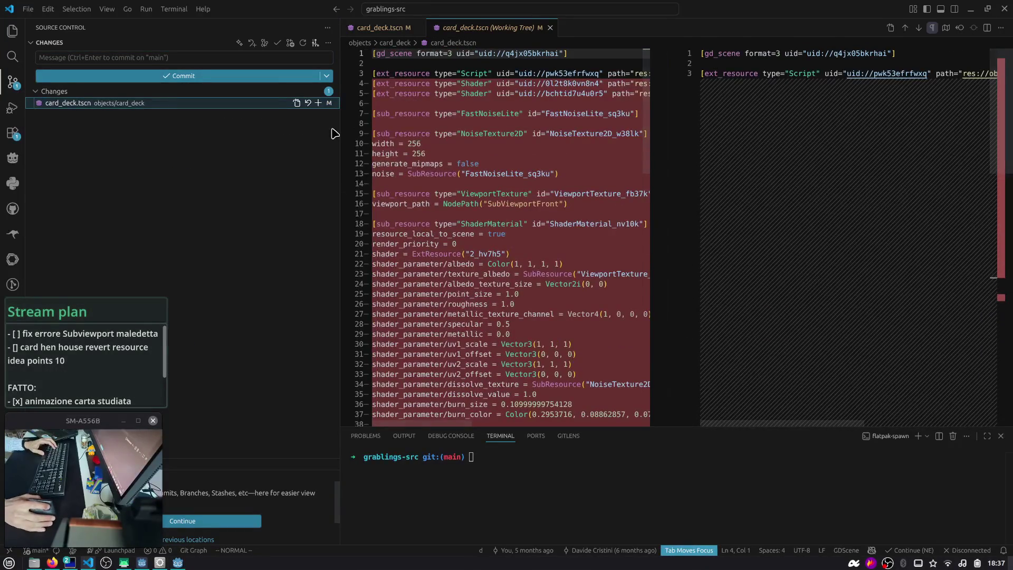
# - Stage card_deck.tscn, then open the card scene in Godot and inspect card.gd
pyautogui.click(318, 102)
pyautogui.hotkey('alt', 'Tab')
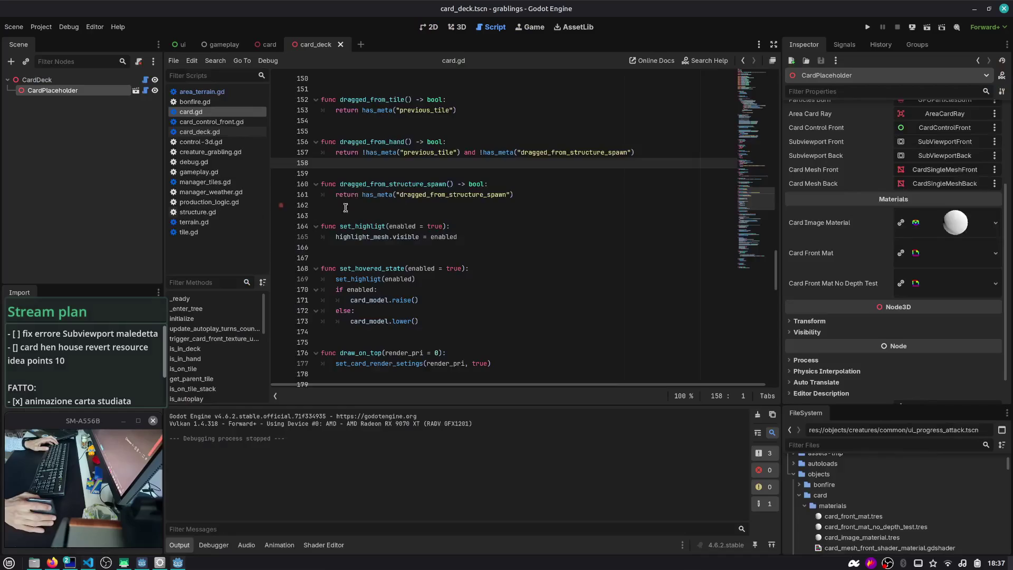
pyautogui.click(493, 183)
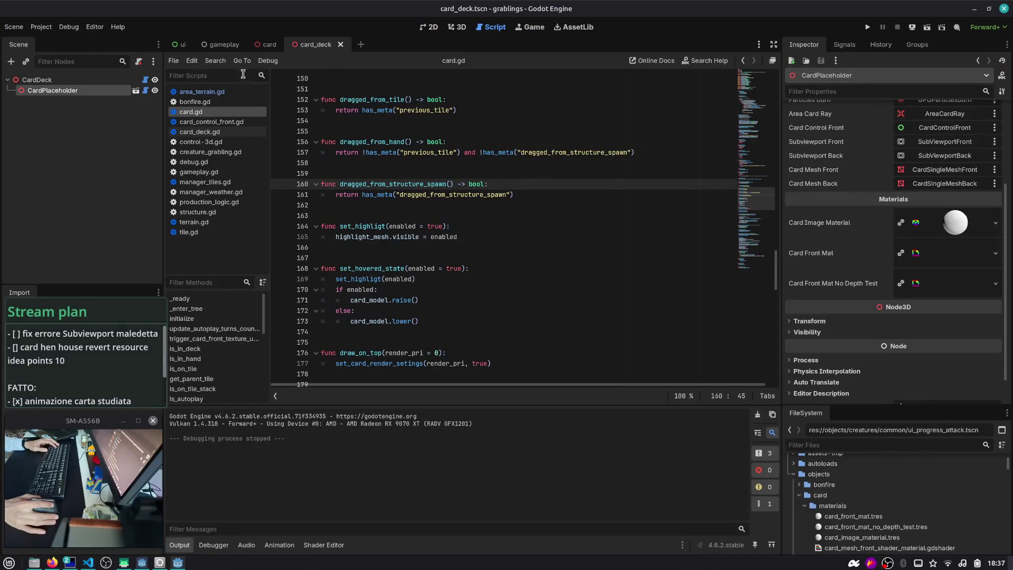
pyautogui.click(269, 44)
pyautogui.click(145, 80)
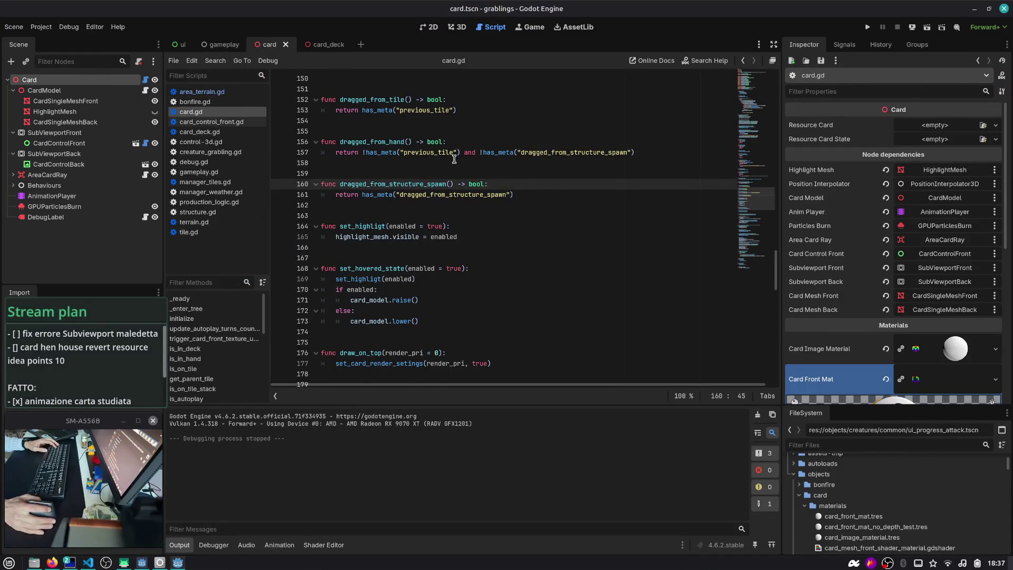
# - Review card.gd's _ready code and tick an item in the stream plan checklist
pyautogui.scroll(15, 528, 185)
pyautogui.scroll(10, 757, 136)
pyautogui.scroll(-5, 475, 211)
pyautogui.click(441, 184)
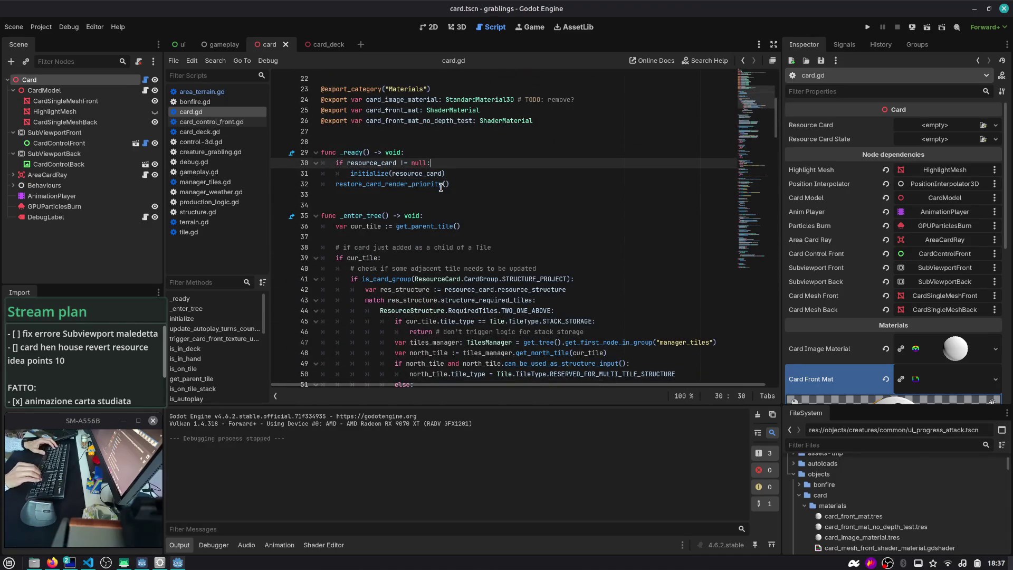
pyautogui.press('Up')
pyautogui.press('Up')
pyautogui.press('Up')
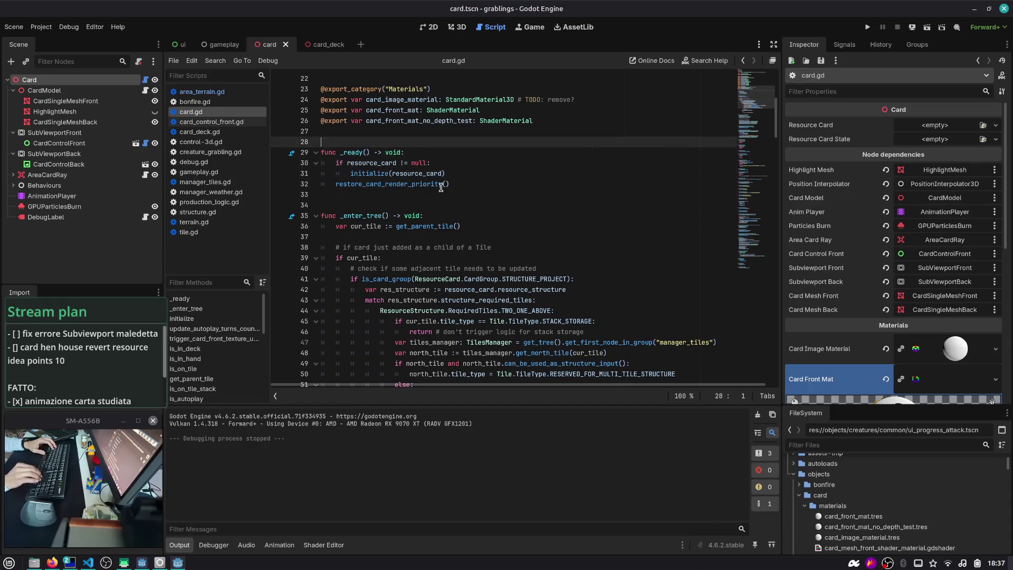
pyautogui.click(15, 349)
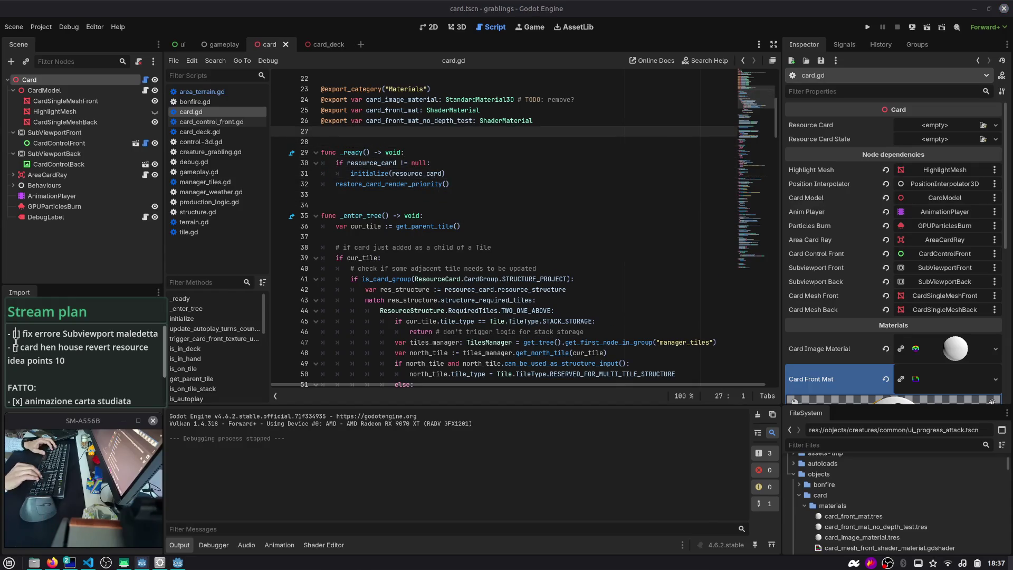
pyautogui.write('x')
pyautogui.click(383, 172)
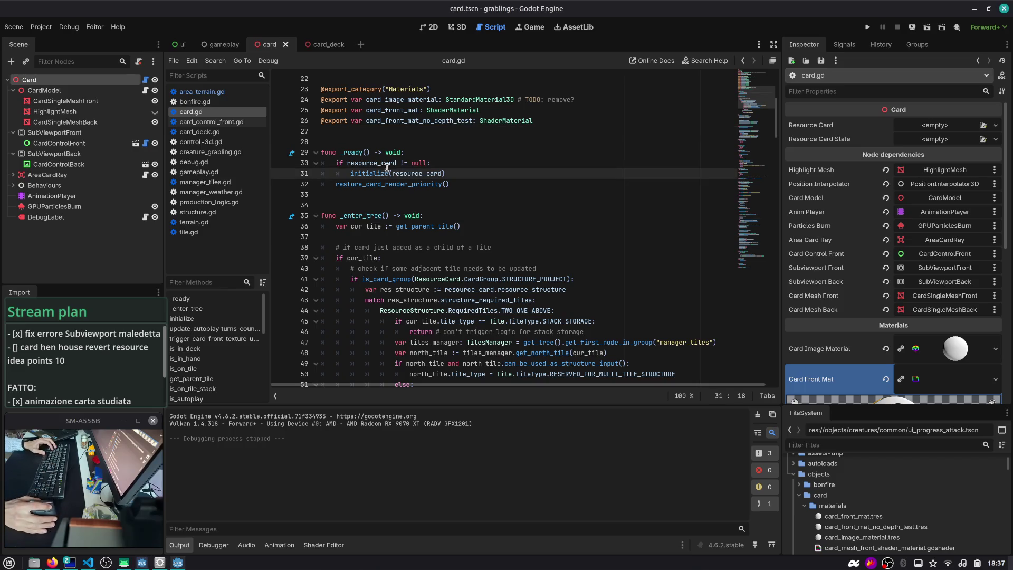
pyautogui.scroll(2, 405, 148)
# - Delete the unused card_image_material export after checking its usages, save card.gd, and run the project
pyautogui.doubleClick(401, 163)
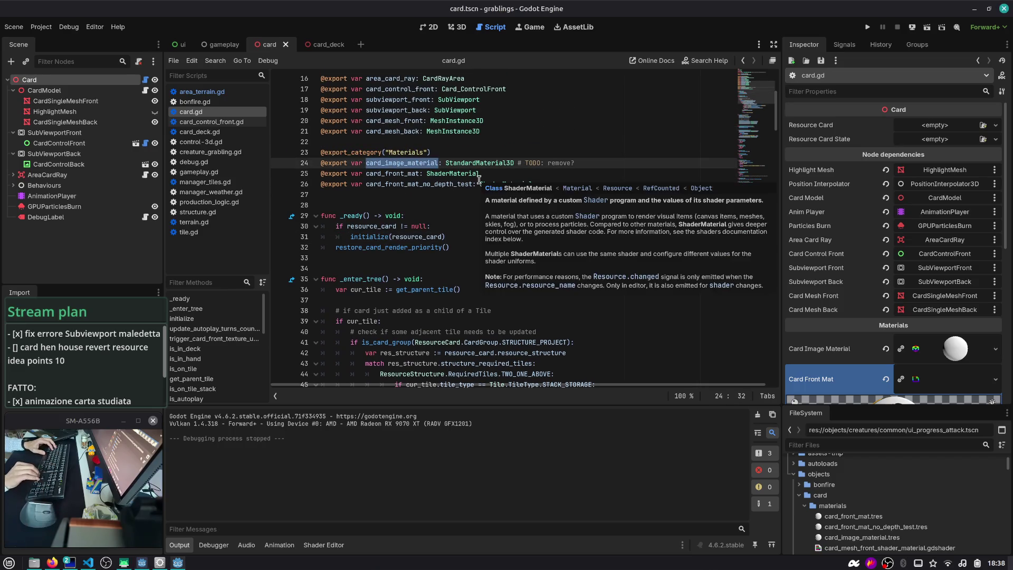
pyautogui.hotkey('ctrl', 'shift', 'f')
pyautogui.press('Escape')
pyautogui.hotkey('ctrl', 'shift', 'k')
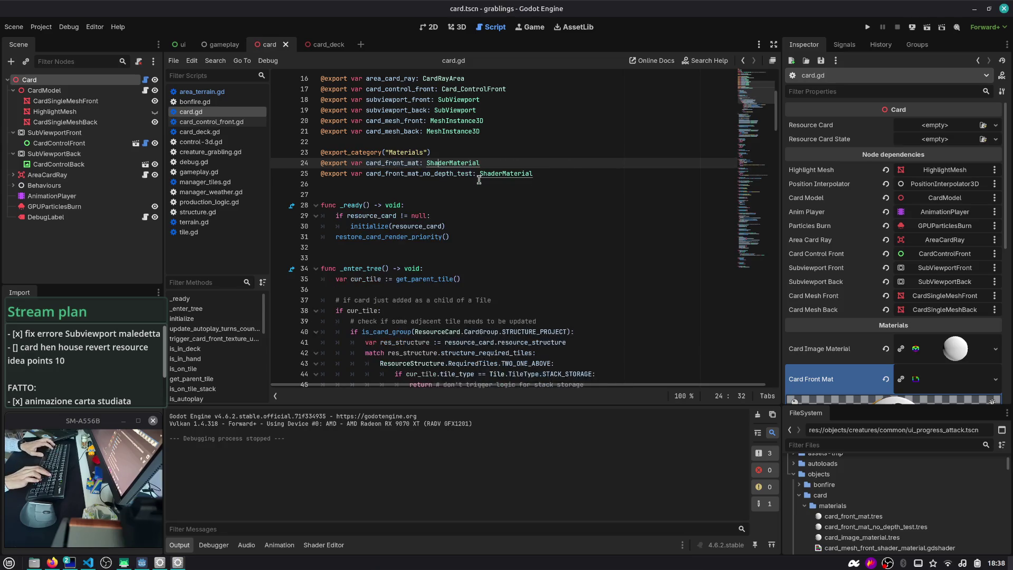
pyautogui.hotkey('ctrl', 'f')
pyautogui.write('card_image')
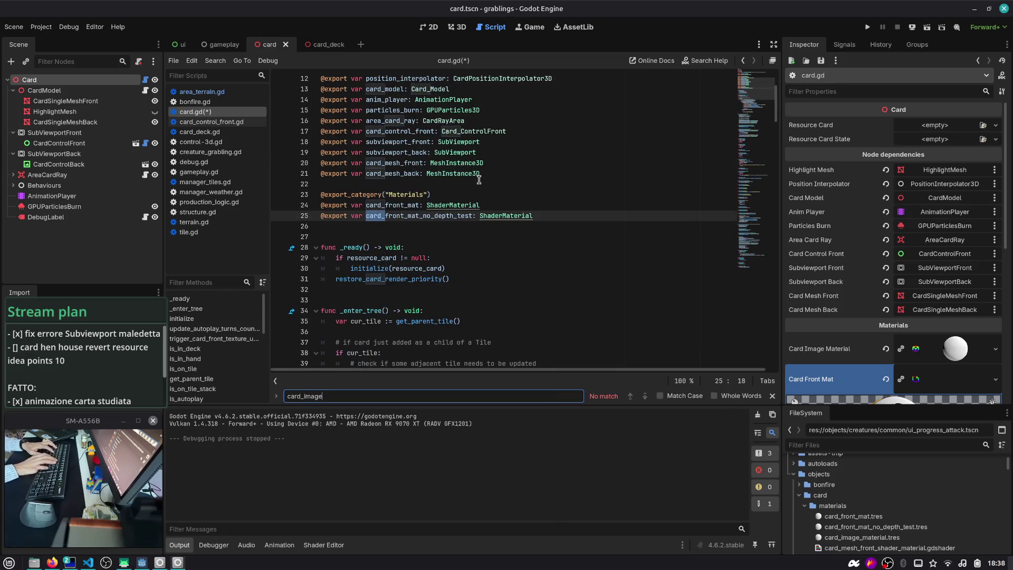
pyautogui.press('Escape')
pyautogui.hotkey('ctrl', 's')
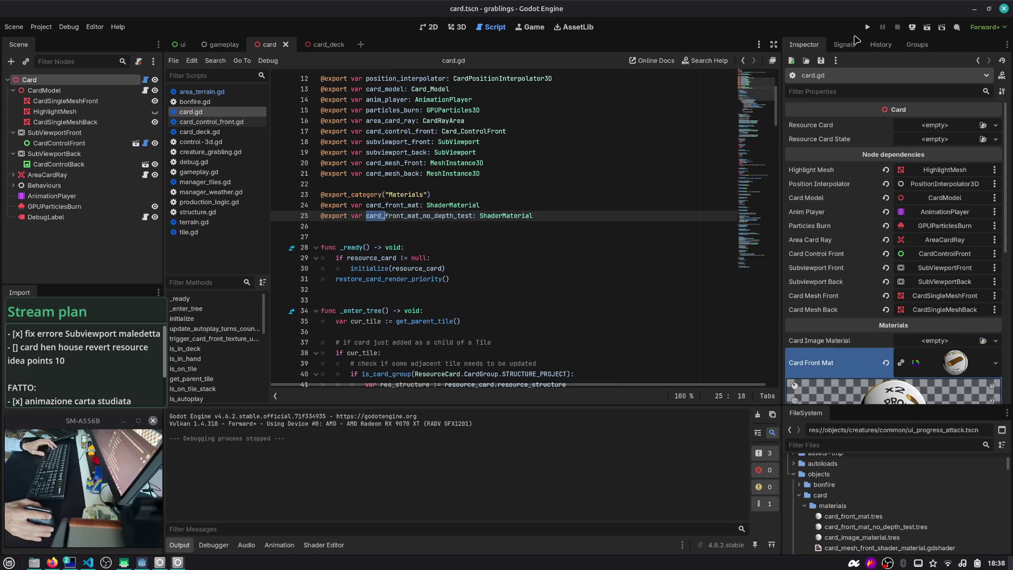
pyautogui.click(867, 27)
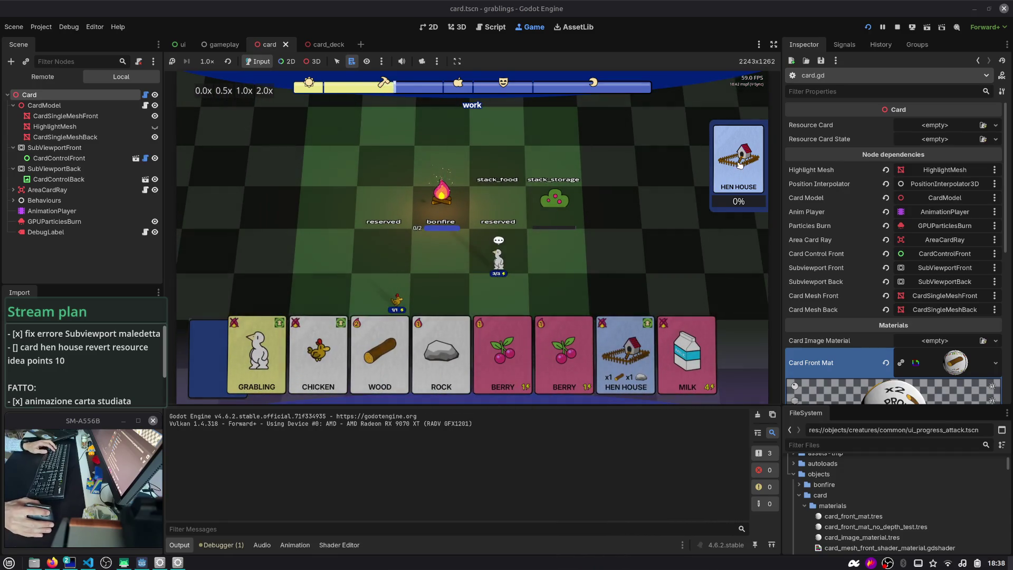
# - Via the debug gameplay window, add Laboratory, House, Tree and Hen House cards, then stop the game
pyautogui.press('F1')
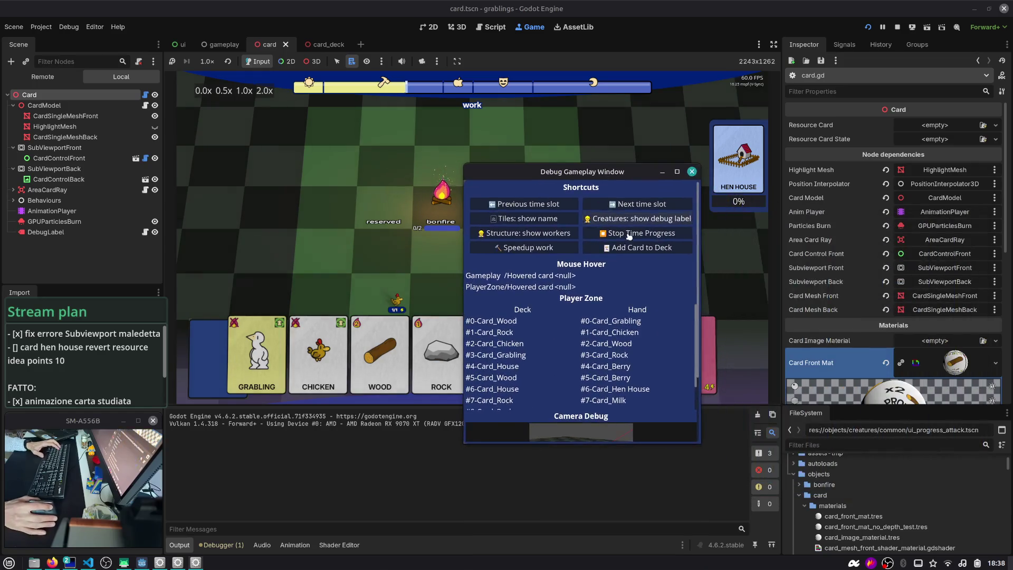
pyautogui.click(631, 249)
pyautogui.scroll(-5, 549, 348)
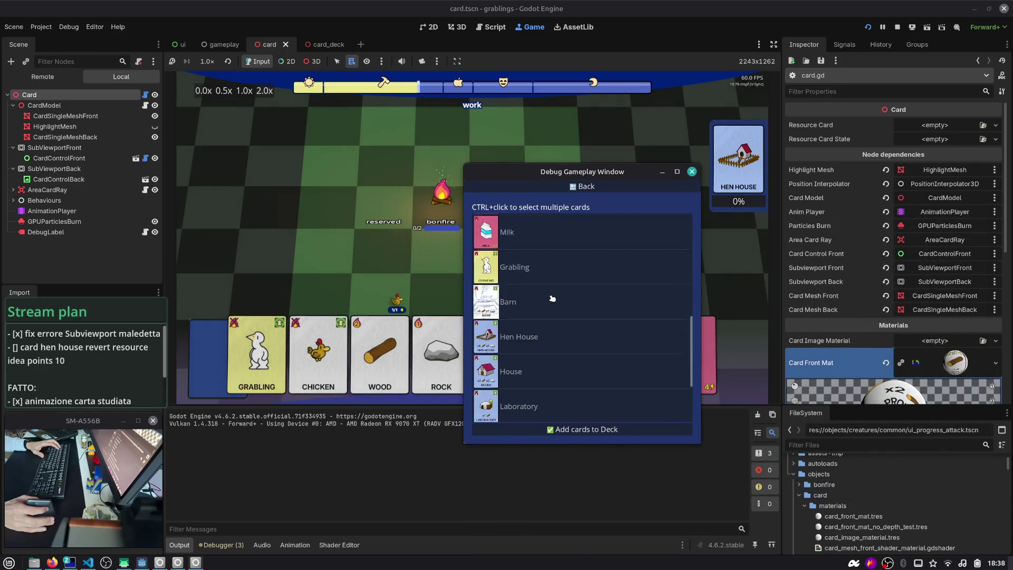
pyautogui.click(549, 299)
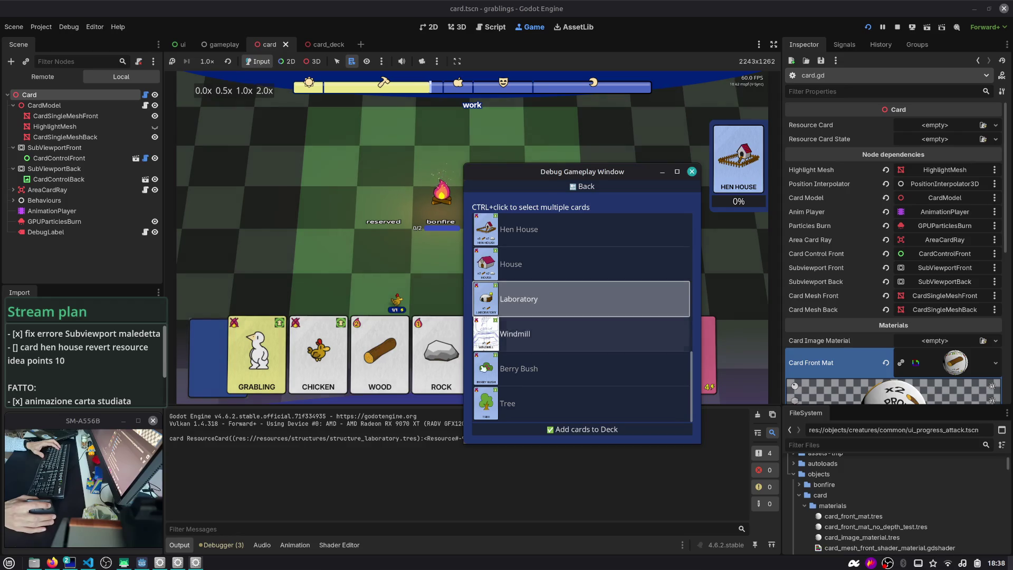
pyautogui.click(538, 264)
pyautogui.click(528, 403)
pyautogui.click(539, 242)
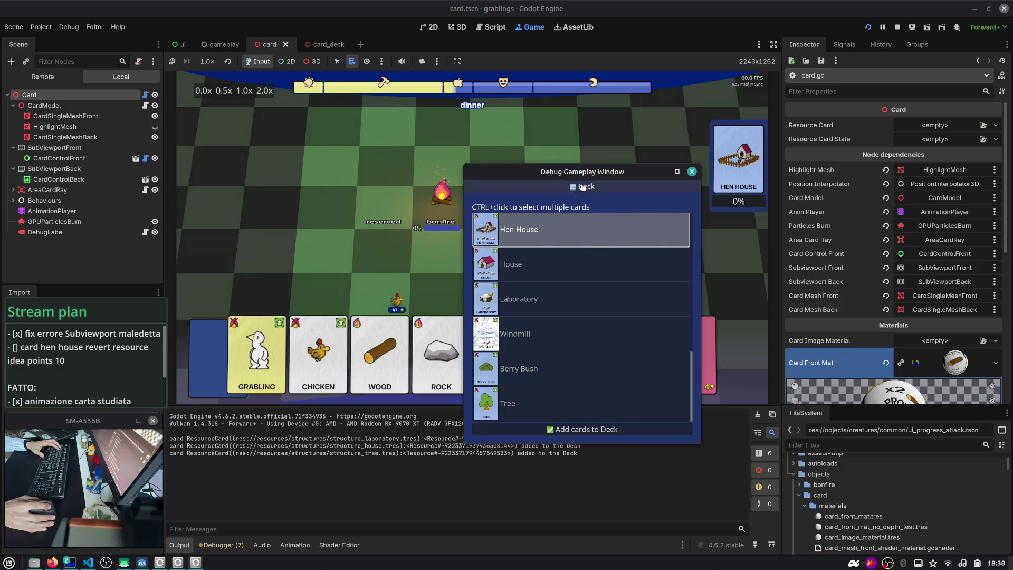
pyautogui.click(582, 187)
pyautogui.scroll(-3, 517, 294)
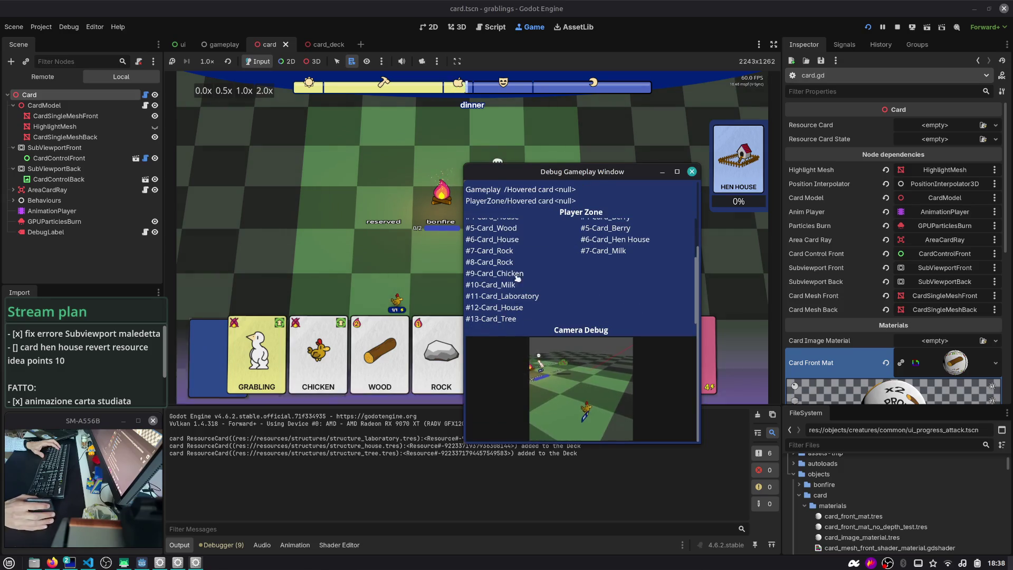
pyautogui.press('F8')
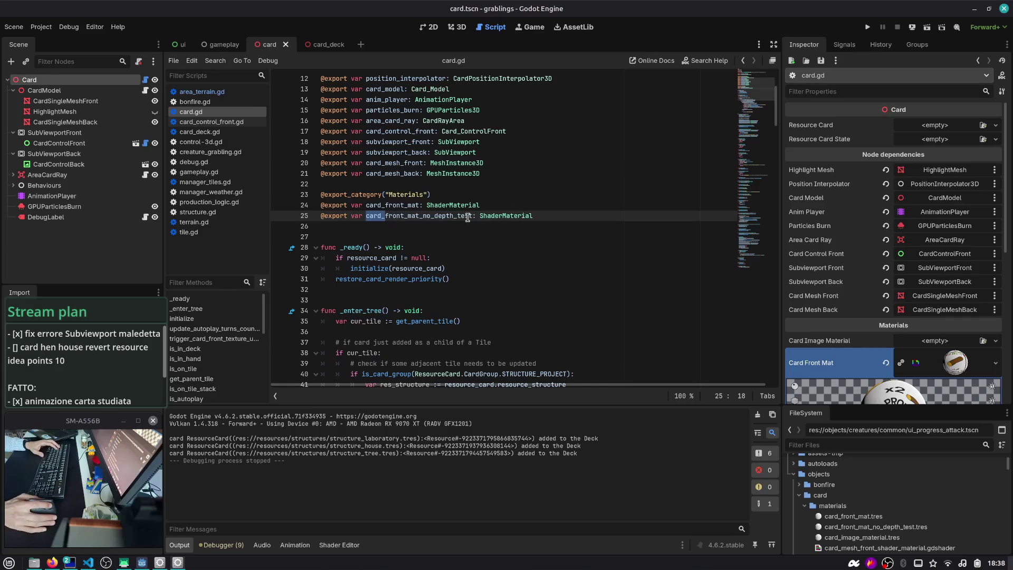
# - Quick-open dev-cards-listing.tscn and orbit the 3D view to face the card grid
pyautogui.hotkey('ctrl', 'shift', 'o')
pyautogui.write('dev')
pyautogui.press('Return')
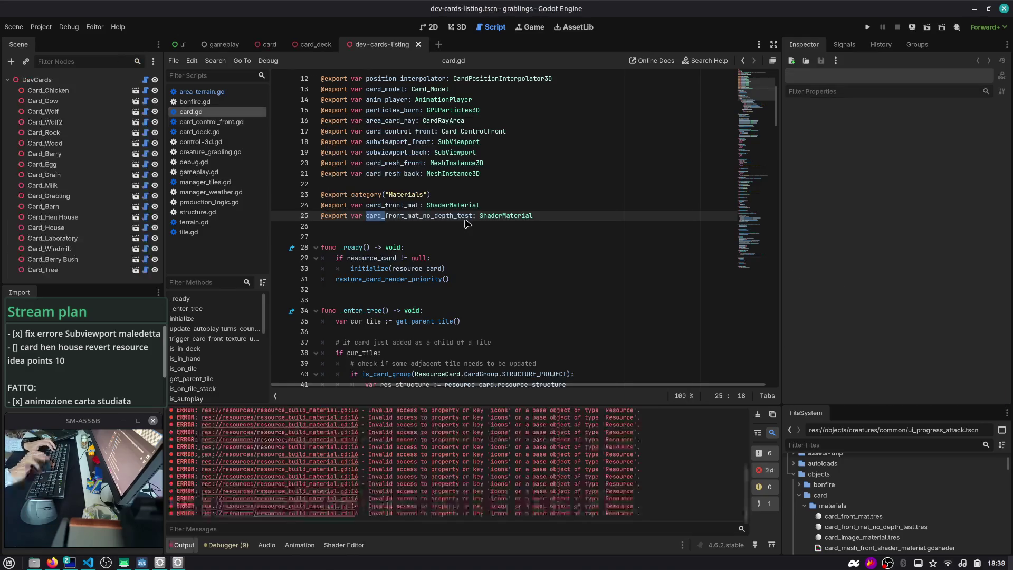
pyautogui.click(457, 26)
pyautogui.scroll(-4, 387, 328)
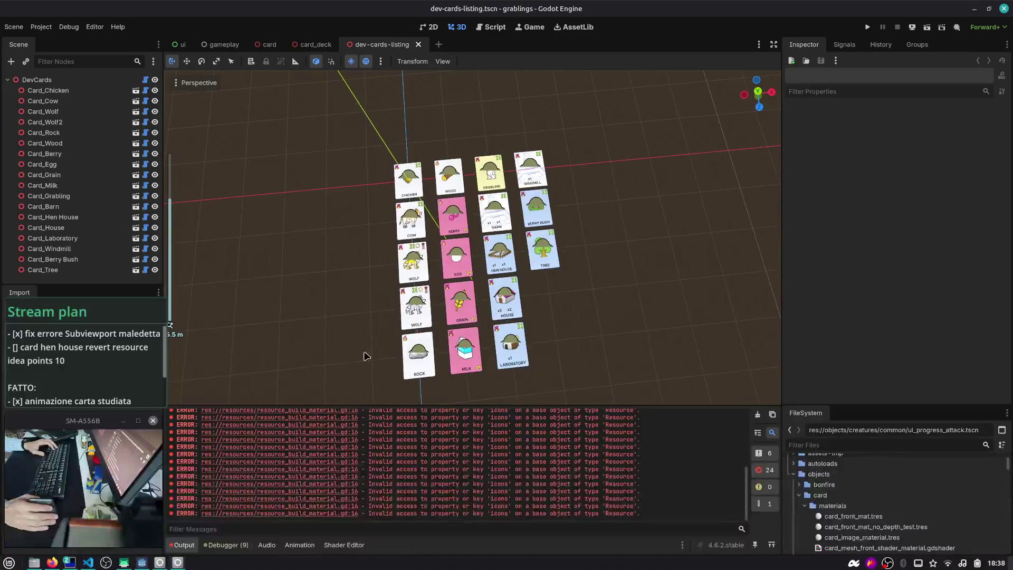
pyautogui.scroll(5, 417, 450)
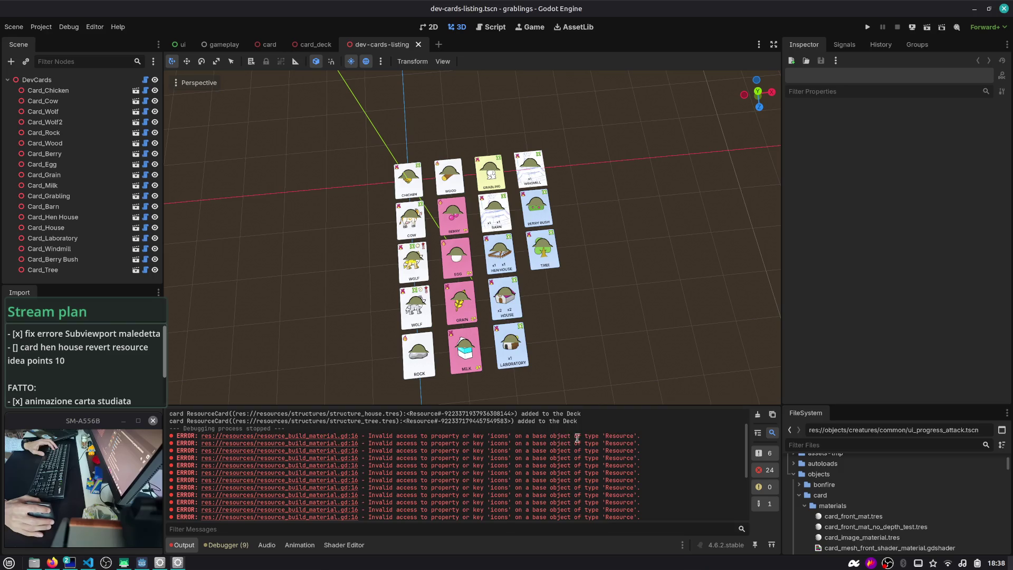
pyautogui.moveTo(498, 323)
pyautogui.mouseDown()
pyautogui.moveTo(570, 306)
pyautogui.moveTo(555, 286)
pyautogui.mouseUp()
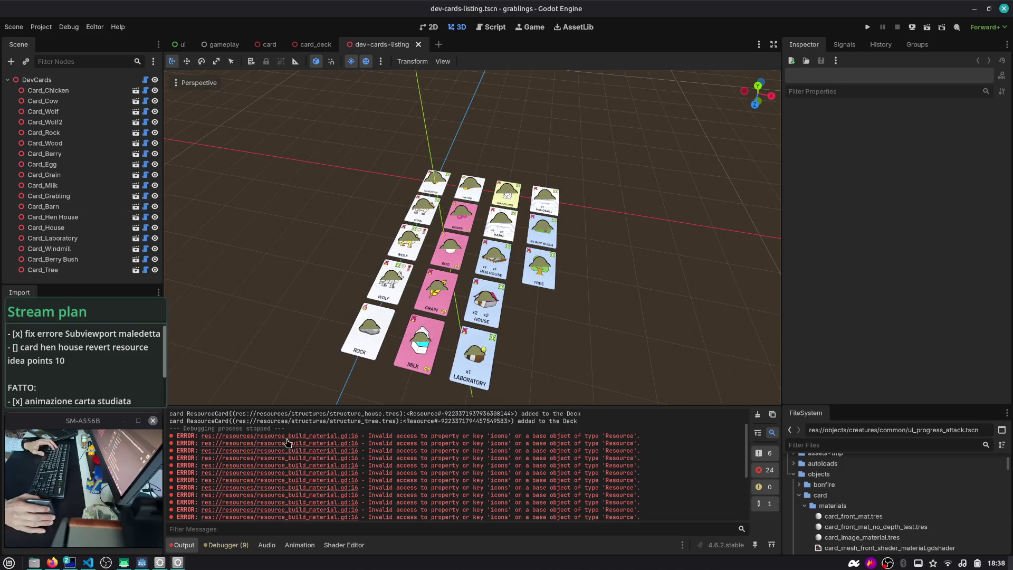
pyautogui.scroll(3, 333, 509)
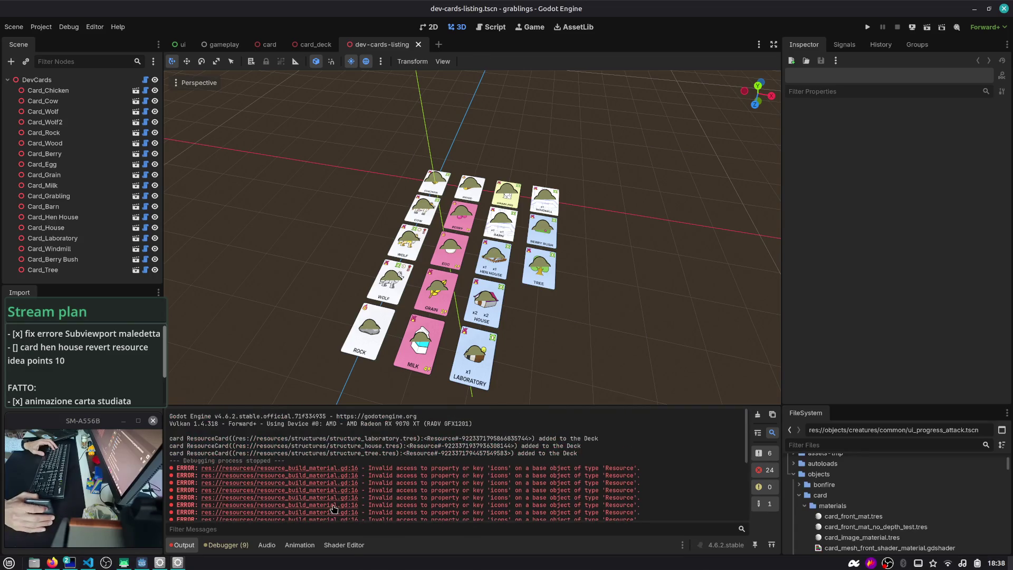
# - Close the dev-cards-listing, card, gameplay and ui scene tabs, then reopen dev-cards-listing
pyautogui.middleClick(377, 44)
pyautogui.middleClick(264, 44)
pyautogui.middleClick(219, 44)
pyautogui.middleClick(181, 44)
pyautogui.hotkey('ctrl', 'shift', 'o')
pyautogui.press('Return')
# - Clear the Output log and jump to the resource_build_material.gd:16 'icons' error line
pyautogui.click(757, 416)
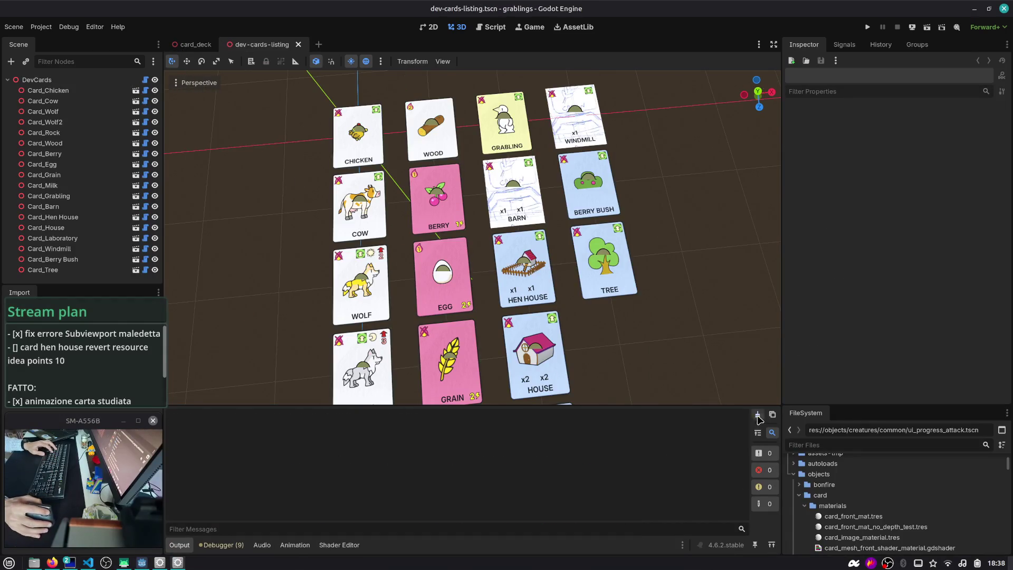
pyautogui.click(195, 44)
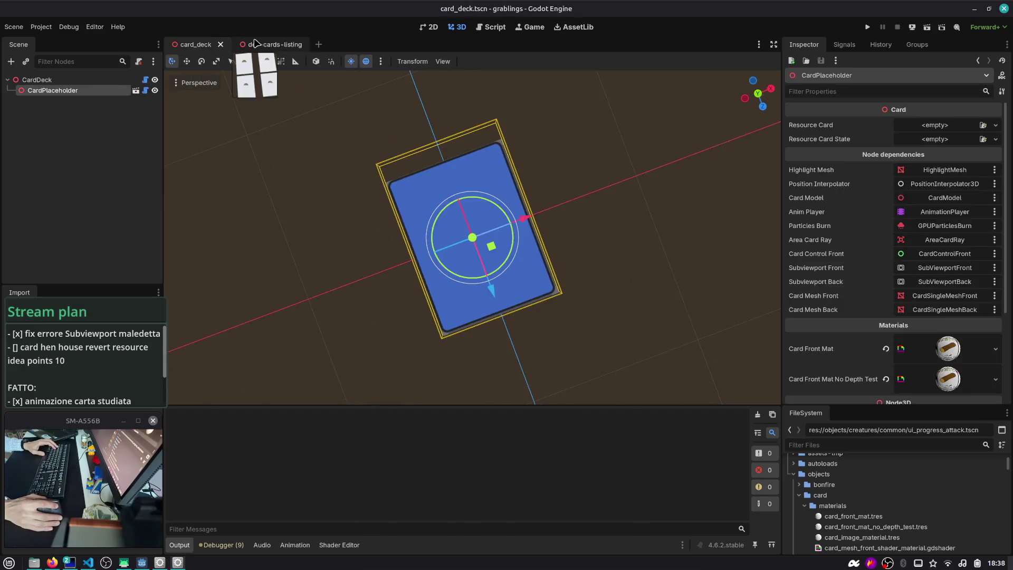
pyautogui.click(255, 43)
pyautogui.scroll(1, 371, 478)
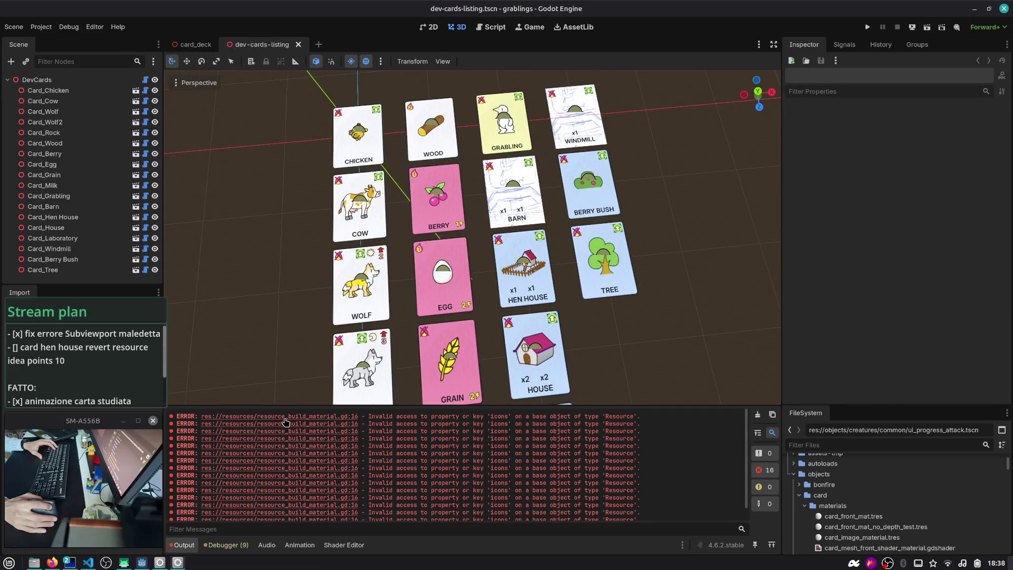
pyautogui.click(286, 422)
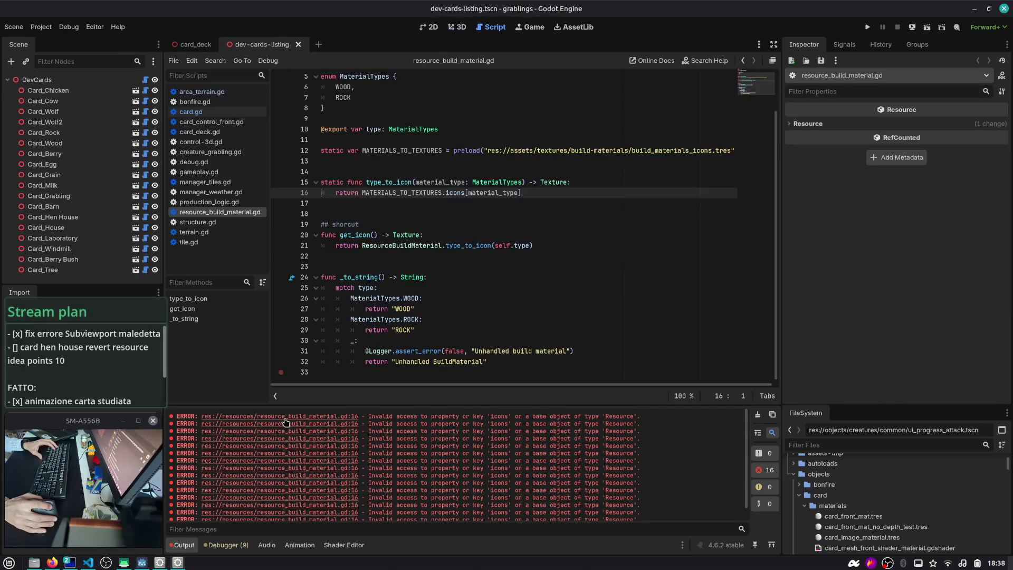
# - Search all files for type_to_icon and open its call in icons_bot_row.gd
pyautogui.doubleClick(403, 194)
pyautogui.doubleClick(482, 193)
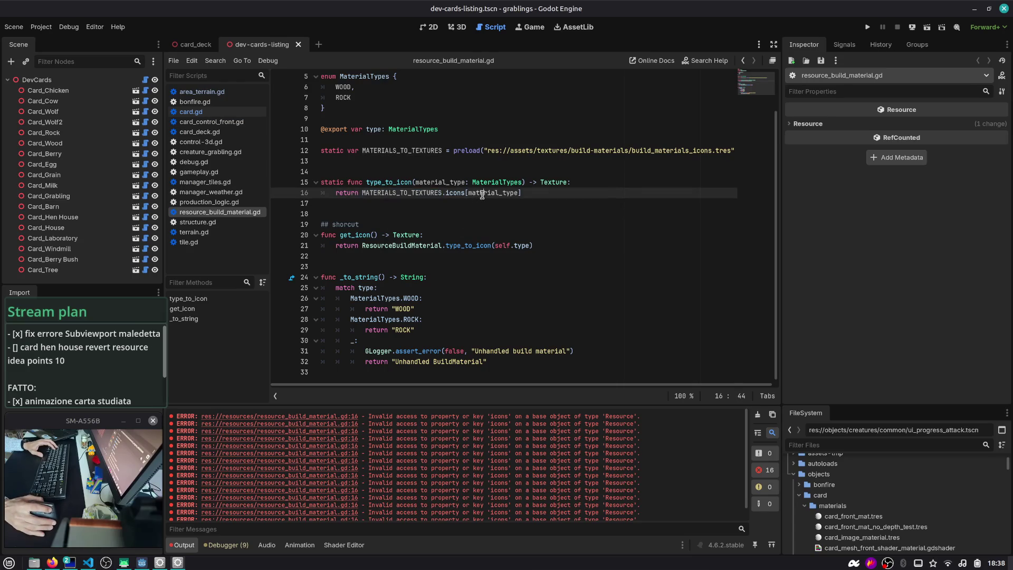
pyautogui.doubleClick(390, 183)
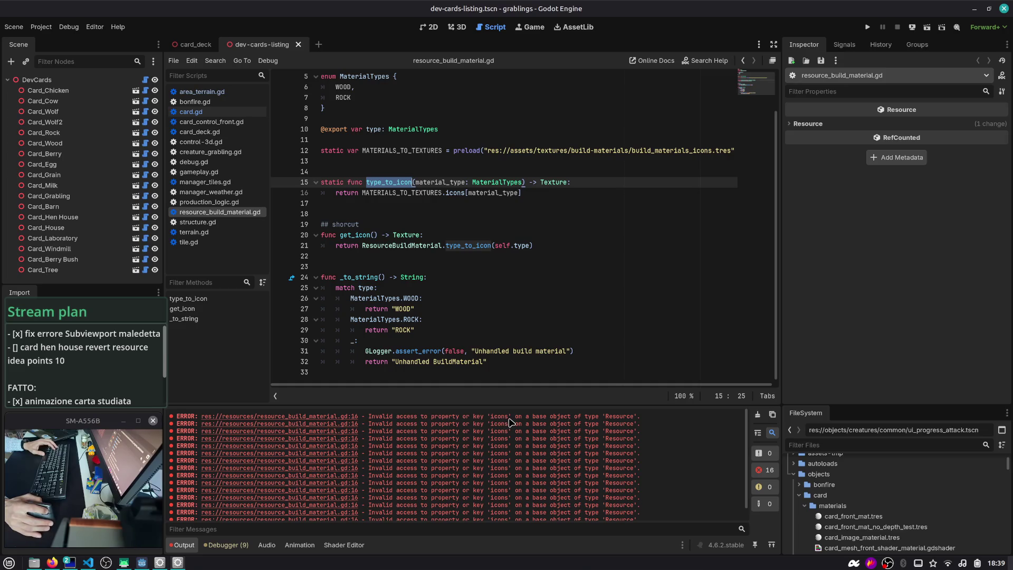
pyautogui.hotkey('ctrl', 'shift', 'f')
pyautogui.press('Return')
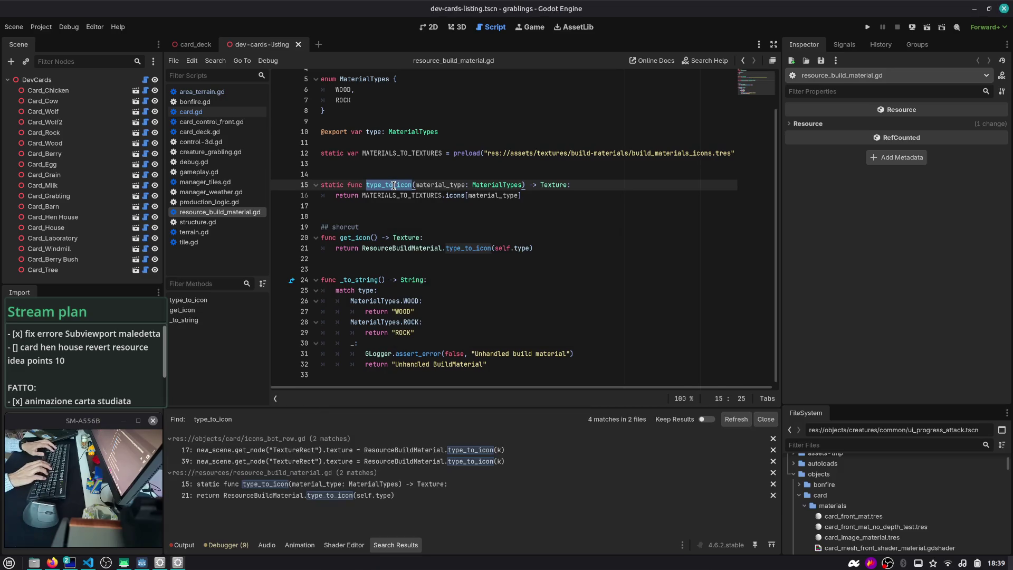
pyautogui.click(388, 452)
pyautogui.scroll(3, 464, 269)
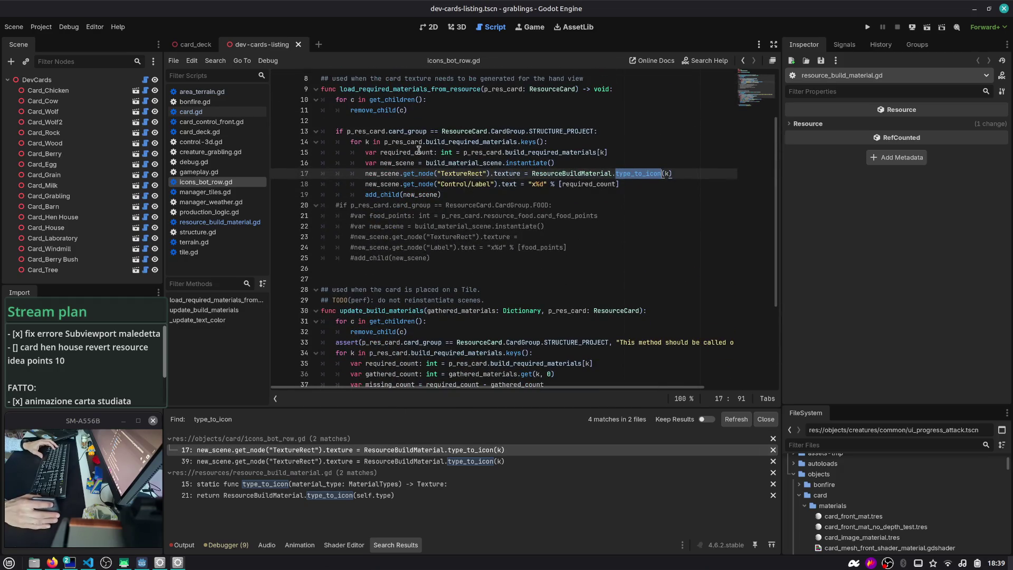
pyautogui.doubleClick(468, 142)
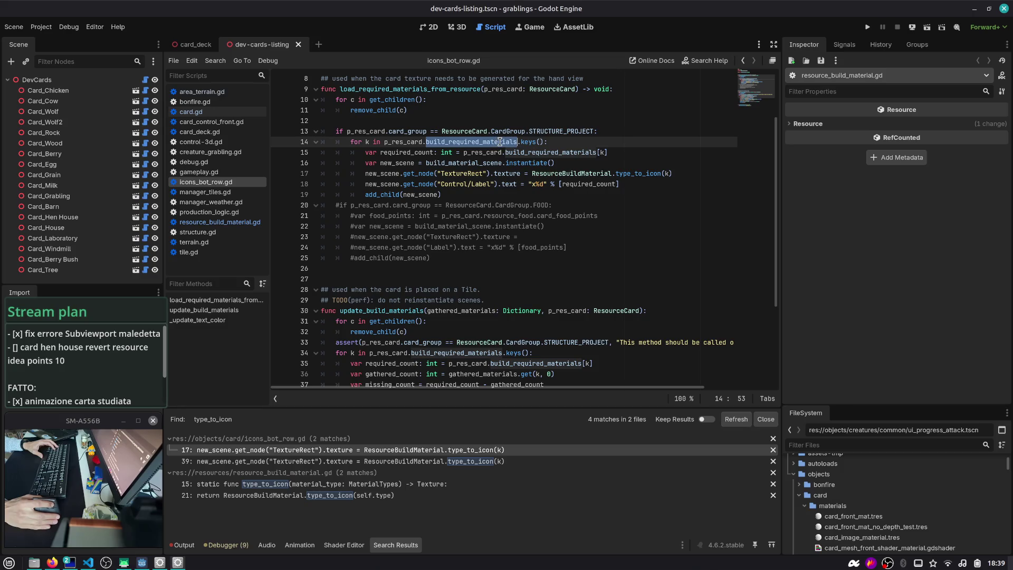
# - Insert a print(k) debug line after line 16 of icons_bot_row.gd
pyautogui.click(667, 161)
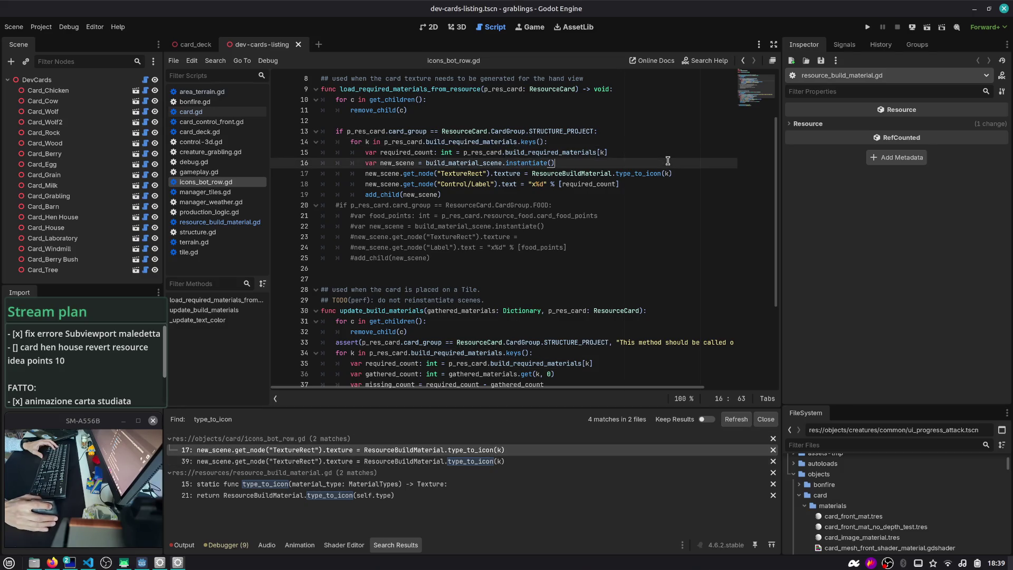
pyautogui.press('Return')
pyautogui.write('print(k')
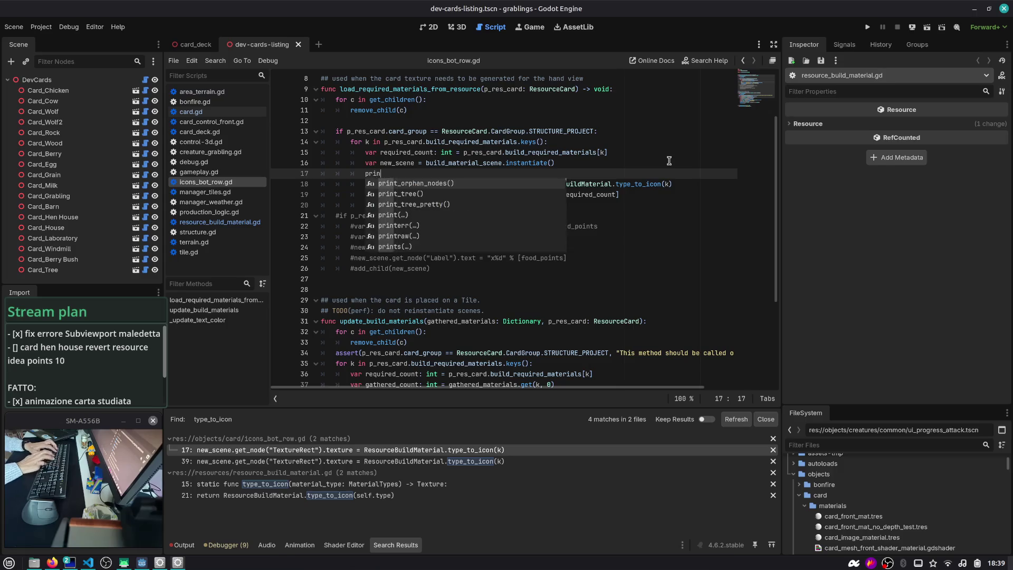
pyautogui.click(195, 44)
pyautogui.click(261, 44)
pyautogui.click(461, 27)
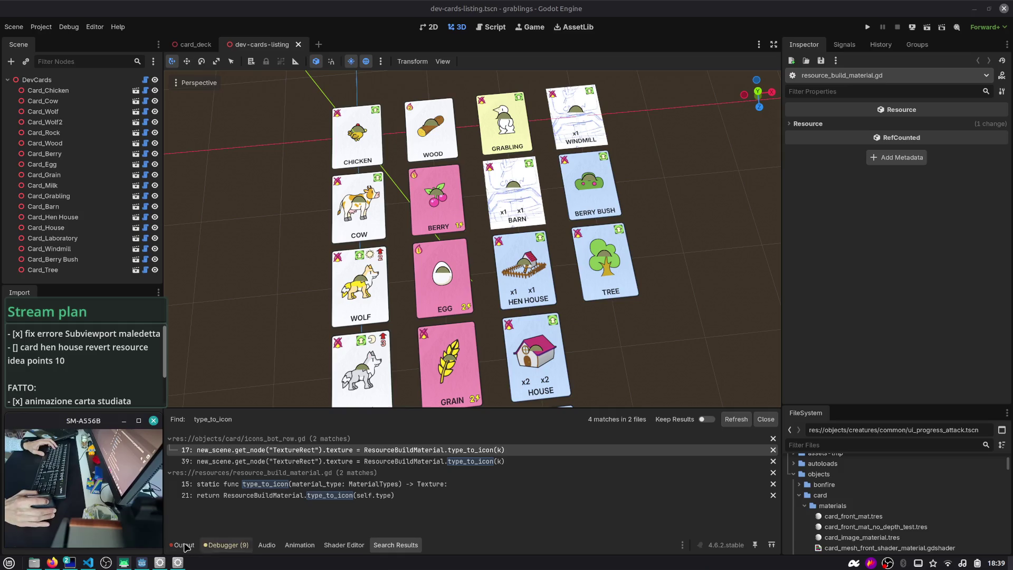
# - Scan the Output log for printed keys and jump to the failing 'icons' lookup line
pyautogui.click(182, 544)
pyautogui.scroll(-5, 327, 464)
pyautogui.scroll(5, 340, 475)
pyautogui.scroll(-1, 407, 471)
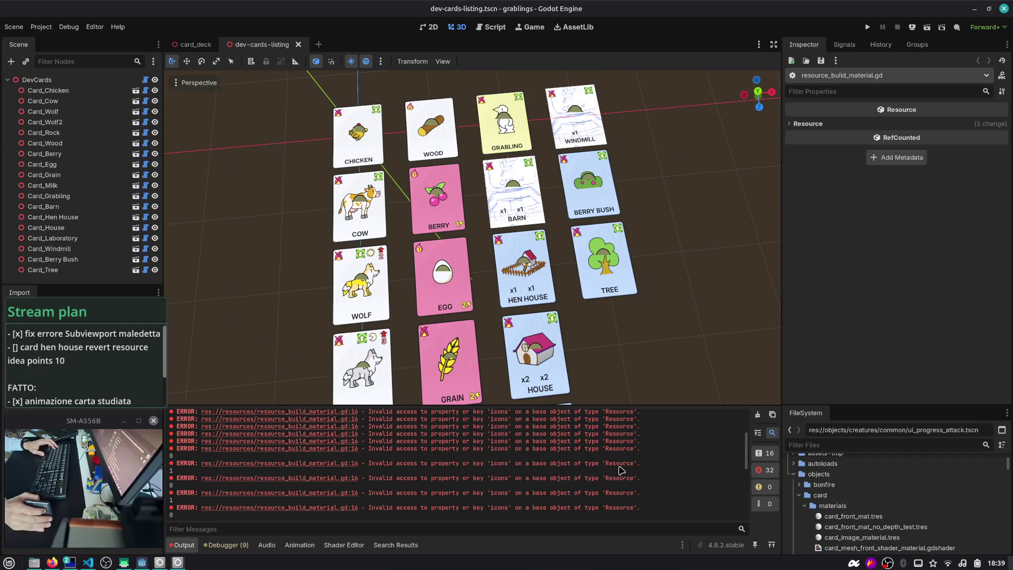
pyautogui.click(337, 464)
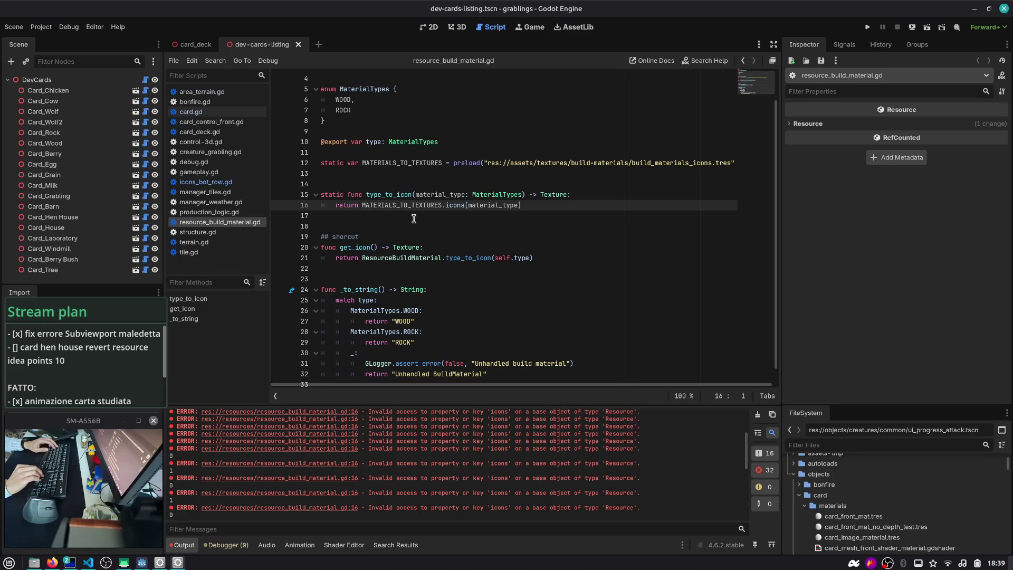
pyautogui.press('super+2')
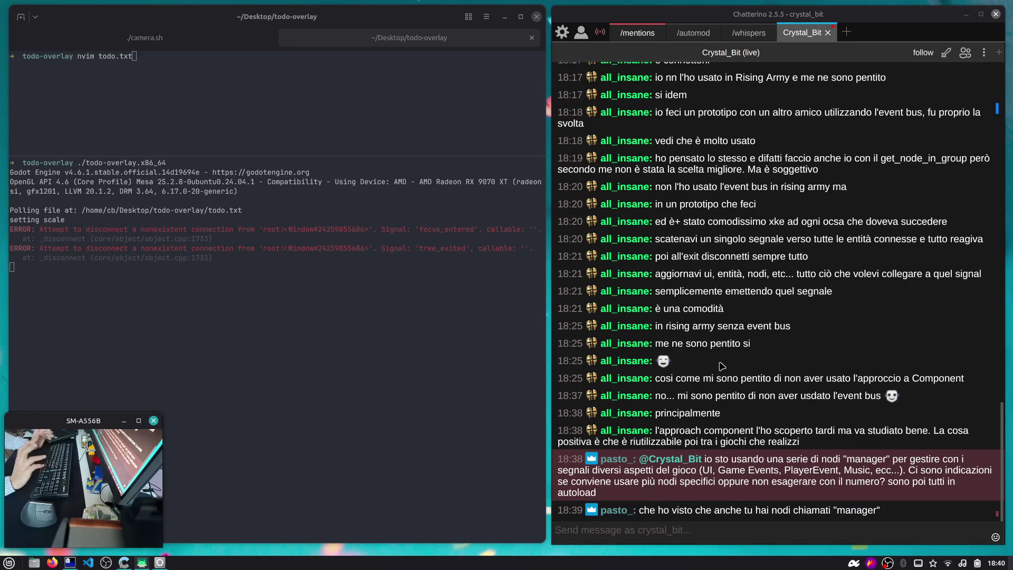
# - After reading the chat about manager nodes and event buses, return to the Godot workspace
pyautogui.press('super+1')
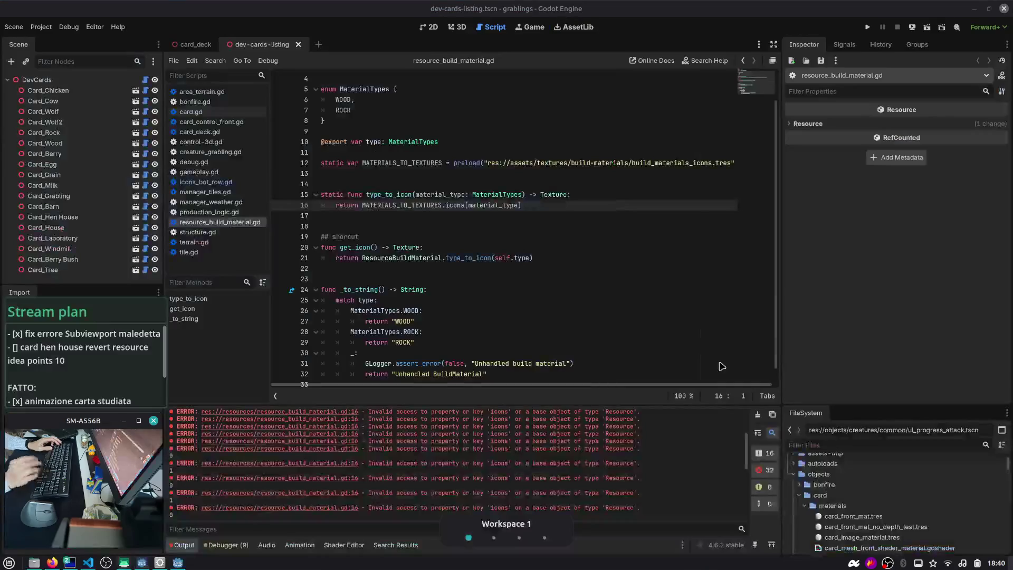
# - Toggle card_deck between 2D and 3D, then quick-open gameplay.tscn by filtering 'gam'
pyautogui.click(560, 237)
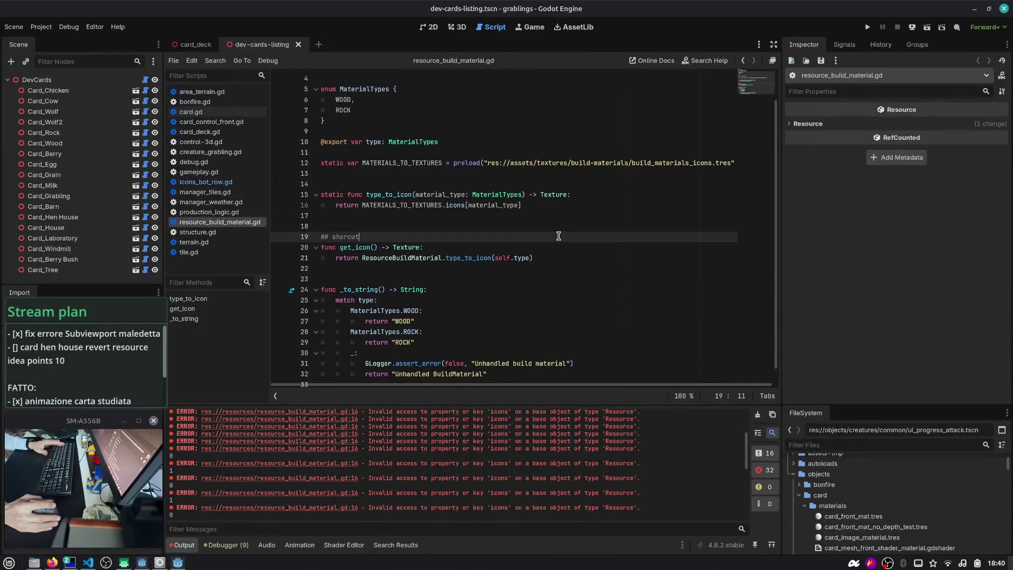
pyautogui.click(193, 44)
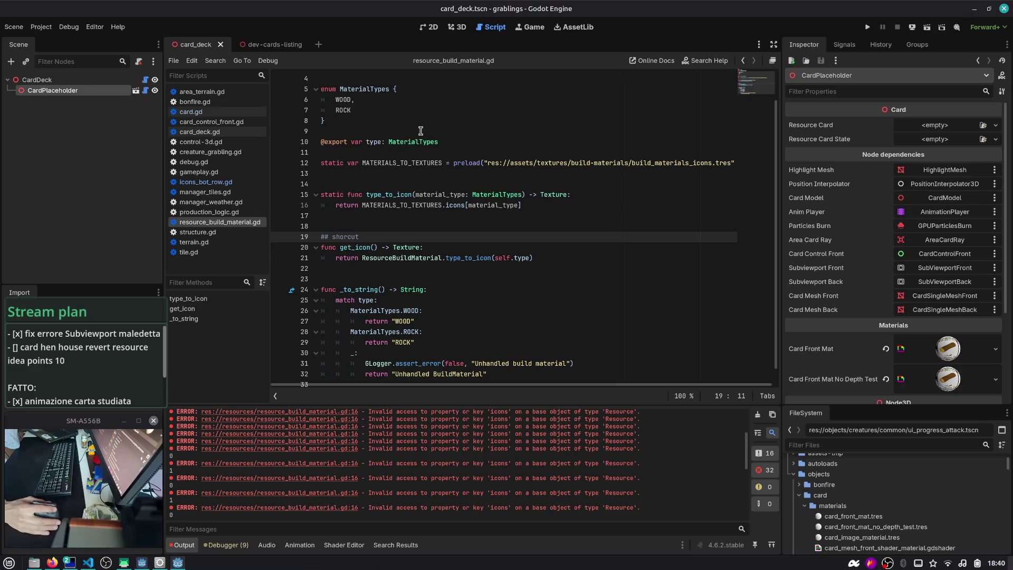
pyautogui.click(429, 27)
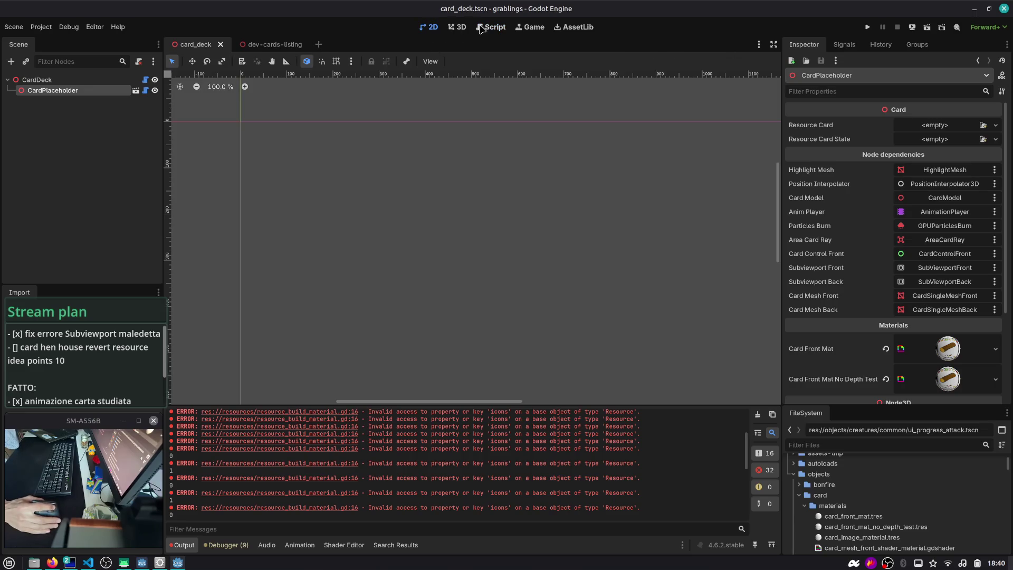
pyautogui.click(464, 28)
pyautogui.click(279, 45)
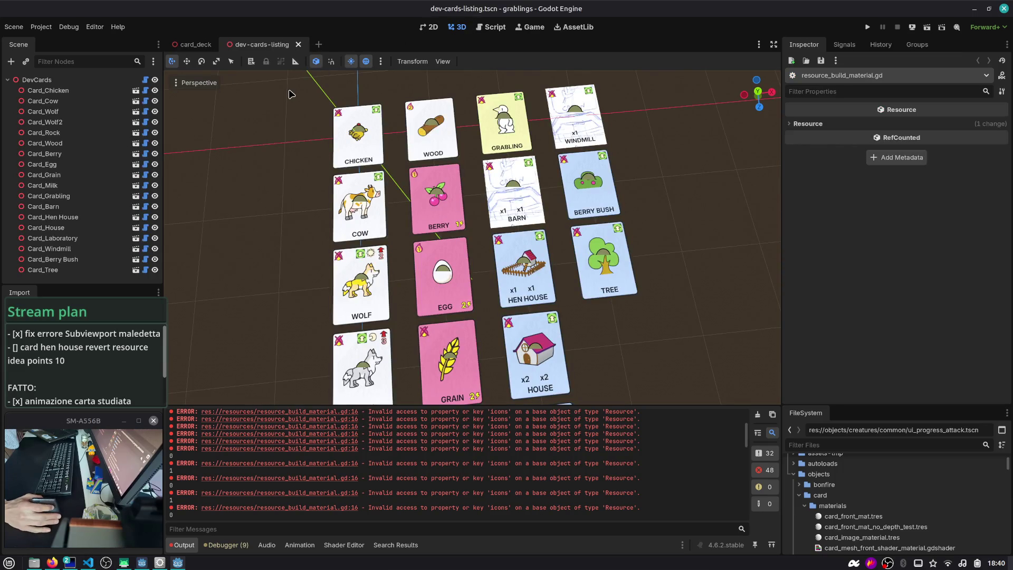
pyautogui.hotkey('ctrl', 'shift', 'o')
pyautogui.write('gam')
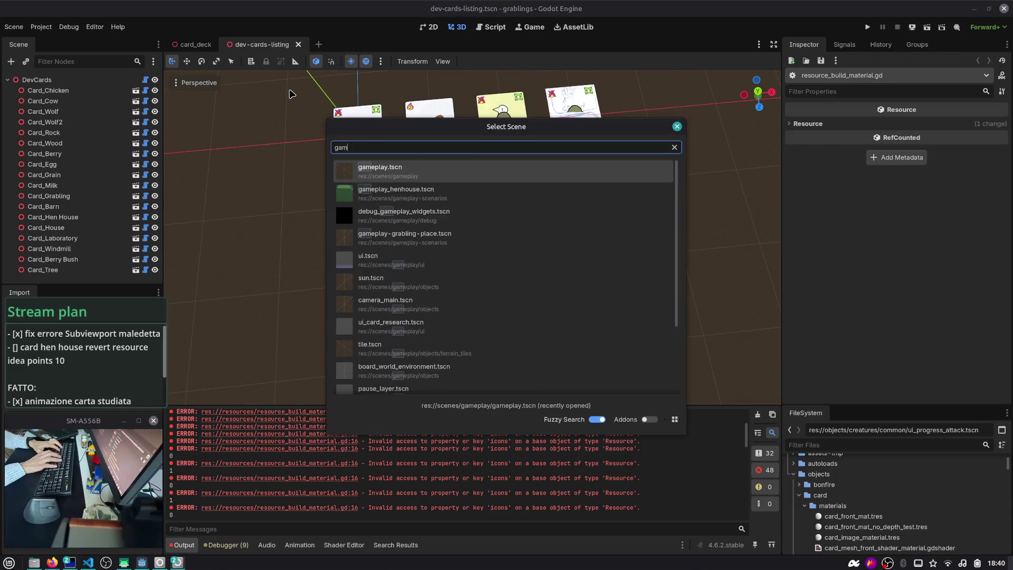
pyautogui.press('Return')
pyautogui.scroll(2, 158, 158)
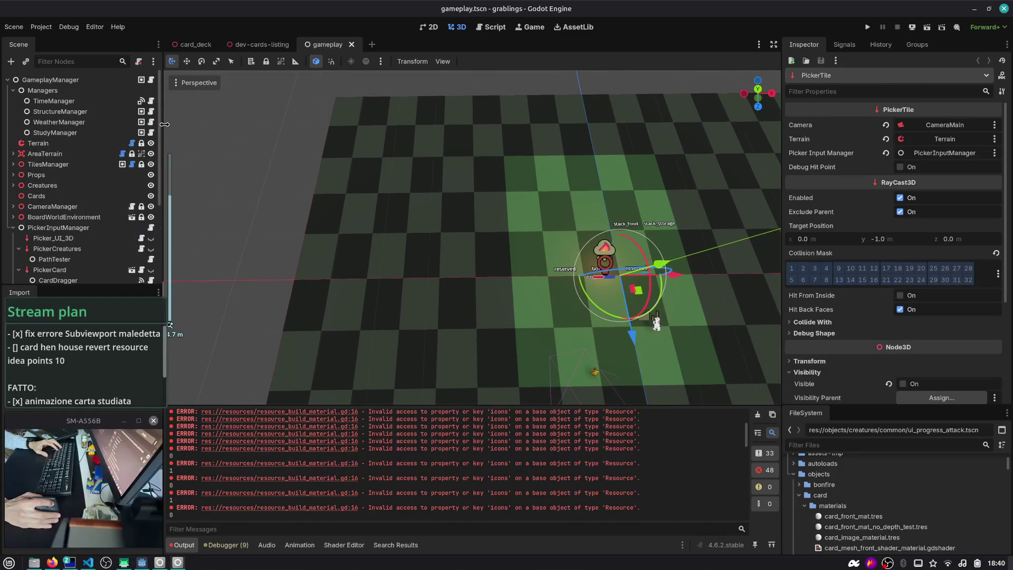
# - Frame the picker tile, then inspect GameplayManager and StudyManager, ending on TimeManager
pyautogui.moveTo(164, 148); pyautogui.dragTo(195, 148)
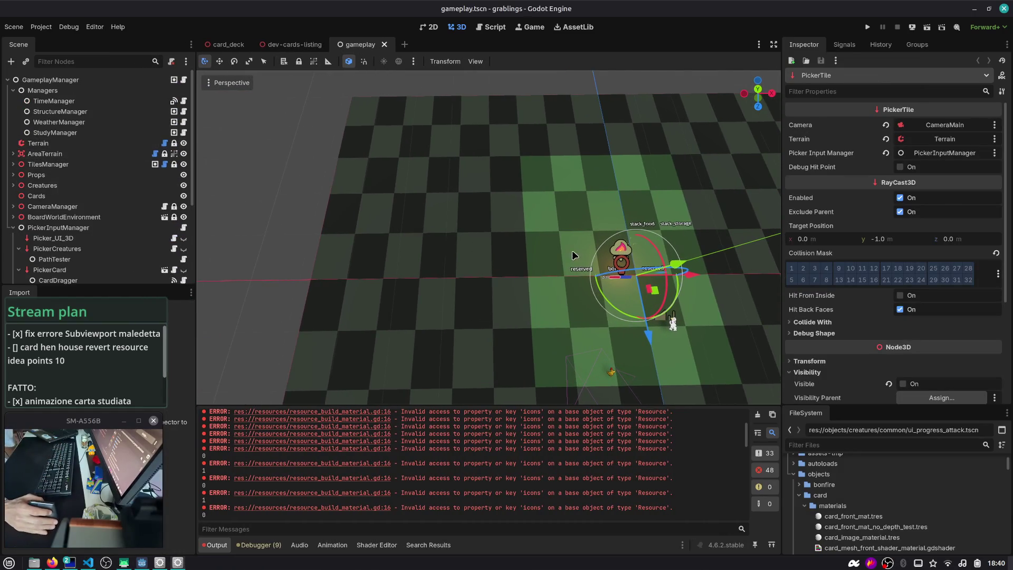
pyautogui.scroll(10, 409, 194)
pyautogui.scroll(-10, 410, 194)
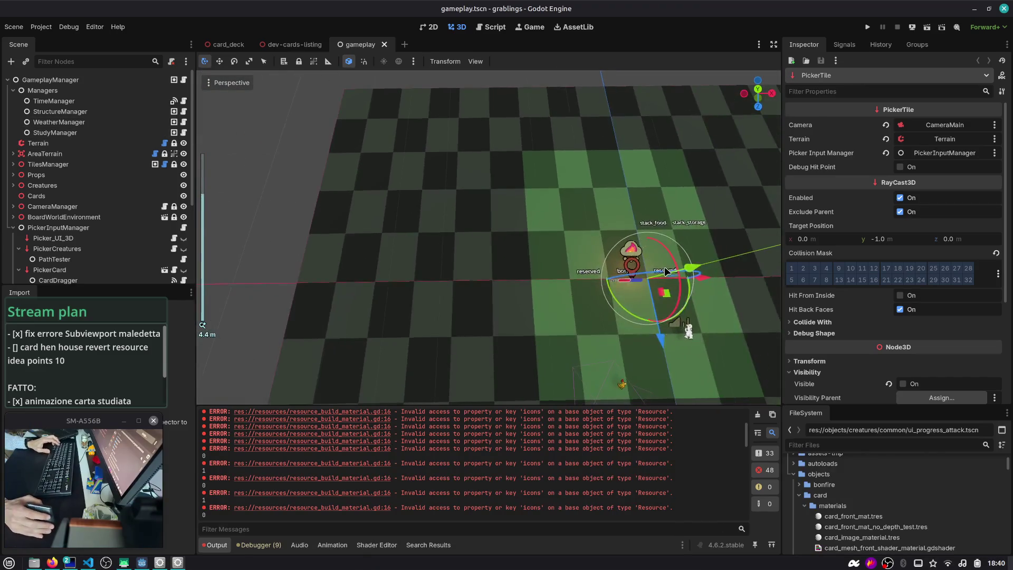
pyautogui.press('f')
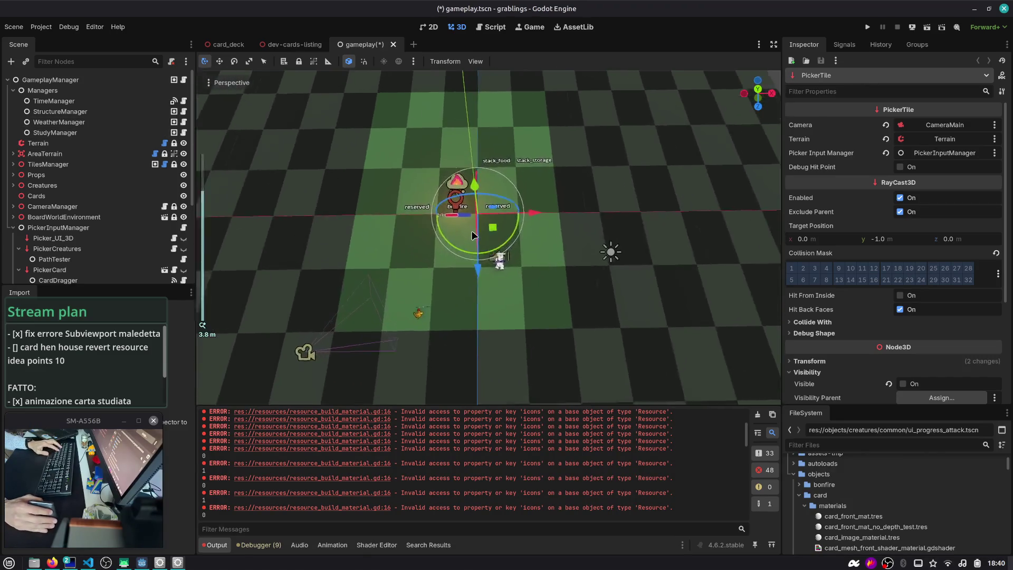
pyautogui.click(71, 103)
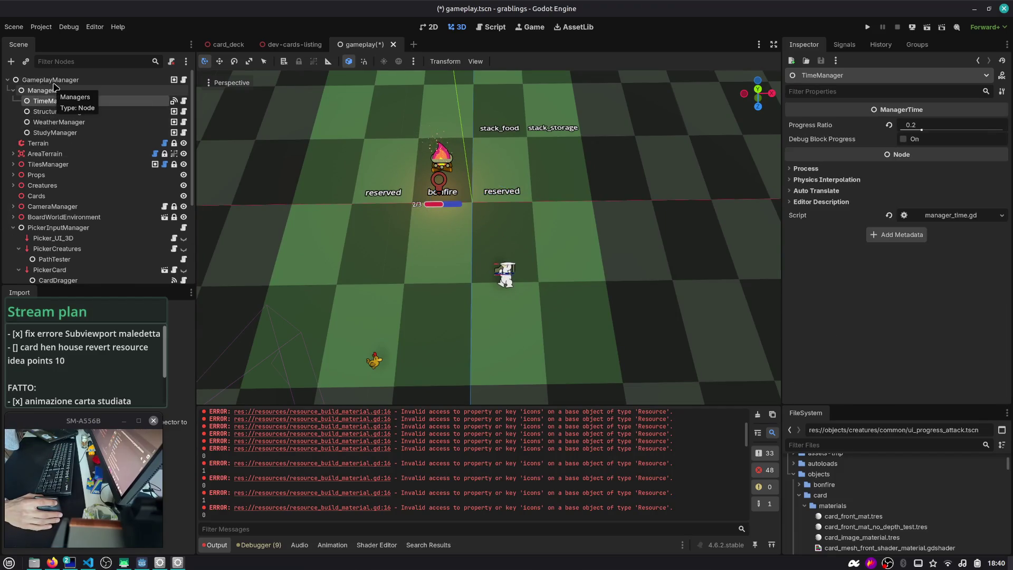
pyautogui.click(54, 82)
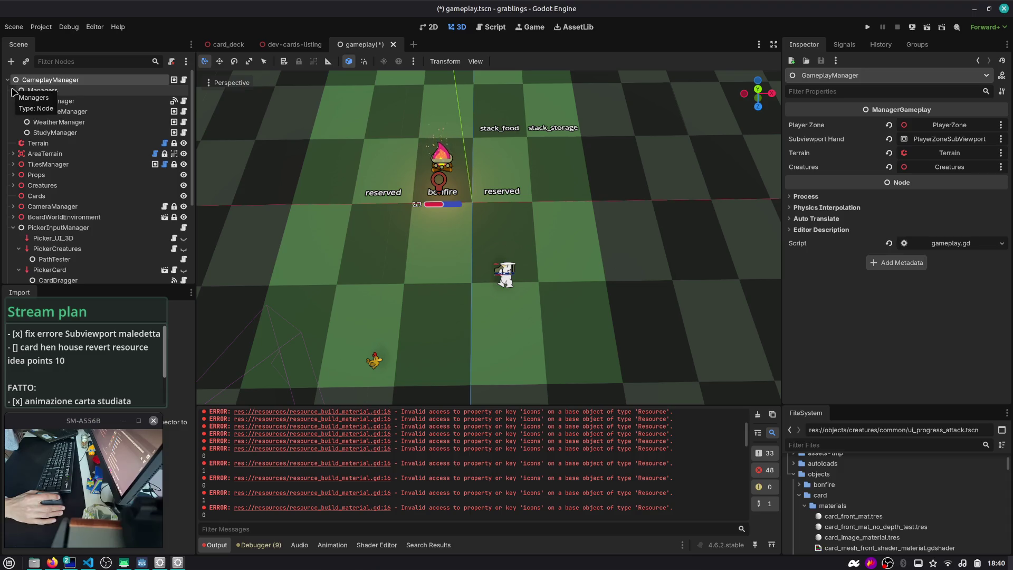
pyautogui.click(87, 132)
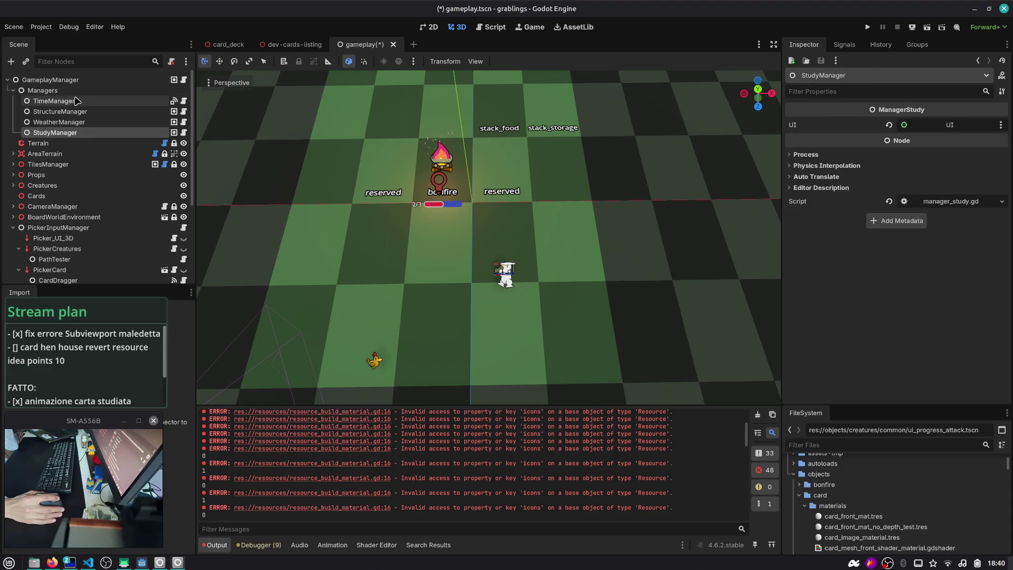
pyautogui.click(76, 102)
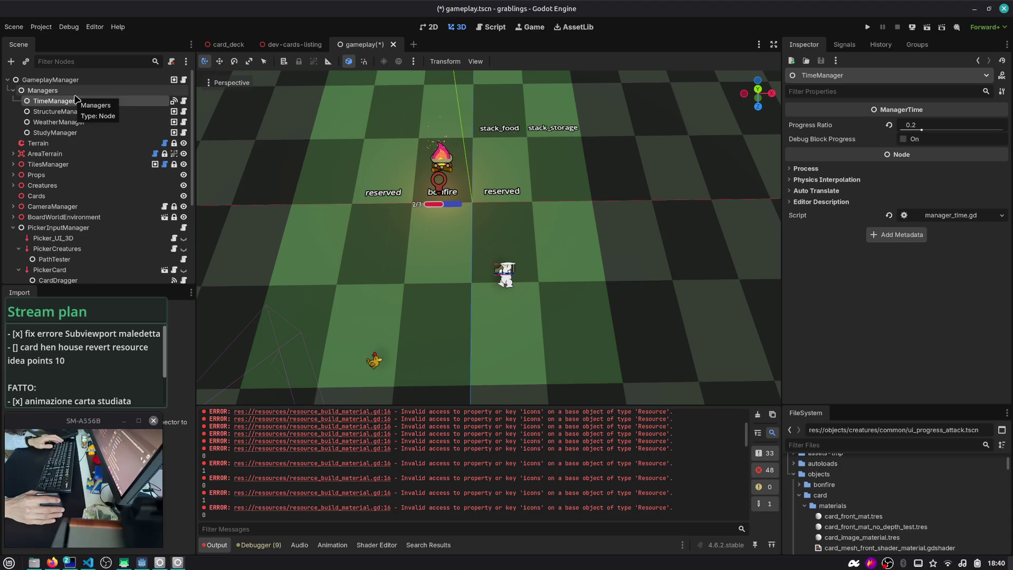
# - Read the viewer's question in the chat window and return to Godot
pyautogui.hotkey('ctrl', 'alt', 'Right')
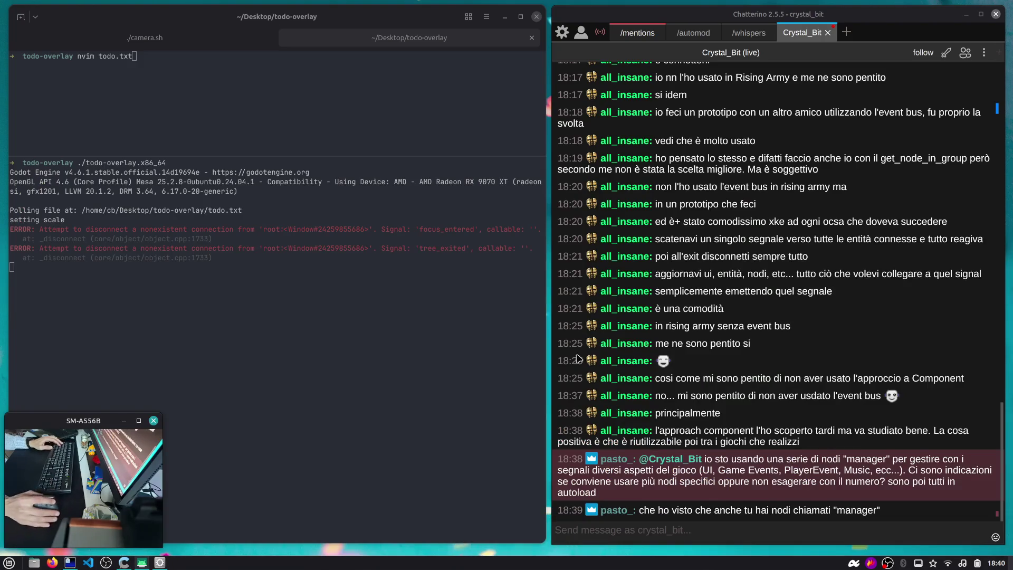
pyautogui.click(797, 470)
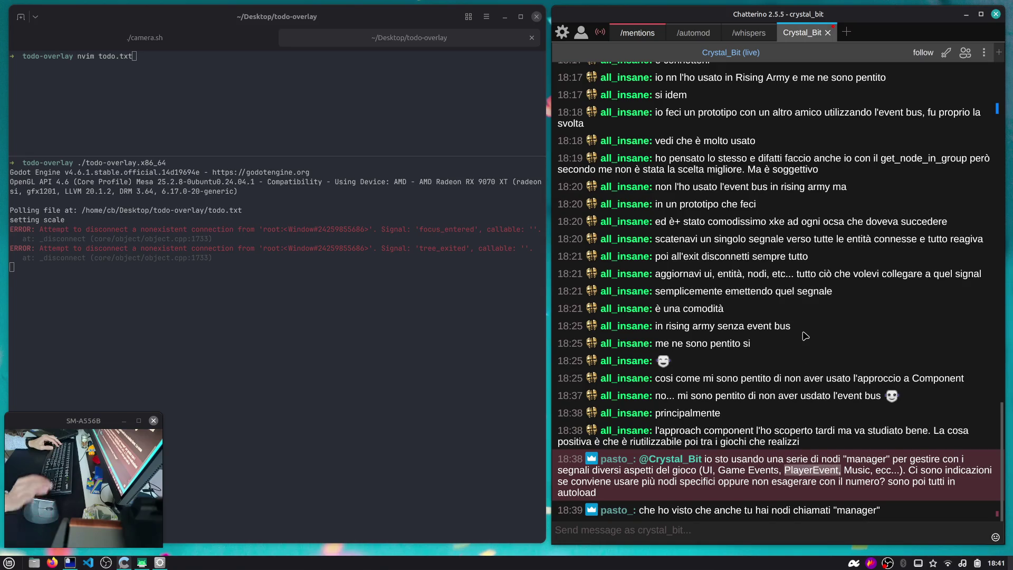
pyautogui.hotkey('ctrl', 'alt', 'Left')
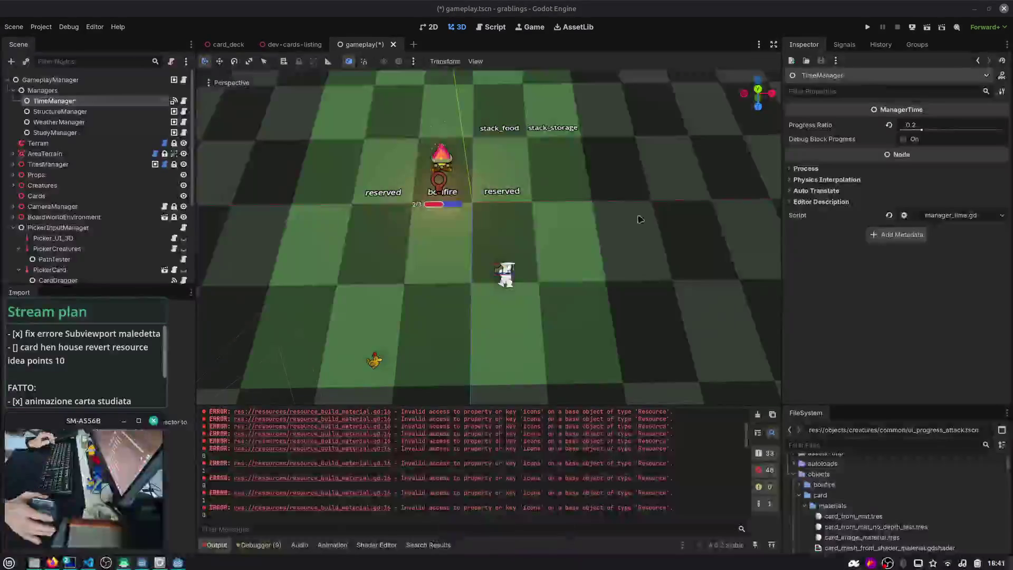
# - Quick-open menu.tscn by typing 'maenu', narrow the Scene dock, and go back to gameplay
pyautogui.scroll(-5, 419, 184)
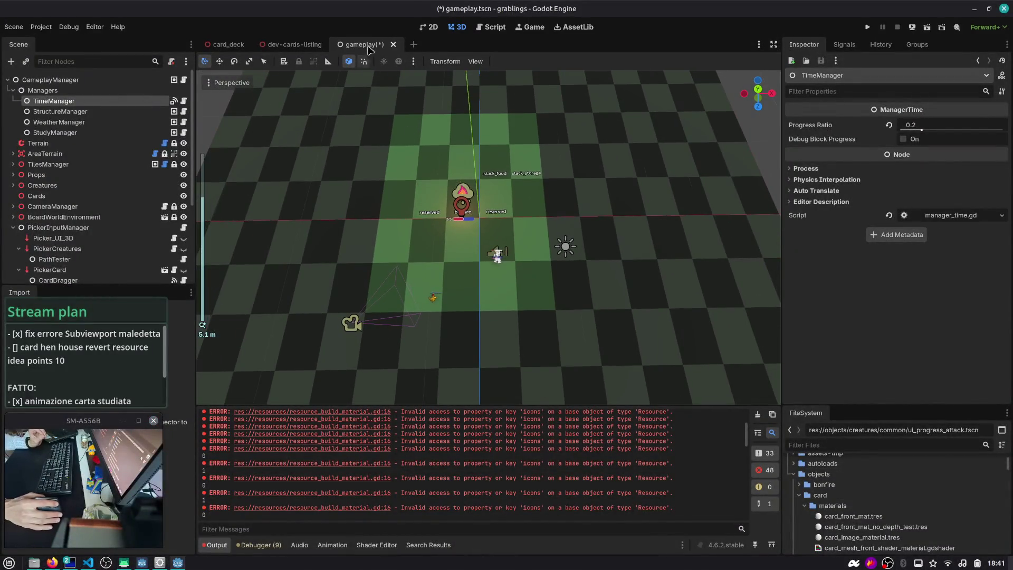
pyautogui.hotkey('ctrl', 'shift', 'o')
pyautogui.write('ma')
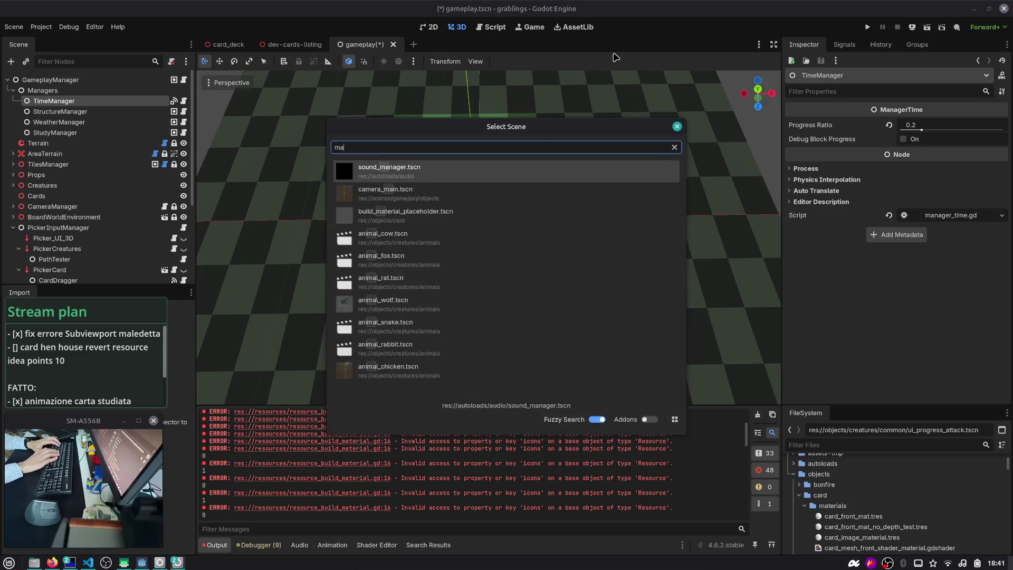
pyautogui.write('enu')
pyautogui.press('Return')
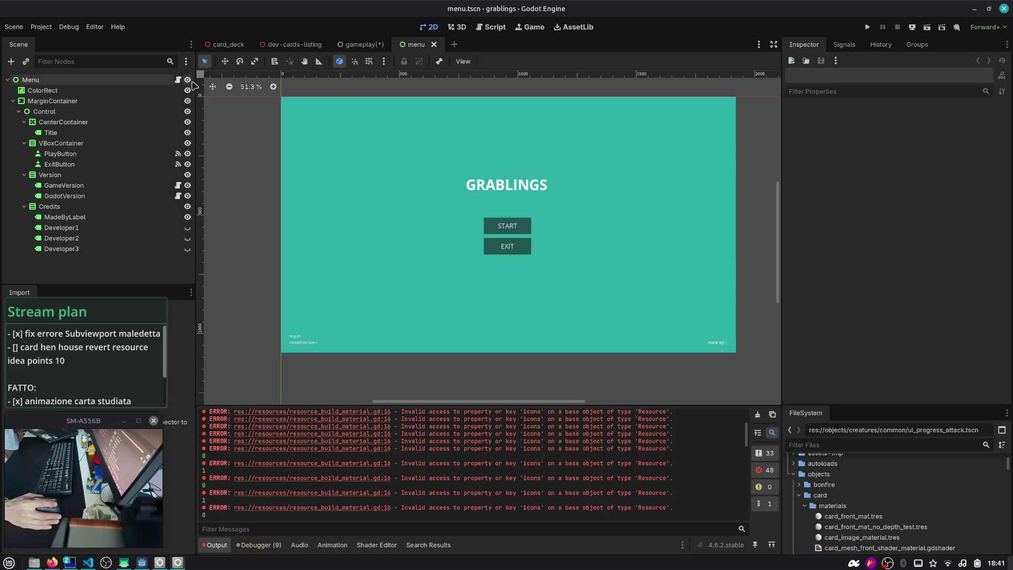
pyautogui.moveTo(195, 81); pyautogui.dragTo(181, 80)
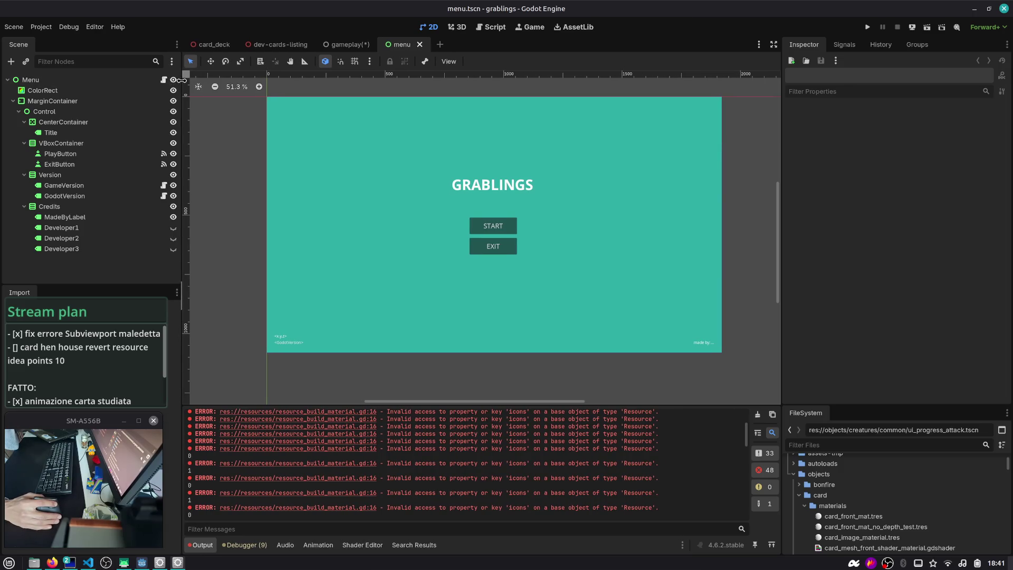
pyautogui.click(346, 44)
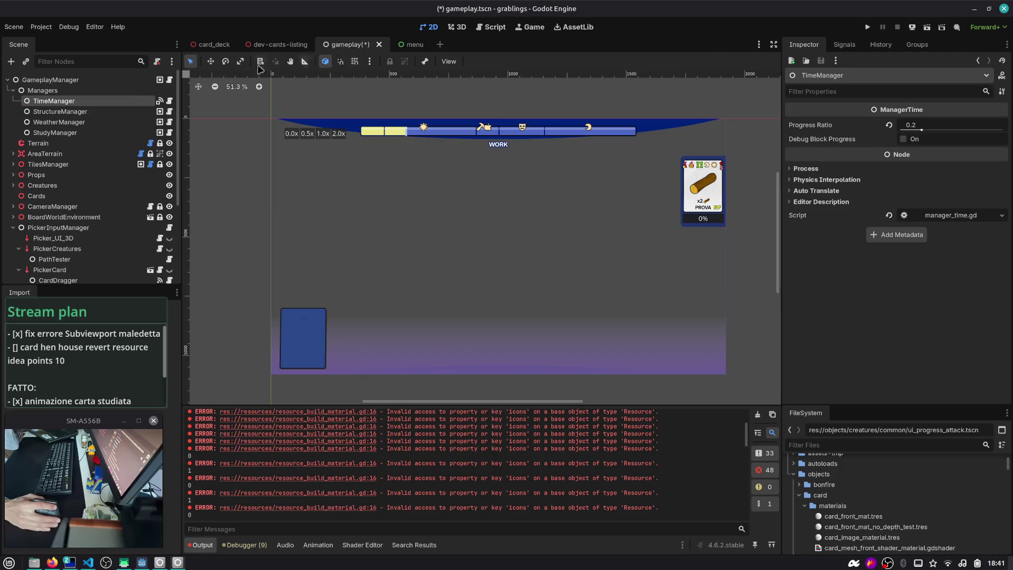
# - Step through GameplayManager, Managers and TimeManager, then open StructureManager's manager_structures.gd script
pyautogui.click(43, 90)
pyautogui.click(53, 80)
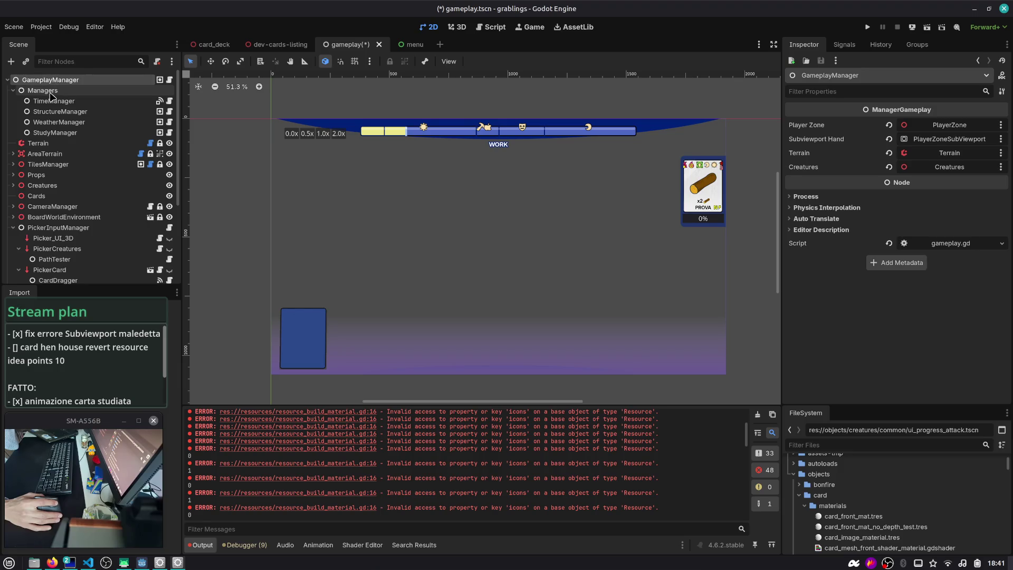
pyautogui.click(52, 90)
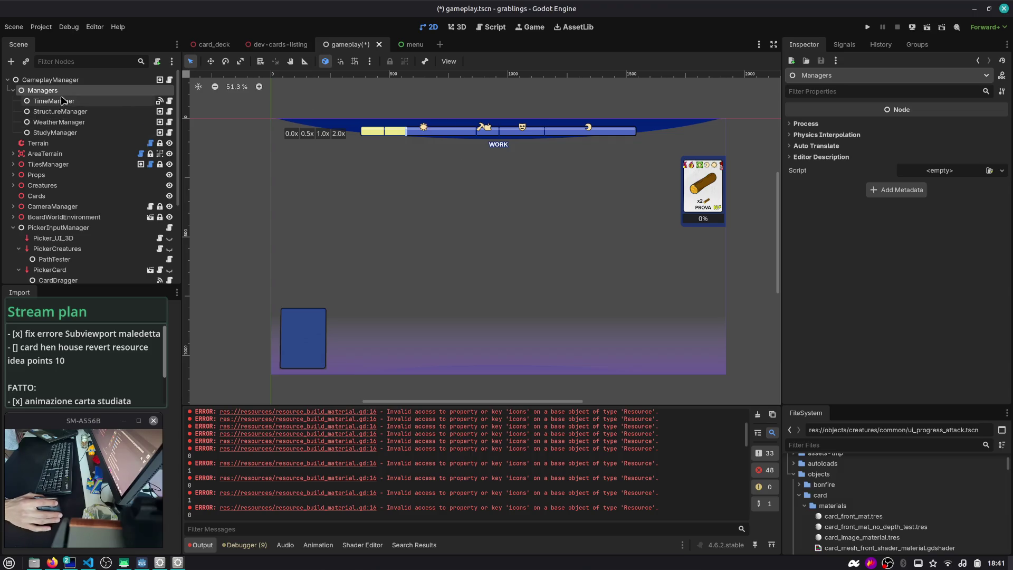
pyautogui.click(61, 102)
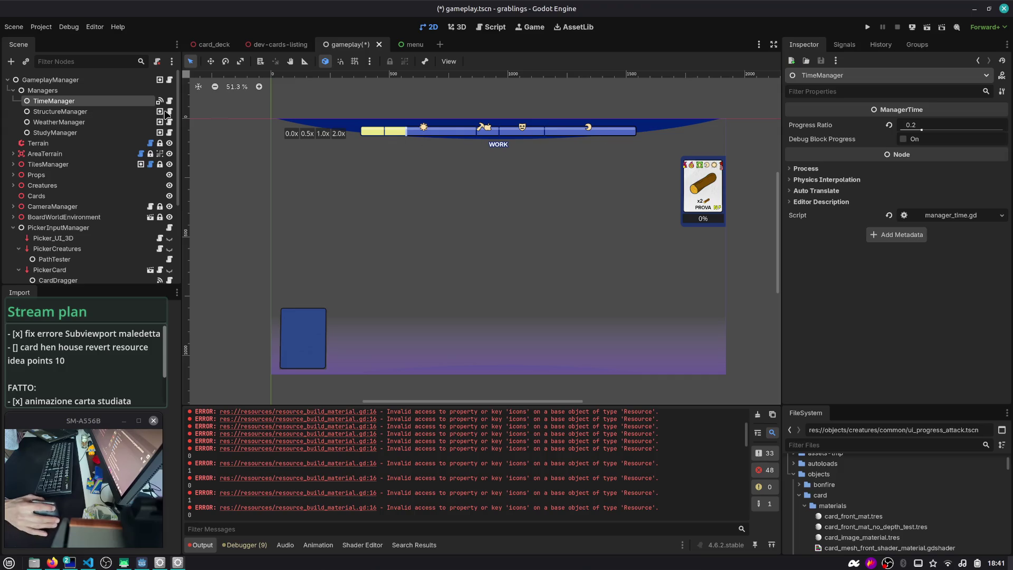
pyautogui.click(125, 112)
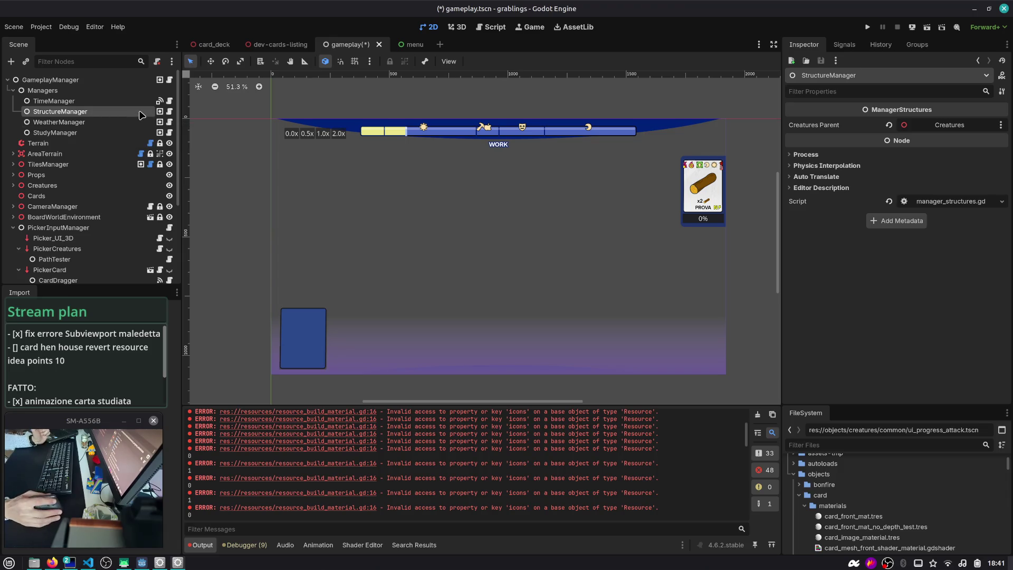
pyautogui.click(170, 112)
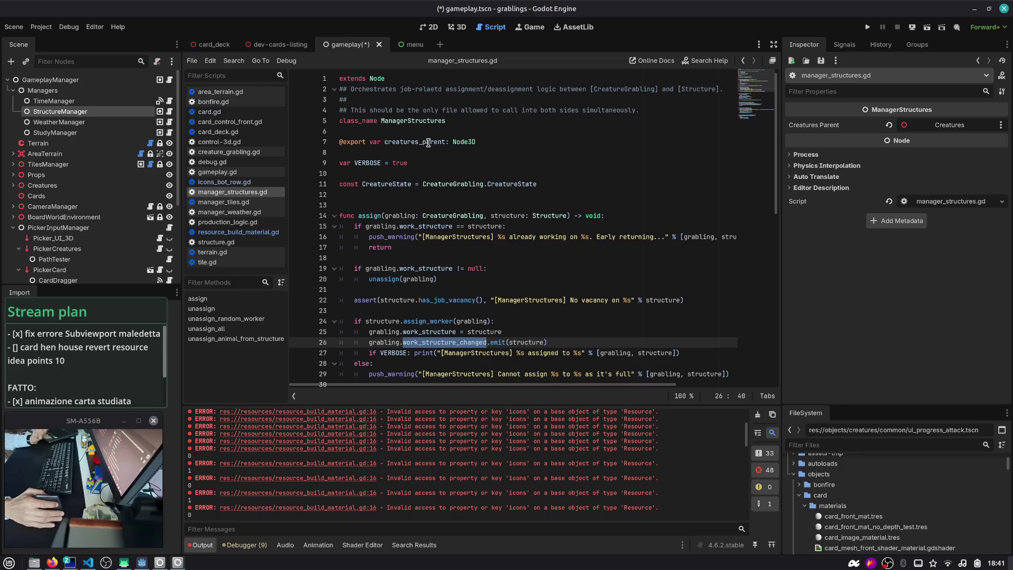
# - Try and discard a GGT. line after unassign(grabbing) on line 20, then save
pyautogui.scroll(-3, 523, 200)
pyautogui.click(509, 185)
pyautogui.press('Return')
pyautogui.write('BGT.')
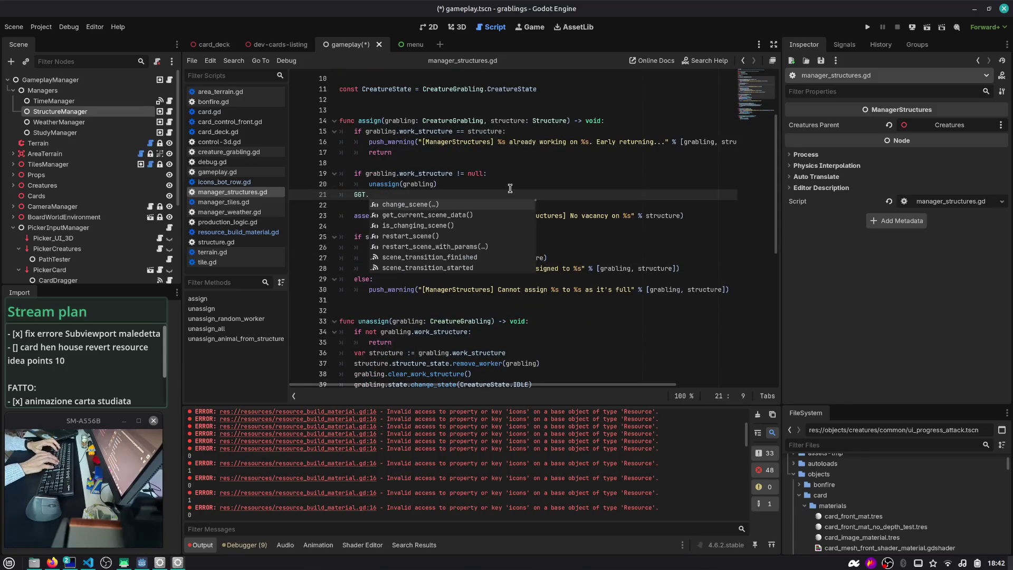
pyautogui.press('Down')
pyautogui.press('Down')
pyautogui.press('Down')
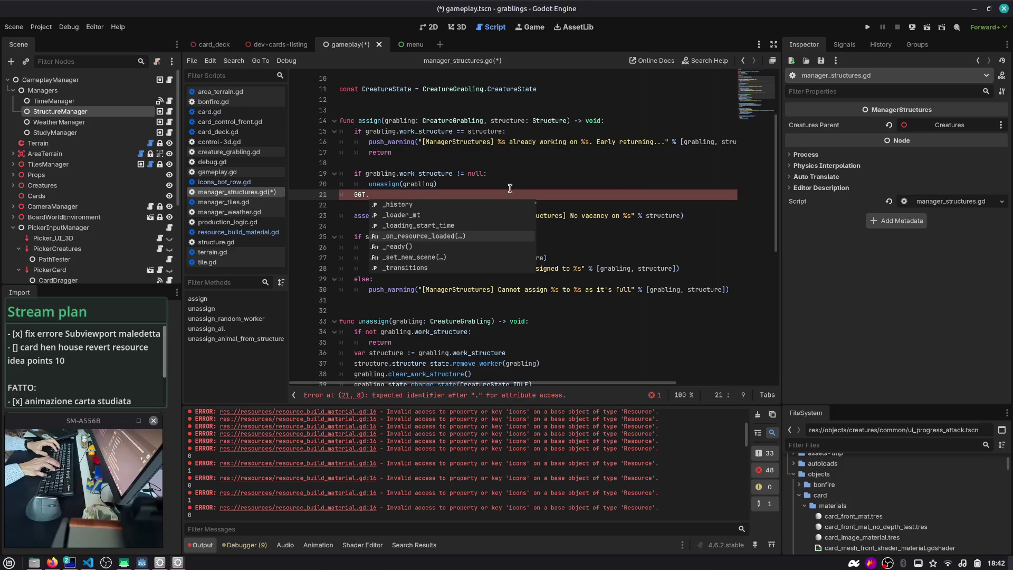
pyautogui.press('BackSpace')
pyautogui.press('BackSpace')
pyautogui.press('BackSpace')
pyautogui.press('Delete')
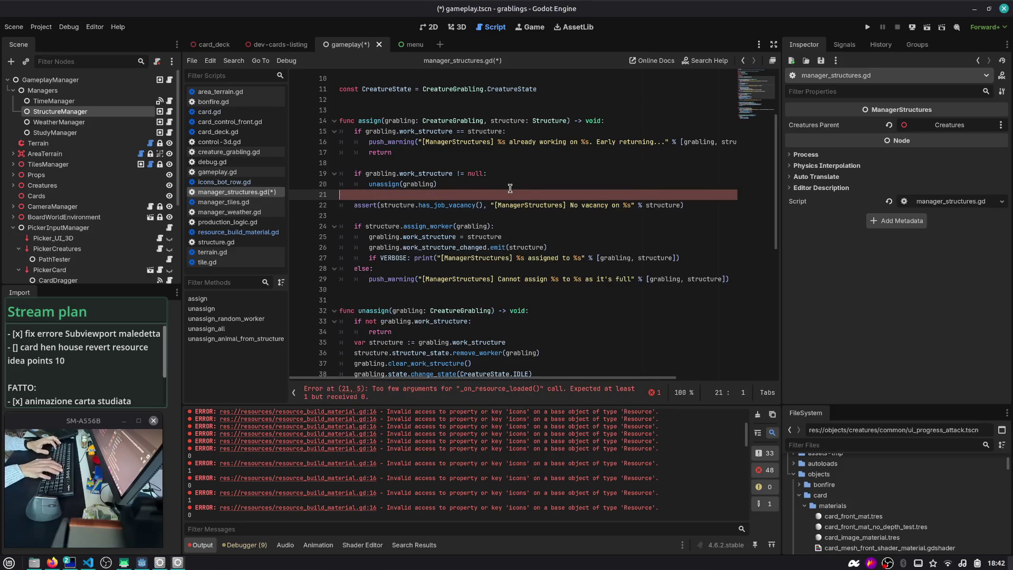
pyautogui.hotkey('ctrl', 's')
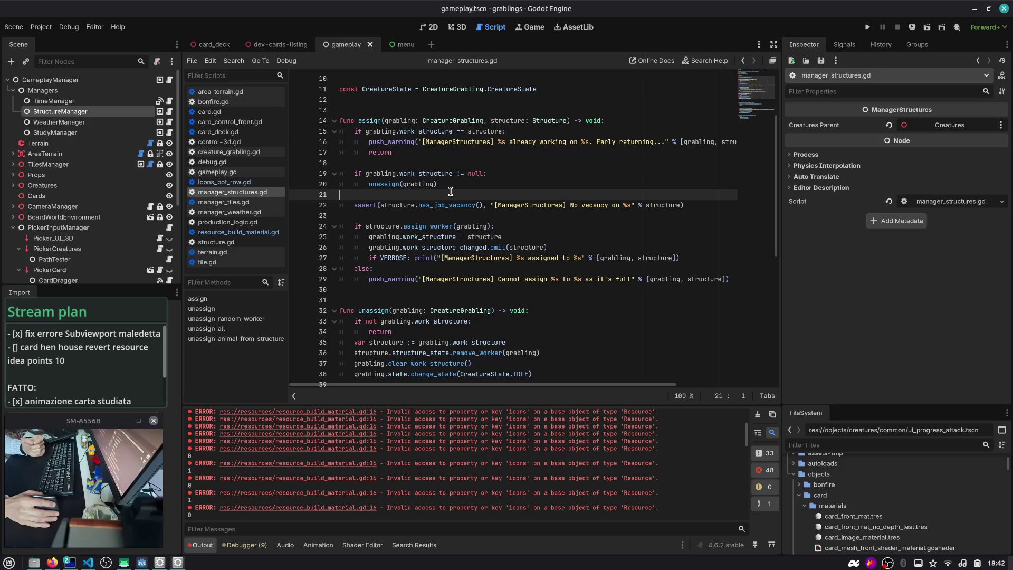
pyautogui.scroll(2, 450, 191)
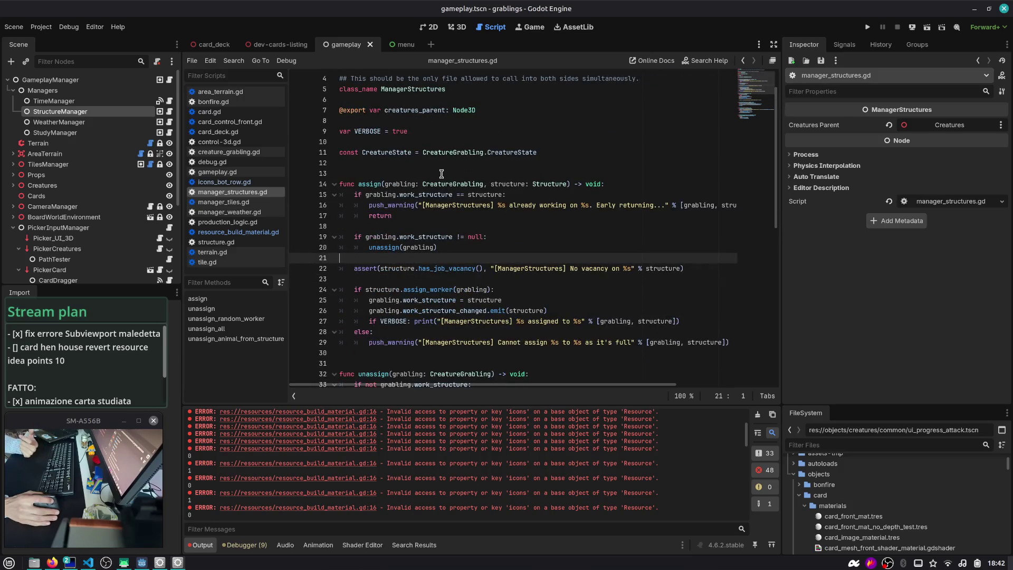
# - Open production_logic.gd and type a test MUSIC = AUTOLOAD_ line after the study_manager declaration
pyautogui.click(222, 224)
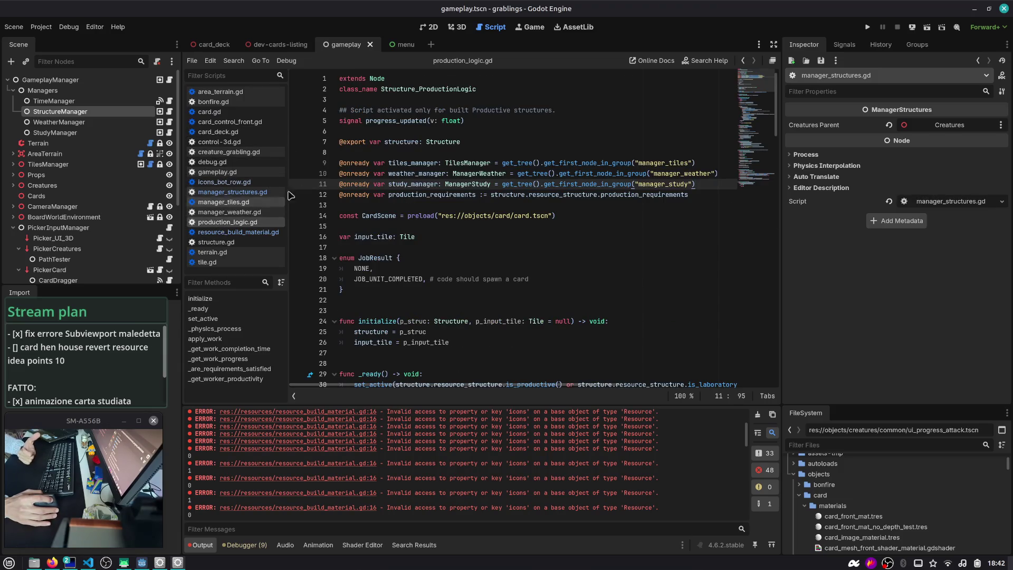
pyautogui.moveTo(754, 89)
pyautogui.mouseDown()
pyautogui.moveTo(756, 183)
pyautogui.moveTo(737, 74)
pyautogui.mouseUp()
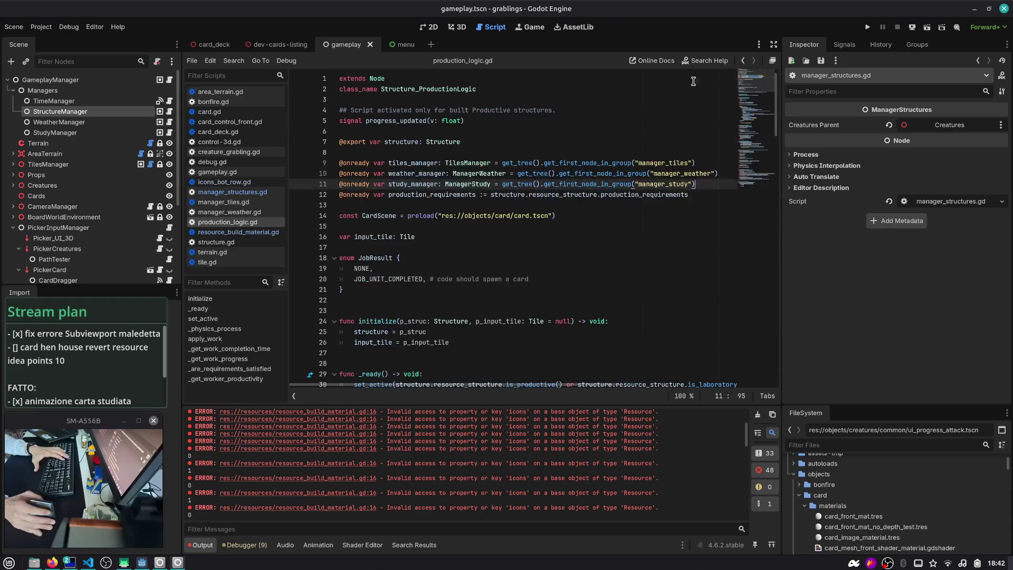
pyautogui.doubleClick(419, 170)
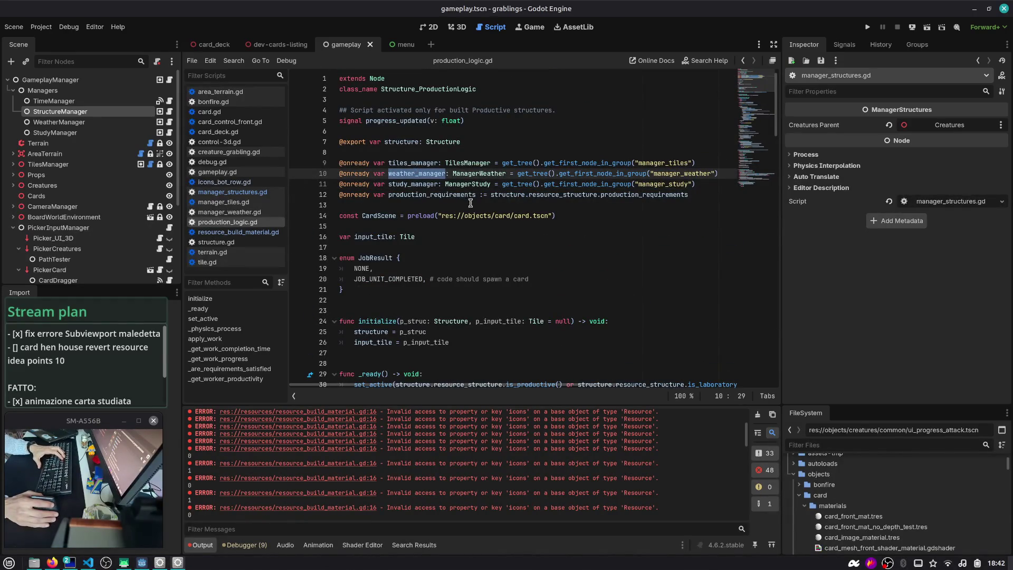
pyautogui.click(714, 184)
pyautogui.press('Return')
pyautogui.press('Return')
pyautogui.write('var')
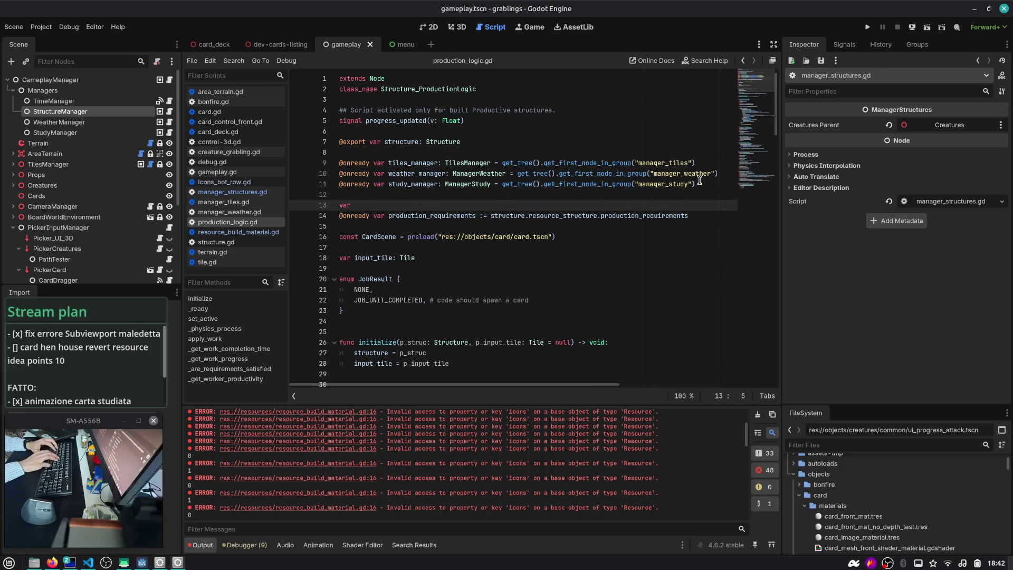
pyautogui.write('MUSIC =')
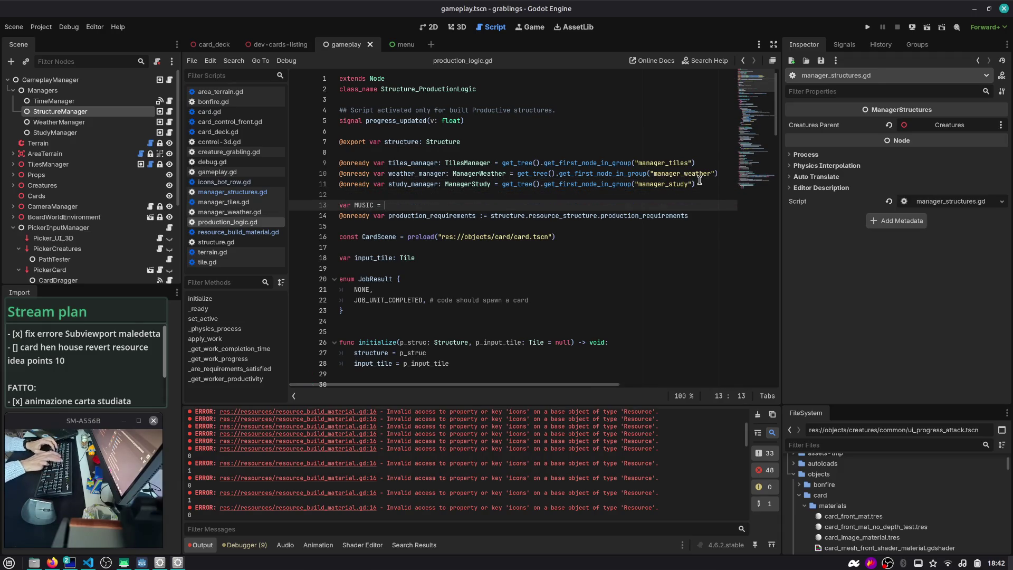
pyautogui.write('AUTLOA')
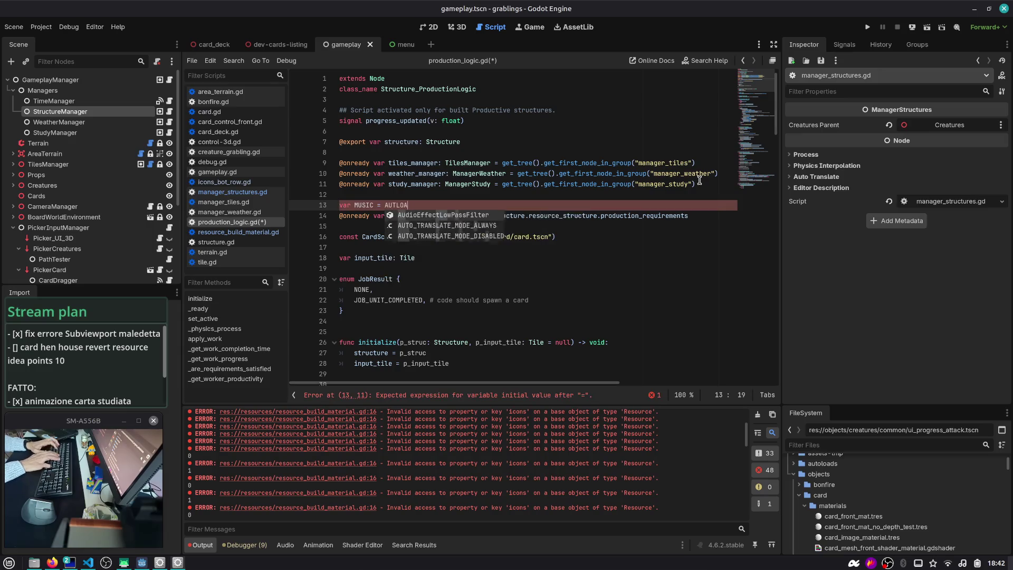
pyautogui.press('BackSpace')
pyautogui.press('BackSpace')
pyautogui.press('BackSpace')
pyautogui.write('OLOA')
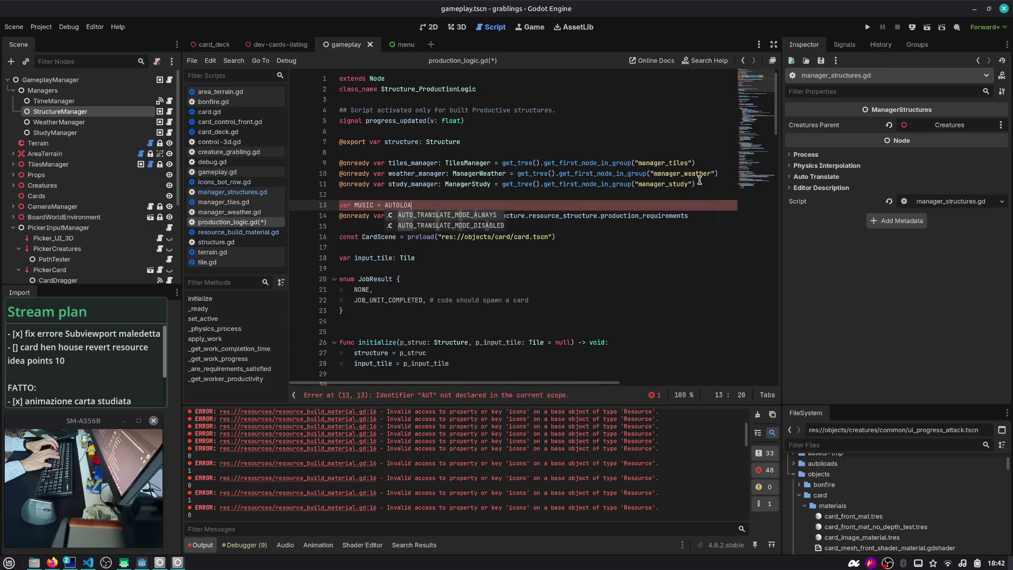
pyautogui.write('D_MUSIC')
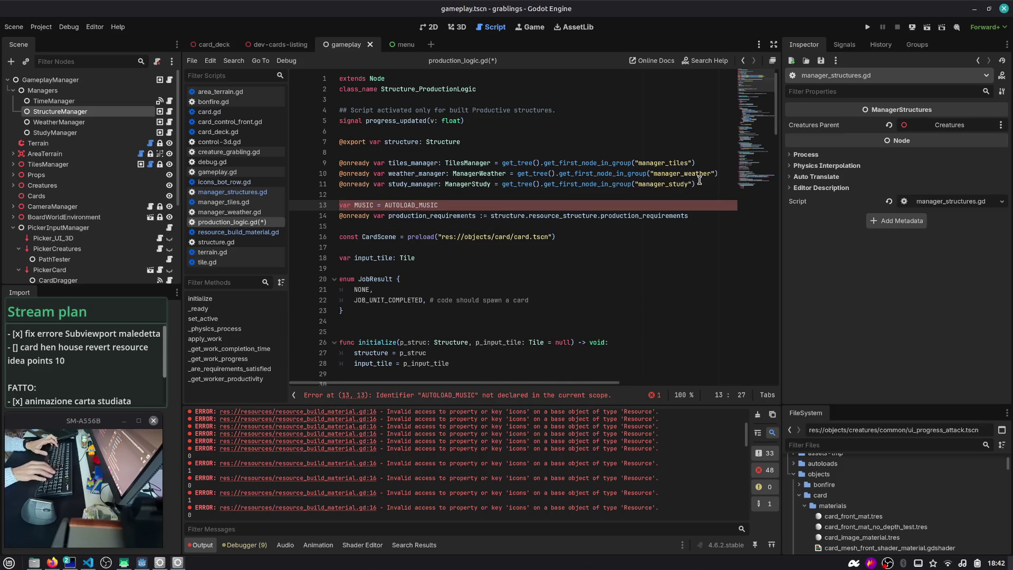
# - Remove the experimental MUSIC test line again with Ctrl+Z
pyautogui.hotkey('shift', 'Home')
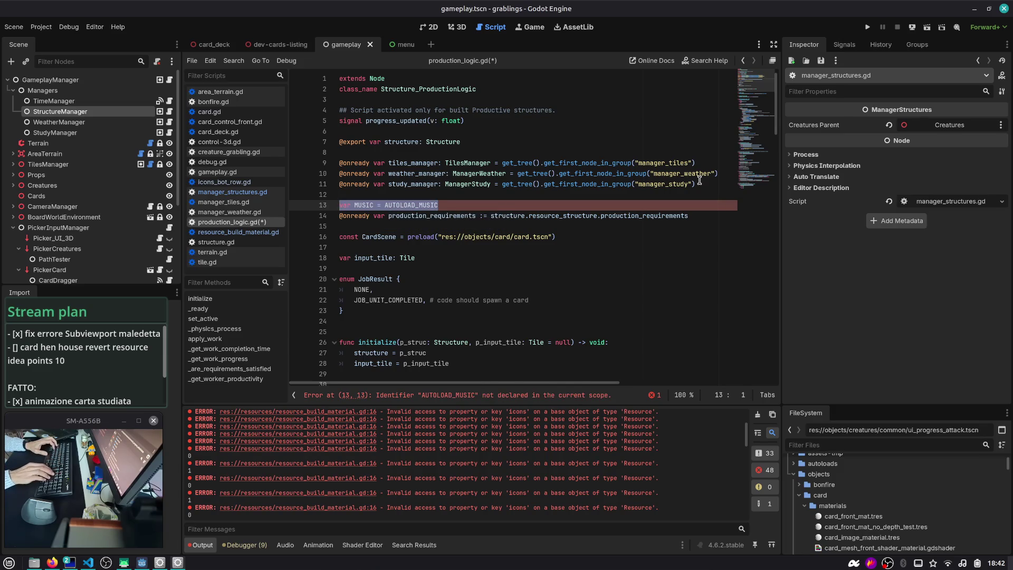
pyautogui.press('End')
pyautogui.press('Return')
pyautogui.moveTo(378, 184); pyautogui.dragTo(325, 160)
pyautogui.doubleClick(362, 205)
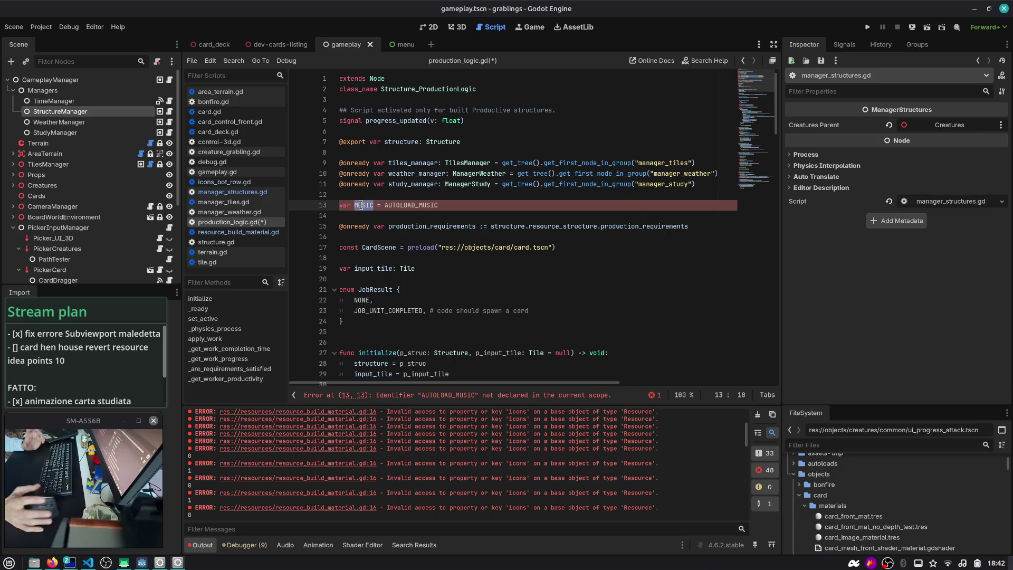
pyautogui.click(478, 205)
pyautogui.hotkey('ctrl', 'z')
pyautogui.hotkey('ctrl', 'z')
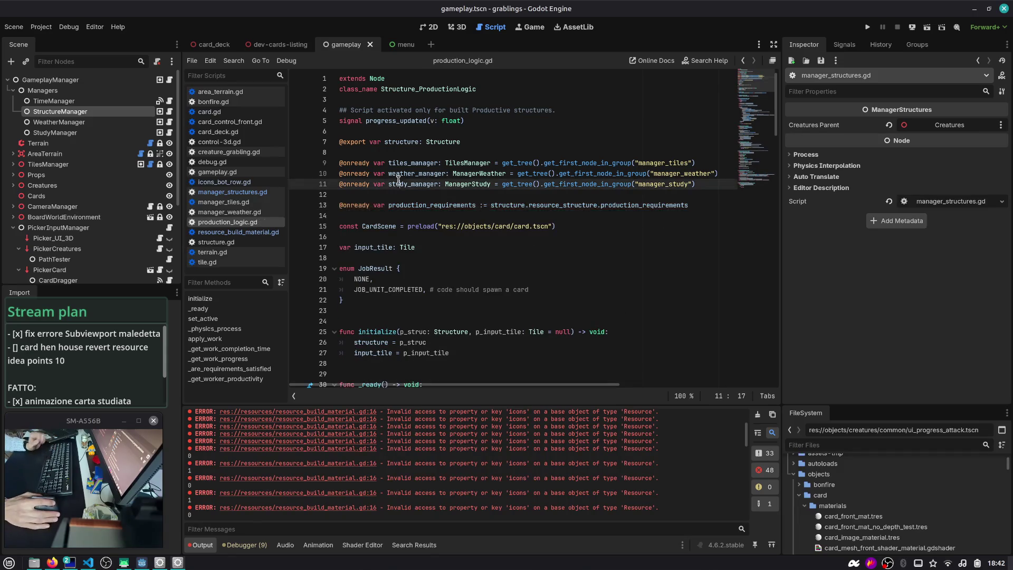
# - Inspect the TimeManager and WeatherManager nodes and collapse and re-expand the Managers group
pyautogui.click(54, 101)
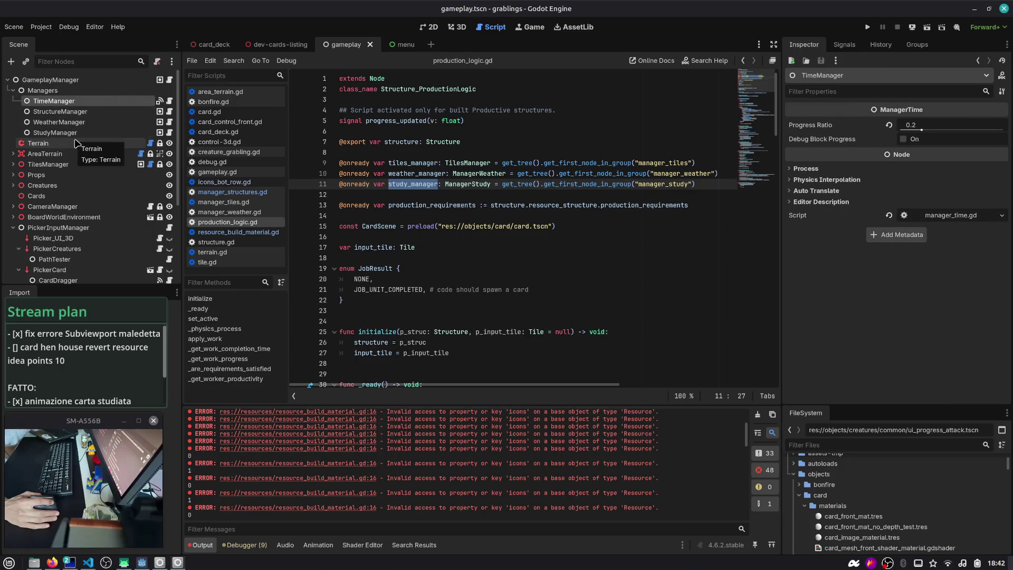
pyautogui.click(71, 93)
pyautogui.click(71, 104)
pyautogui.click(71, 122)
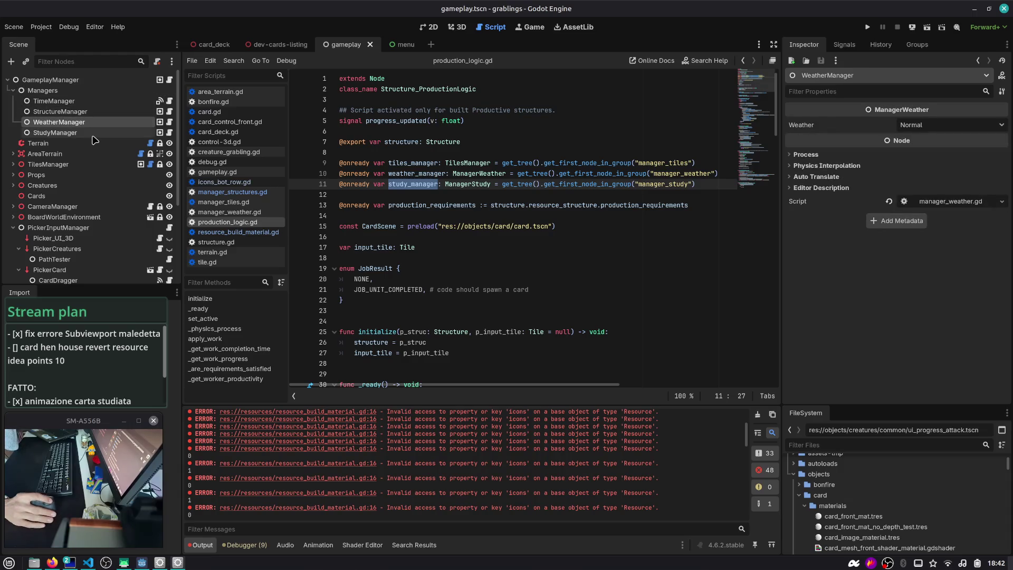
pyautogui.click(87, 102)
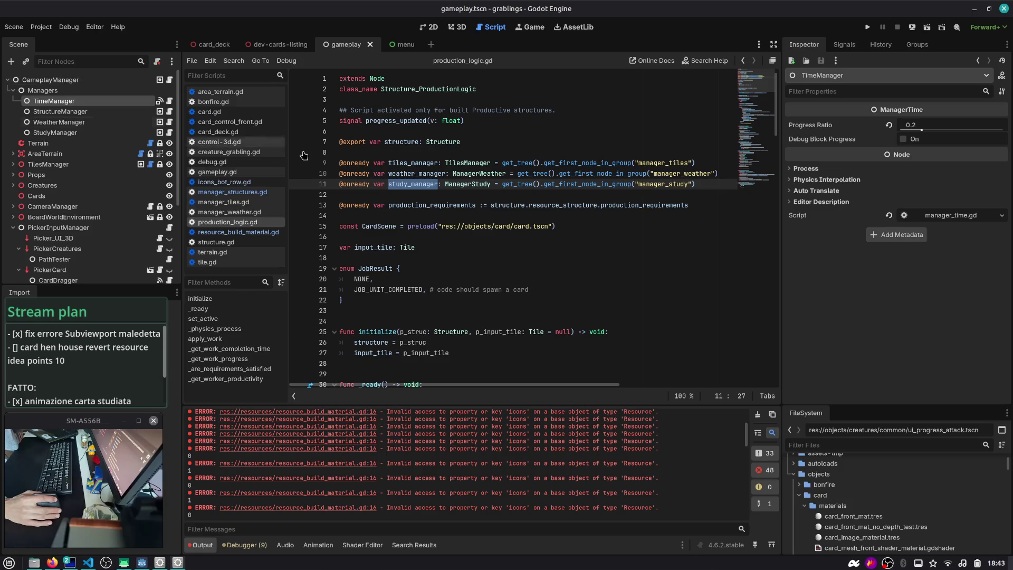
pyautogui.click(13, 91)
pyautogui.click(12, 91)
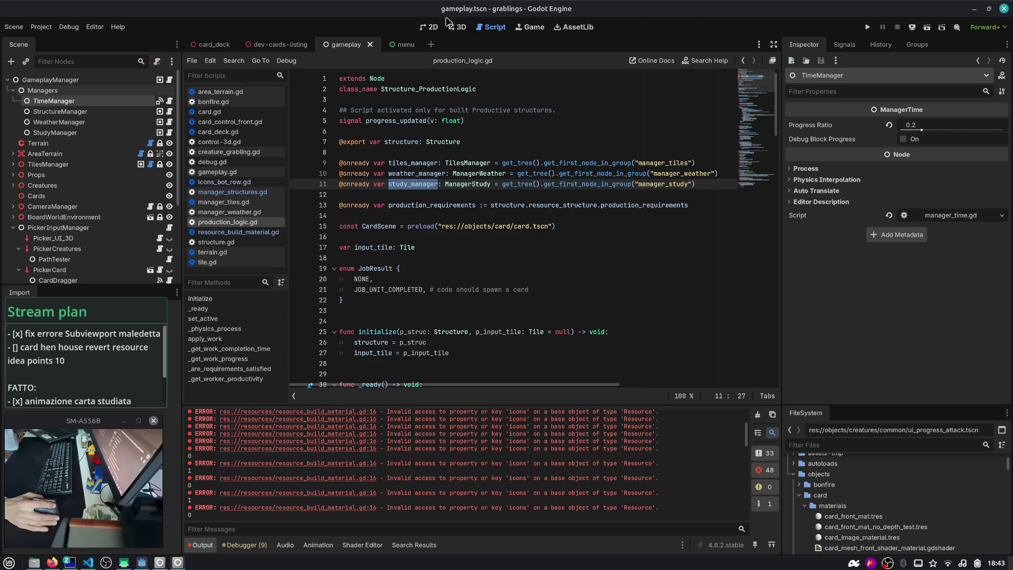
pyautogui.click(41, 27)
pyautogui.click(48, 42)
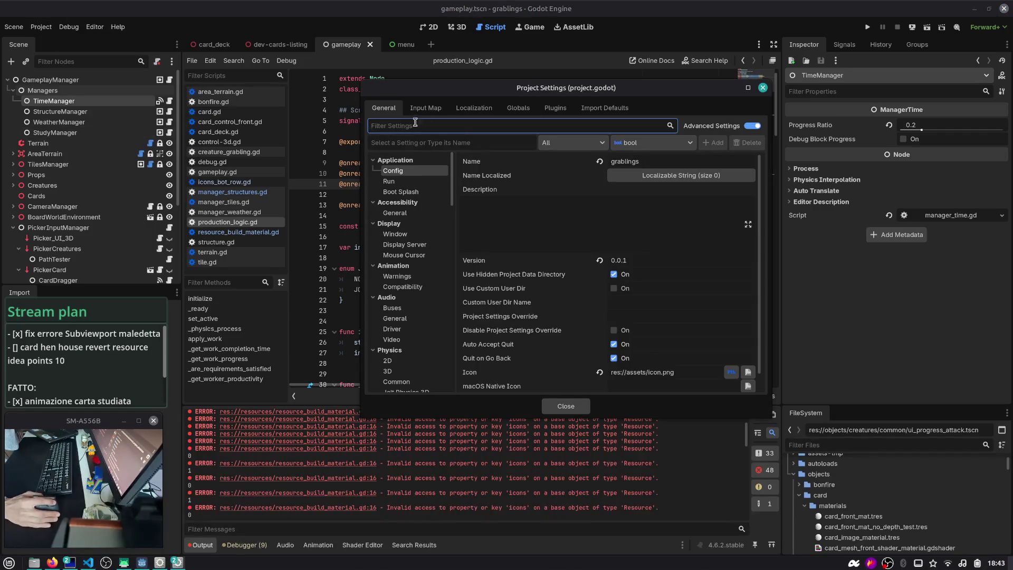
pyautogui.click(518, 110)
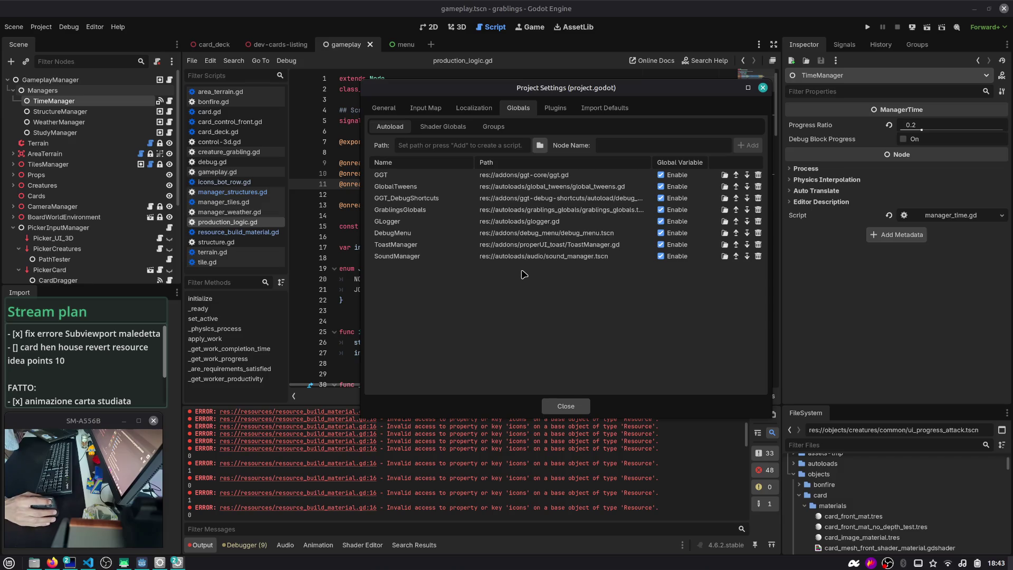
pyautogui.click(566, 406)
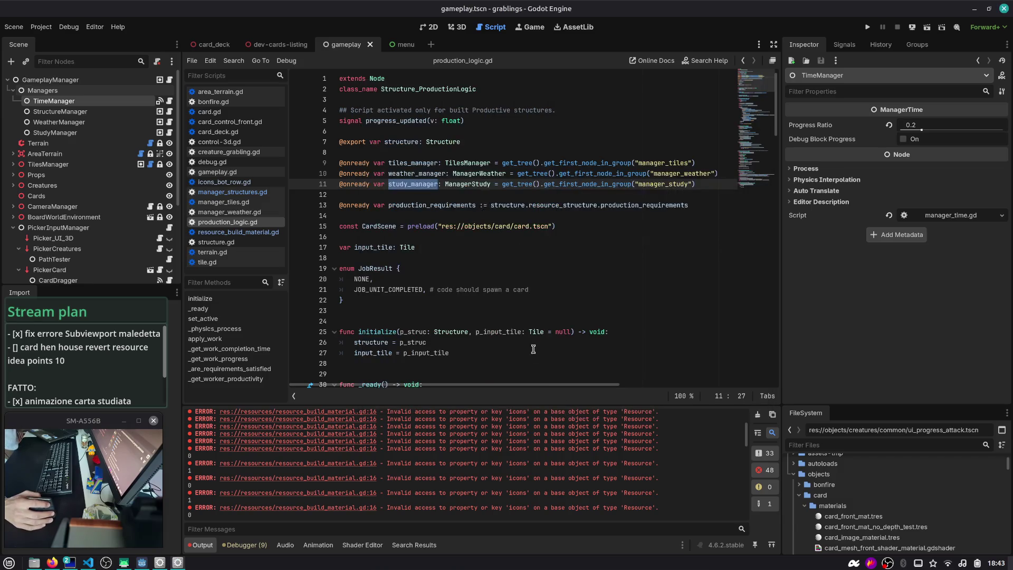
pyautogui.click(457, 220)
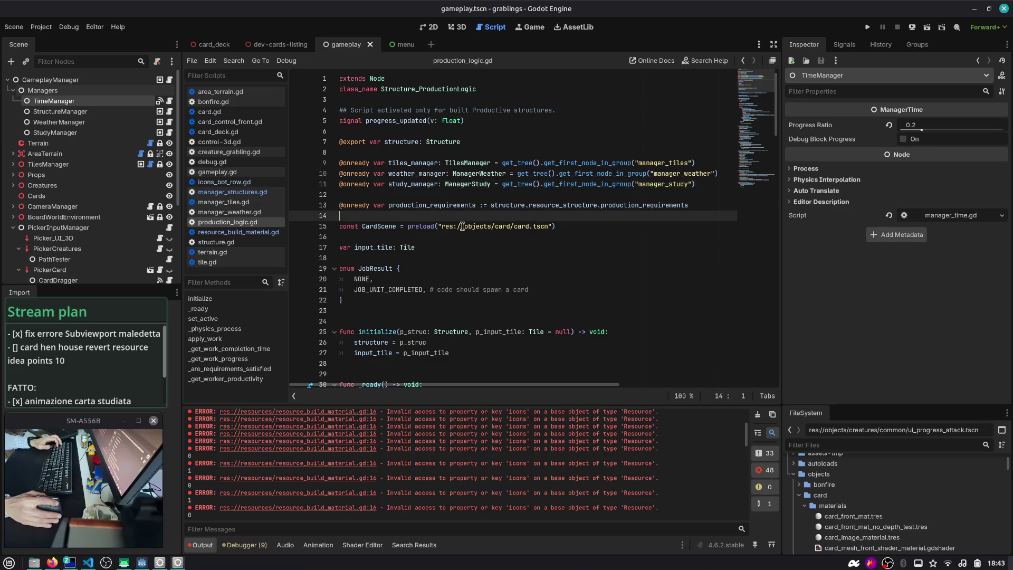
pyautogui.doubleClick(426, 180)
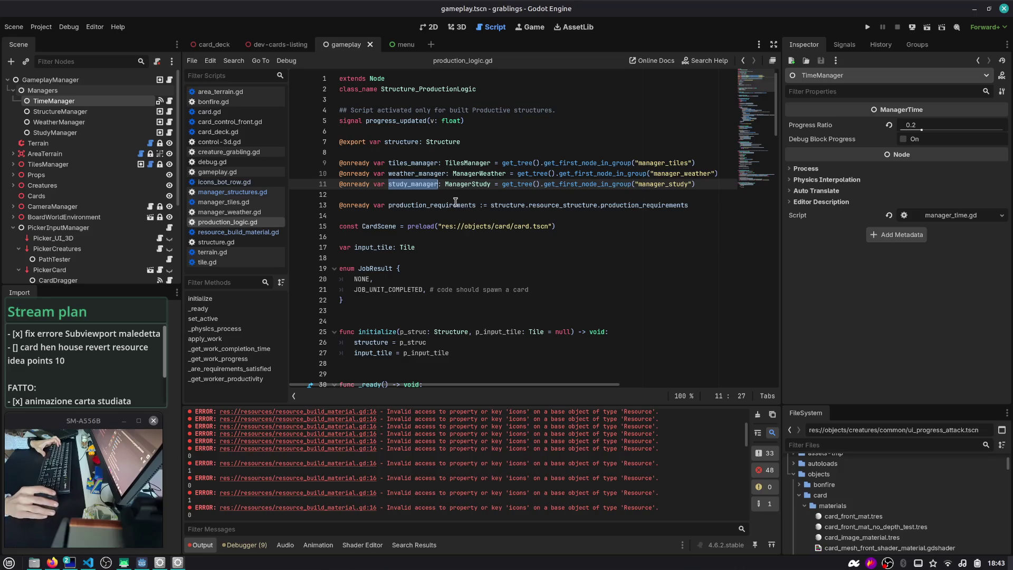
pyautogui.doubleClick(468, 185)
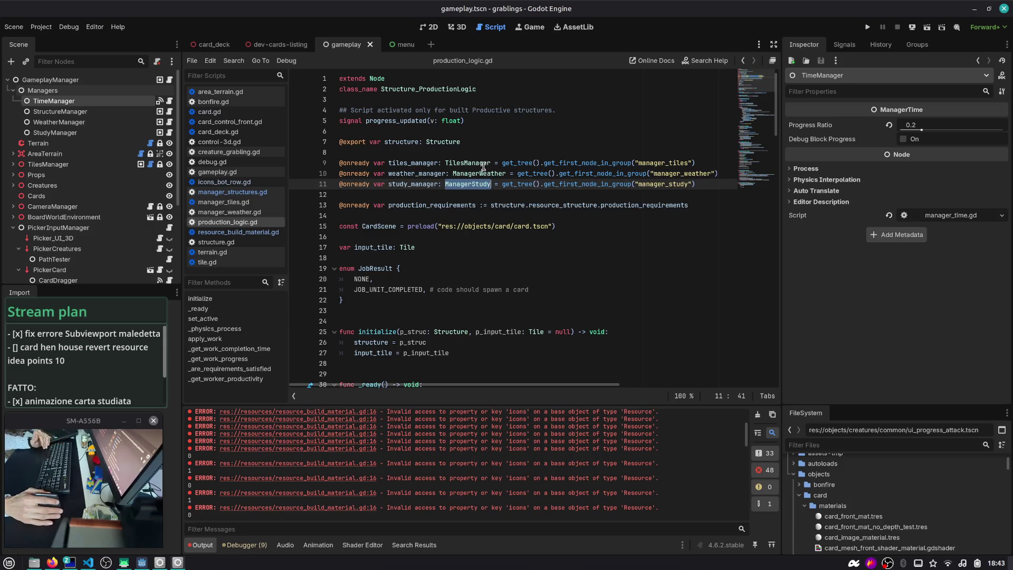
pyautogui.click(57, 92)
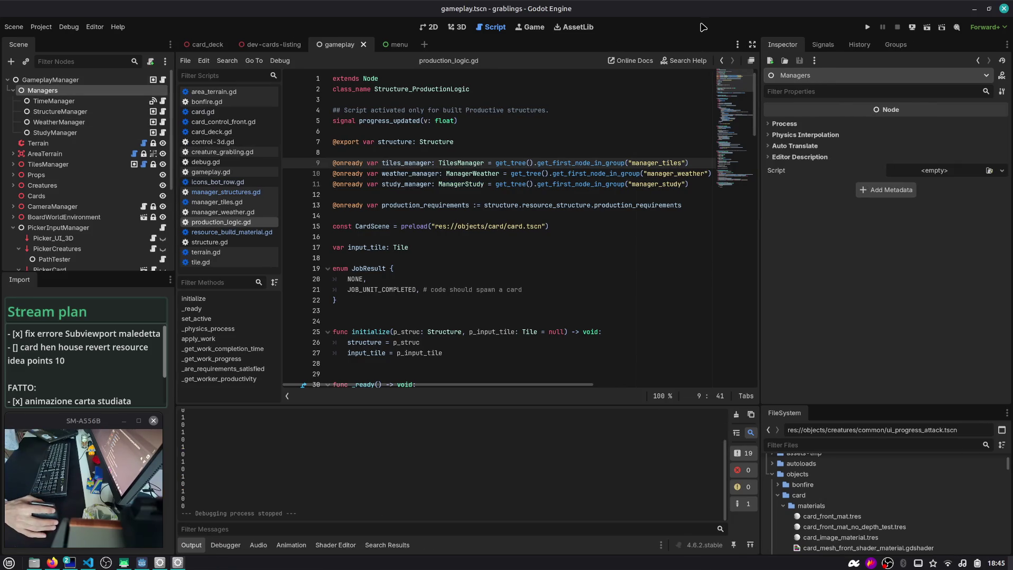
pyautogui.click(591, 135)
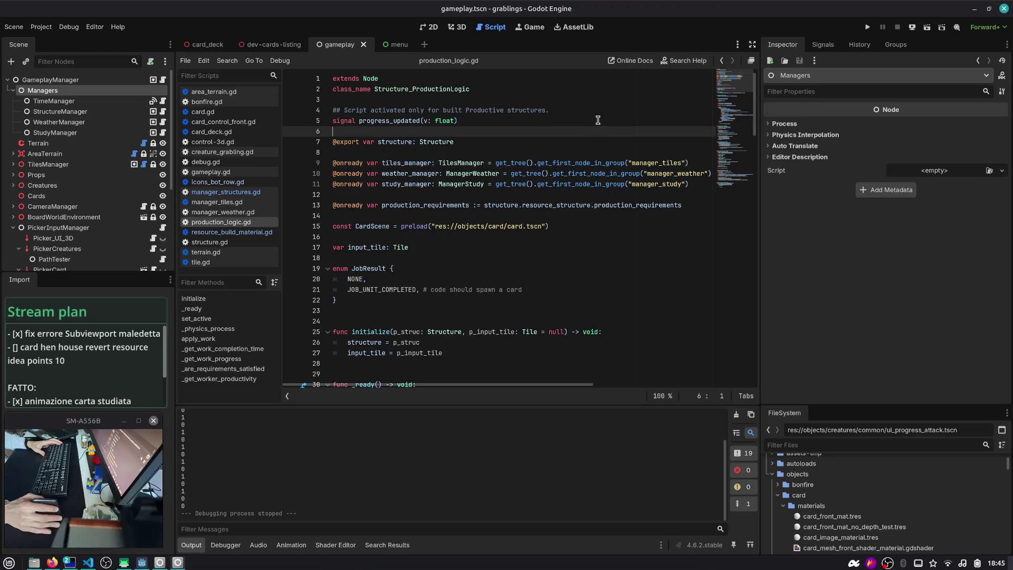
pyautogui.click(601, 120)
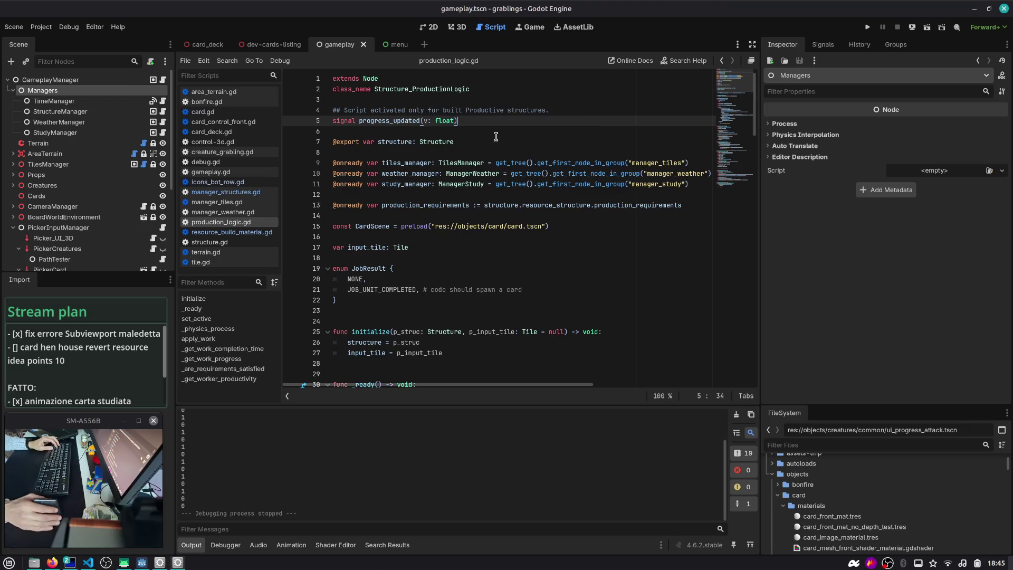
pyautogui.click(529, 178)
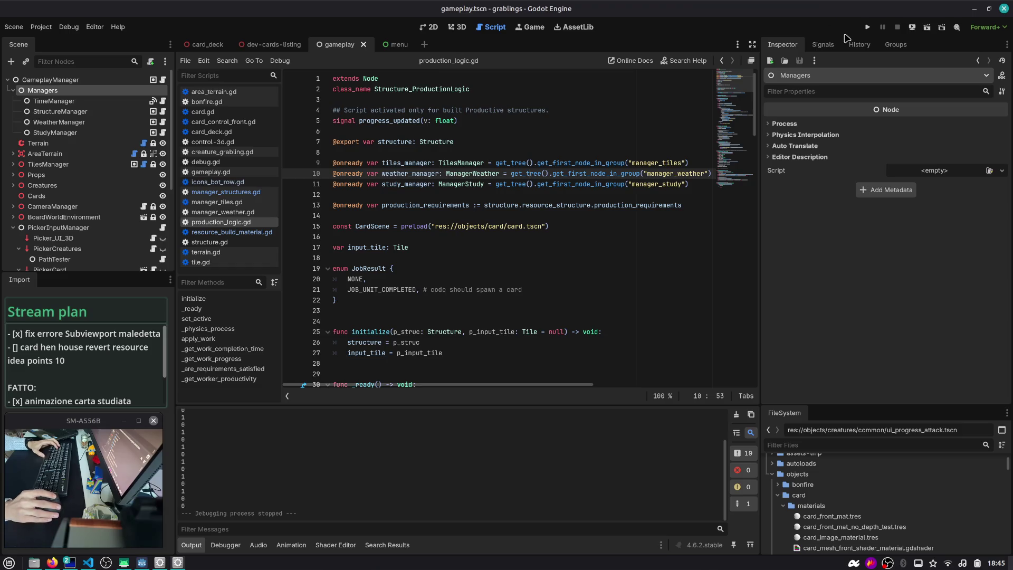
pyautogui.click(633, 111)
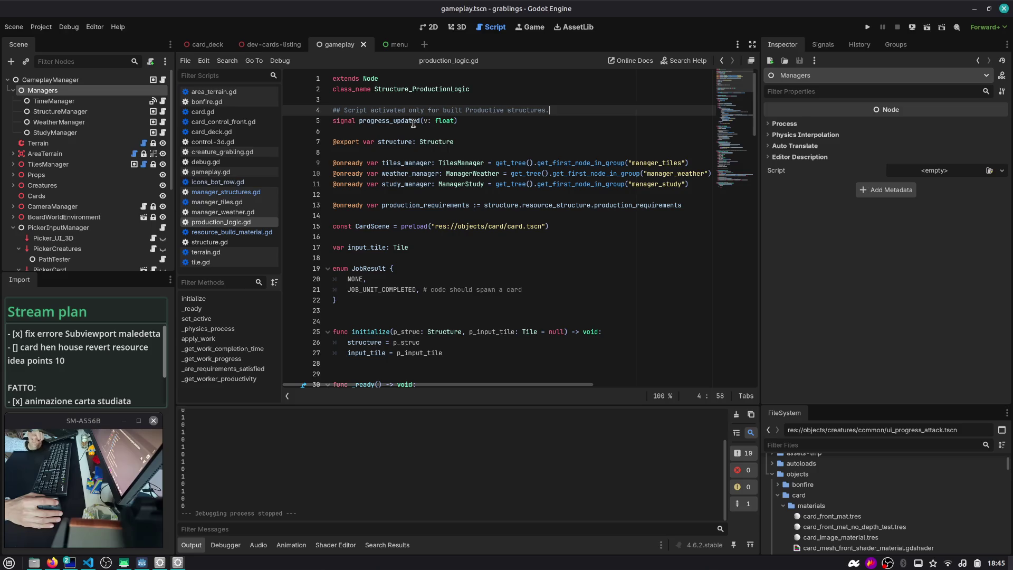
pyautogui.click(508, 142)
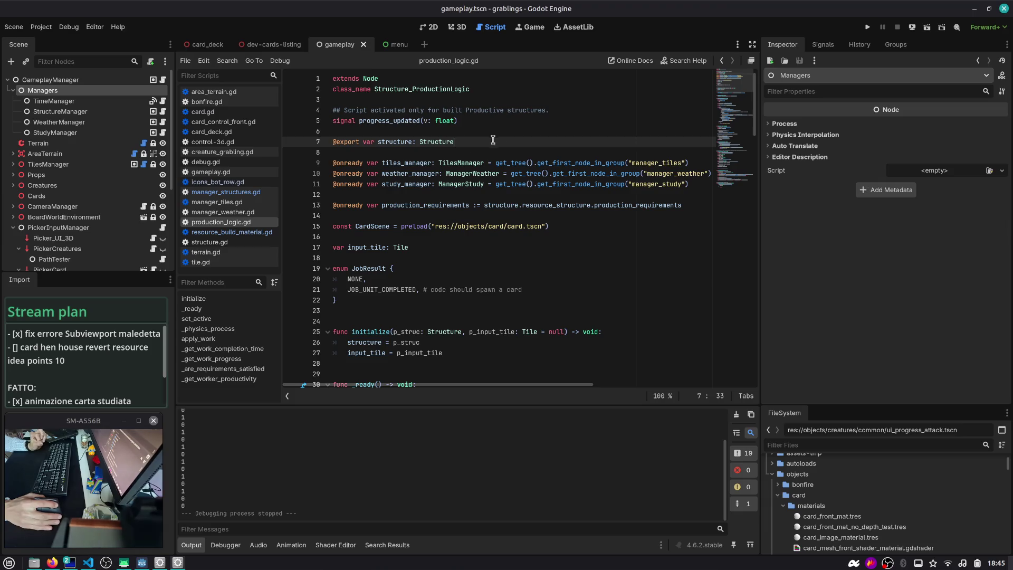
pyautogui.doubleClick(426, 162)
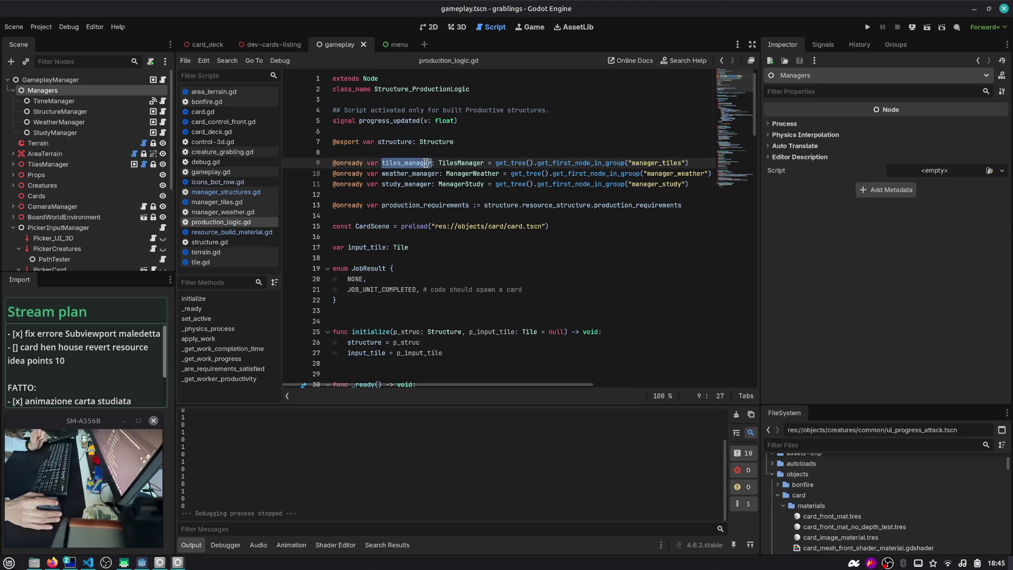
pyautogui.tripleClick(390, 162)
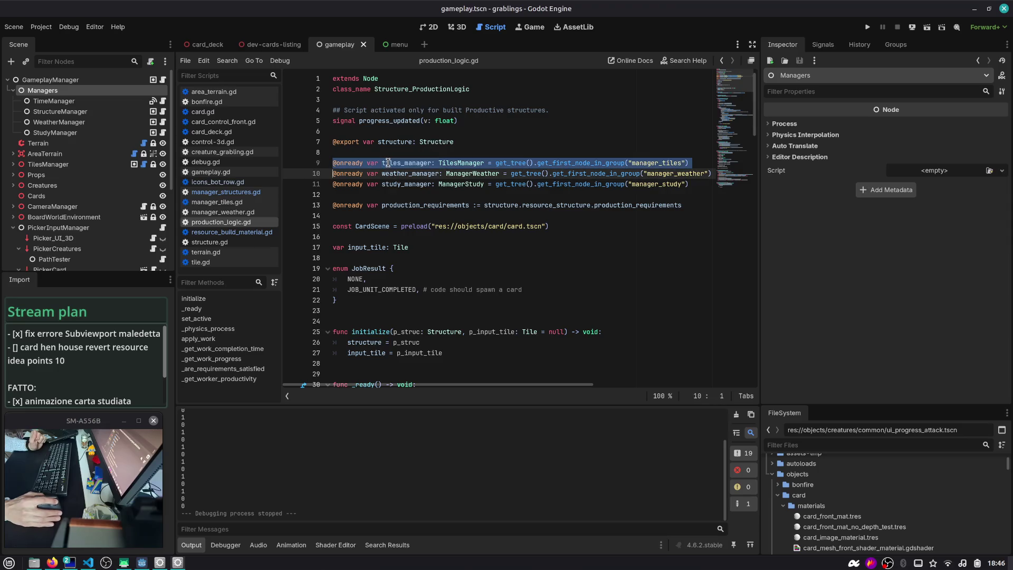
pyautogui.click(498, 163)
pyautogui.click(419, 163)
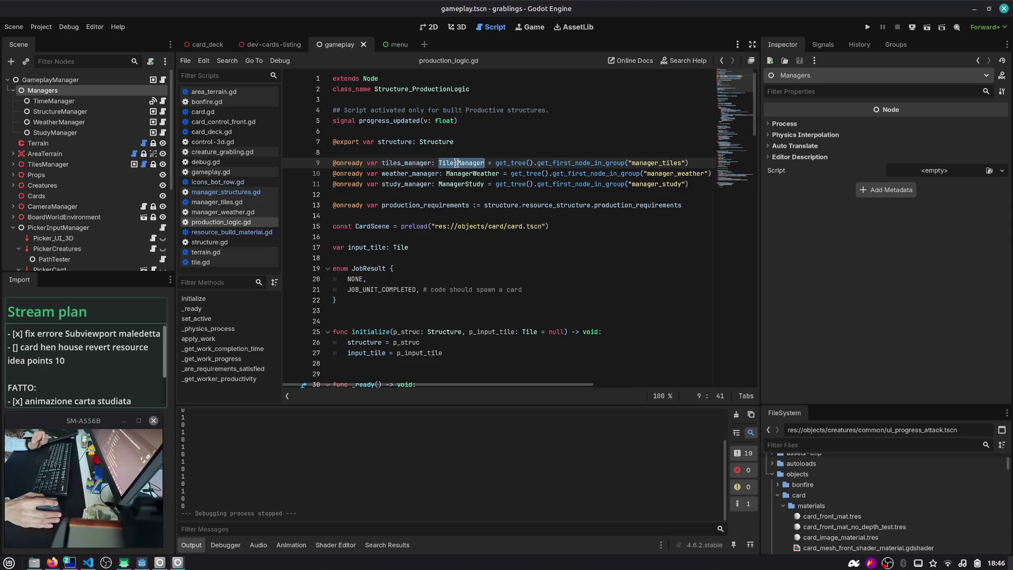
pyautogui.tripleClick(419, 163)
pyautogui.hotkey('ctrl', 'k')
pyautogui.doubleClick(423, 163)
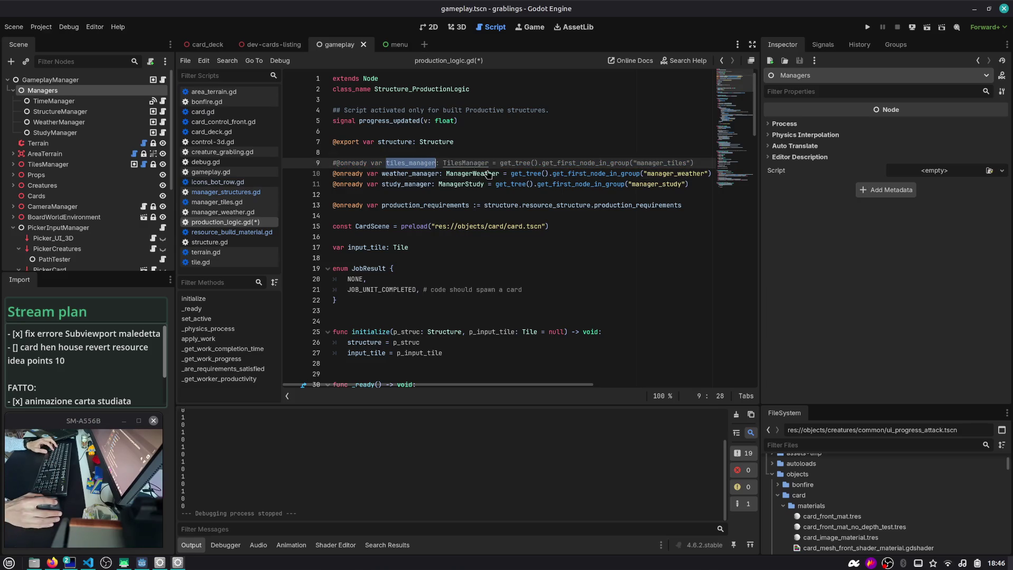
pyautogui.hotkey('ctrl', 'f')
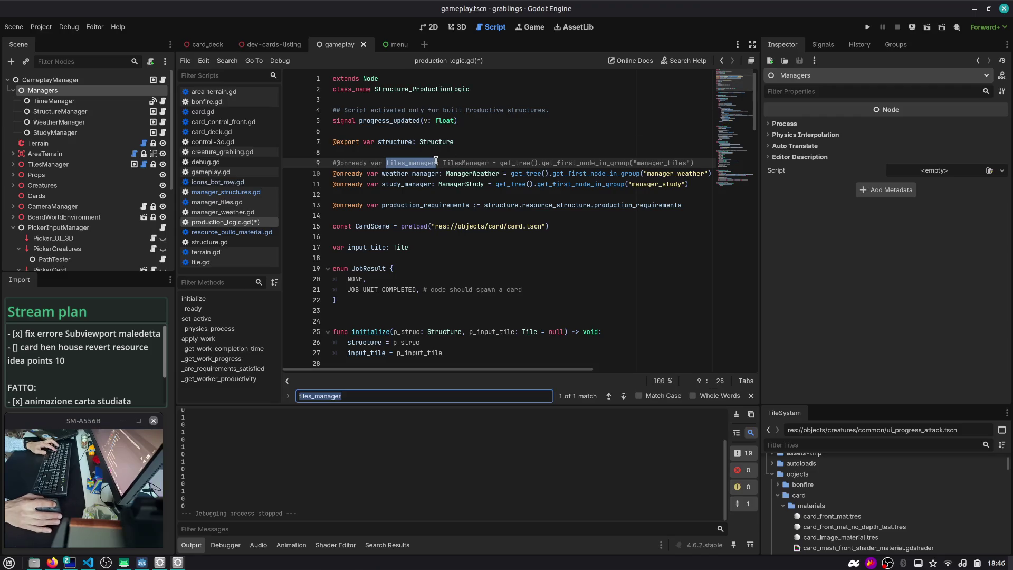
pyautogui.scroll(-1, 454, 153)
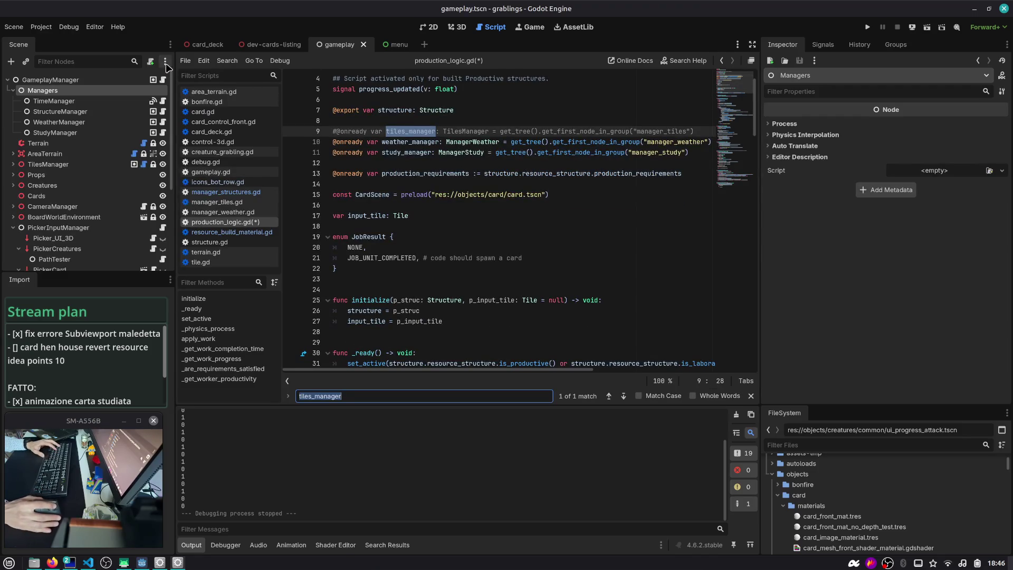
# - Check the Project Settings autoload list, then uncomment line 9's tiles_manager declaration and save
pyautogui.click(41, 27)
pyautogui.click(53, 42)
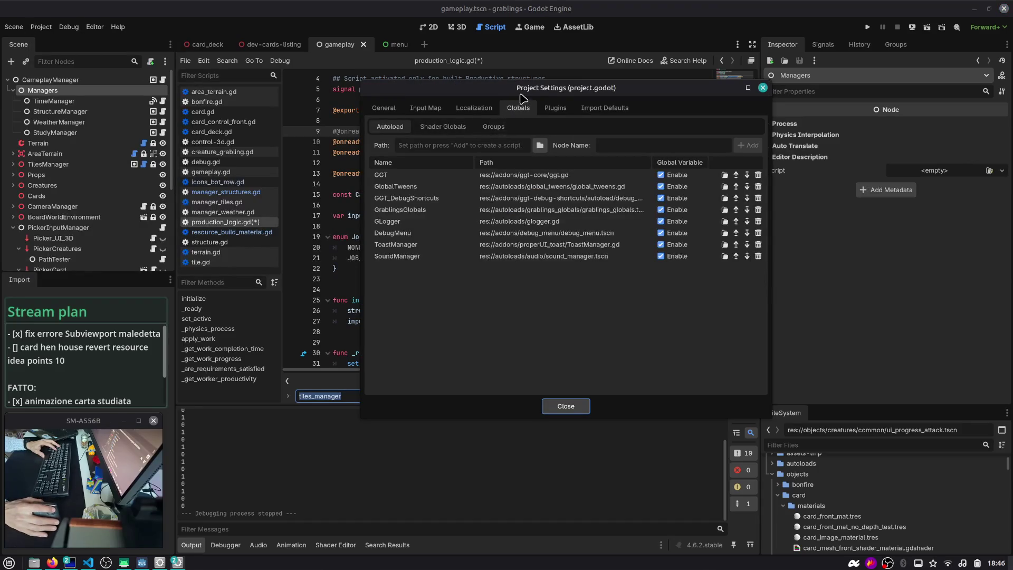
pyautogui.moveTo(521, 99); pyautogui.dragTo(617, 134)
pyautogui.moveTo(622, 174); pyautogui.dragTo(884, 177)
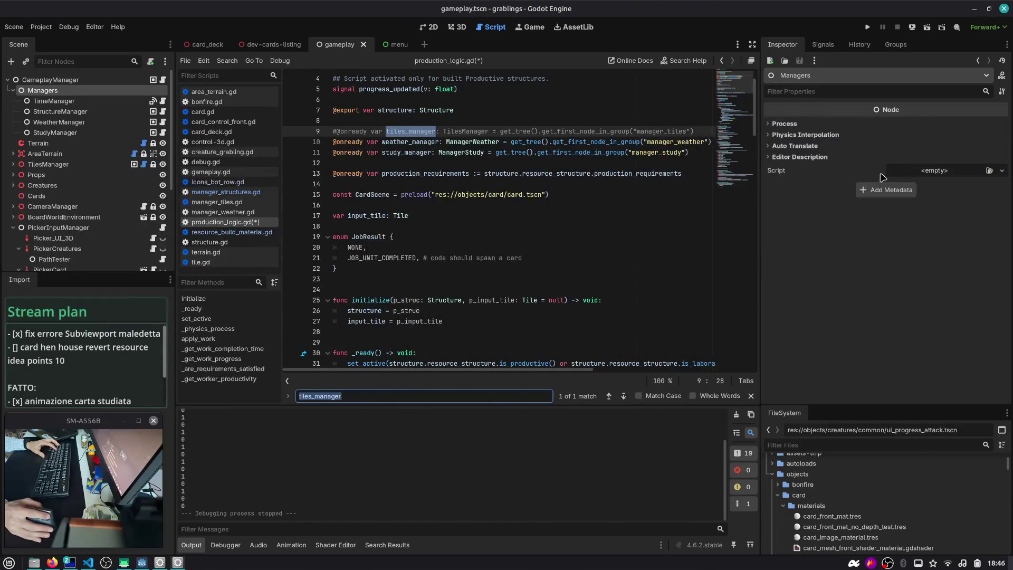
pyautogui.click(522, 131)
pyautogui.hotkey('ctrl', 'k')
pyautogui.hotkey('ctrl', 's')
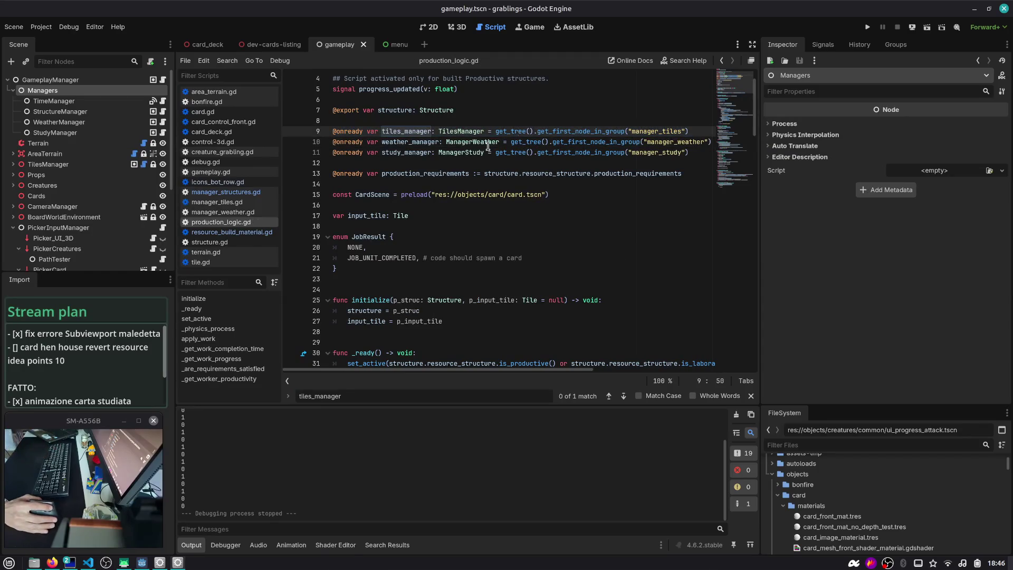
pyautogui.doubleClick(416, 131)
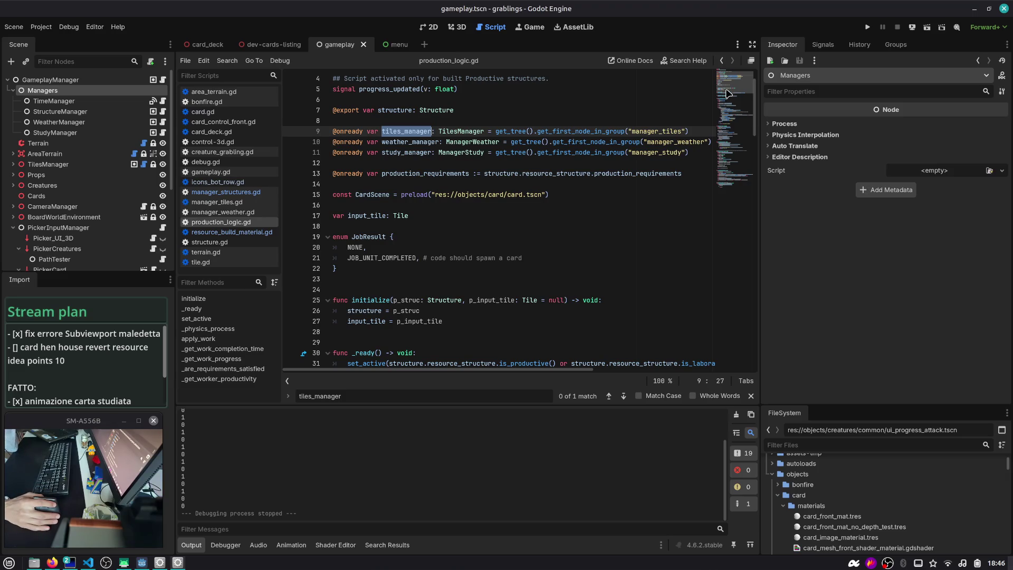
pyautogui.moveTo(727, 93); pyautogui.dragTo(733, 130)
# - Select the _get_worker_productivity function name and clear the Output log
pyautogui.scroll(-15, 732, 131)
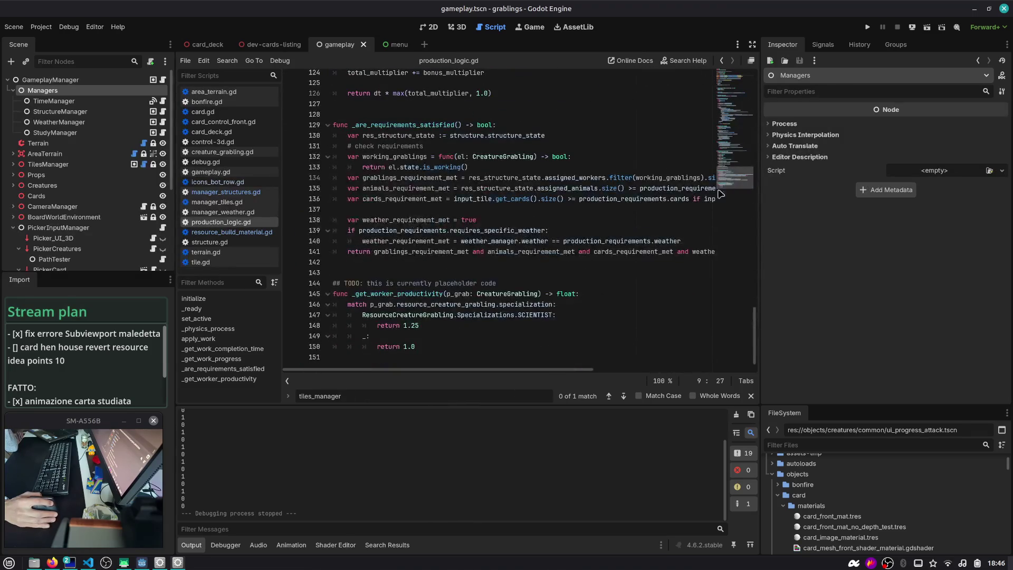
pyautogui.click(401, 294)
pyautogui.doubleClick(401, 294)
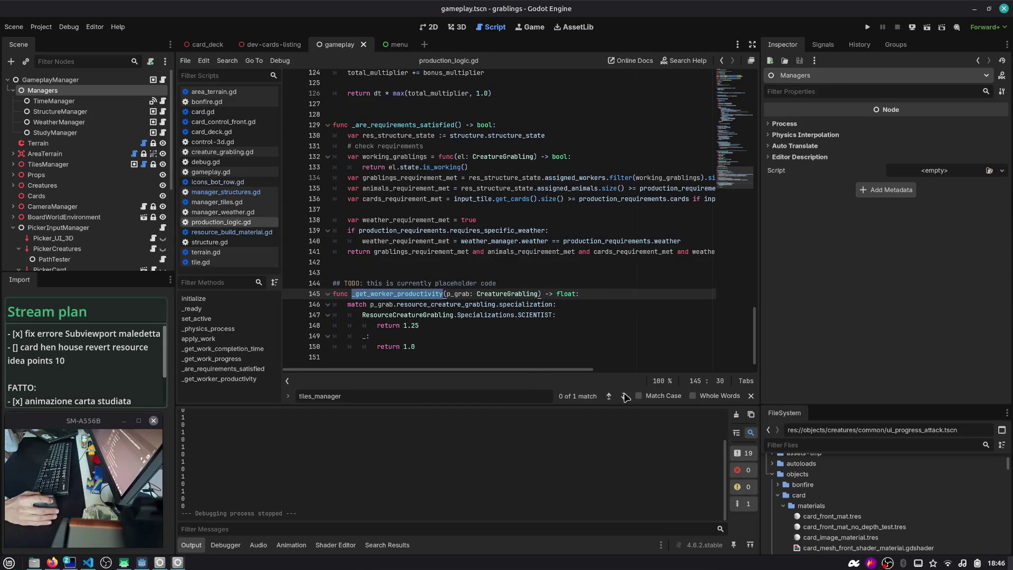
pyautogui.click(736, 415)
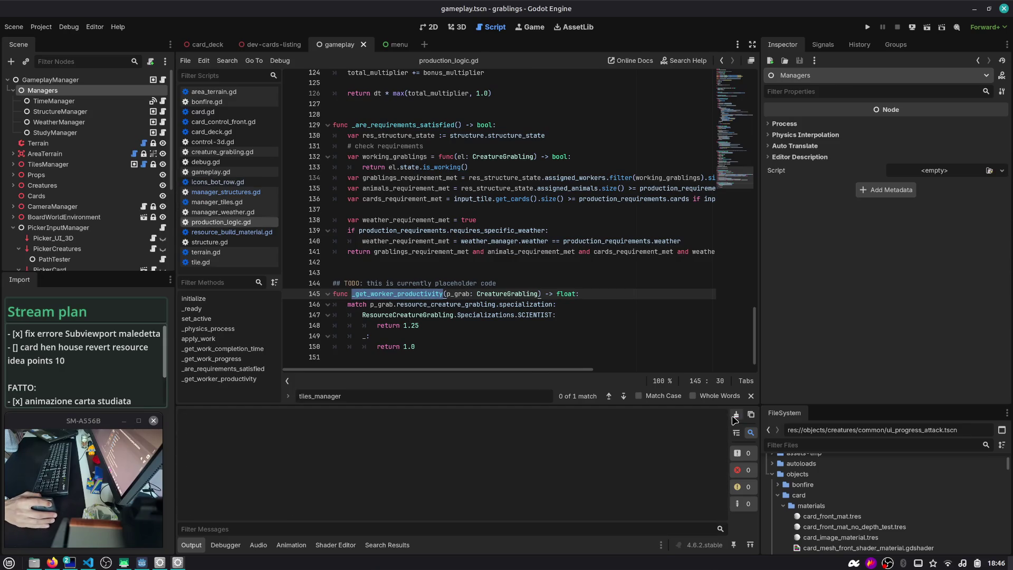
pyautogui.click(511, 294)
pyautogui.scroll(15, 490, 222)
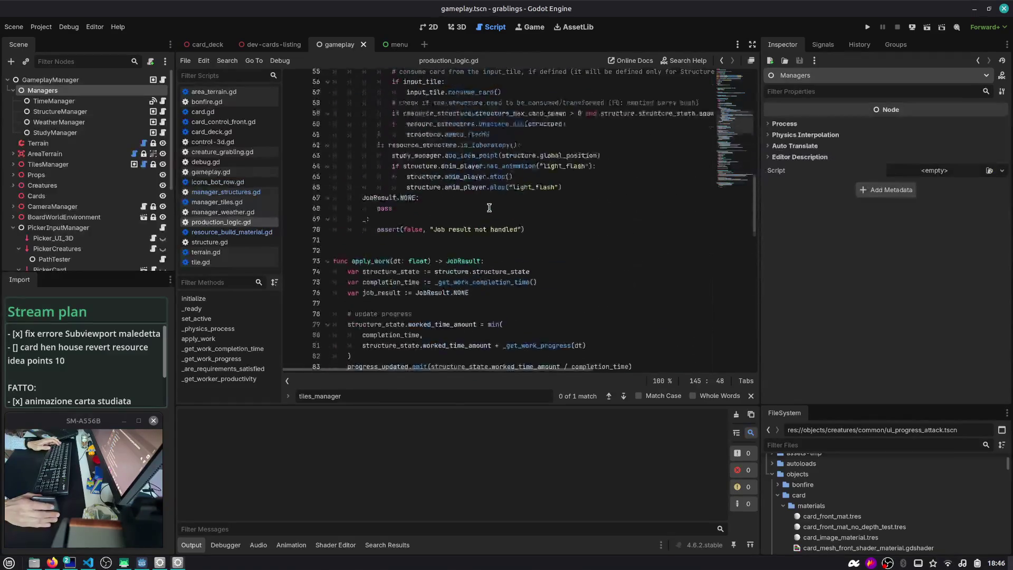
# - Glance at the GitHub issue in Firefox, then select the hen house idea points plan item
pyautogui.hotkey('alt', 'Tab')
pyautogui.hotkey('alt', 'Tab')
pyautogui.hotkey('alt', 'Tab')
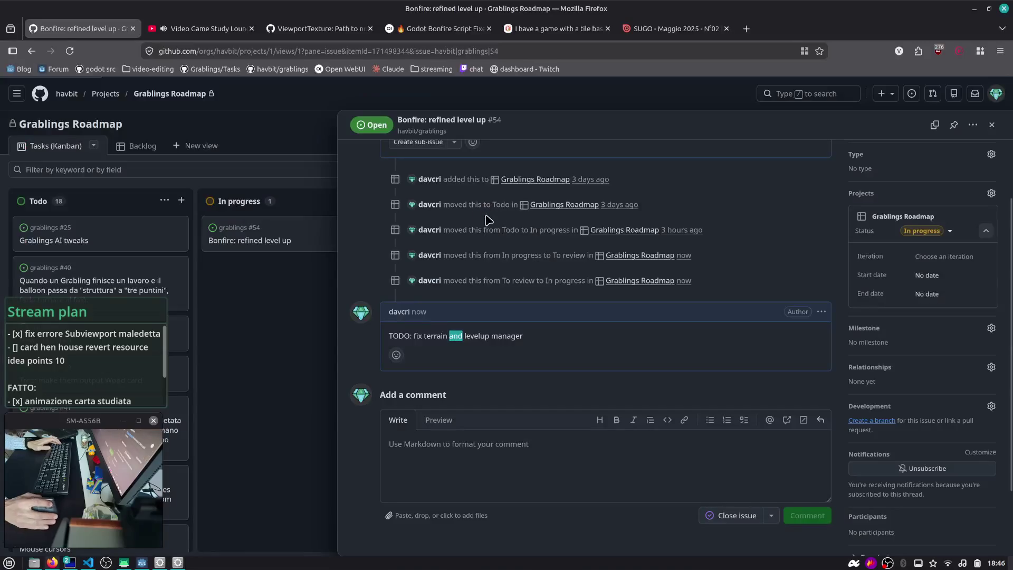
pyautogui.hotkey('alt', 'Tab')
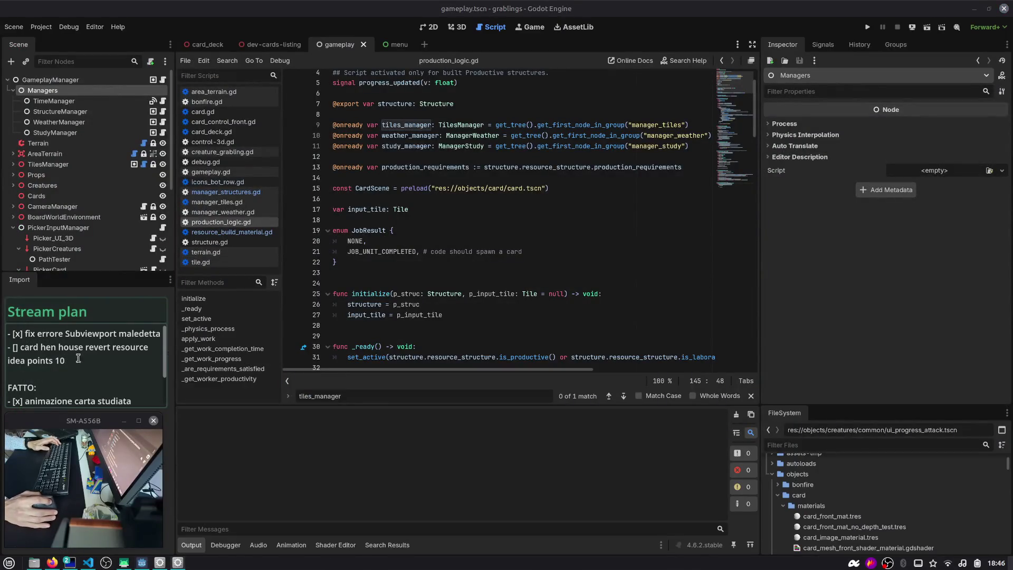
pyautogui.tripleClick(85, 360)
pyautogui.click(457, 188)
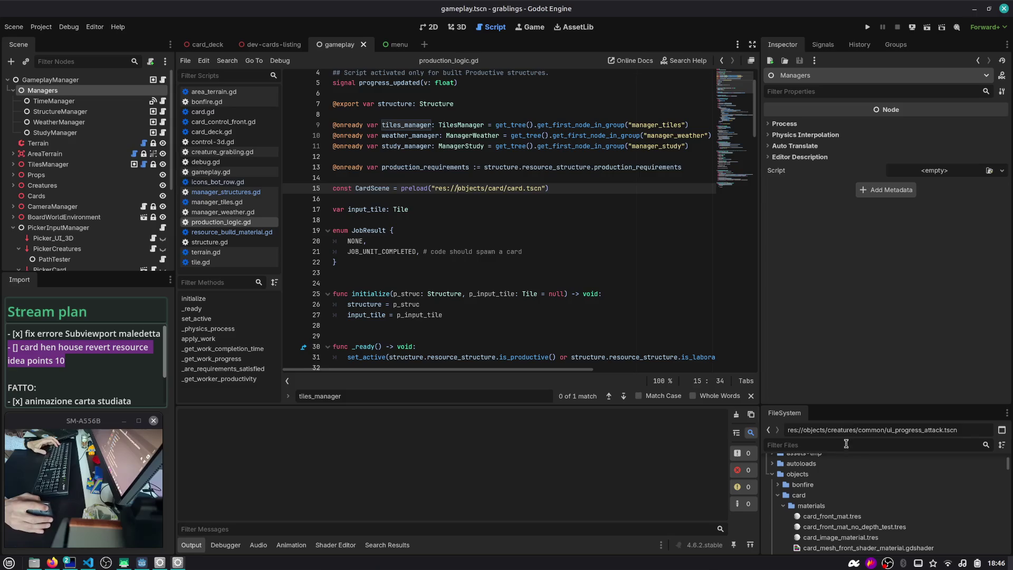
# - Filter the FileSystem for 'hen' and open card_project_structure_hen_house.tres
pyautogui.write('hen')
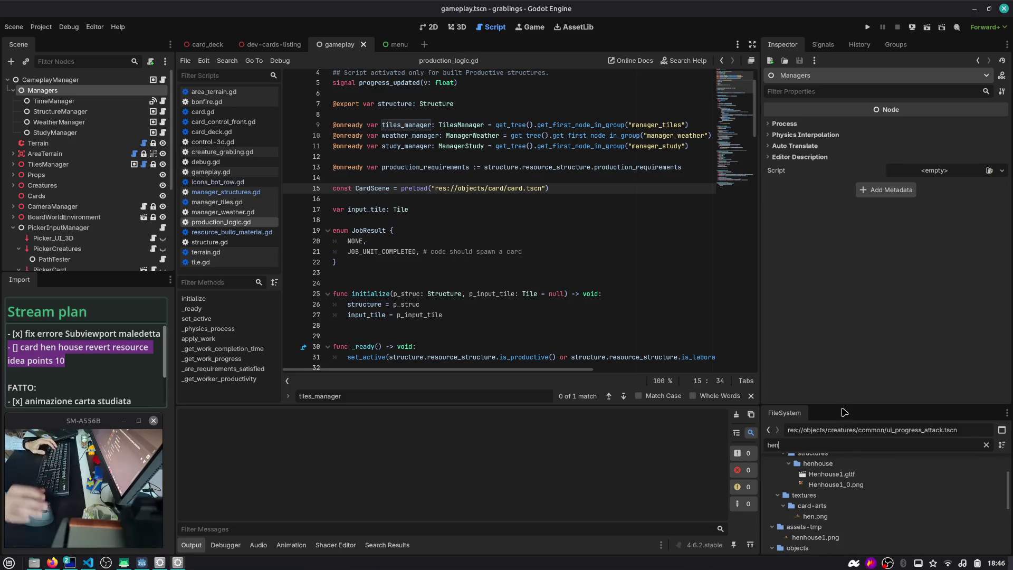
pyautogui.doubleClick(828, 474)
pyautogui.press('Escape')
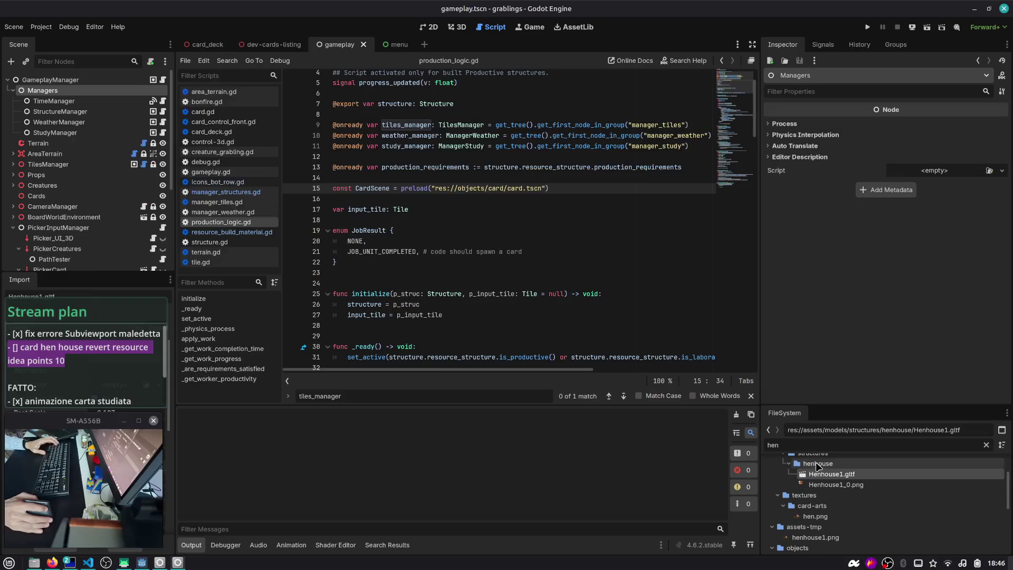
pyautogui.scroll(-1, 811, 449)
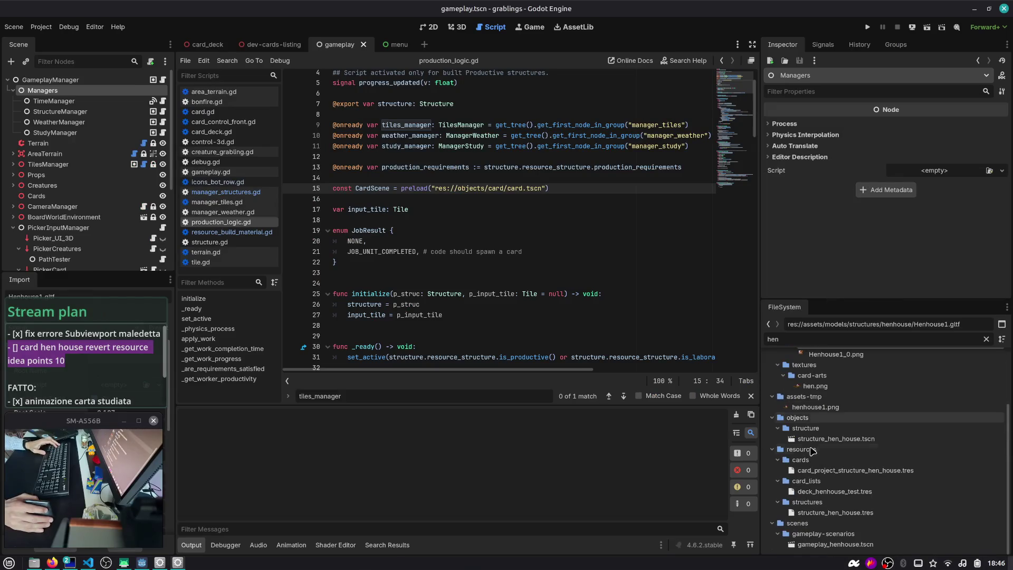
pyautogui.click(842, 470)
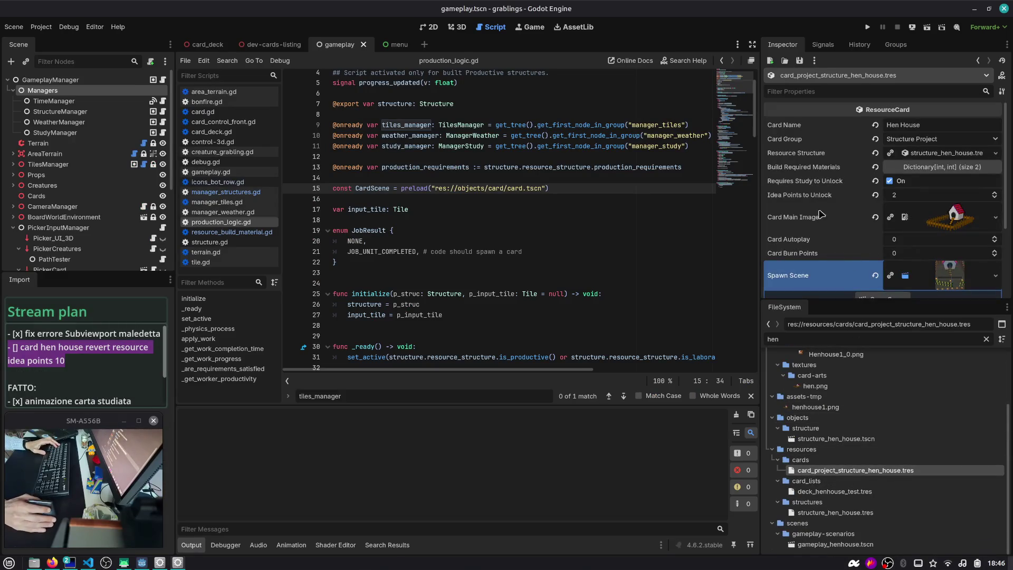
# - Set the Hen House card's Idea Points to Unlock to 10 and save the resource
pyautogui.scroll(-1, 815, 216)
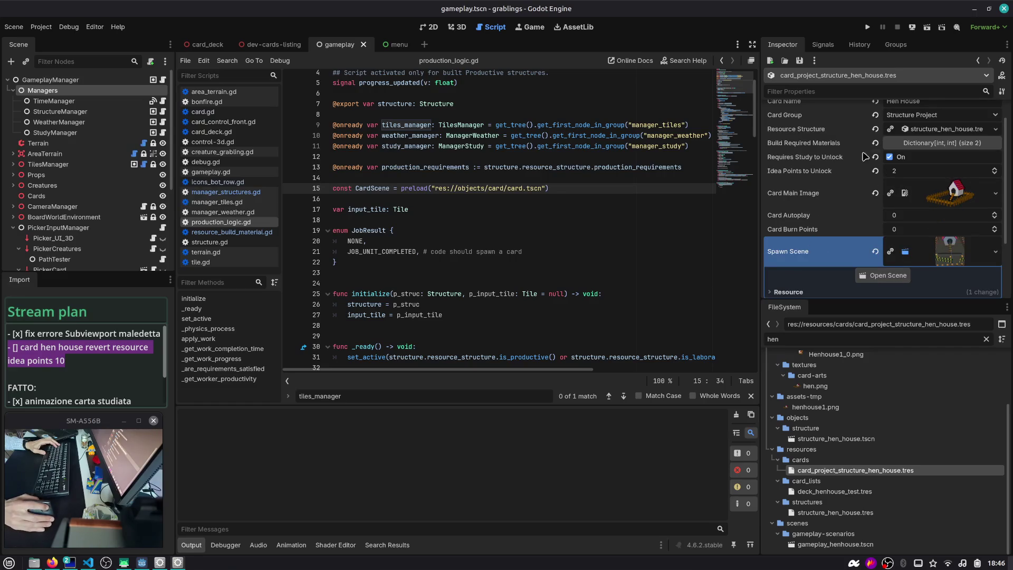
pyautogui.click(918, 170)
pyautogui.write('10')
pyautogui.press('Return')
pyautogui.click(602, 201)
pyautogui.hotkey('ctrl', 's')
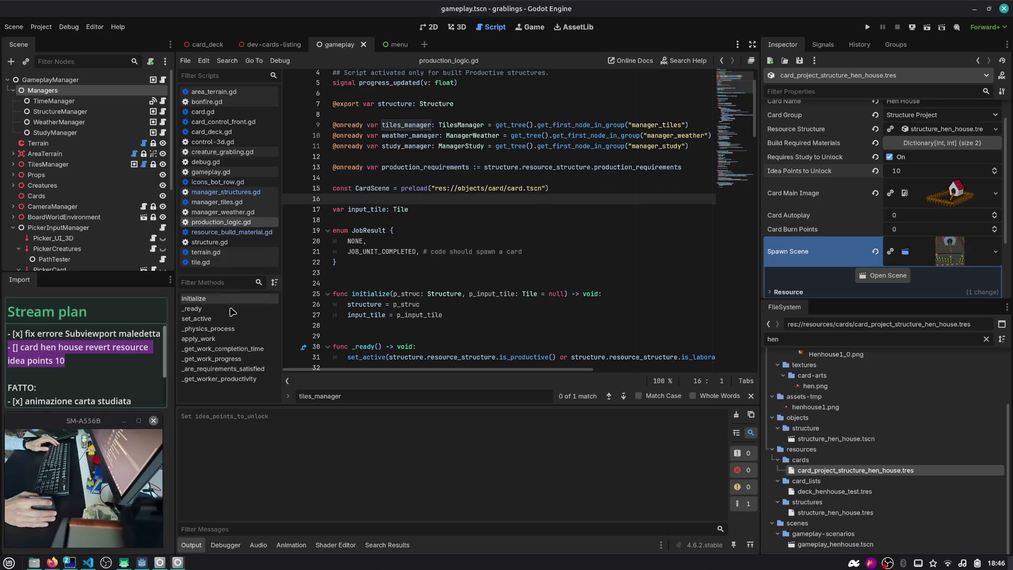
# - Mark the hen house plan item done with [x], then go to VS Code
pyautogui.click(14, 347)
pyautogui.press('BackSpace')
pyautogui.write('[x]')
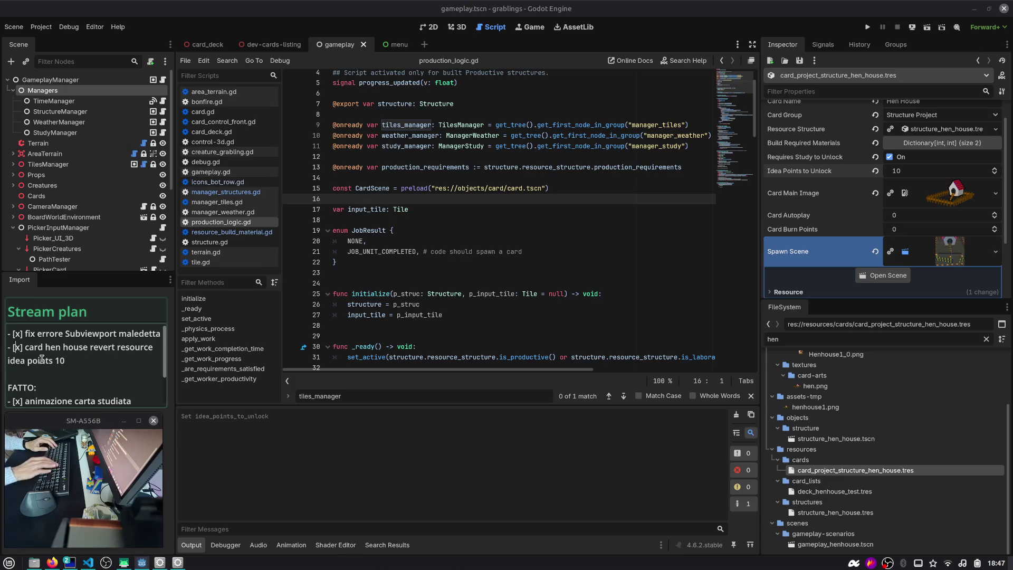
pyautogui.click(392, 282)
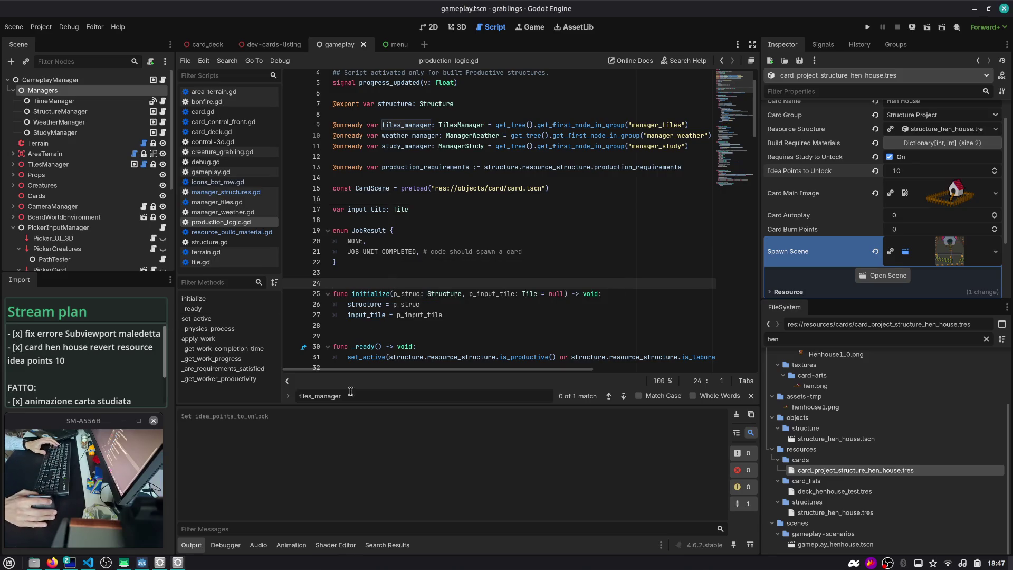
pyautogui.hotkey('alt', 'Tab')
pyautogui.hotkey('alt', 'Tab')
pyautogui.hotkey('alt', 'Tab')
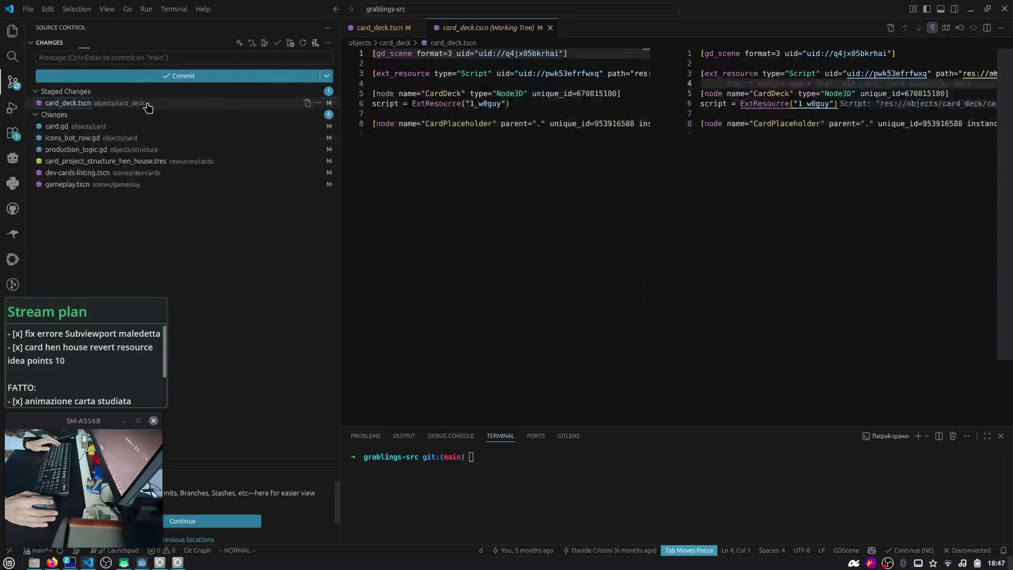
# - Review the card_deck.tscn and card.gd diffs and stage card.gd
pyautogui.click(147, 104)
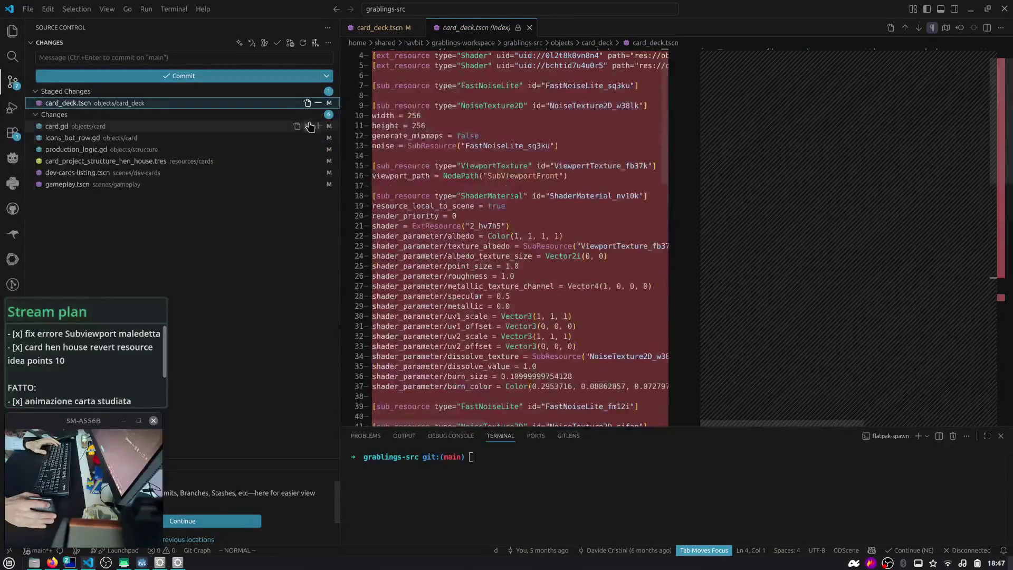
pyautogui.click(144, 127)
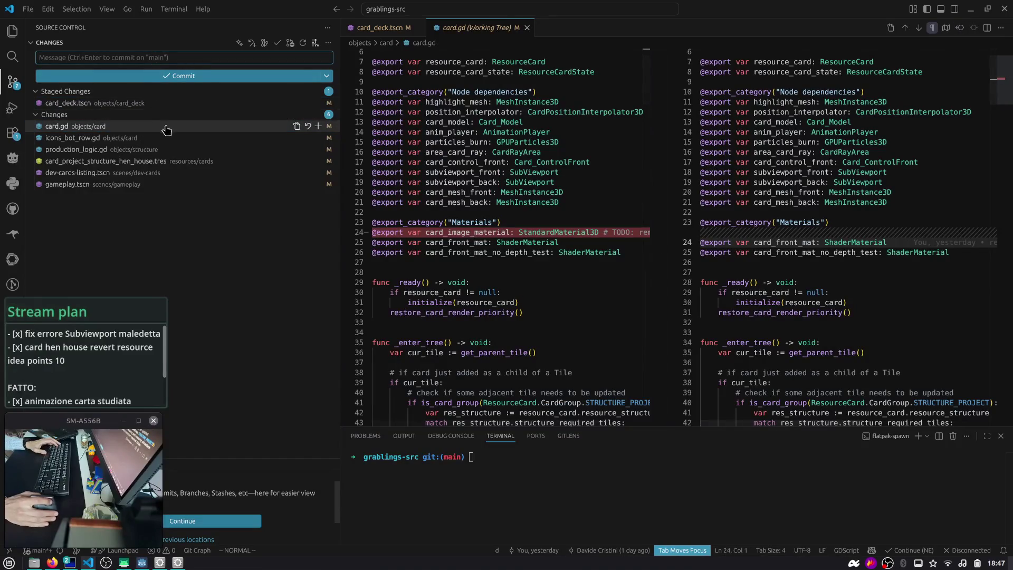
pyautogui.click(325, 129)
pyautogui.click(318, 126)
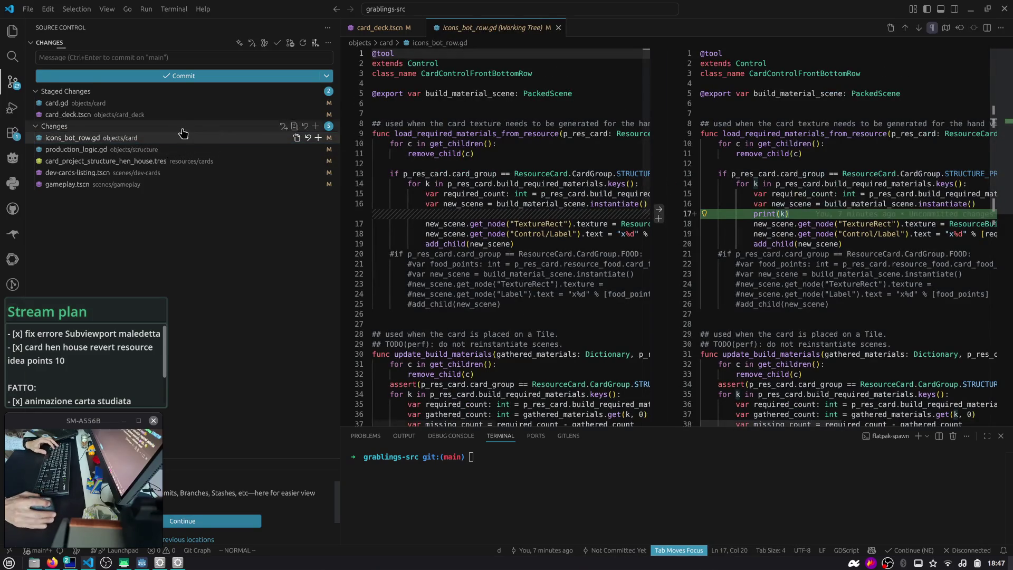
# - Discard the production_logic.gd changes and stage the hen house card resource
pyautogui.click(164, 151)
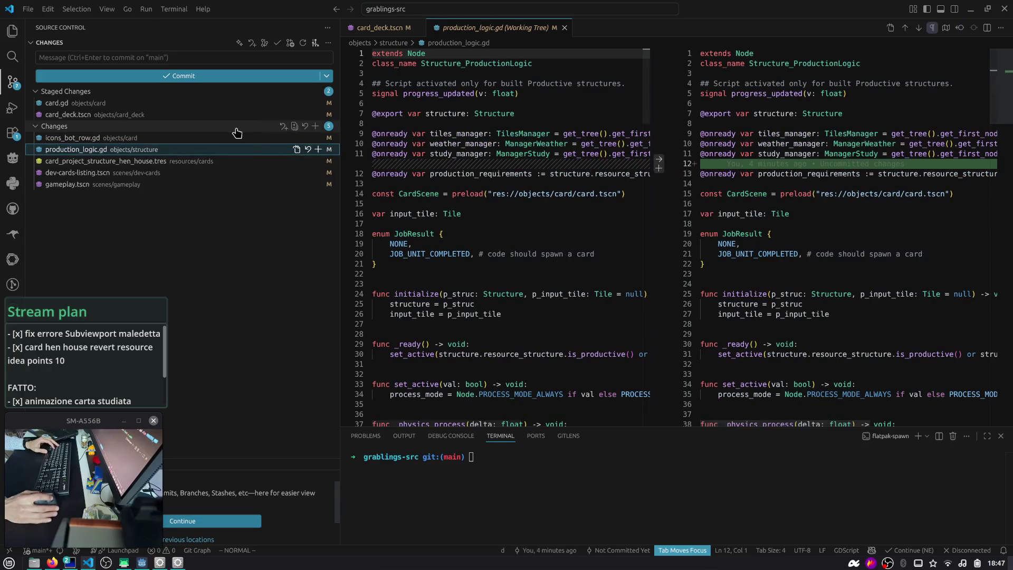
pyautogui.click(308, 149)
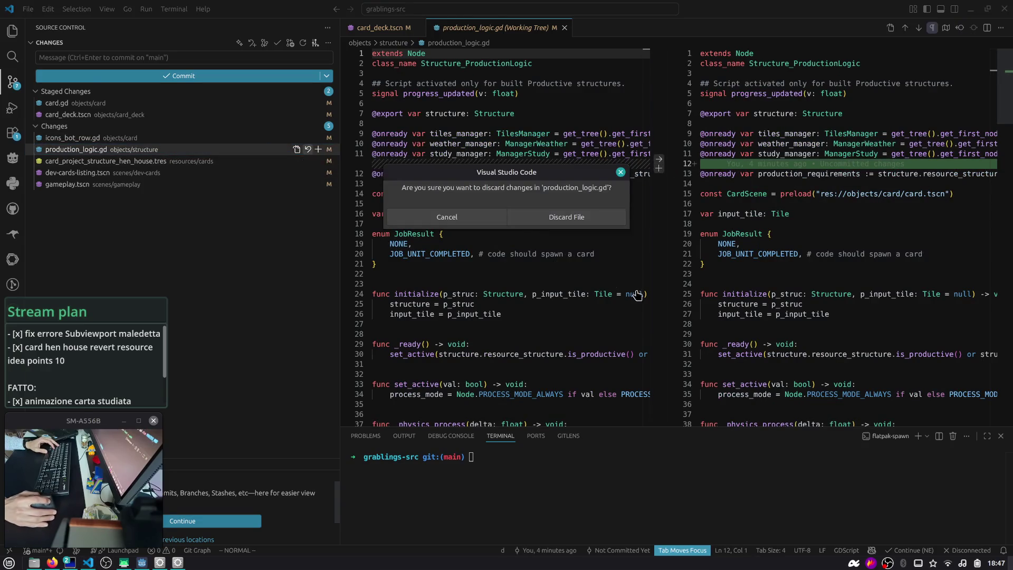
pyautogui.click(569, 217)
pyautogui.click(174, 150)
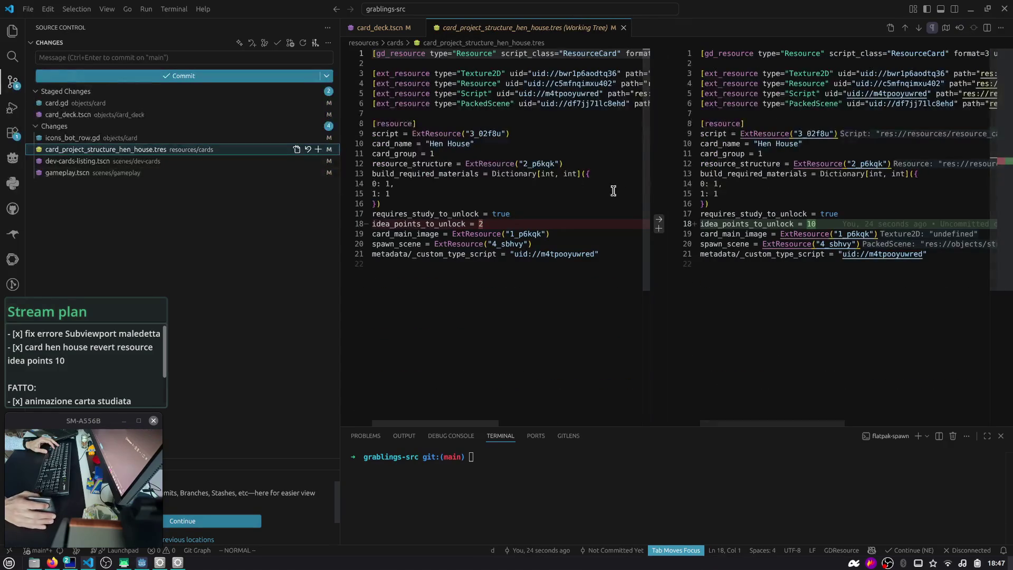
pyautogui.click(318, 150)
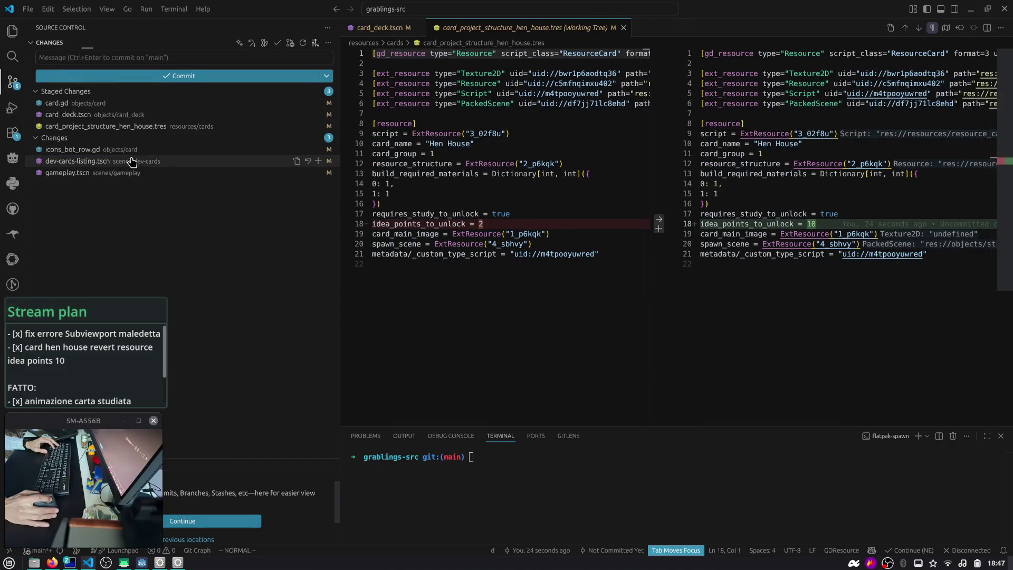
# - Write the commit message 'fix: godot subviewport error in console'
pyautogui.click(146, 58)
pyautogui.write('fix: godot error in consol')
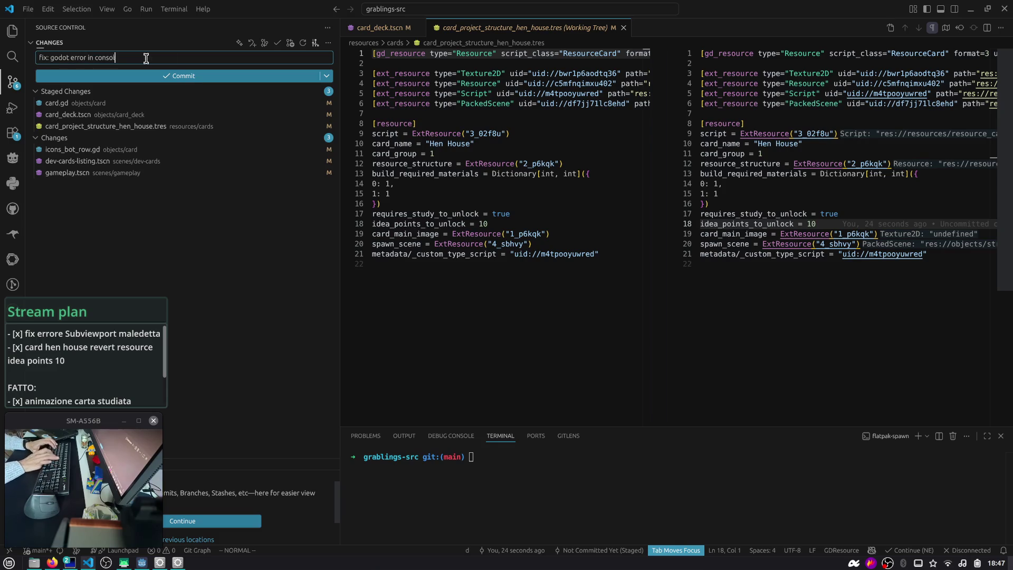
pyautogui.write('e')
pyautogui.hotkey('ctrl', 'Left')
pyautogui.hotkey('ctrl', 'Left')
pyautogui.hotkey('ctrl', 'Left')
pyautogui.write('subviewport')
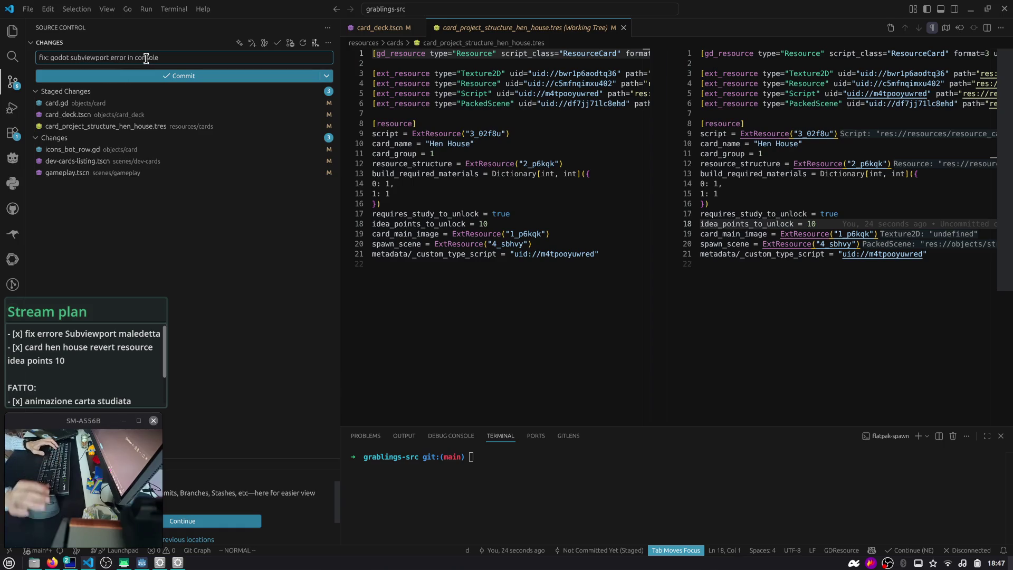
# - Stage dev-cards-listing.tscn and gameplay.tscn, then commit the staged changes
pyautogui.click(173, 161)
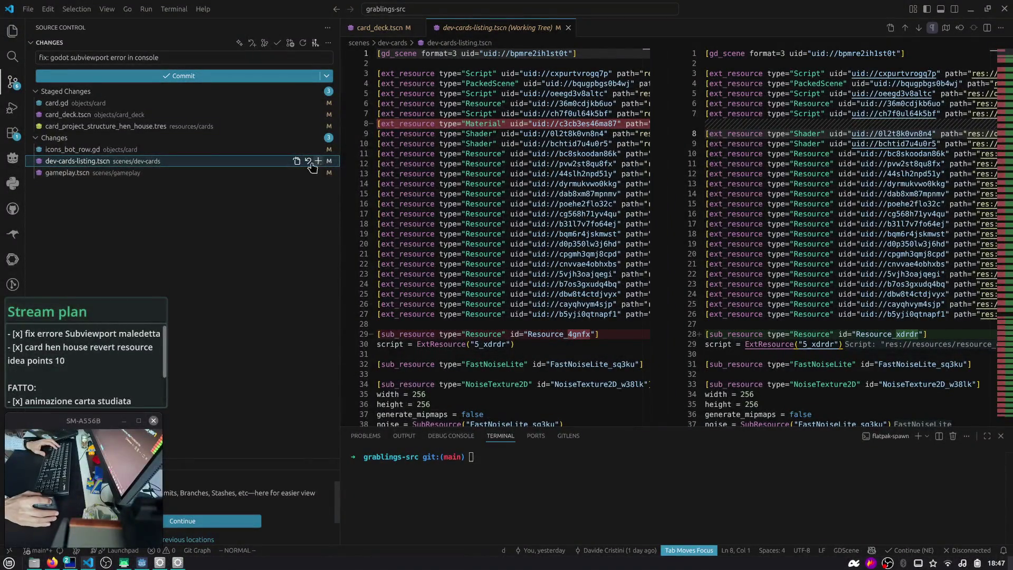
pyautogui.click(318, 161)
pyautogui.click(164, 177)
pyautogui.scroll(-3, 558, 203)
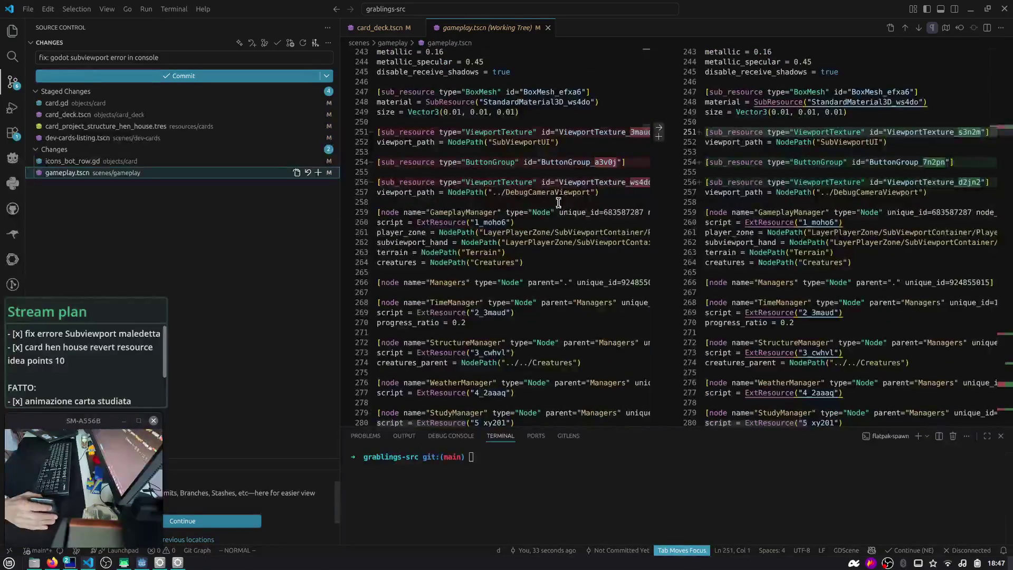
pyautogui.moveTo(1005, 135); pyautogui.dragTo(1001, 387)
pyautogui.click(318, 173)
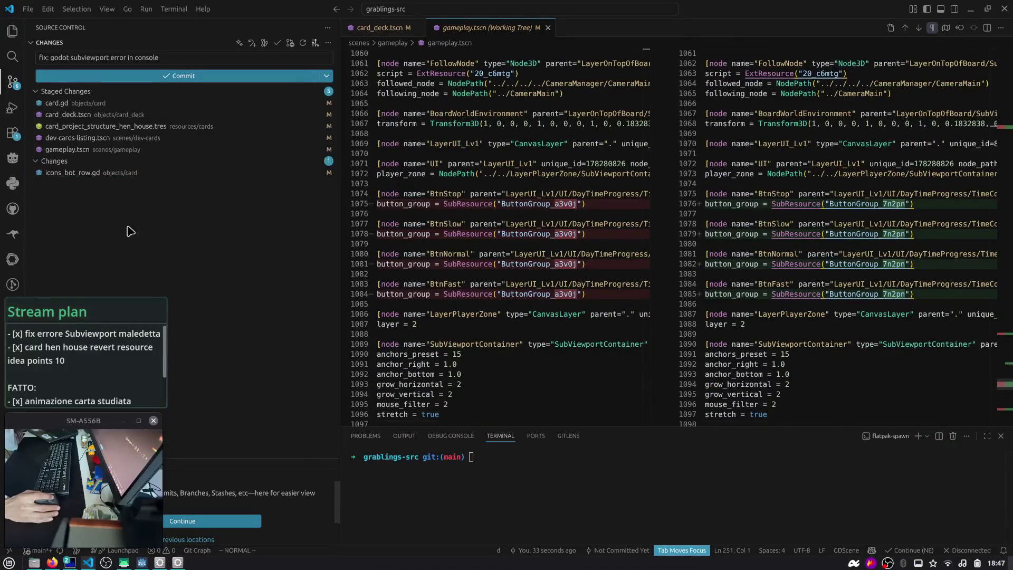
pyautogui.click(163, 75)
# - Review the uncommitted icons_bot_row.gd diff, then return to the Godot editor
pyautogui.click(135, 104)
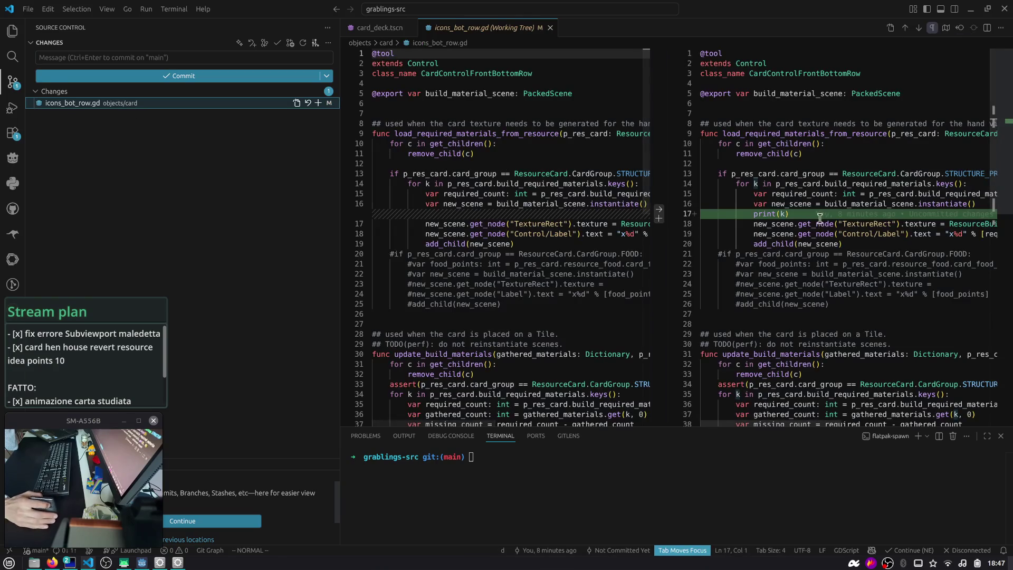
pyautogui.click(781, 173)
pyautogui.hotkey('alt', 'Tab')
pyautogui.hotkey('alt', 'Tab')
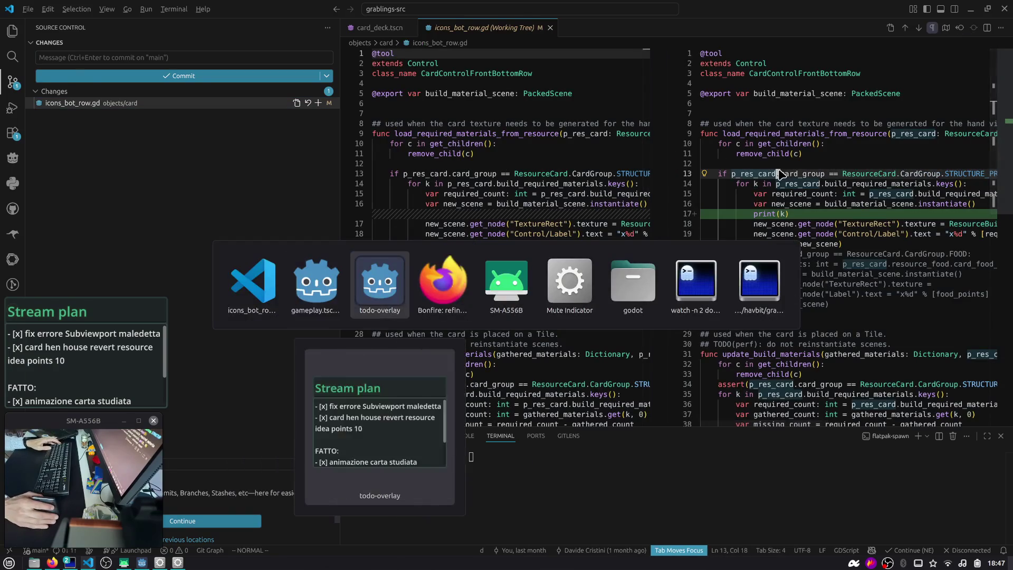
pyautogui.hotkey('alt', 'Tab')
pyautogui.hotkey('alt', 'Tab')
pyautogui.hotkey('alt', 'Tab')
pyautogui.hotkey('alt', 'Tab')
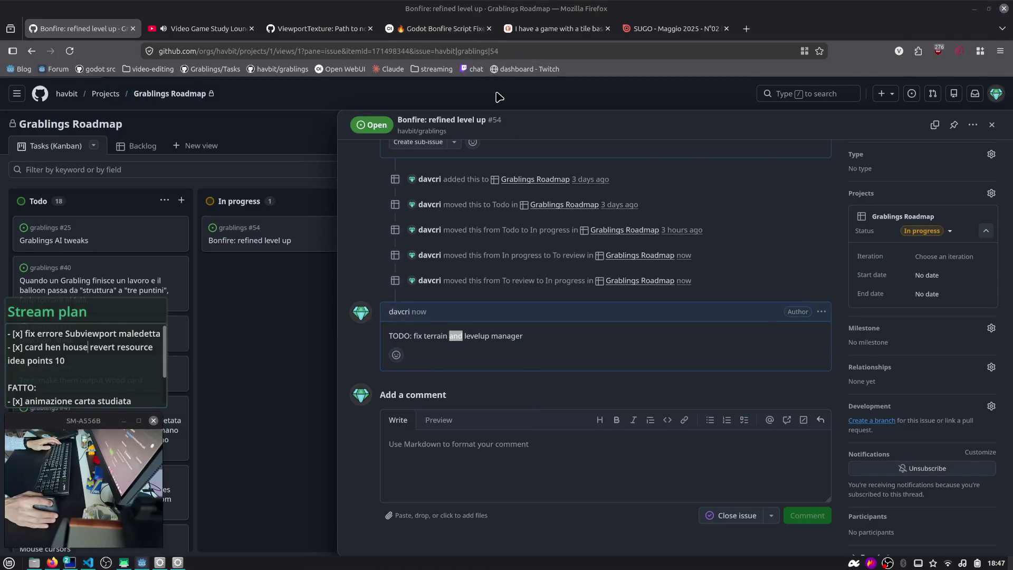
pyautogui.hotkey('alt', 'Tab')
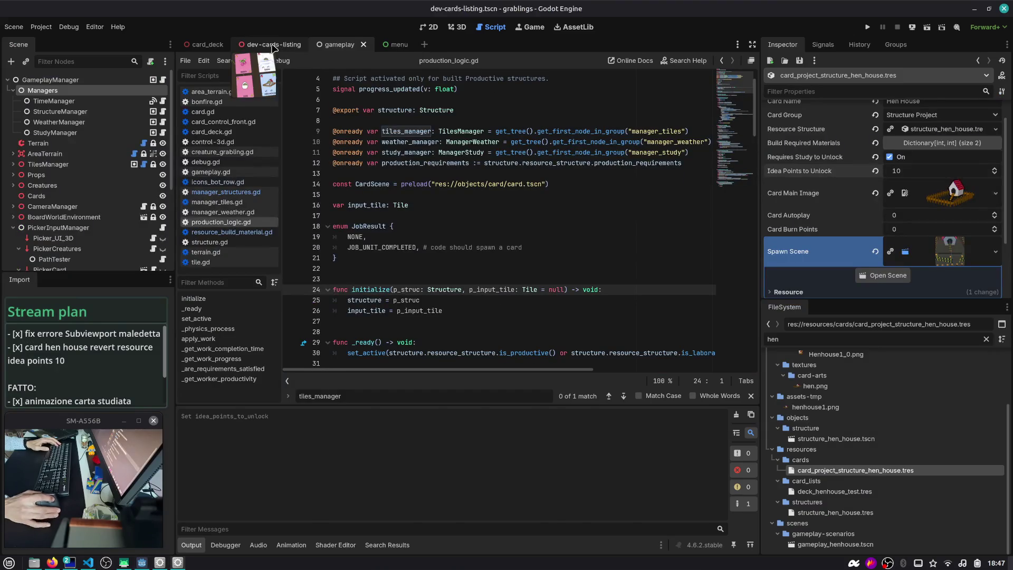
pyautogui.click(273, 47)
# - Run the game, open the Add Card to Deck list, then stop it
pyautogui.scroll(-3, 494, 195)
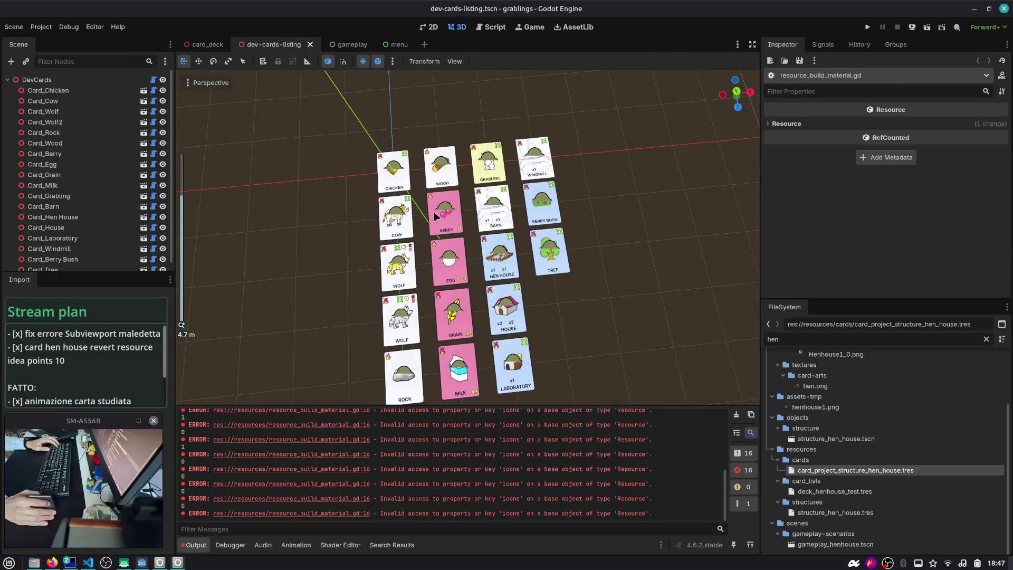
pyautogui.moveTo(436, 216); pyautogui.dragTo(487, 240)
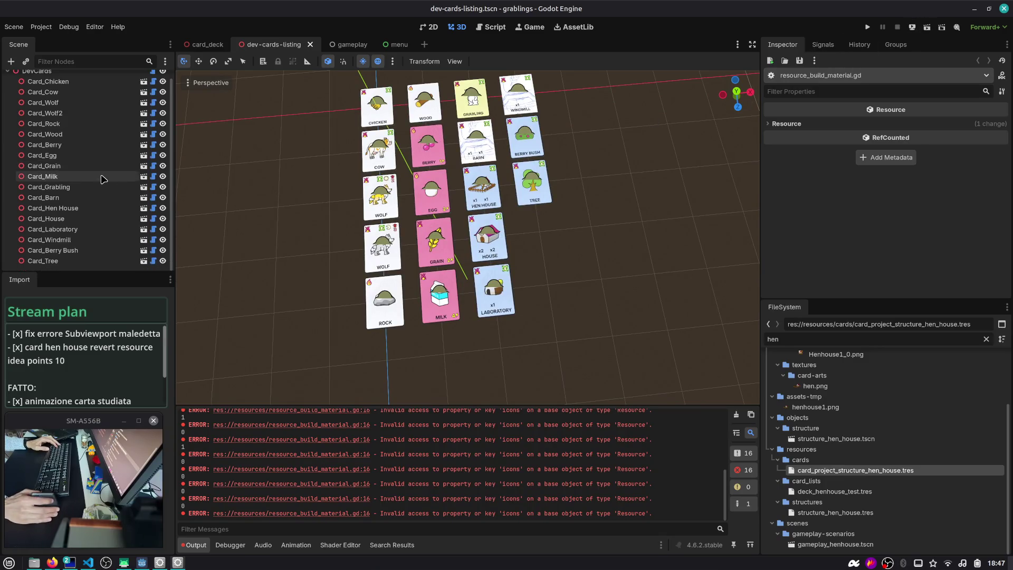
pyautogui.scroll(2, 275, 423)
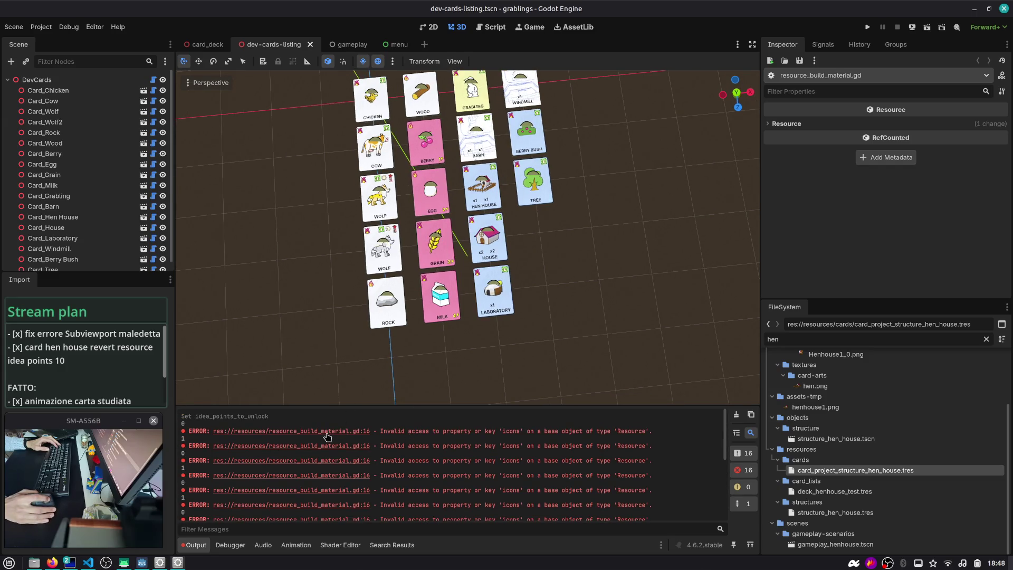
pyautogui.click(868, 27)
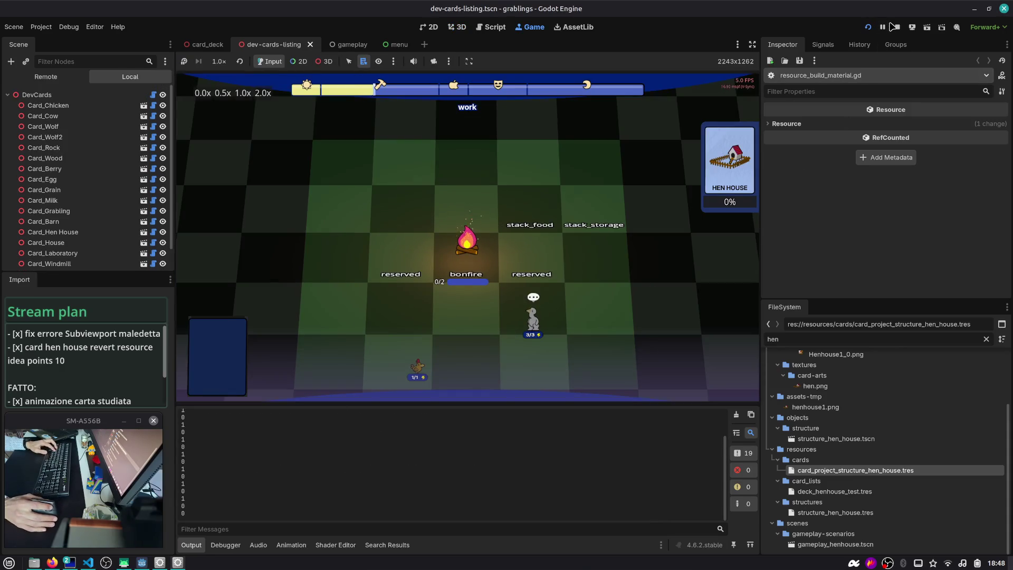
pyautogui.click(911, 294)
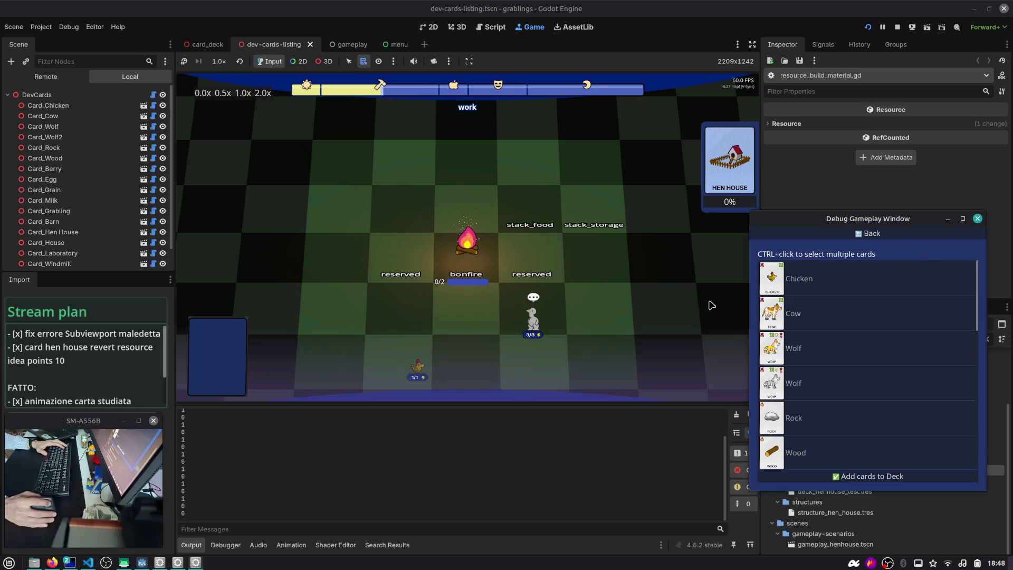
pyautogui.scroll(-3, 900, 355)
pyautogui.click(896, 27)
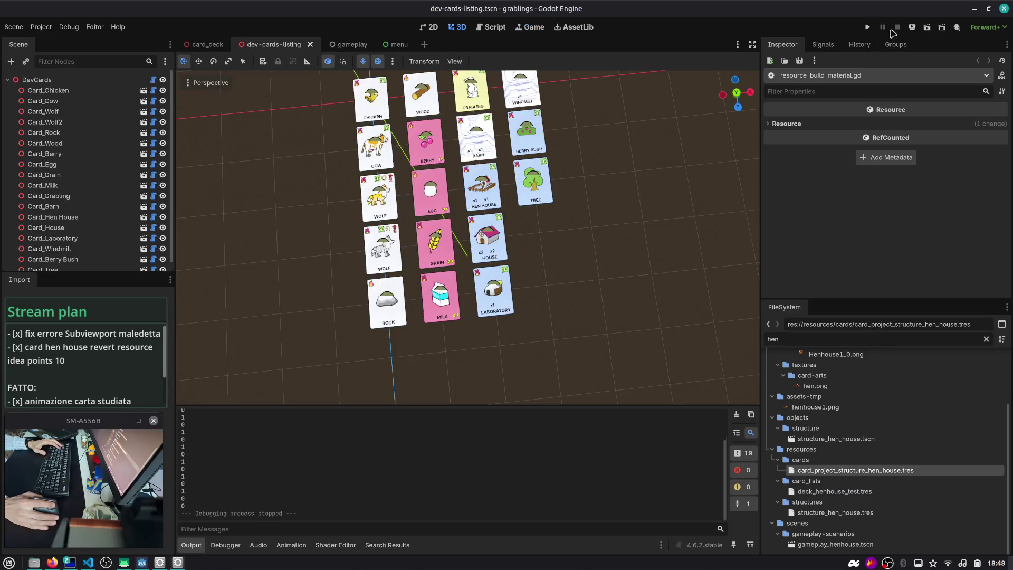
# - Jump from the Output error to line 16 of resource_build_material.gd and inspect MATERIALS_TO_TEXTURES
pyautogui.click(121, 80)
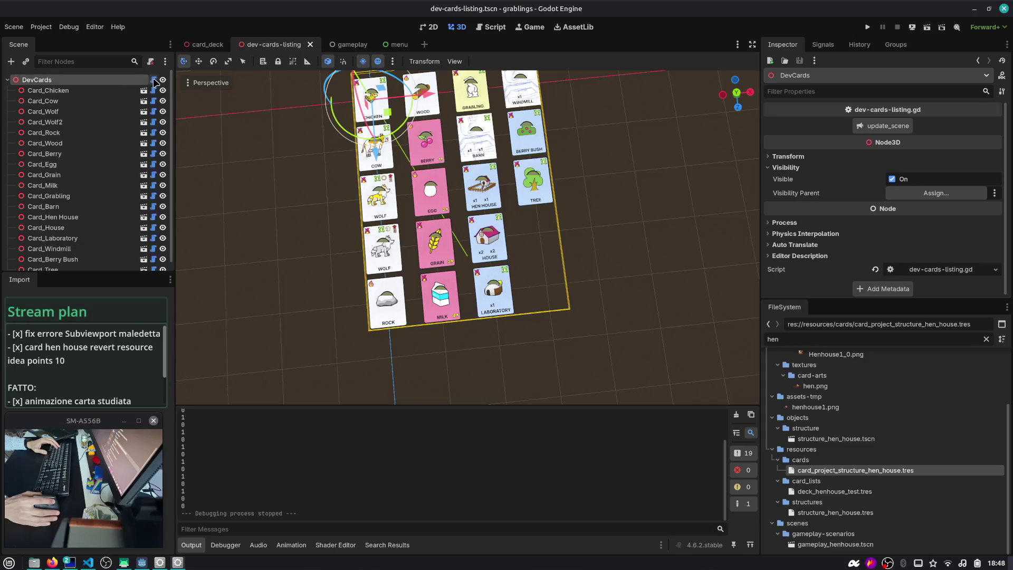
pyautogui.click(210, 45)
pyautogui.click(269, 45)
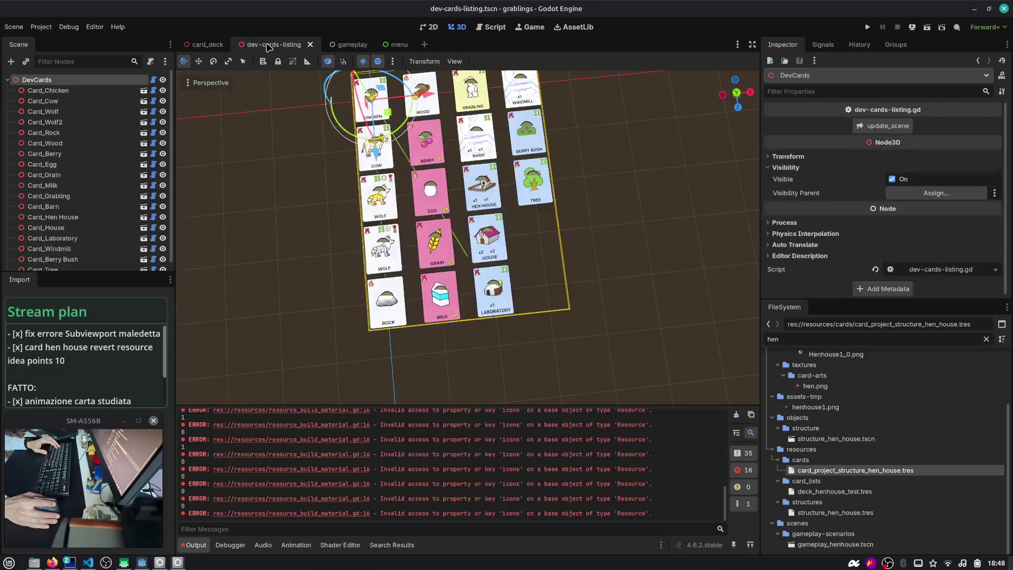
pyautogui.click(304, 499)
pyautogui.doubleClick(416, 204)
pyautogui.hotkey('ctrl', 'c')
pyautogui.scroll(1, 415, 205)
pyautogui.click(362, 131)
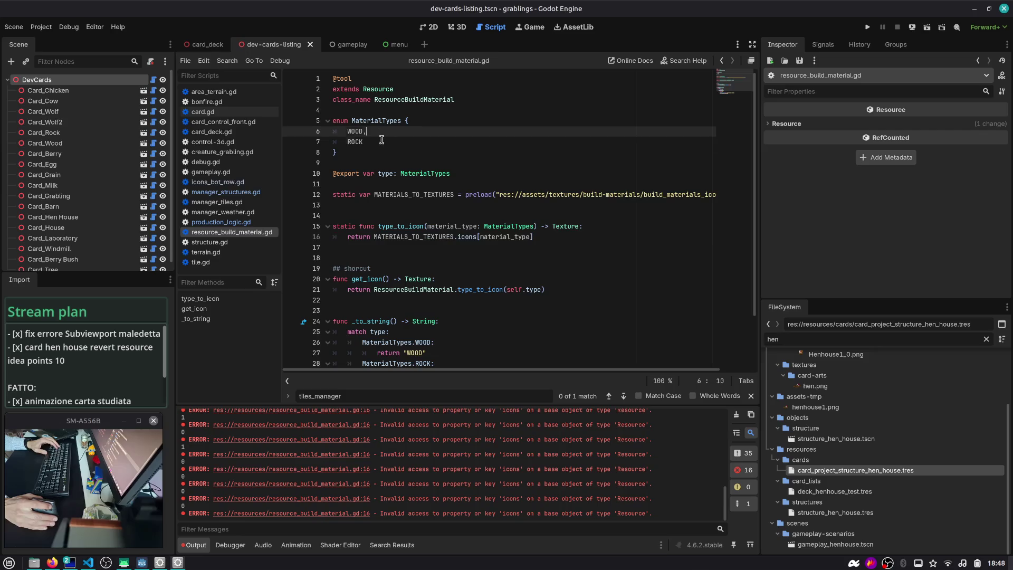
# - Inspect the MaterialTypes enum and the invalid 'icons' access error on line 16
pyautogui.moveTo(381, 141); pyautogui.dragTo(299, 129)
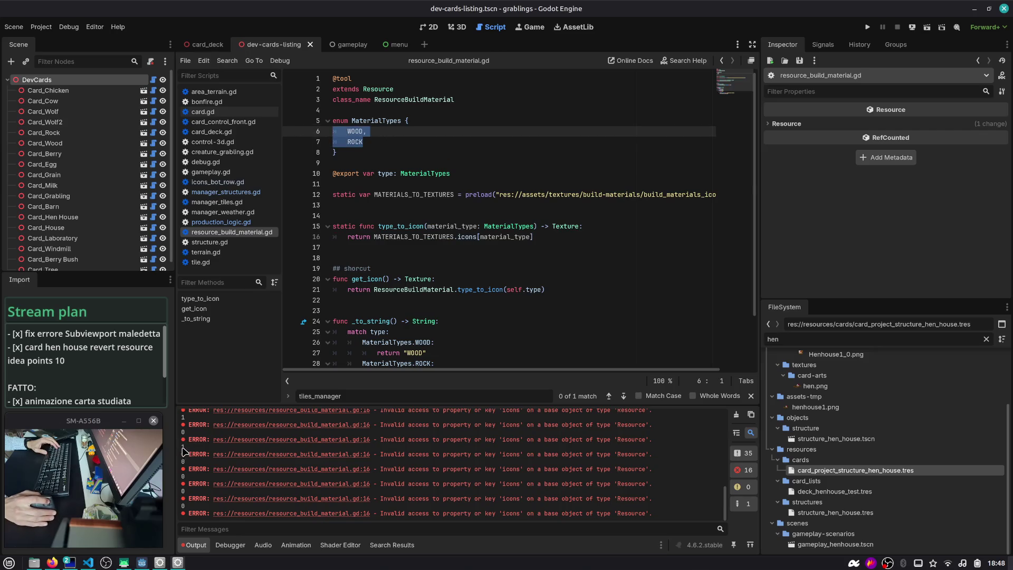
pyautogui.moveTo(422, 445); pyautogui.dragTo(503, 443)
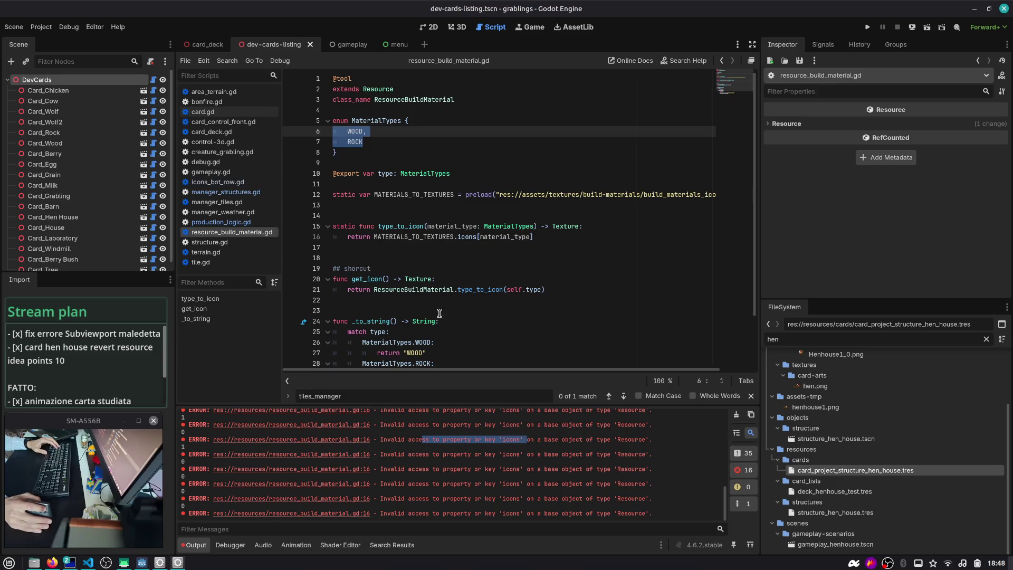
pyautogui.doubleClick(466, 237)
pyautogui.moveTo(466, 237)
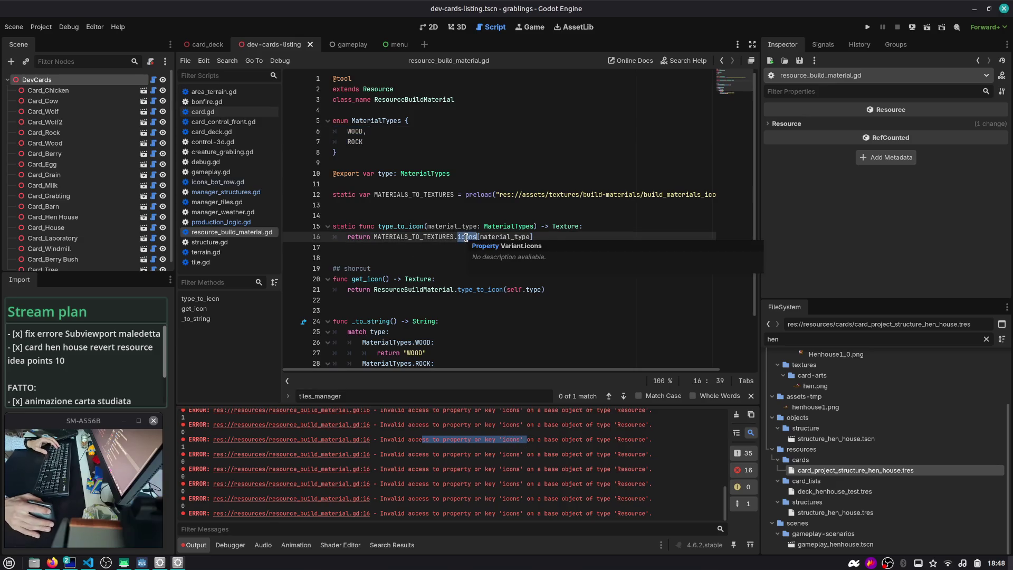
# - Insert print(MATERIALS_TO_TEXTURES) above the return in type_to_icon
pyautogui.press('Escape')
pyautogui.hotkey('ctrl', 'shift', 'Return')
pyautogui.write('print(')
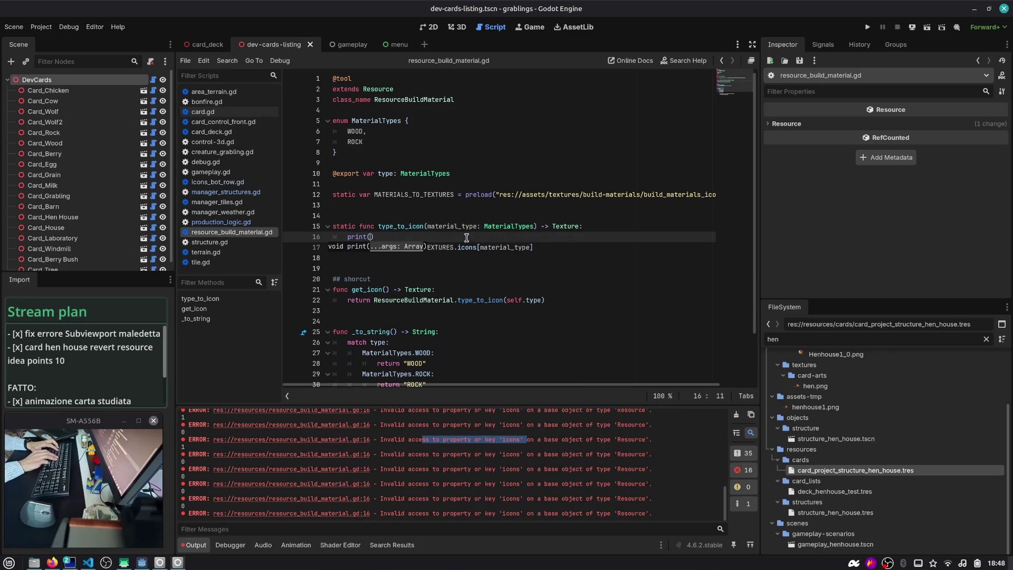
pyautogui.hotkey('ctrl', 'v')
pyautogui.click(529, 194)
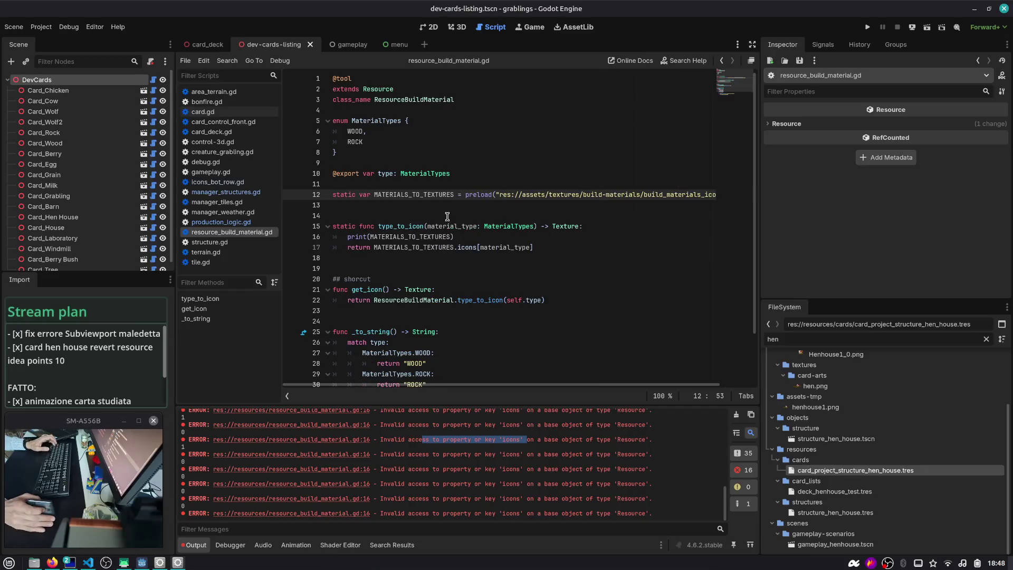
pyautogui.click(416, 209)
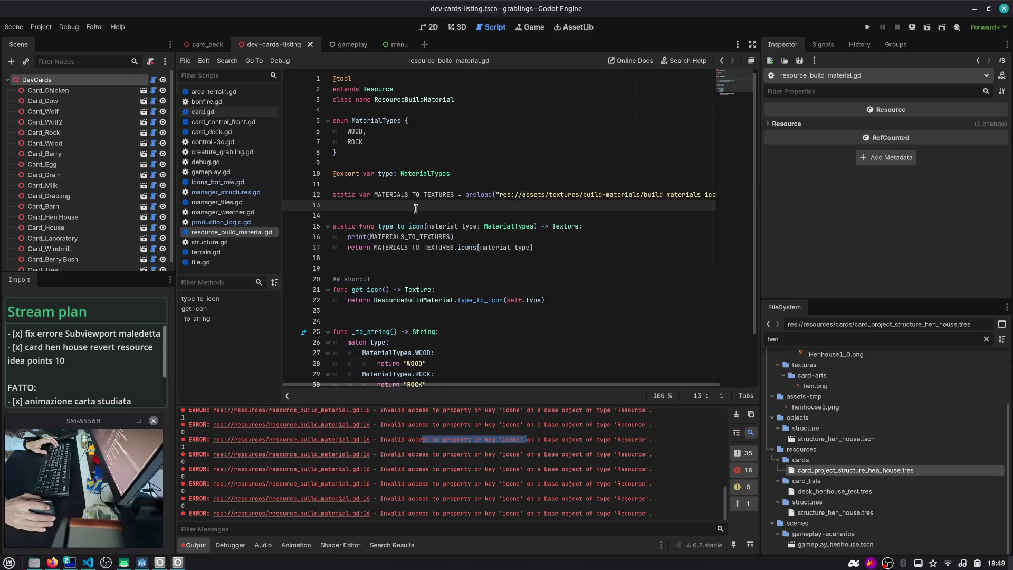
pyautogui.click(416, 185)
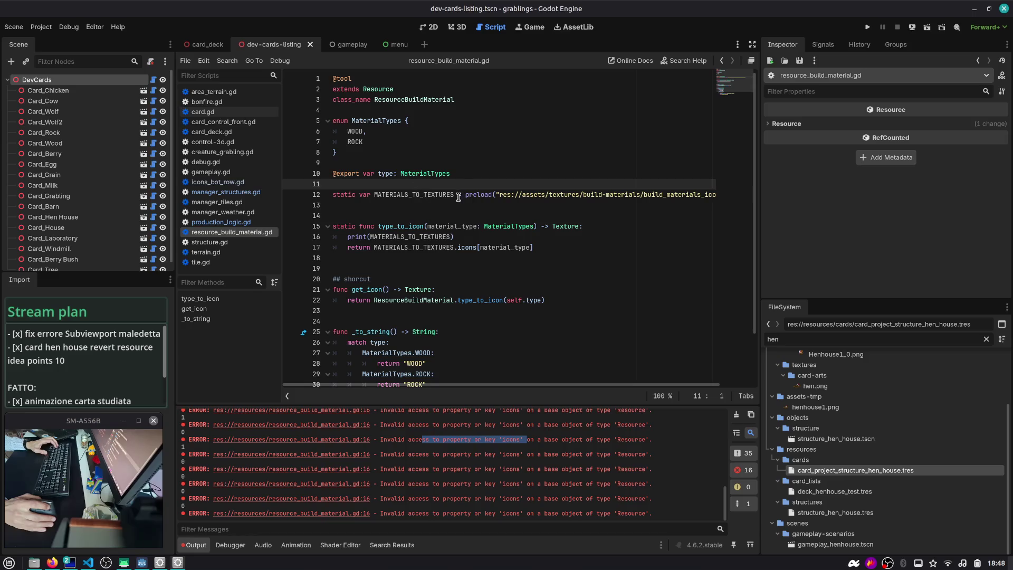
pyautogui.moveTo(476, 195)
pyautogui.doubleClick(394, 237)
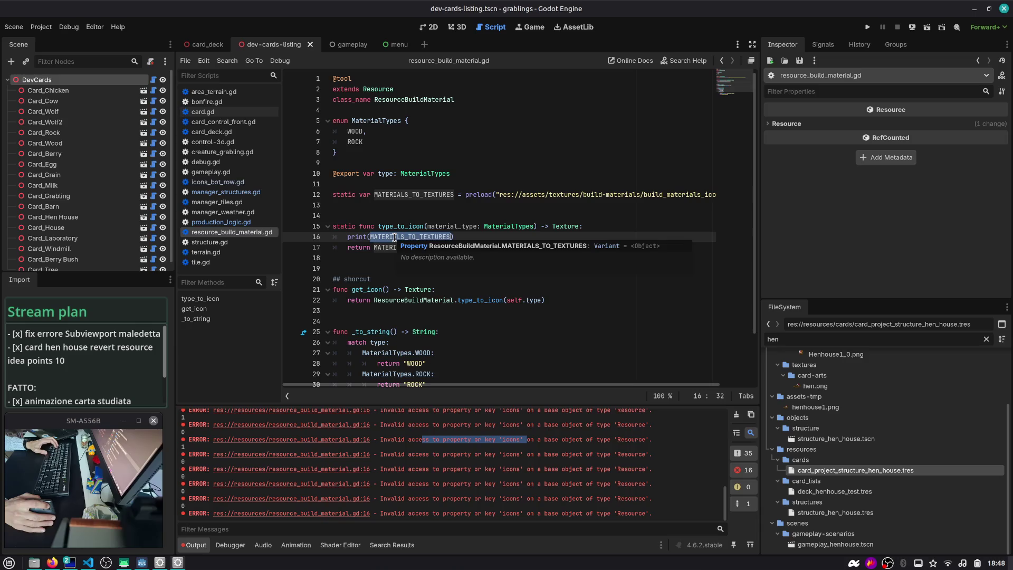
pyautogui.click(481, 188)
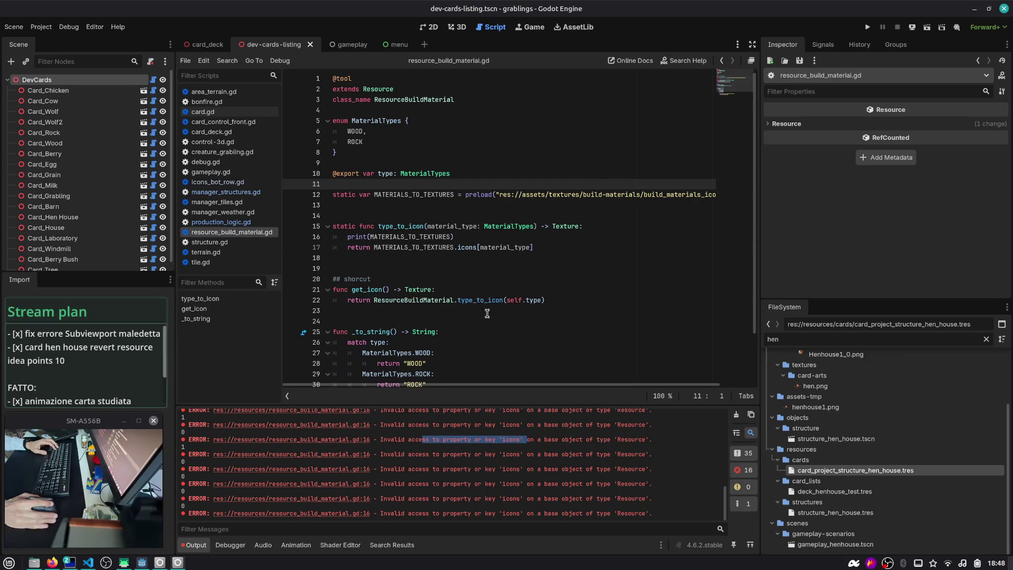
# - Filter the FileSystem dock by build_materials_icons to reveal its .gd and .tres files
pyautogui.moveTo(863, 300); pyautogui.dragTo(862, 247)
pyautogui.doubleClick(665, 194)
pyautogui.press('Home')
pyautogui.press('Delete')
pyautogui.press('Delete')
pyautogui.press('Delete')
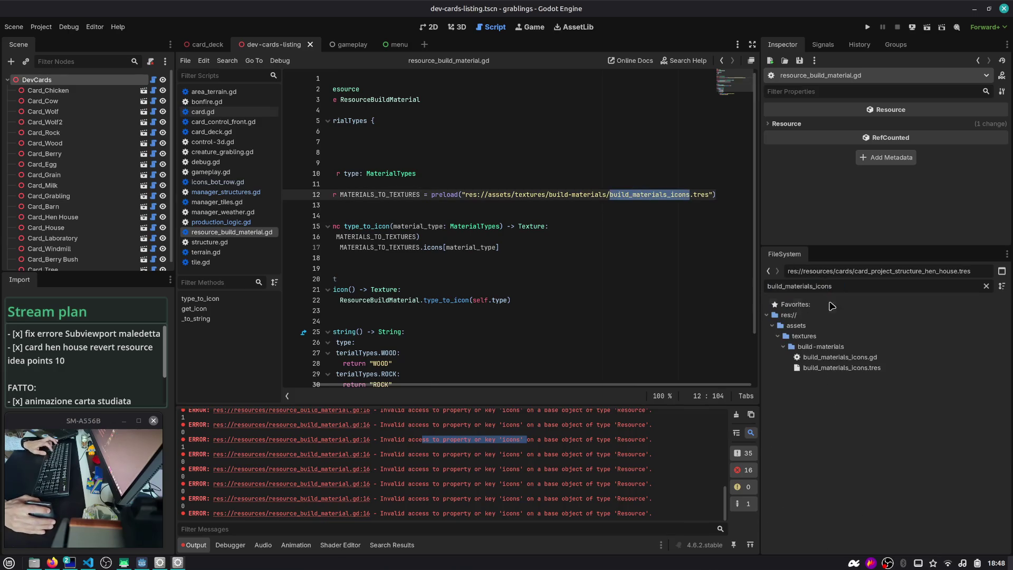
# - Add an exported build_materials_icons variable and use it in the print and return lines
pyautogui.moveTo(841, 367)
pyautogui.mouseDown()
pyautogui.moveTo(850, 369)
pyautogui.moveTo(464, 225)
pyautogui.moveTo(376, 205)
pyautogui.mouseUp()
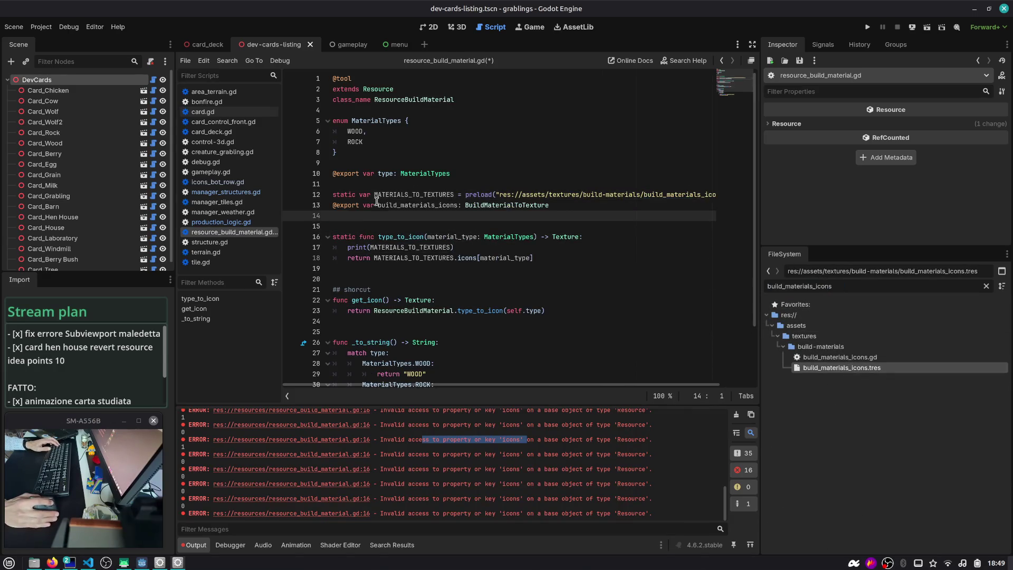
pyautogui.doubleClick(405, 209)
pyautogui.hotkey('ctrl', 'c')
pyautogui.doubleClick(407, 247)
pyautogui.hotkey('ctrl', 'v')
pyautogui.doubleClick(416, 257)
pyautogui.hotkey('ctrl', 'v')
pyautogui.click(425, 262)
# - Comment out the static MATERIALS_TO_TEXTURES line, locate resource_build_material.gd, then undo the comment
pyautogui.click(446, 199)
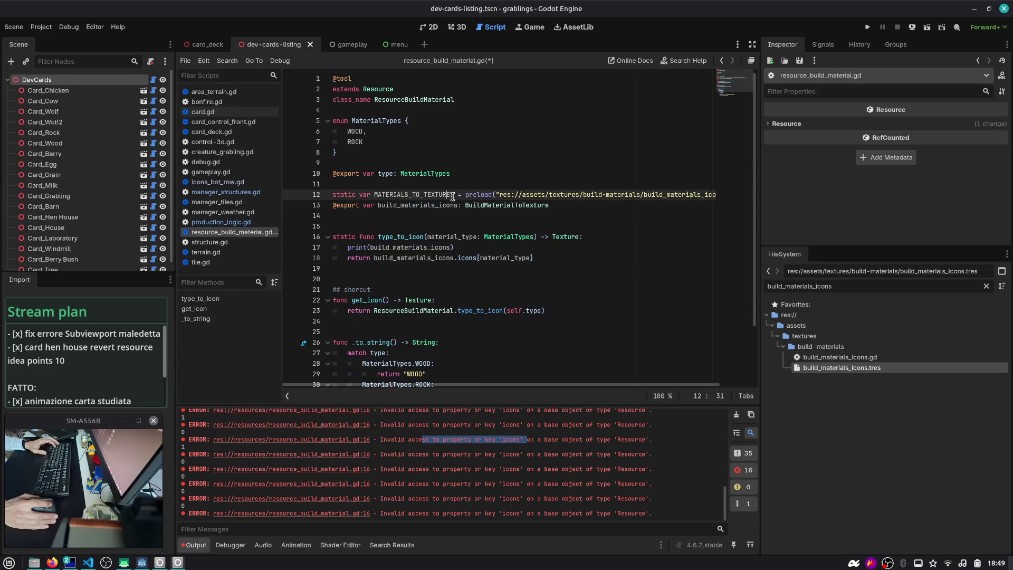
pyautogui.hotkey('ctrl', 'k')
pyautogui.doubleClick(428, 204)
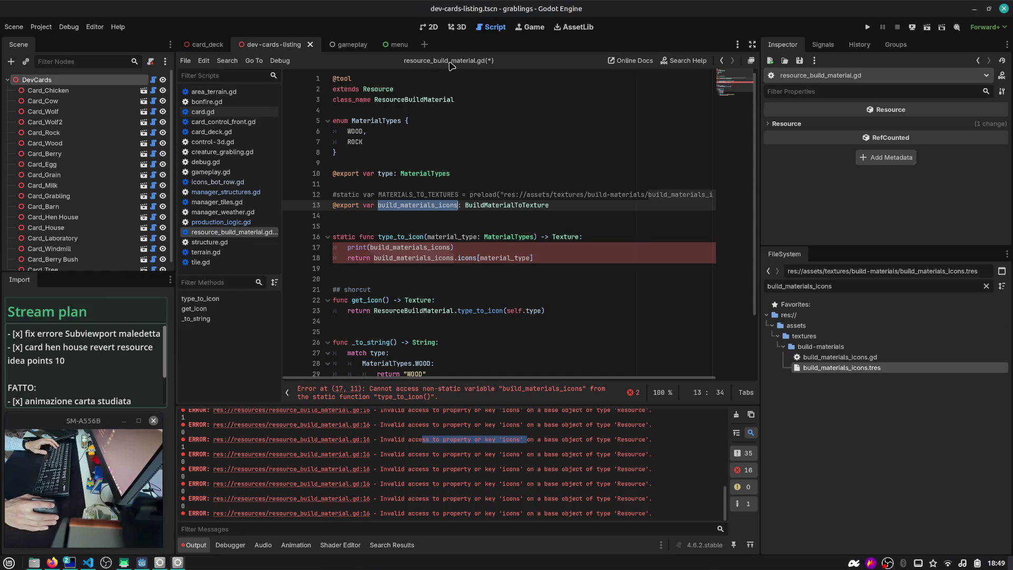
pyautogui.doubleClick(847, 287)
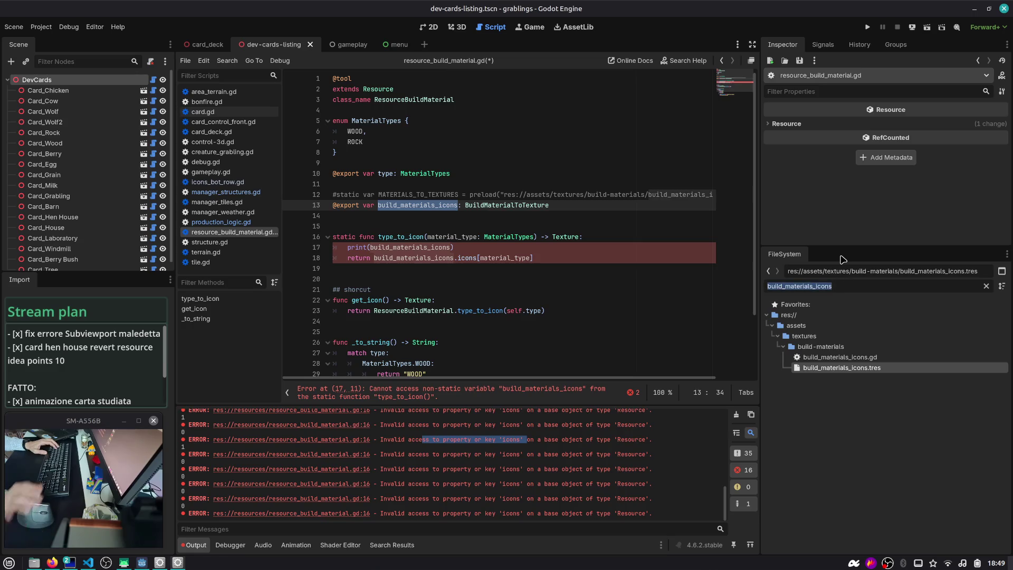
pyautogui.write('resource_build')
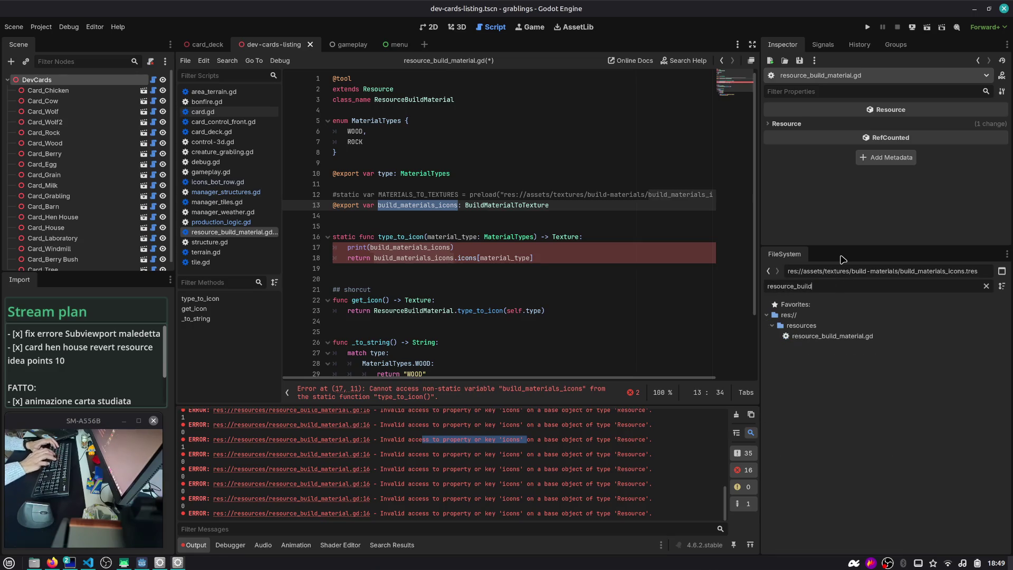
pyautogui.click(832, 336)
pyautogui.hotkey('ctrl', 'z')
pyautogui.hotkey('ctrl', 'z')
pyautogui.hotkey('ctrl', 'z')
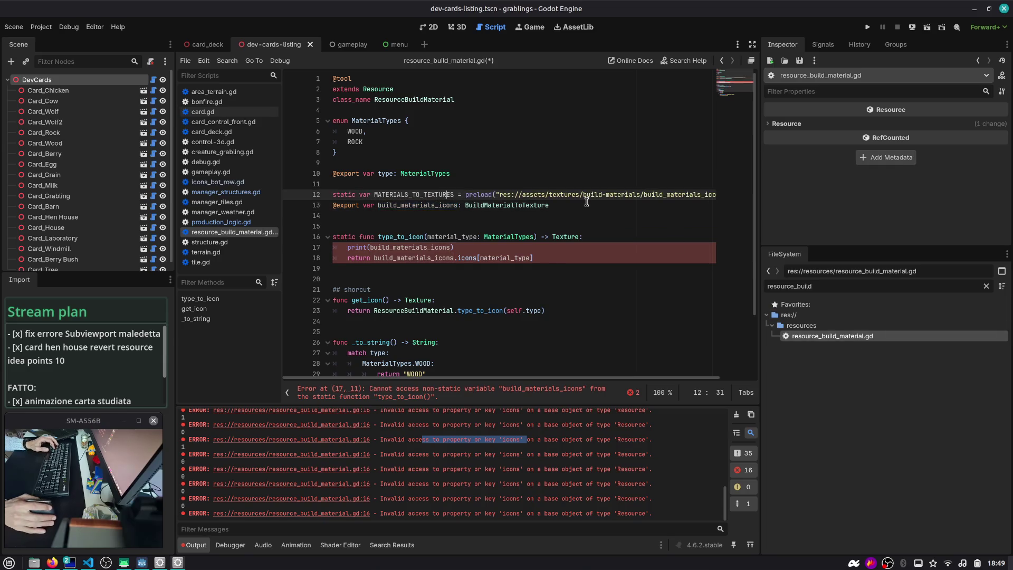
# - Undo the exported variable and delete the stray var line below line 12
pyautogui.hotkey('ctrl', 'z')
pyautogui.hotkey('ctrl', 'z')
pyautogui.hotkey('ctrl', 'z')
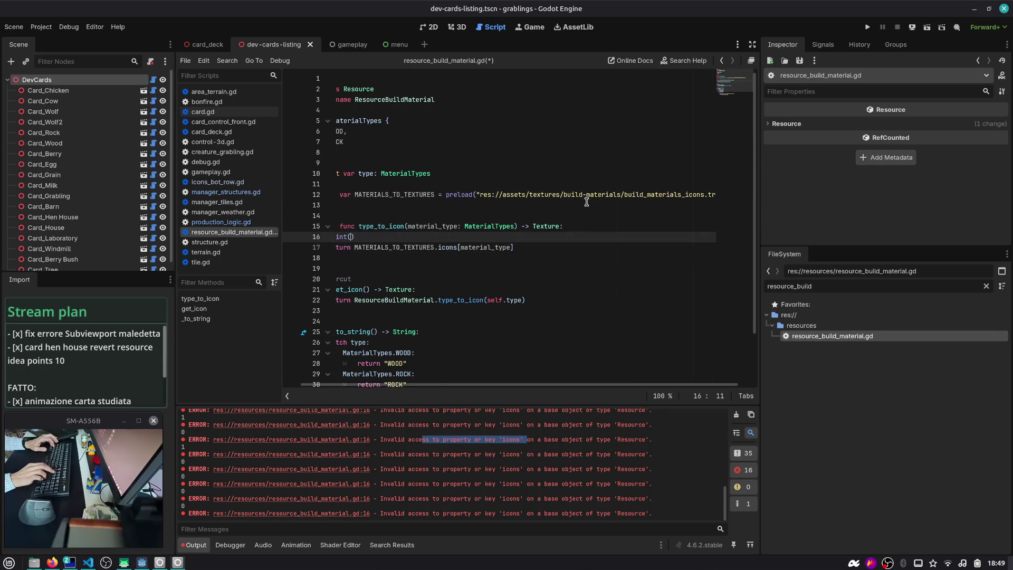
pyautogui.doubleClick(424, 195)
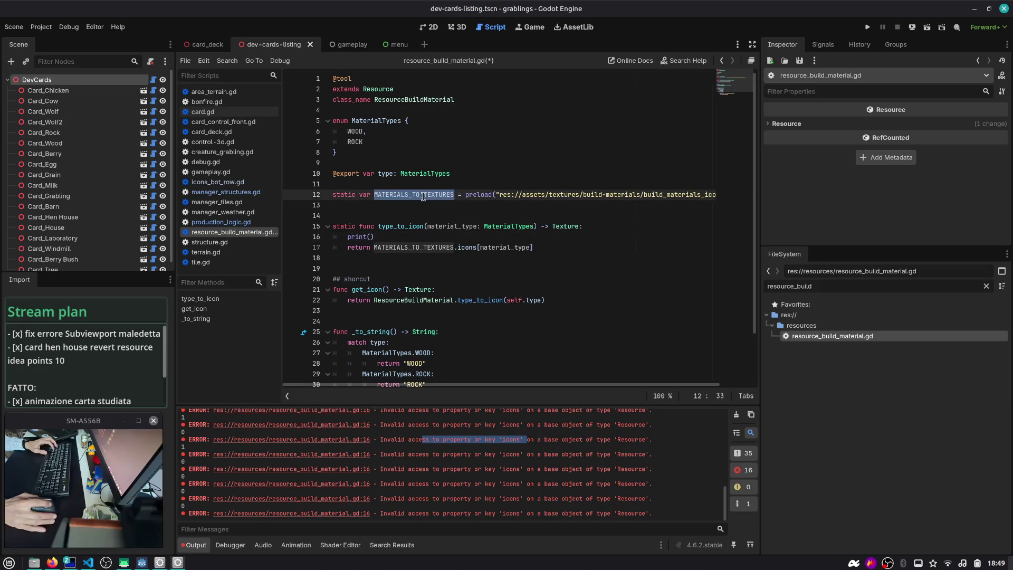
pyautogui.press('Down')
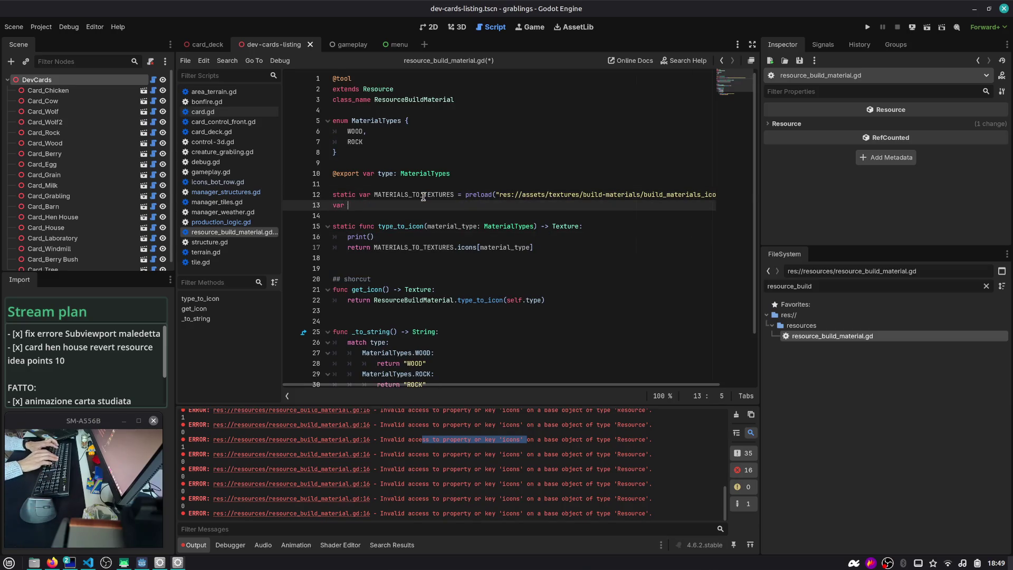
pyautogui.press('Up')
pyautogui.press('Down')
pyautogui.hotkey('shift', 'Home')
pyautogui.press('BackSpace')
pyautogui.press('Up')
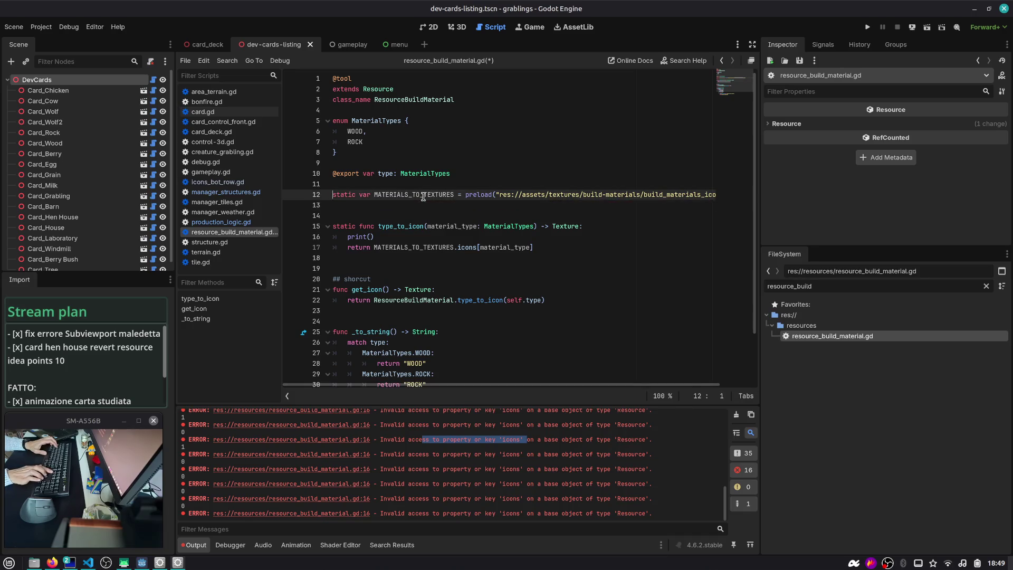
# - Change preload to load for MATERIALS_TO_TEXTURES on line 12 and save
pyautogui.hotkey('ctrl', 'shift', 'Right')
pyautogui.press('Right')
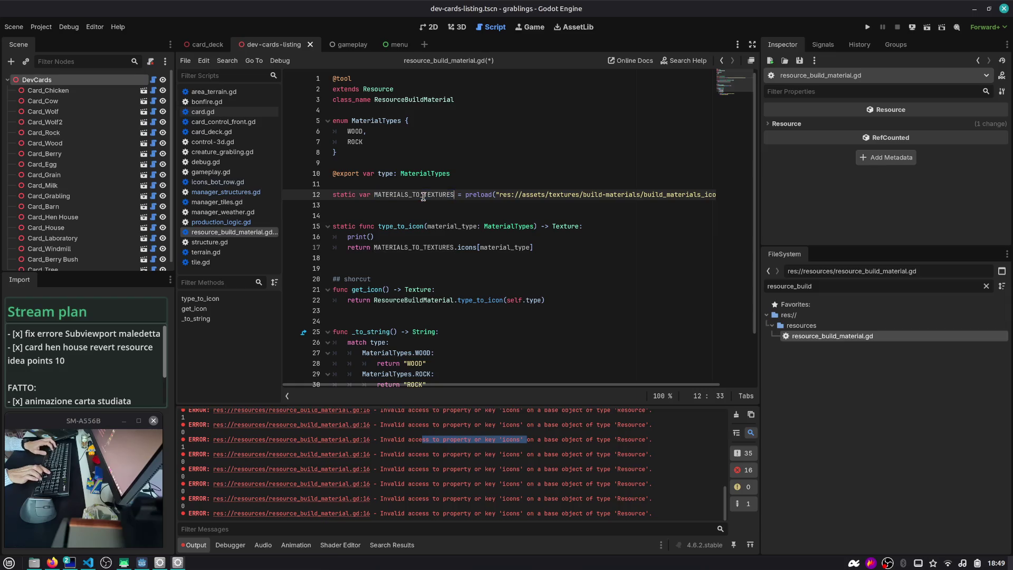
pyautogui.hotkey('ctrl', 'shift', 'Left')
pyautogui.write('load')
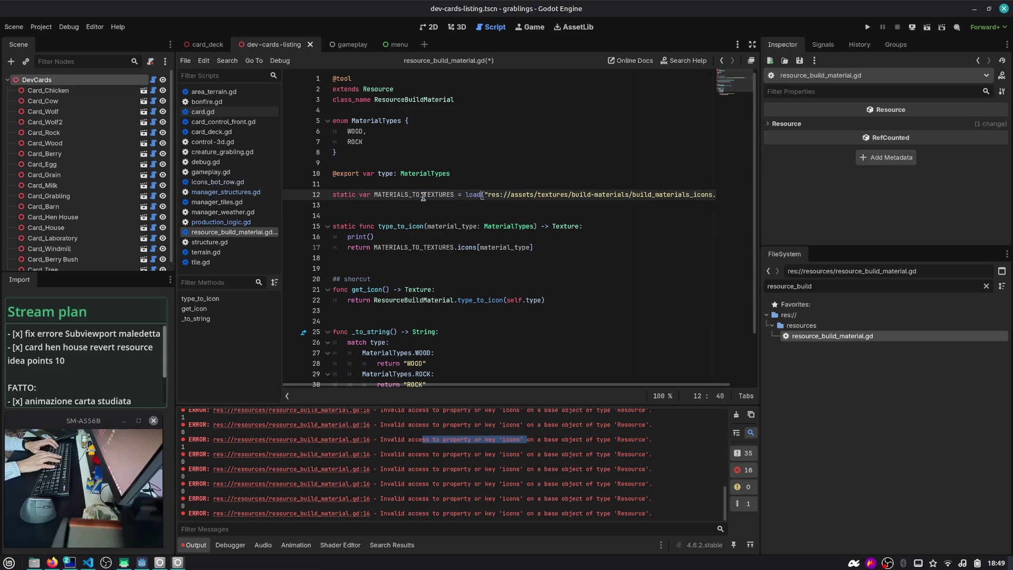
pyautogui.hotkey('ctrl', 's')
# - Delete the debug print() line from type_to_icon
pyautogui.press('Down')
pyautogui.press('Down')
pyautogui.press('Down')
pyautogui.hotkey('ctrl', 'shift', 'k')
pyautogui.click(420, 236)
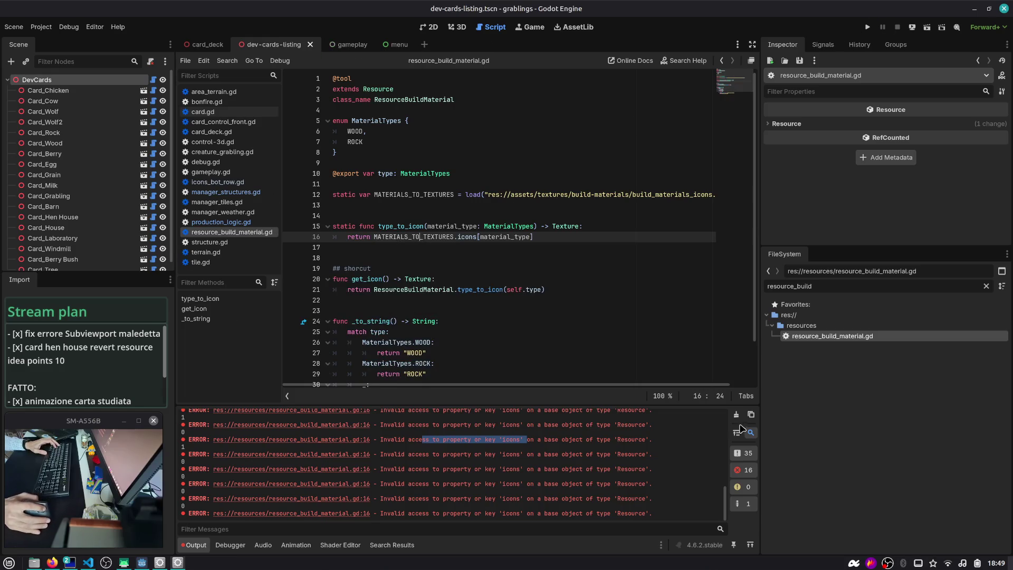
pyautogui.click(349, 44)
pyautogui.click(295, 44)
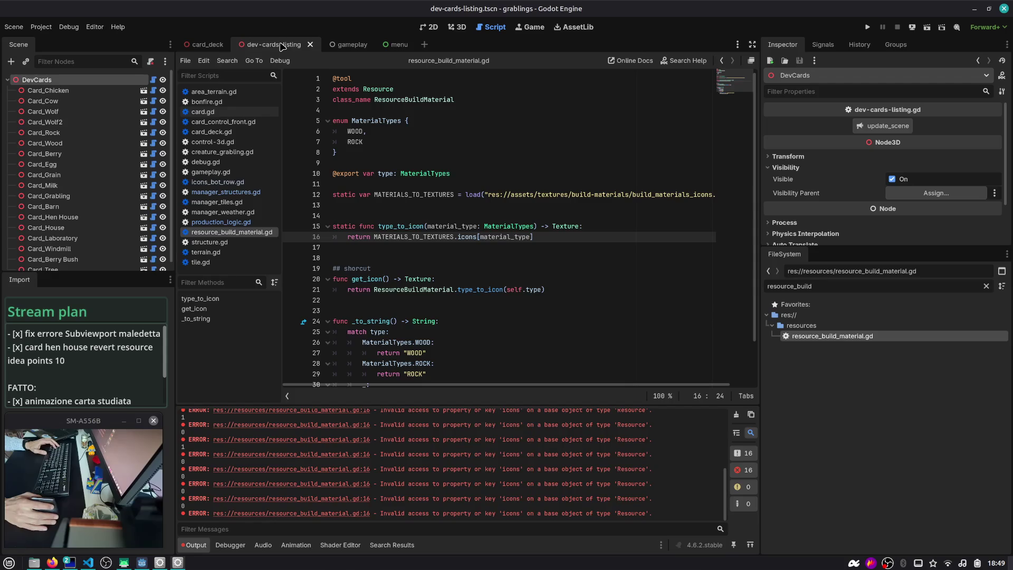
# - Close the dev-cards-listing scene, quit to the project list, and reopen grablings
pyautogui.hotkey('ctrl', 'shift', 'w')
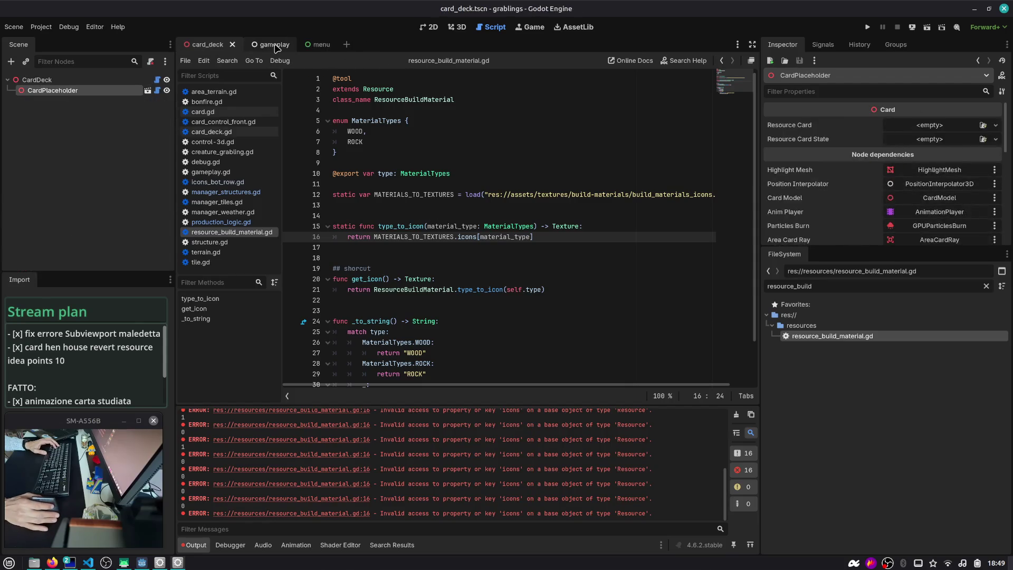
pyautogui.press('Up')
pyautogui.press('Up')
pyautogui.press('Up')
pyautogui.hotkey('ctrl', 'shift', 'q')
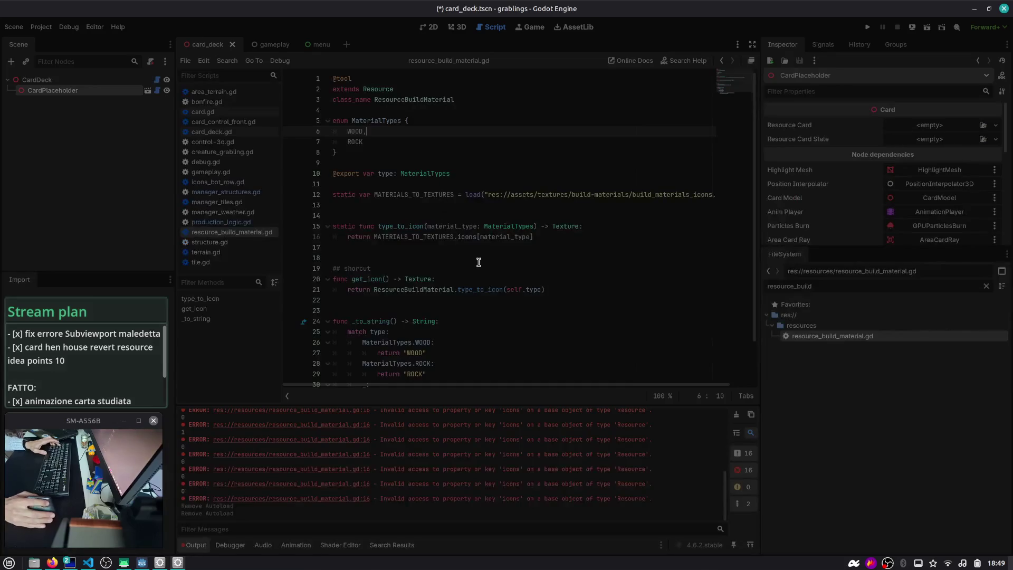
pyautogui.doubleClick(398, 161)
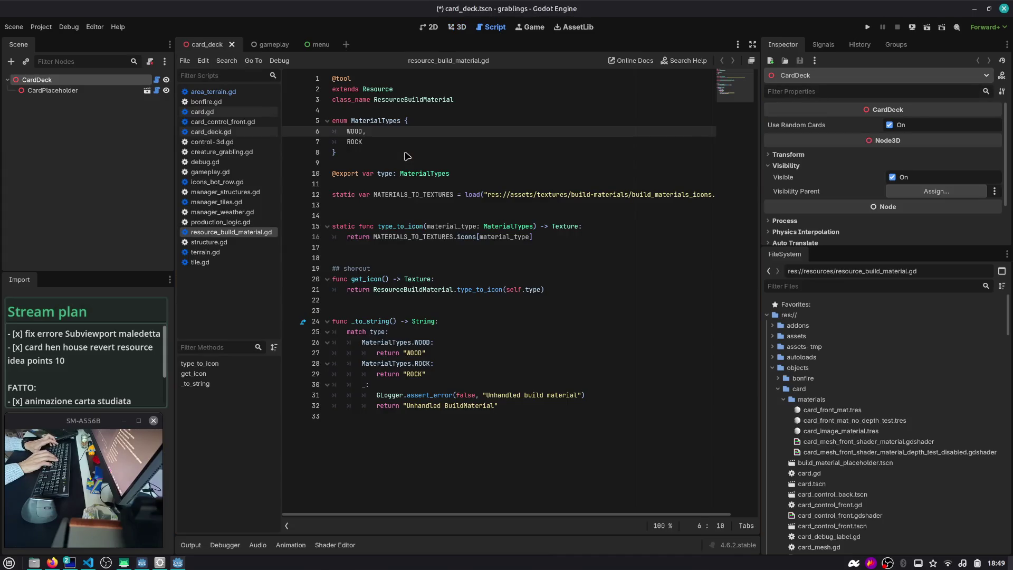
# - Quick-open the dev-cards-listing scene in the 3D view, then switch to Firefox
pyautogui.hotkey('ctrl', 'shift', 'o')
pyautogui.write('dev')
pyautogui.press('Return')
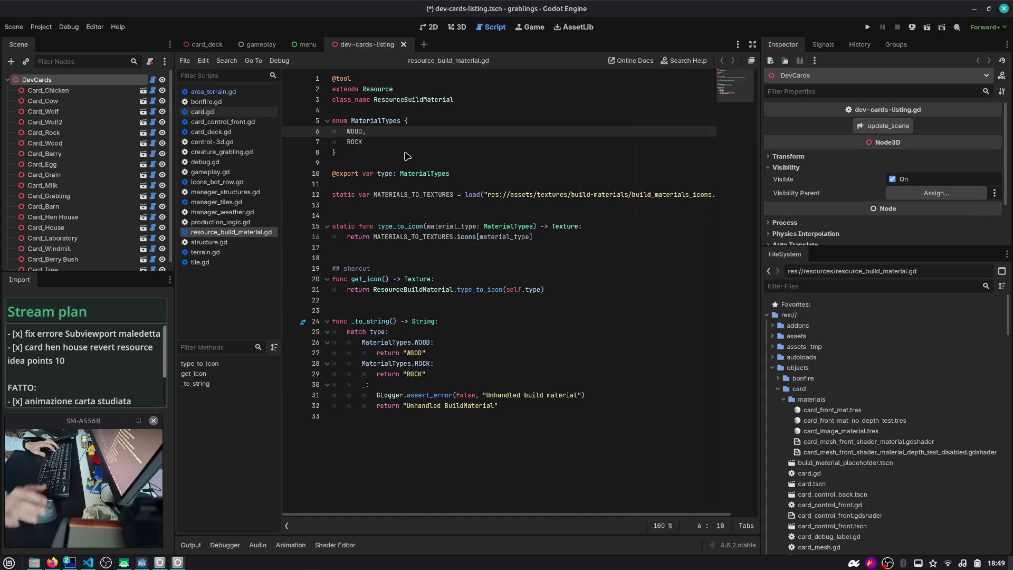
pyautogui.click(459, 29)
pyautogui.scroll(-4, 250, 475)
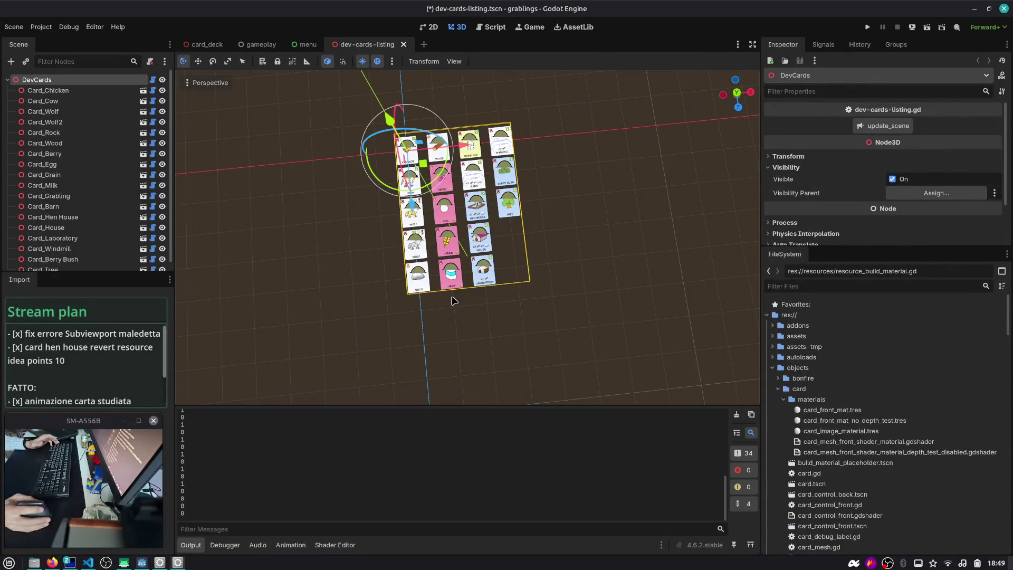
pyautogui.hotkey('alt', 'Tab')
pyautogui.hotkey('alt', 'Tab')
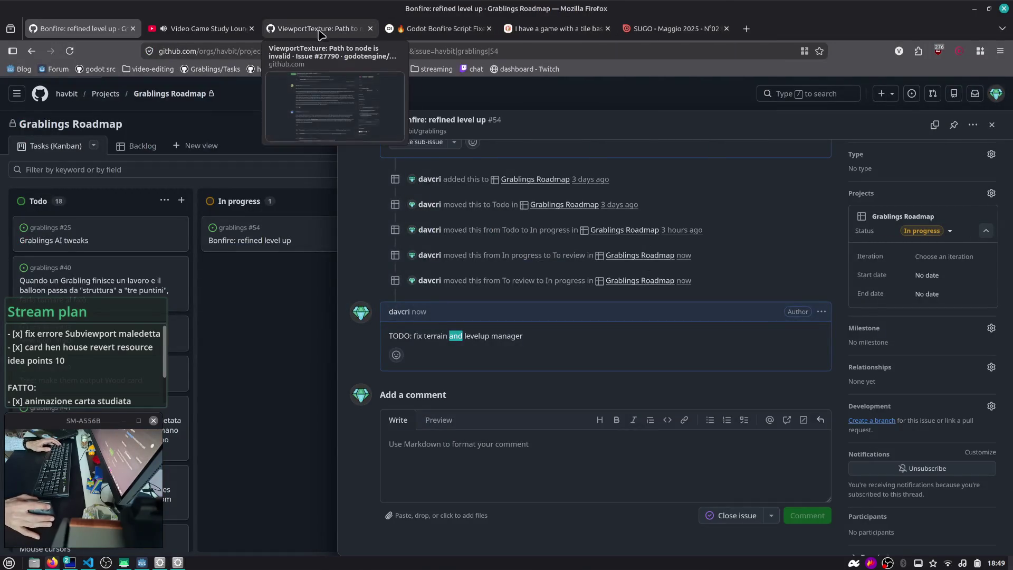
# - Load github.com/godotengine/godot in a new Firefox tab, then move to Workspace 2
pyautogui.hotkey('ctrl', 't')
pyautogui.write('godotengine.org/')
pyautogui.press('Right')
pyautogui.hotkey('ctrl', 'a')
pyautogui.write('github.com/godotengine/godot')
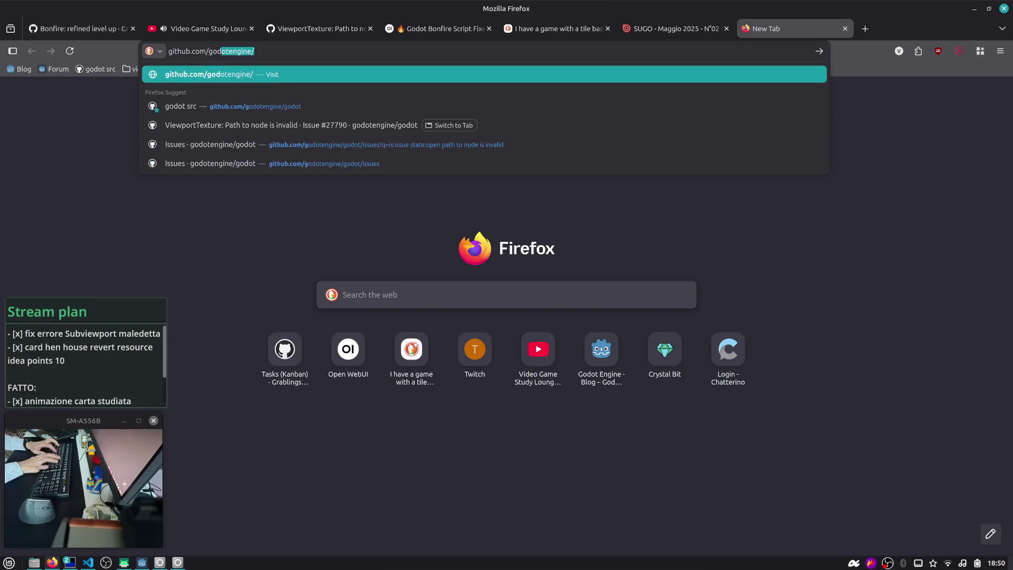
pyautogui.press('Return')
pyautogui.hotkey('ctrl', 'alt', 'Right')
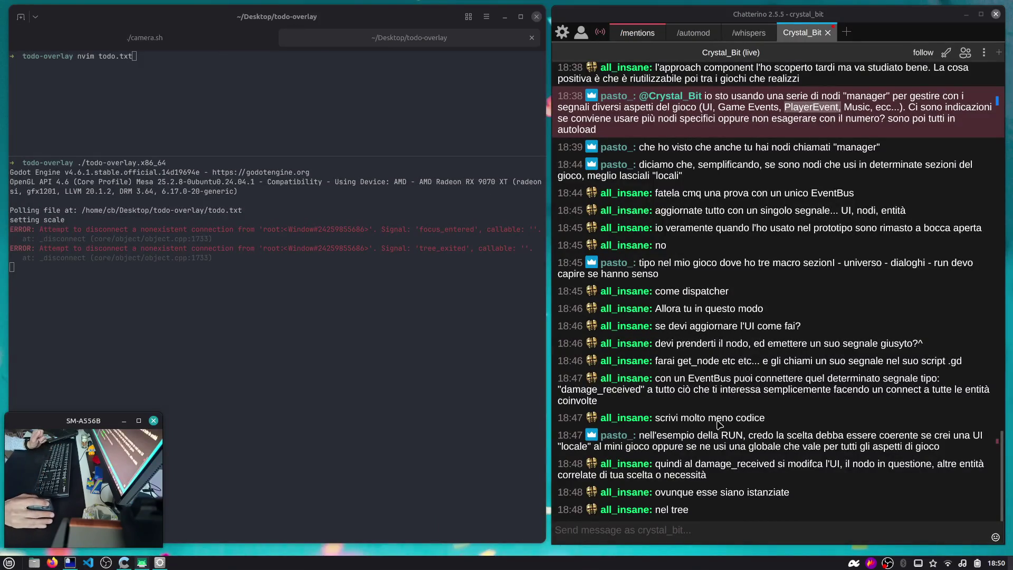
# - Read the viewer's EventBus explanation in Chatterino, highlighting the 'ovunque esse siano istanziate' message
pyautogui.click(728, 396)
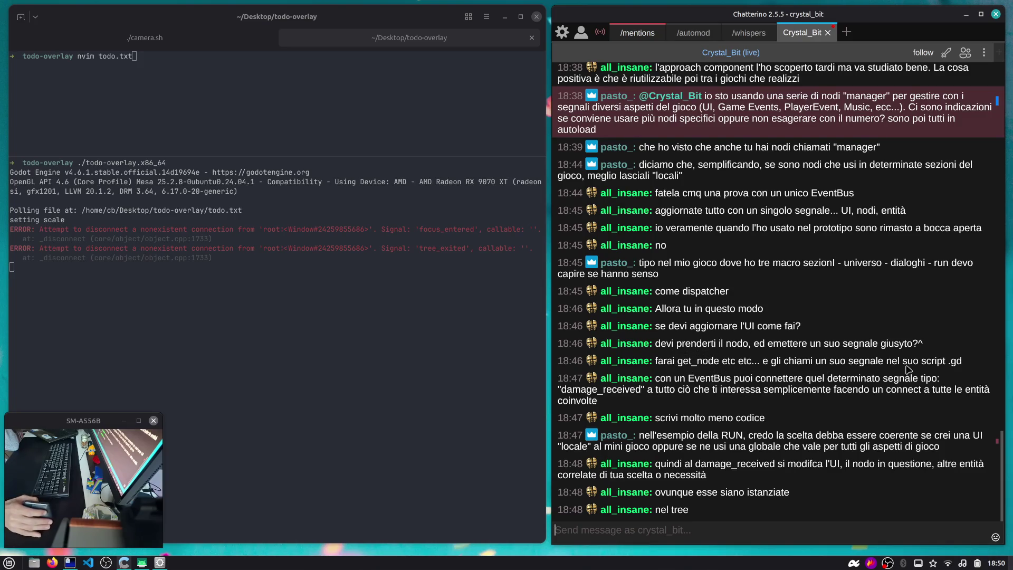
pyautogui.moveTo(688, 378)
pyautogui.mouseDown()
pyautogui.moveTo(833, 395)
pyautogui.moveTo(754, 397)
pyautogui.mouseUp()
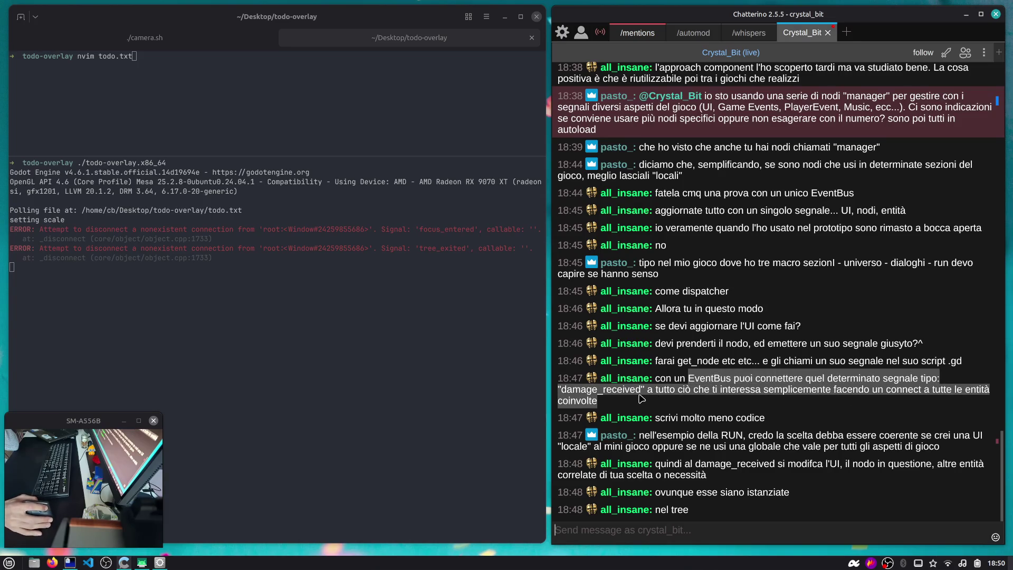
pyautogui.click(724, 397)
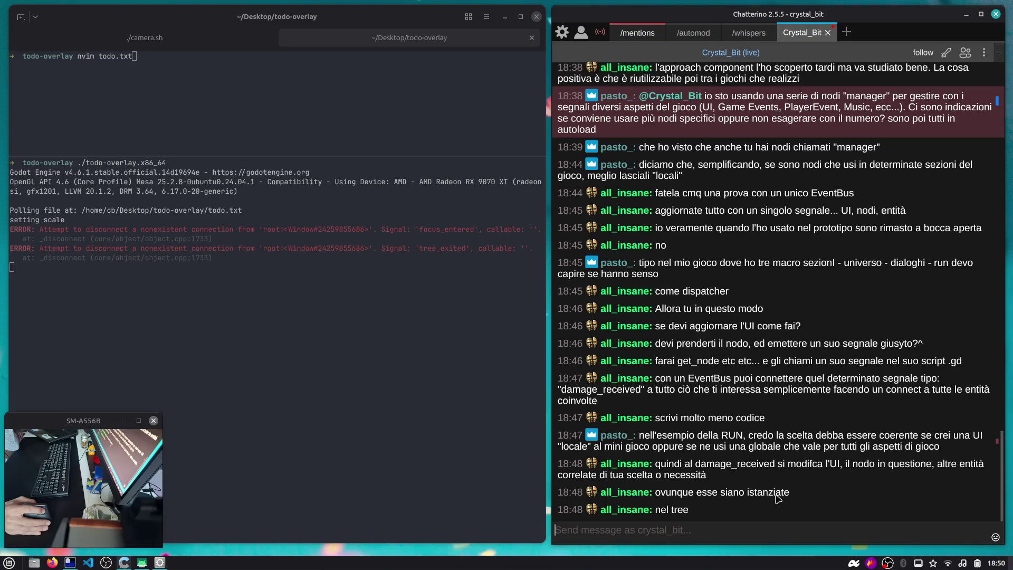
pyautogui.tripleClick(778, 493)
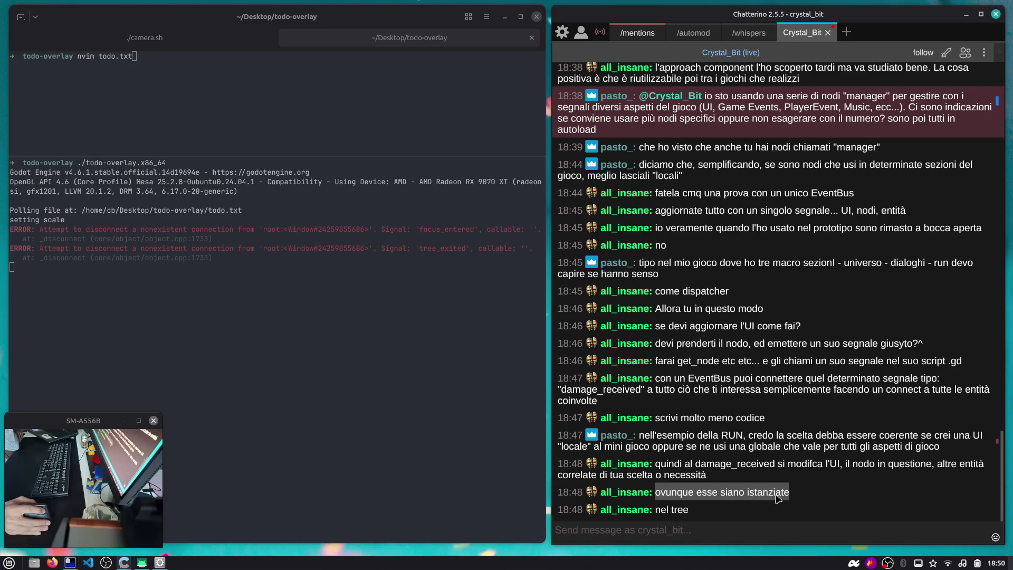
pyautogui.click(799, 498)
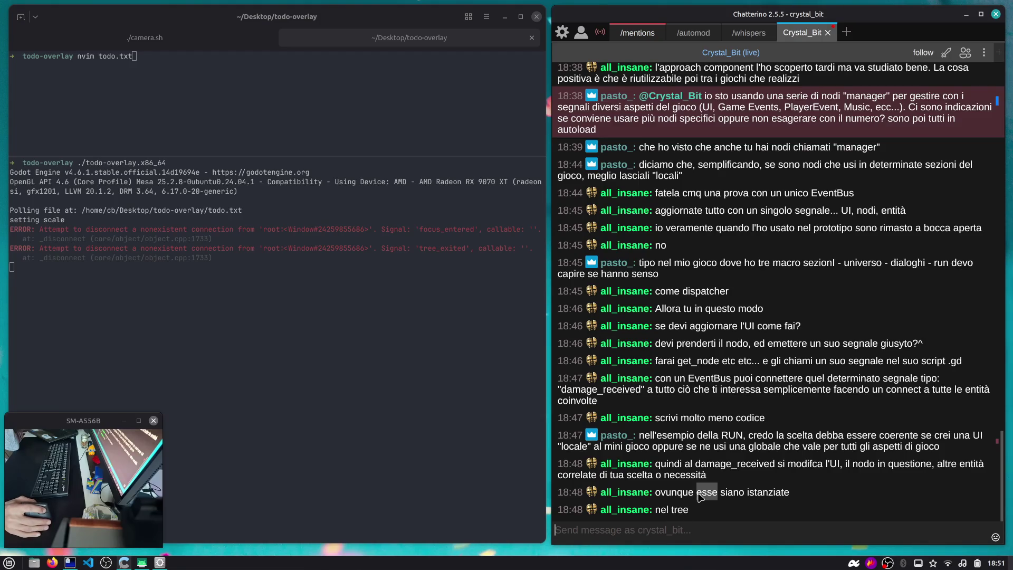
pyautogui.tripleClick(704, 495)
pyautogui.doubleClick(756, 495)
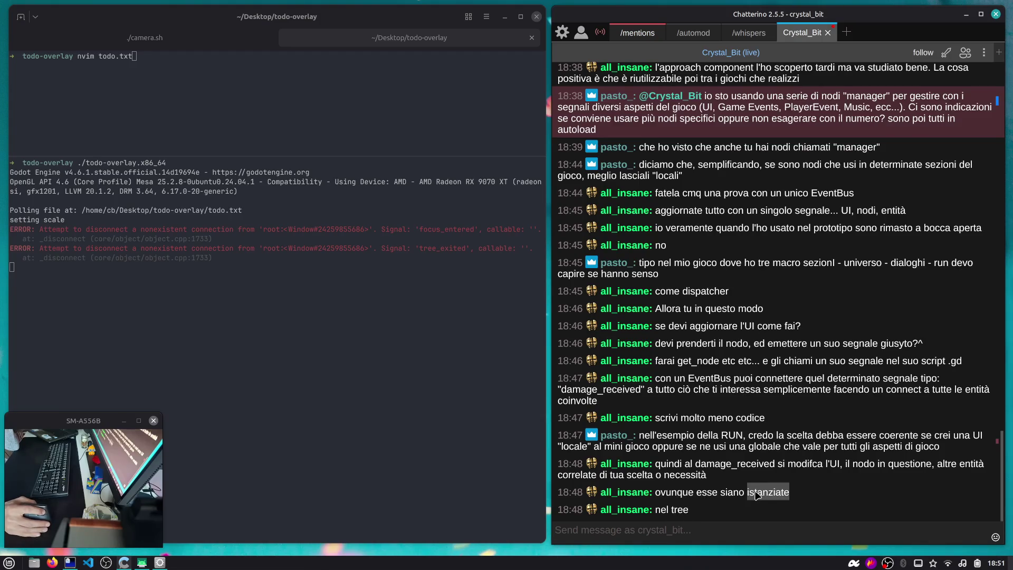
# - Leave the chat for Workspace 1 and bring VS Code forward
pyautogui.press('super+1')
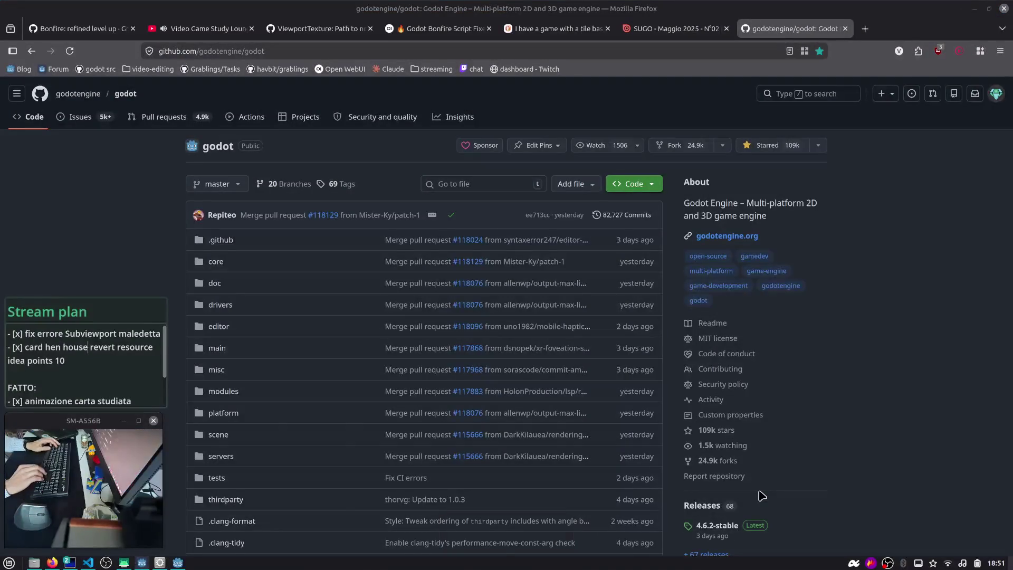
pyautogui.hotkey('alt', 'Tab')
pyautogui.hotkey('alt', 'Tab')
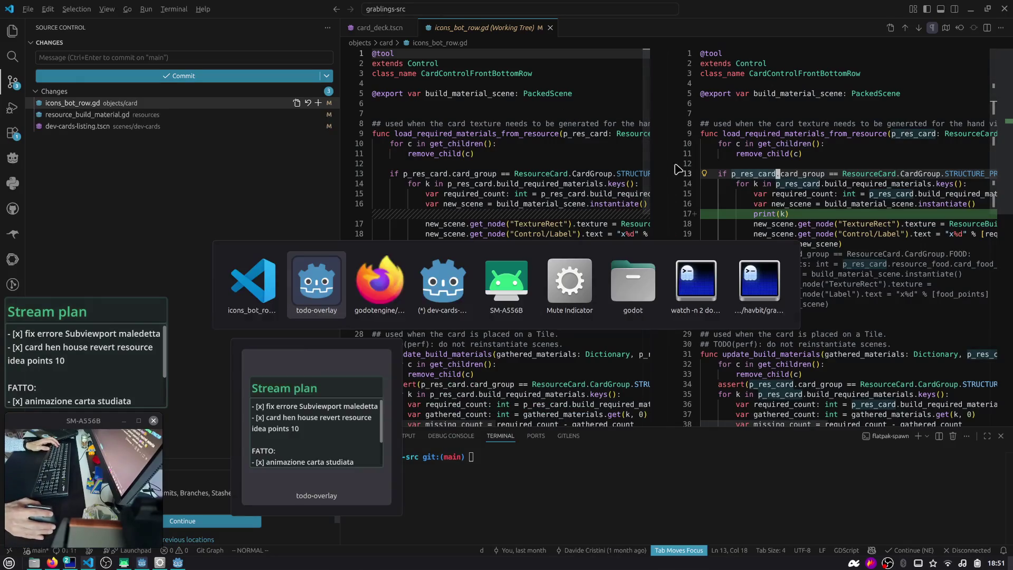
pyautogui.hotkey('alt', 'Tab')
pyautogui.hotkey('alt', 'Tab')
# - Run the scene, move the Debug Gameplay window, and turn on tile coordinate labels
pyautogui.press('F6')
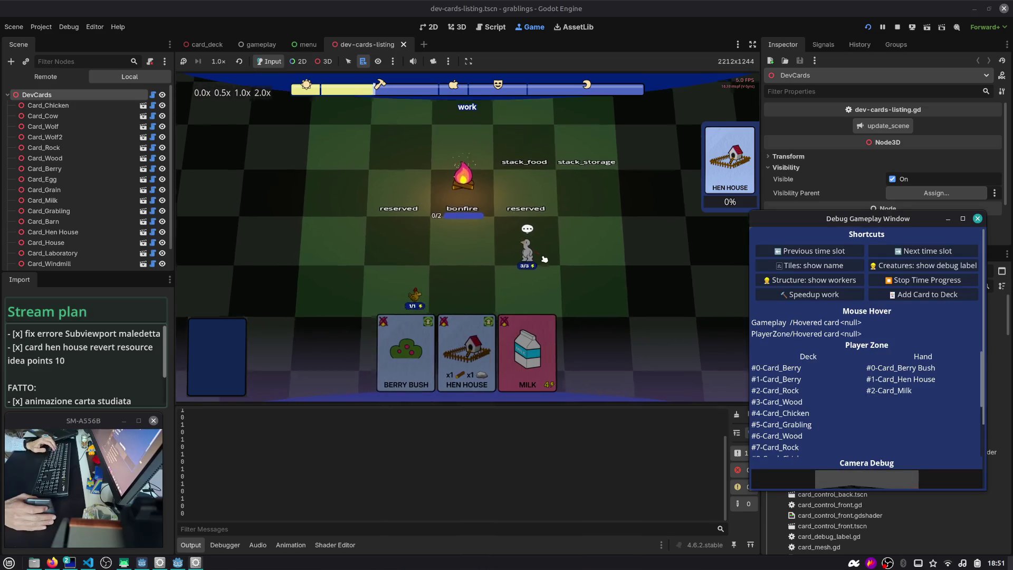
pyautogui.moveTo(841, 215); pyautogui.dragTo(710, 191)
pyautogui.scroll(-3, 295, 174)
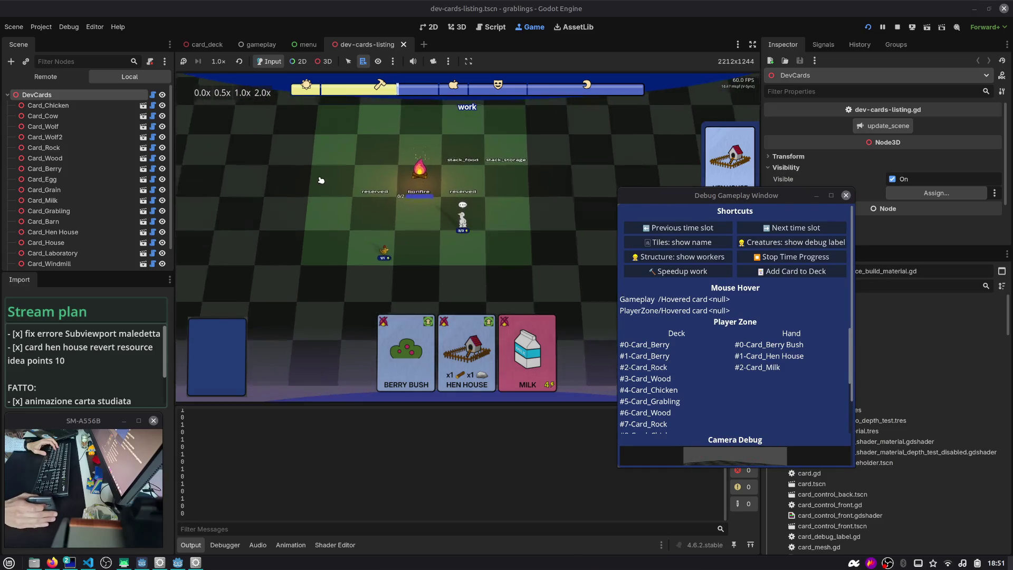
pyautogui.click(656, 241)
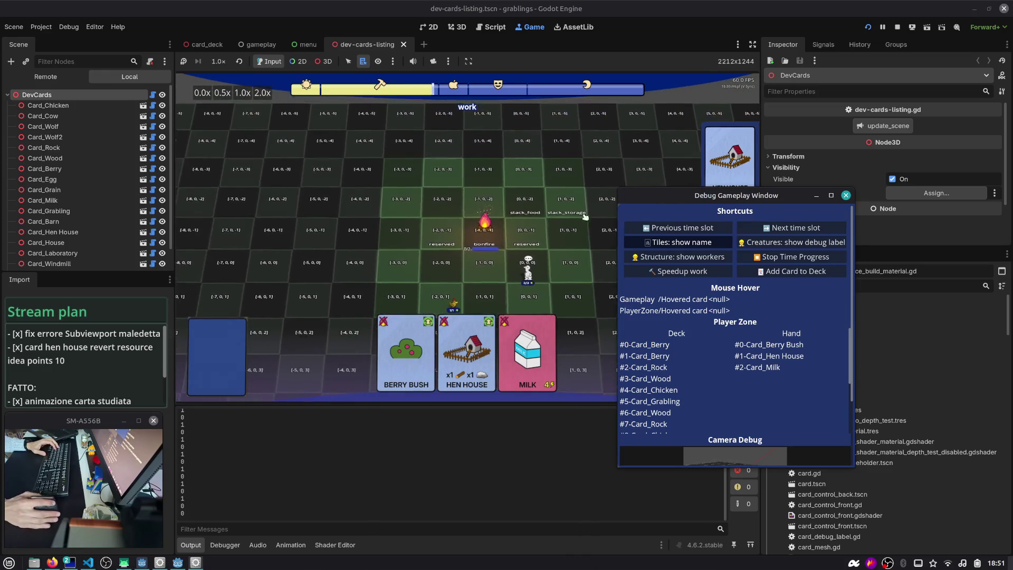
pyautogui.click(710, 243)
pyautogui.click(710, 242)
pyautogui.click(710, 243)
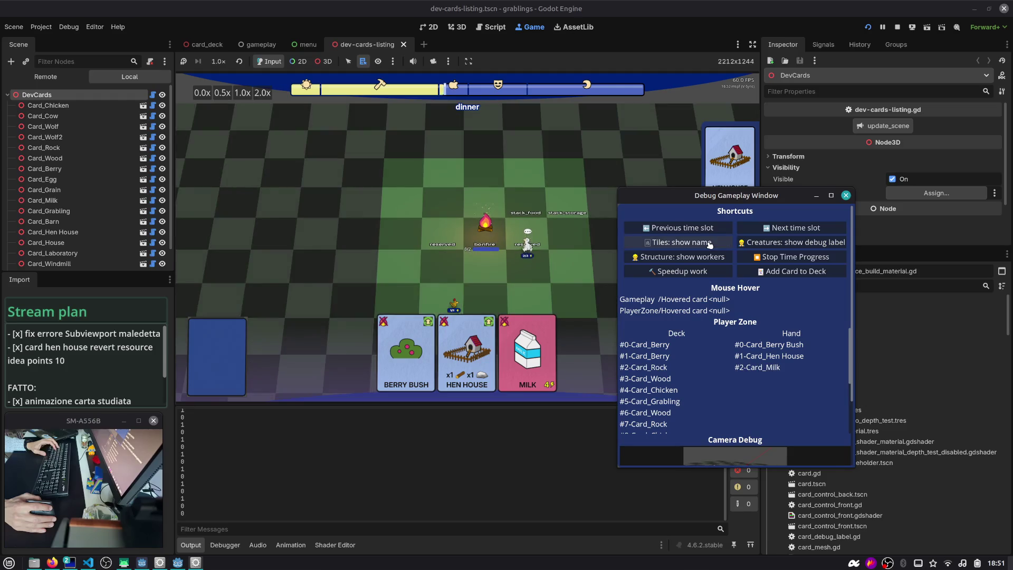
pyautogui.click(711, 243)
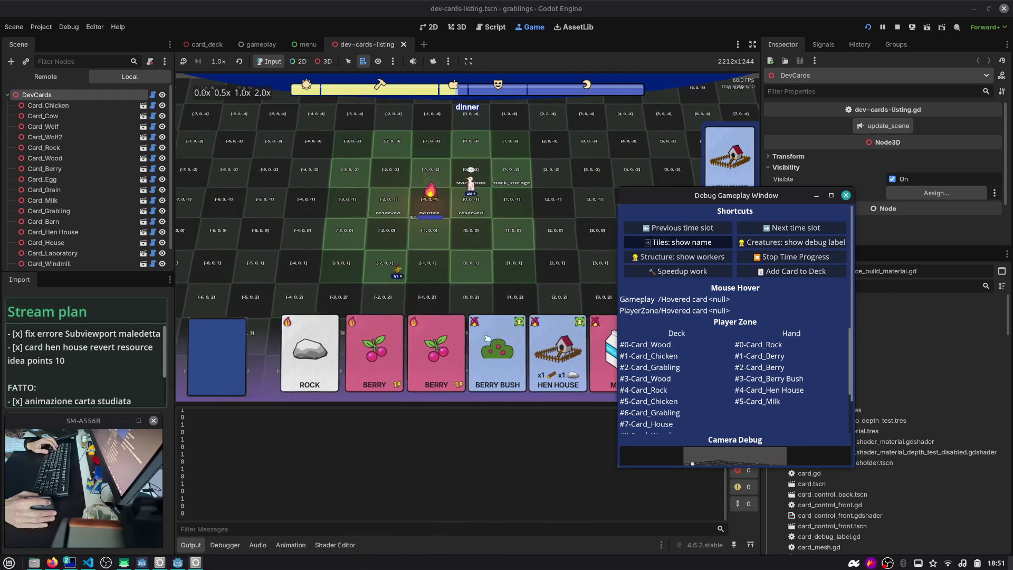
# - Place a Berry Bush card, hide tile names, show structure workers, and play the Grabling card
pyautogui.moveTo(475, 348)
pyautogui.mouseDown()
pyautogui.moveTo(368, 244)
pyautogui.moveTo(321, 261)
pyautogui.mouseUp()
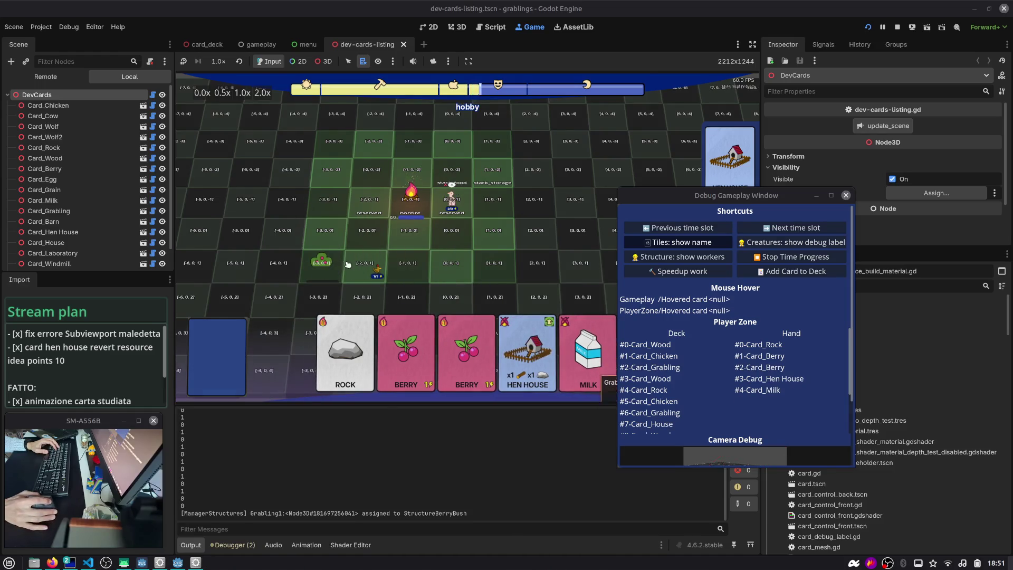
pyautogui.click(712, 244)
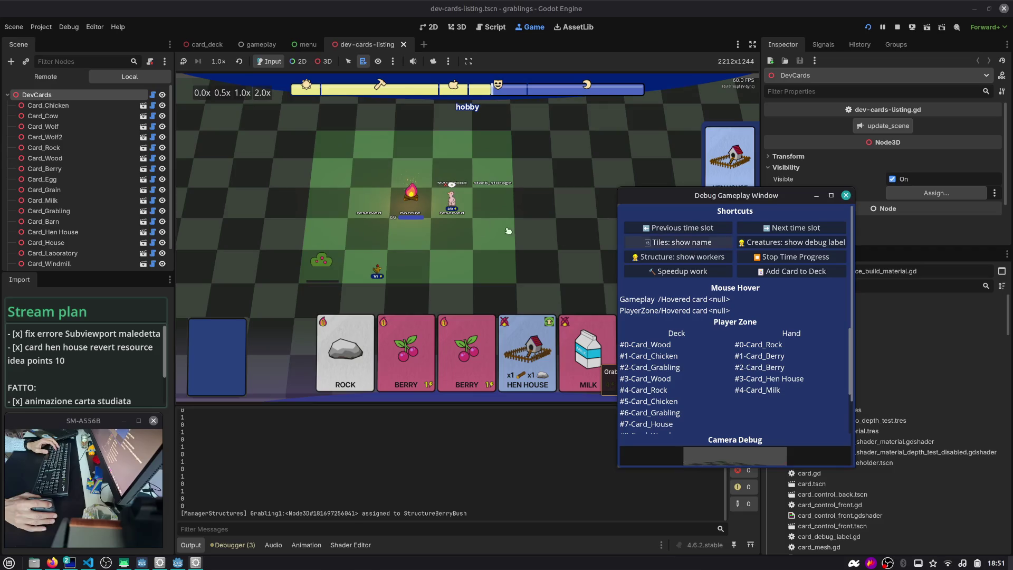
pyautogui.click(699, 258)
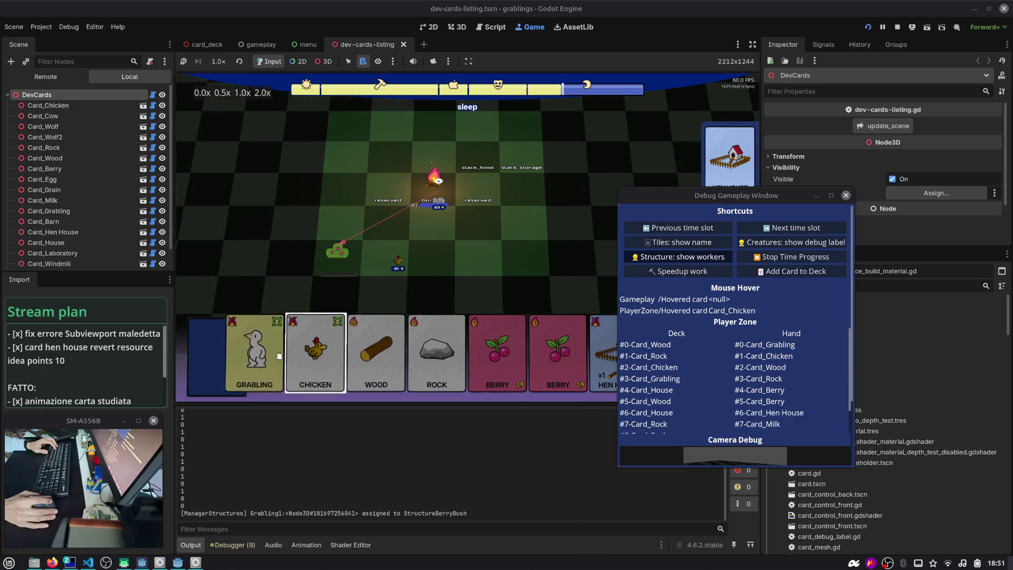
pyautogui.moveTo(317, 354); pyautogui.dragTo(432, 269)
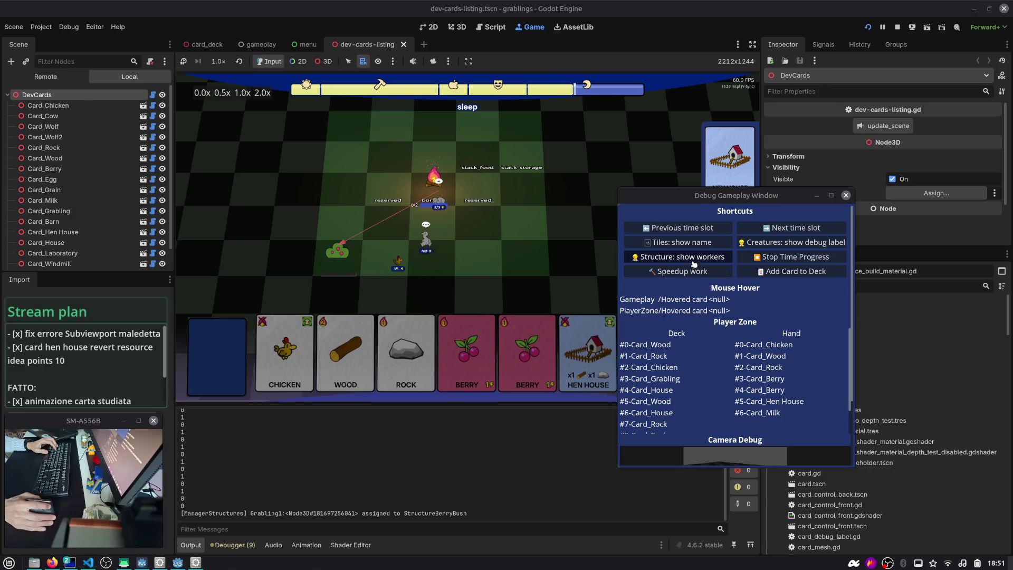
# - Move the debug window aside, enable 'Creatures: show debug label', then stop the game
pyautogui.moveTo(704, 195); pyautogui.dragTo(831, 242)
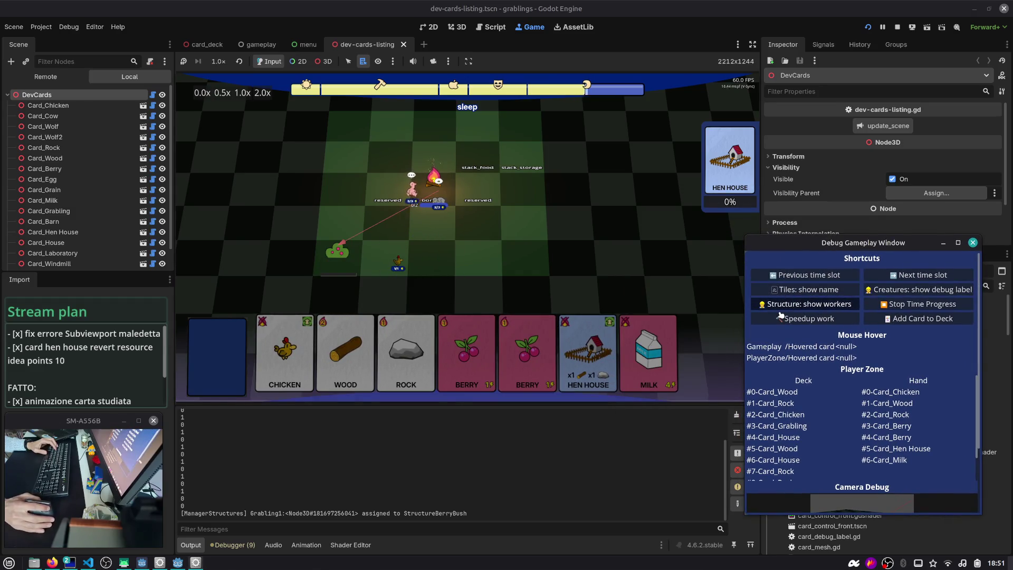
pyautogui.click(786, 310)
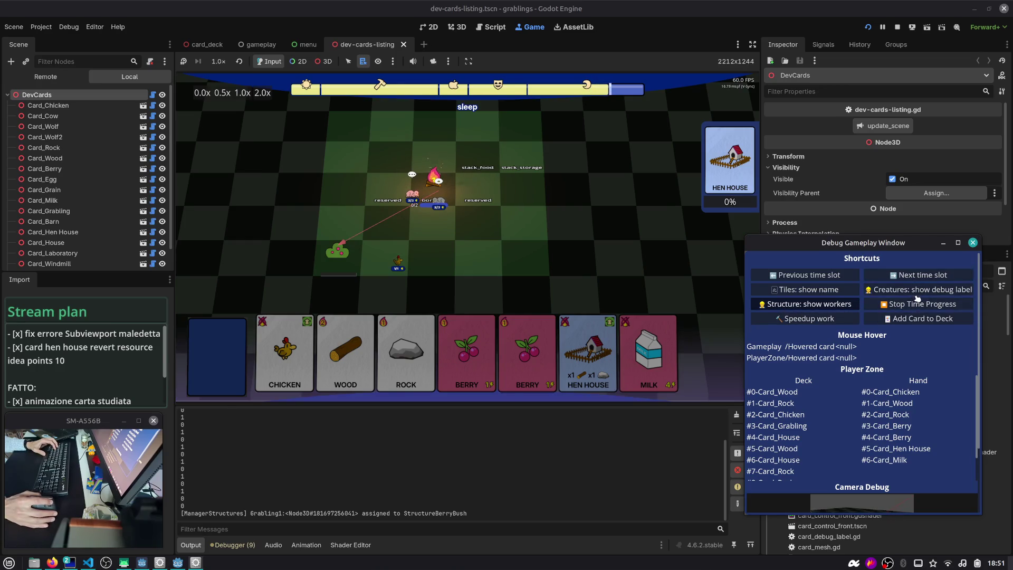
pyautogui.click(921, 293)
pyautogui.scroll(3, 473, 198)
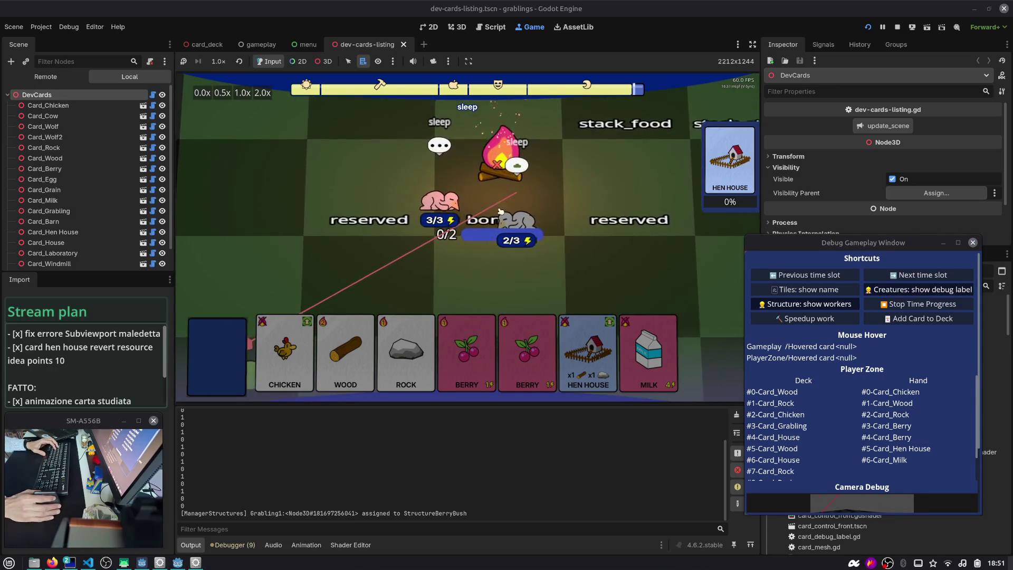
pyautogui.scroll(2, 473, 198)
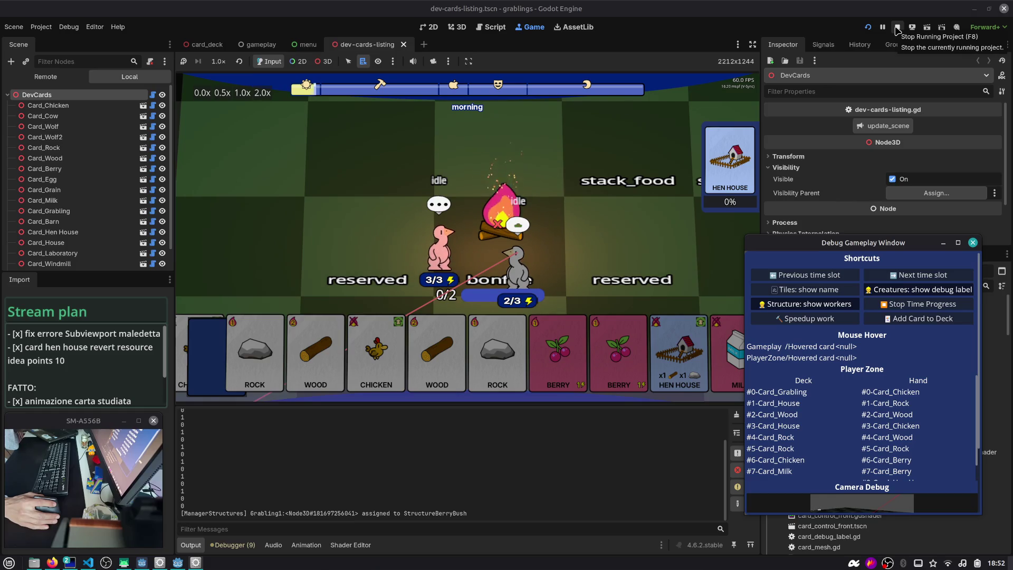
pyautogui.click(897, 27)
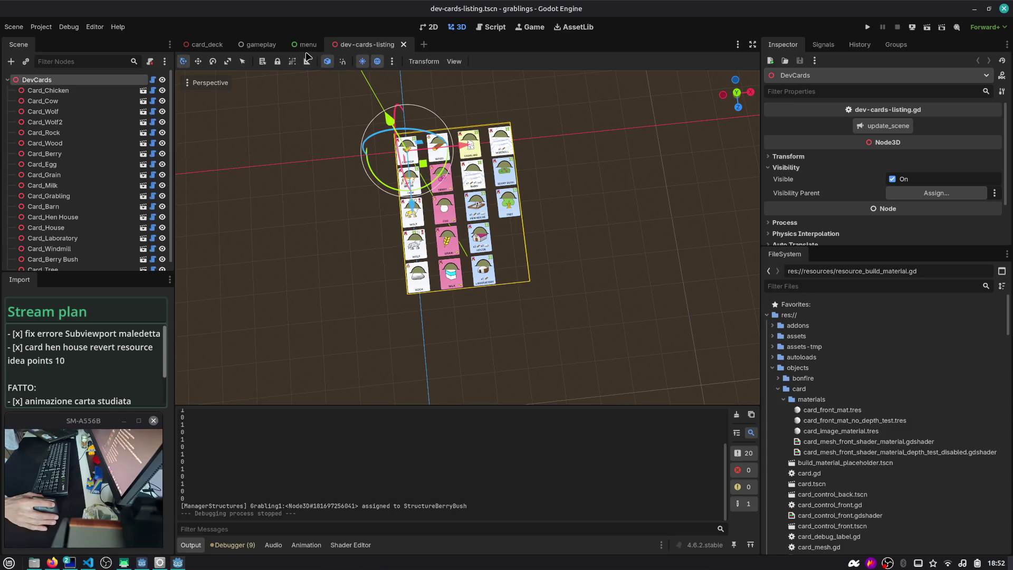
# - Open StudyManager's script in the gameplay scene and search all files for add_idea_point
pyautogui.click(257, 46)
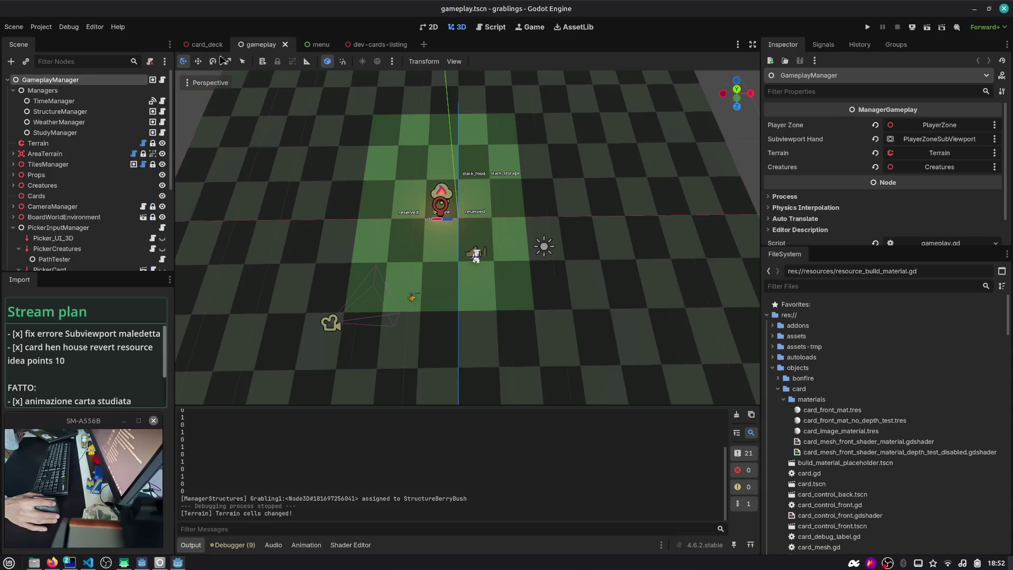
pyautogui.click(57, 132)
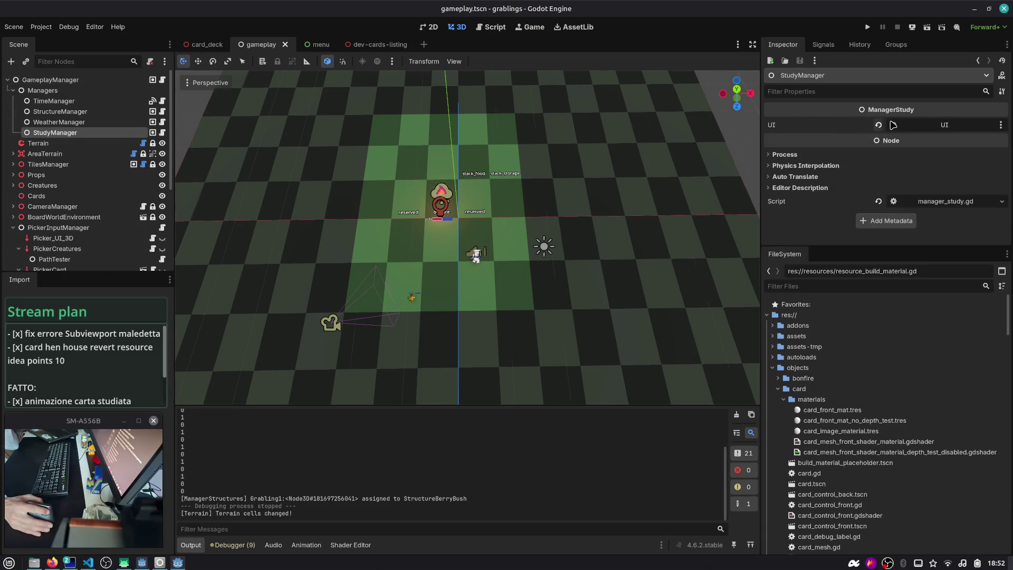
pyautogui.click(163, 132)
pyautogui.doubleClick(386, 141)
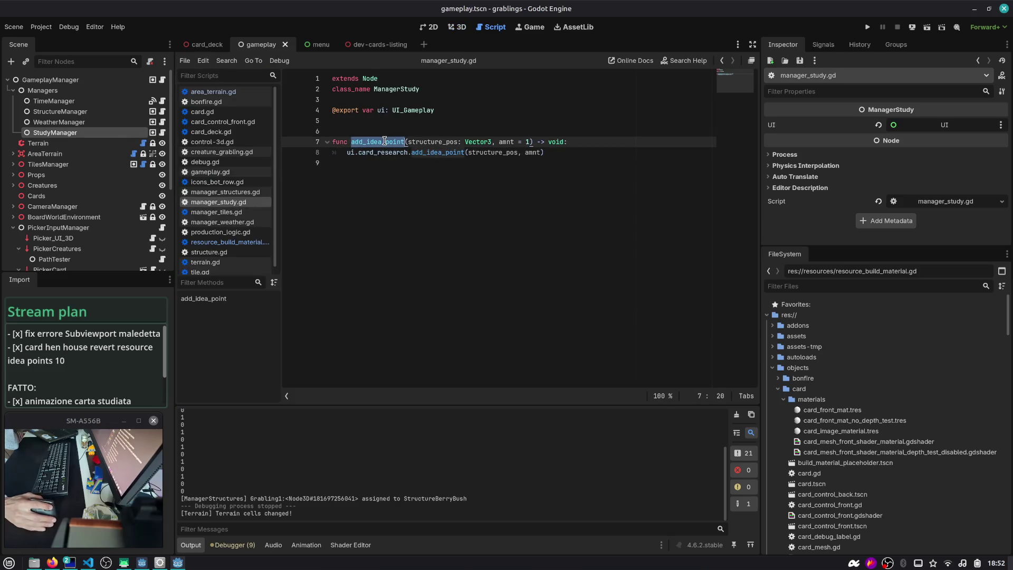
pyautogui.hotkey('ctrl', 'shift', 'd')
pyautogui.hotkey('ctrl', 'shift', 'f')
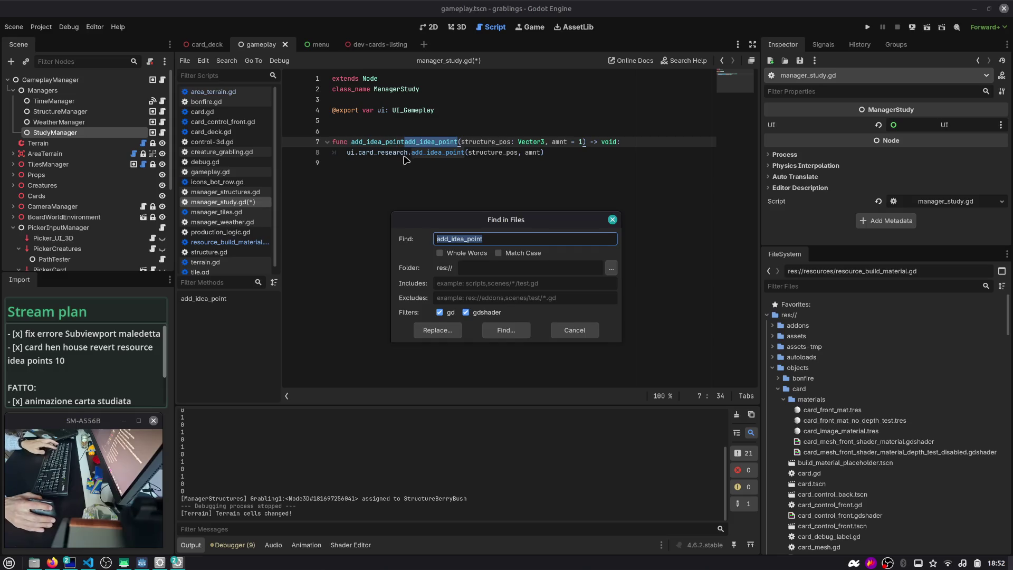
pyautogui.press('Escape')
pyautogui.doubleClick(370, 147)
pyautogui.hotkey('ctrl', 'shift', 'f')
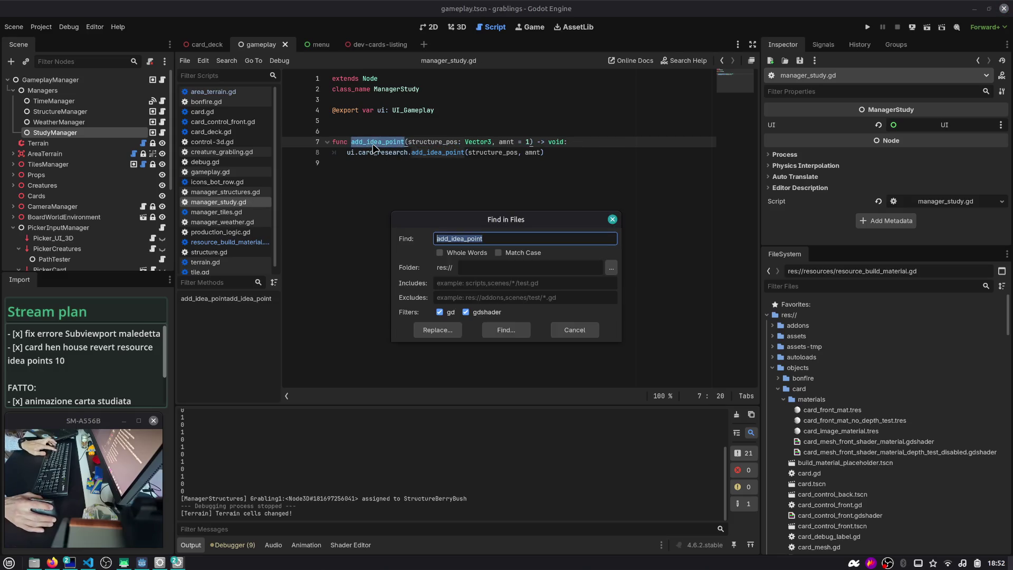
pyautogui.press('Return')
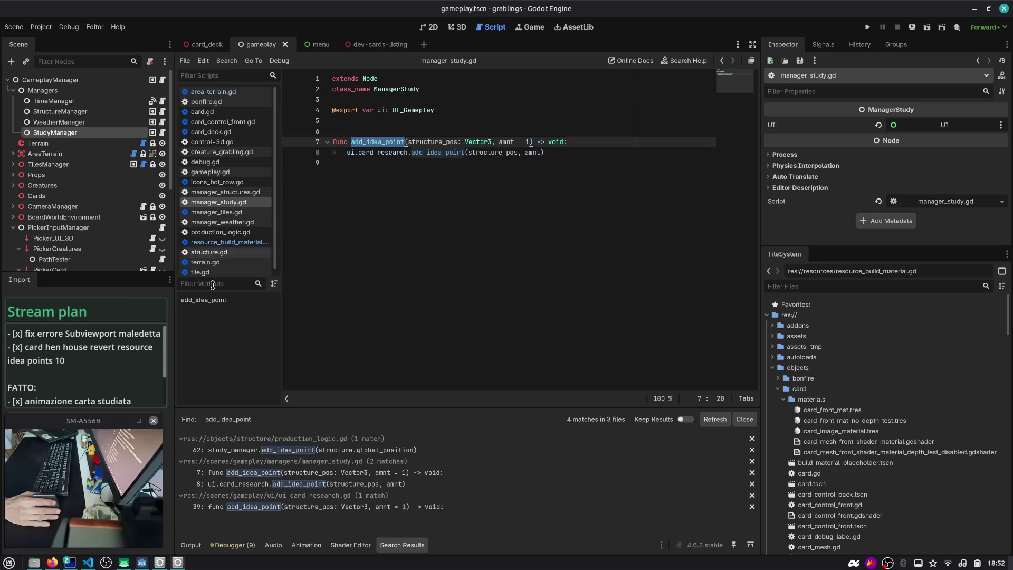
# - Open the add_idea_point call in production_logic.gd and examine structure.global_position on line 62
pyautogui.click(324, 451)
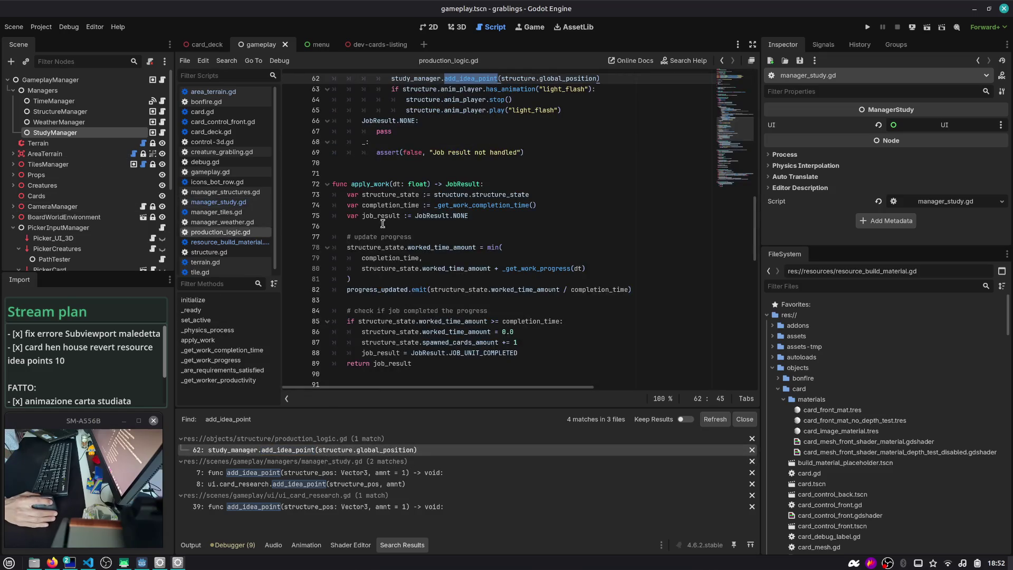
pyautogui.scroll(2, 393, 227)
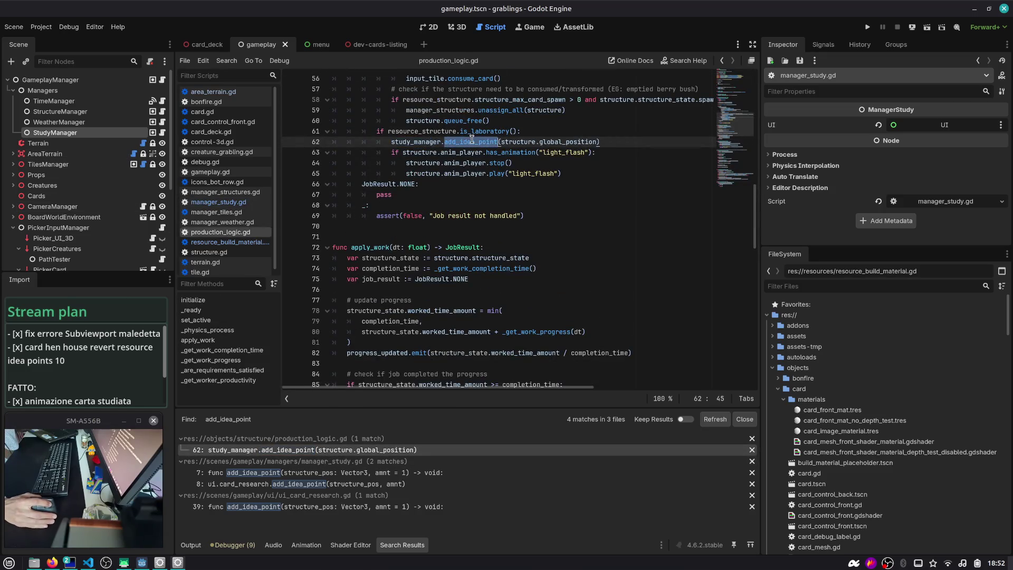
pyautogui.moveTo(596, 142); pyautogui.dragTo(502, 140)
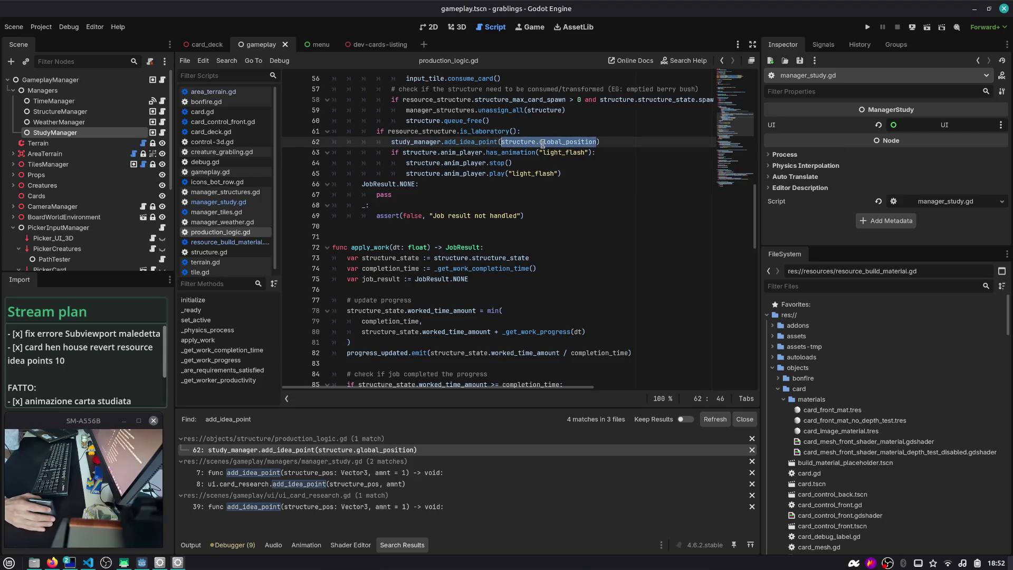
pyautogui.scroll(2, 543, 143)
pyautogui.moveTo(540, 207)
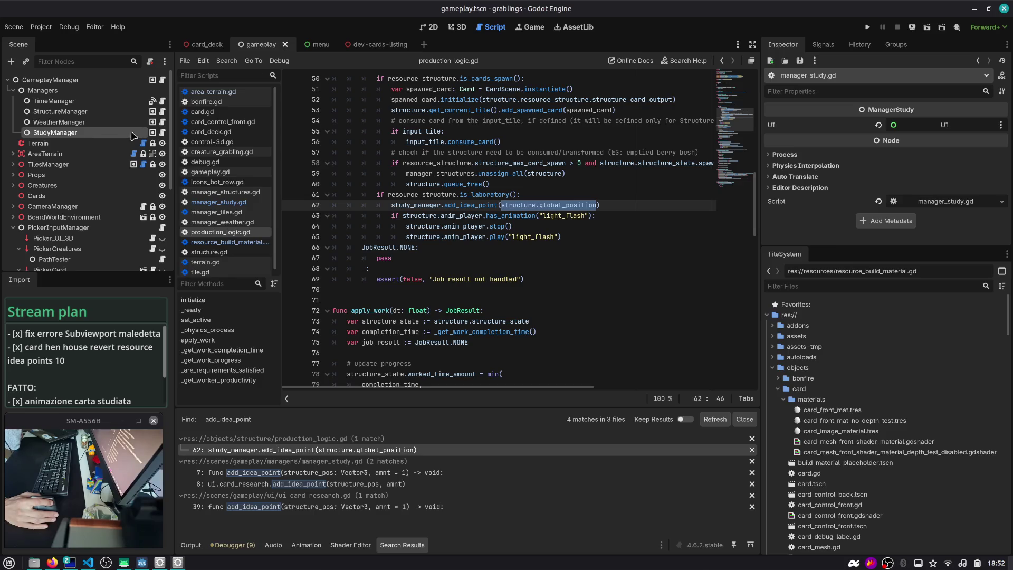
pyautogui.scroll(-5, 127, 137)
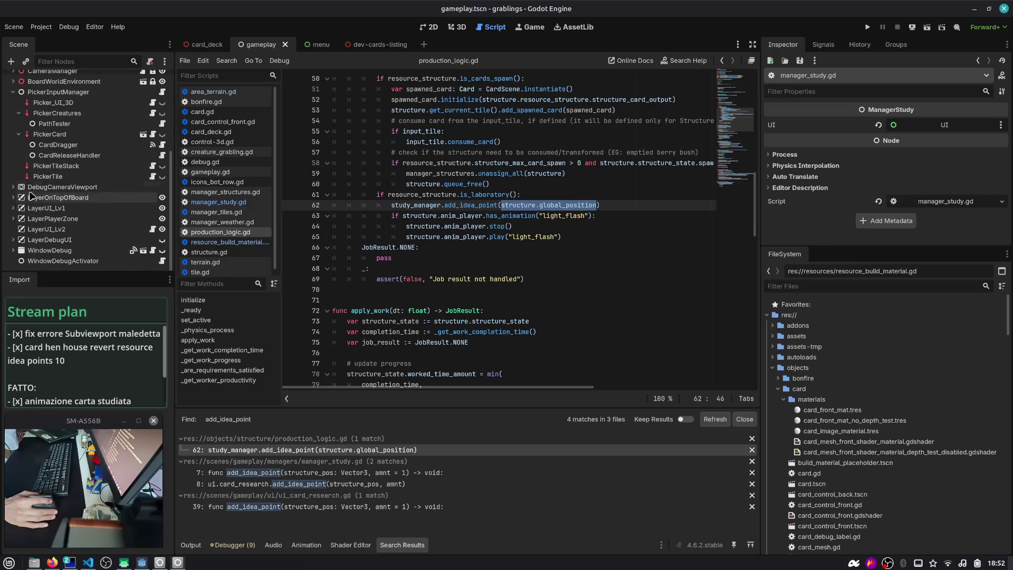
pyautogui.scroll(5, 31, 196)
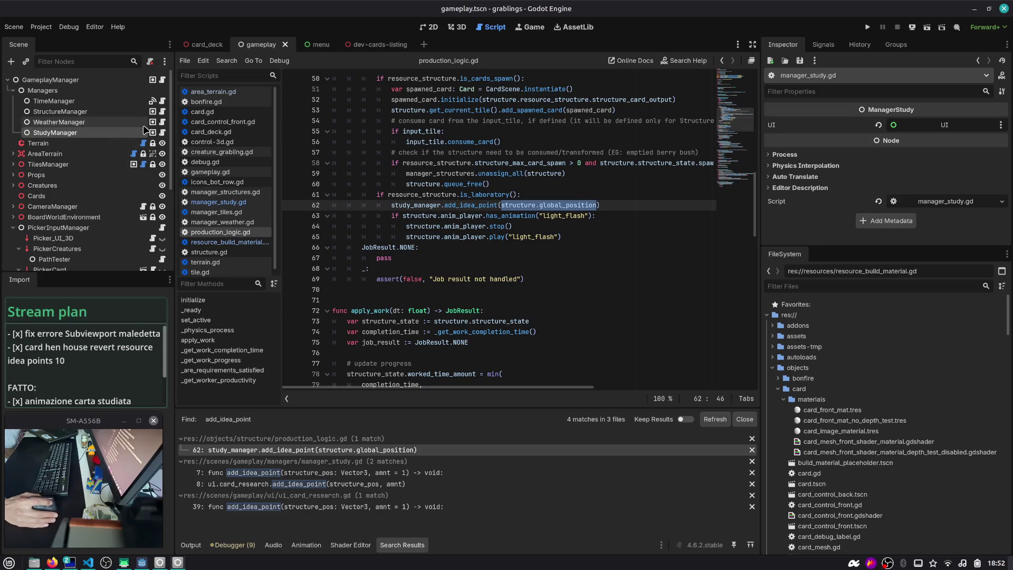
# - Jump from manager_study.gd to add_idea_point's definition in ui_card_research.gd, then filter scenes for 'ui'
pyautogui.click(162, 132)
pyautogui.click(423, 153)
pyautogui.keyDown('ctrl'); pyautogui.click(424, 153); pyautogui.keyUp('ctrl')
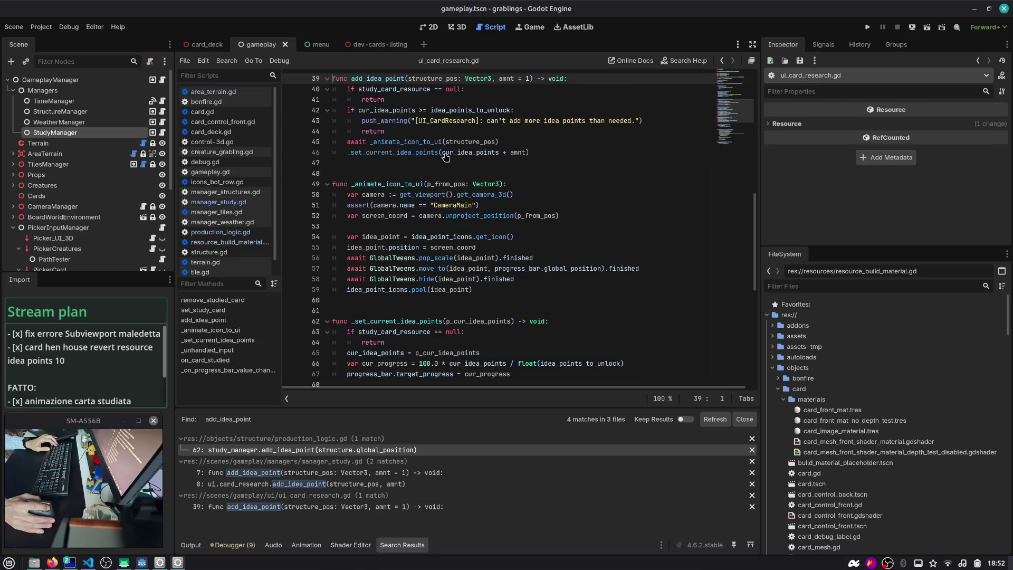
pyautogui.scroll(-5, 105, 148)
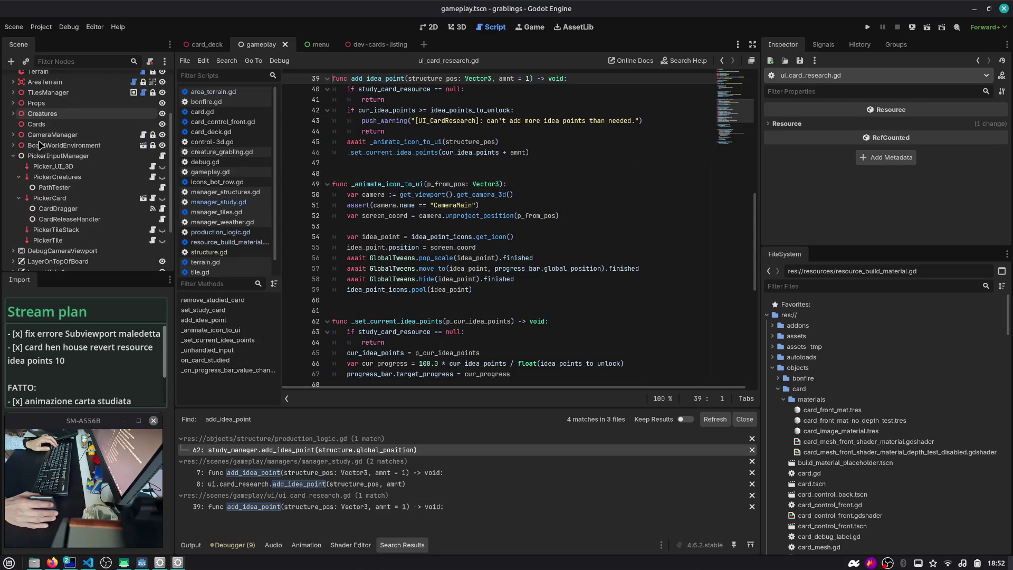
pyautogui.hotkey('ctrl', 'shift', 'o')
pyautogui.write('ui')
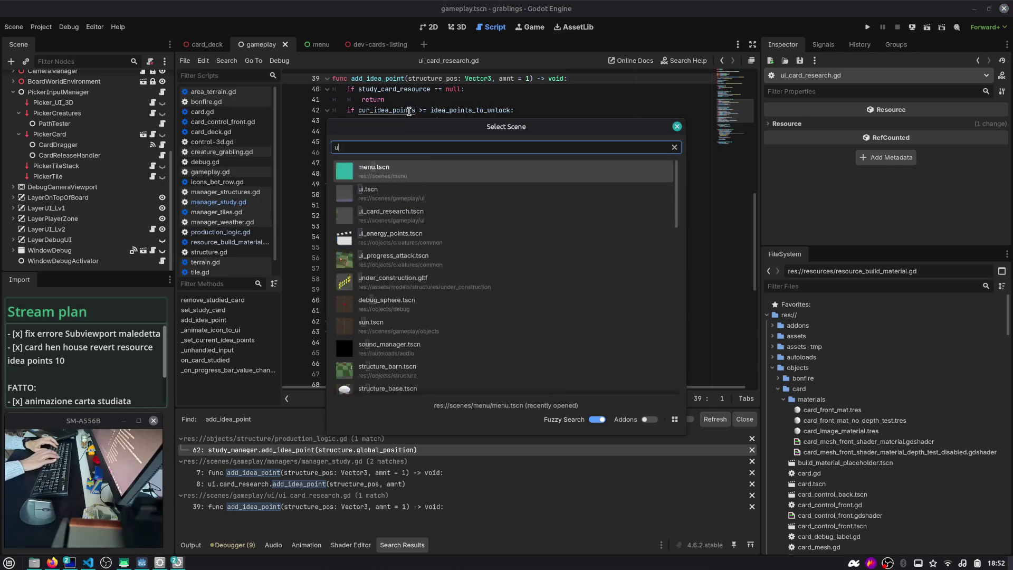
pyautogui.press('Return')
pyautogui.click(429, 27)
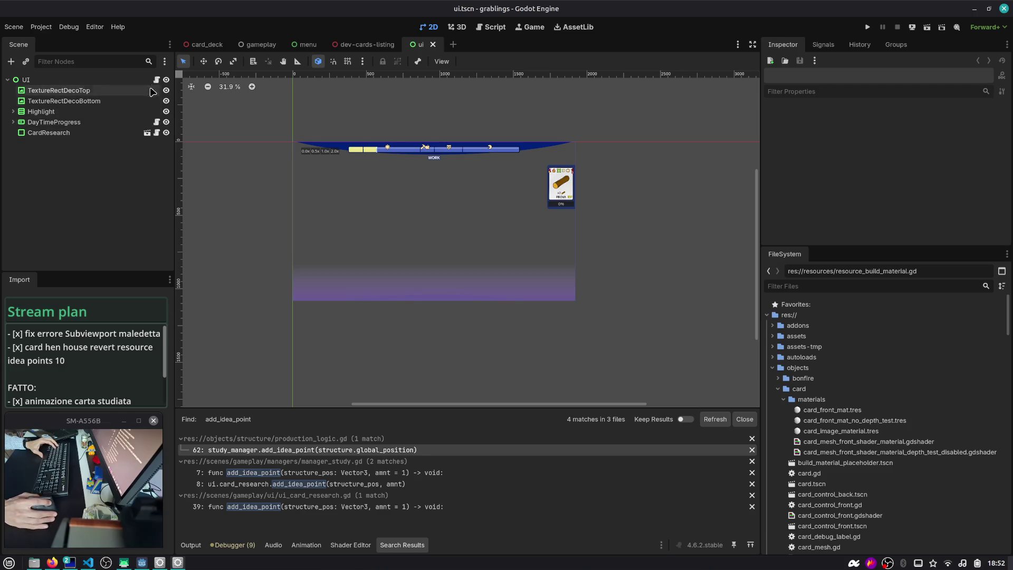
pyautogui.click(156, 80)
pyautogui.click(156, 133)
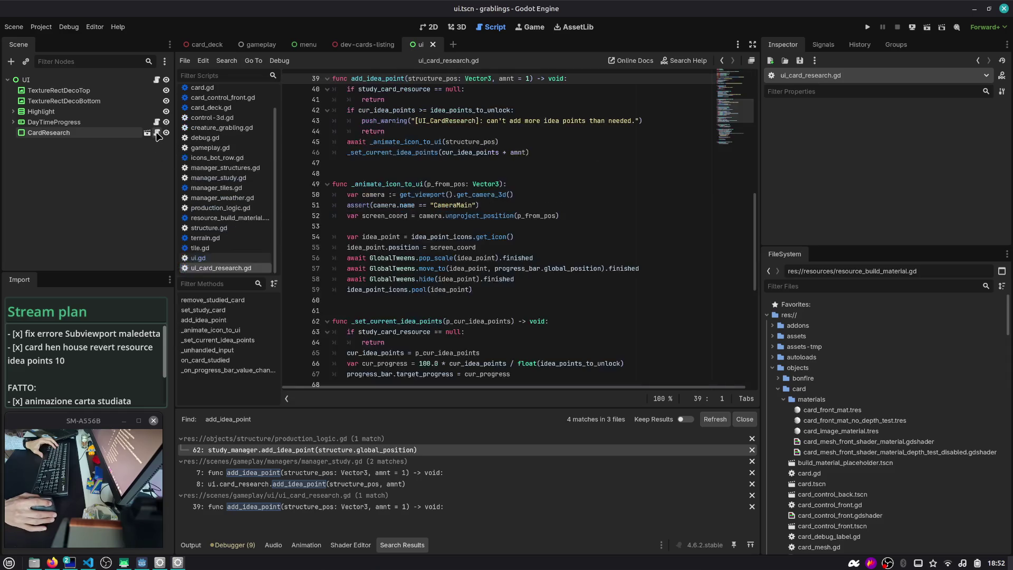
pyautogui.doubleClick(401, 142)
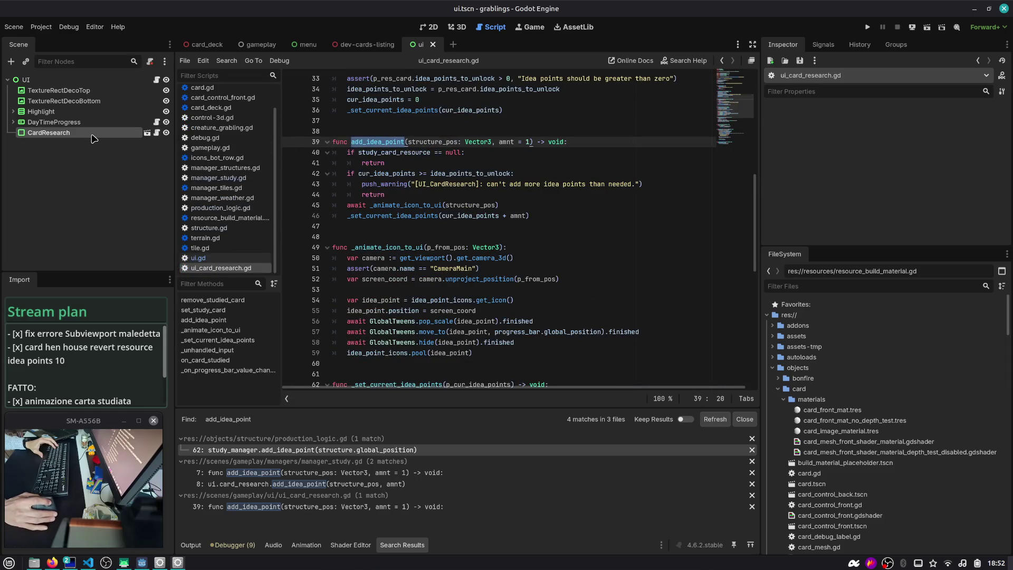
pyautogui.click(100, 161)
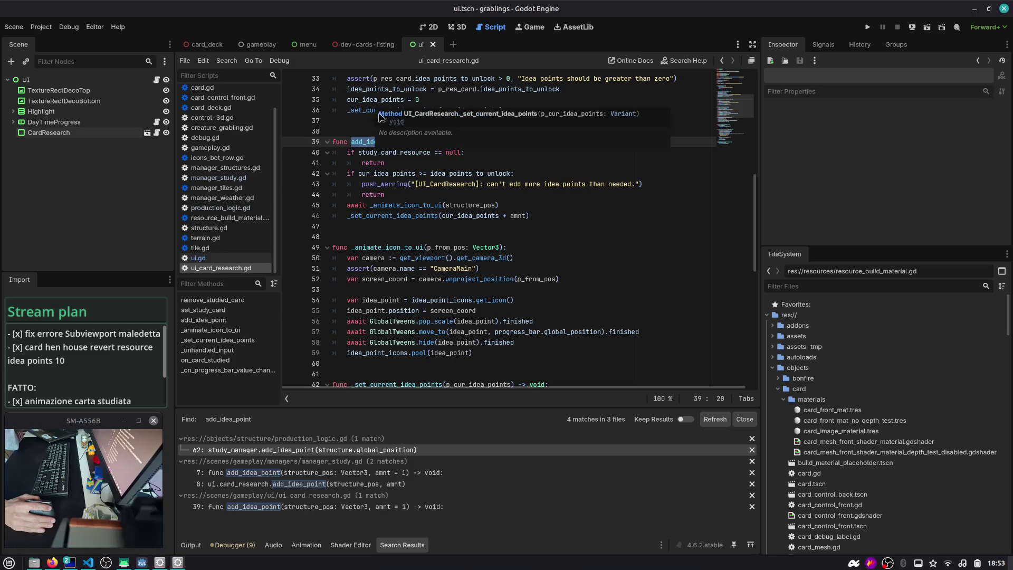
pyautogui.scroll(7, 425, 163)
pyautogui.scroll(4, 424, 163)
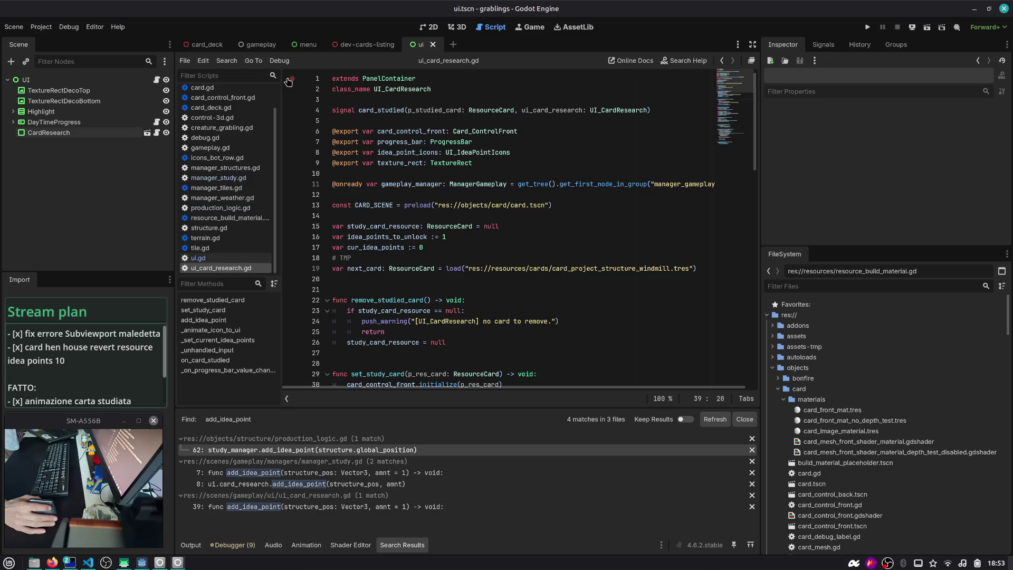
pyautogui.click(355, 99)
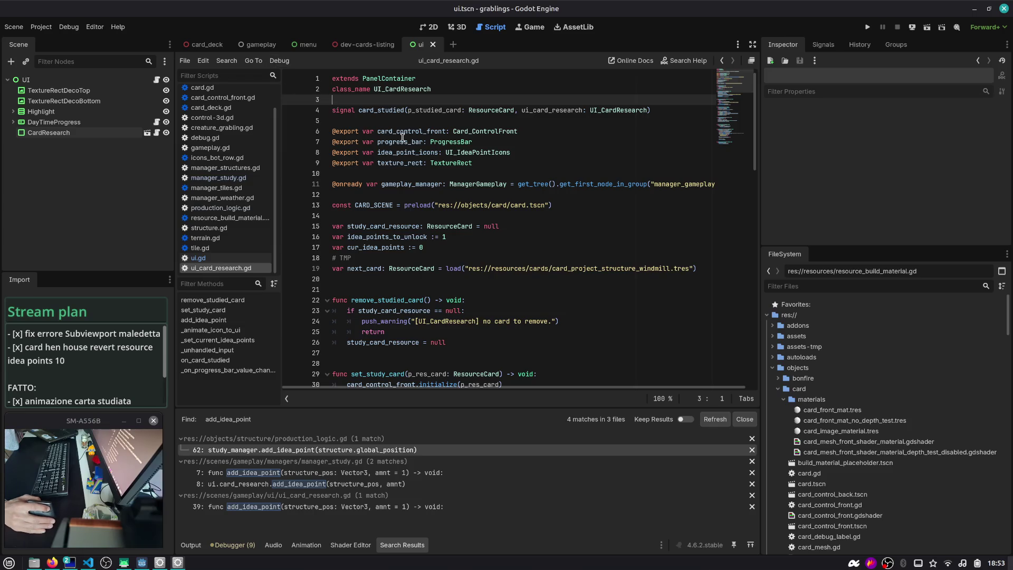
pyautogui.click(403, 138)
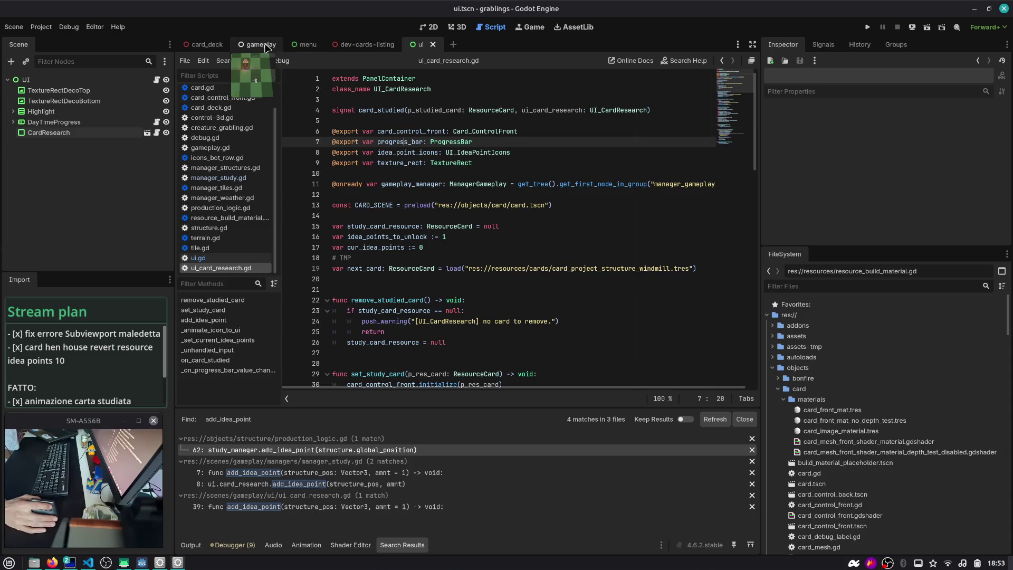
# - Step back through the script history to production_logic.gd line 62
pyautogui.click(412, 183)
pyautogui.click(722, 60)
pyautogui.click(722, 61)
pyautogui.click(722, 60)
pyautogui.click(721, 61)
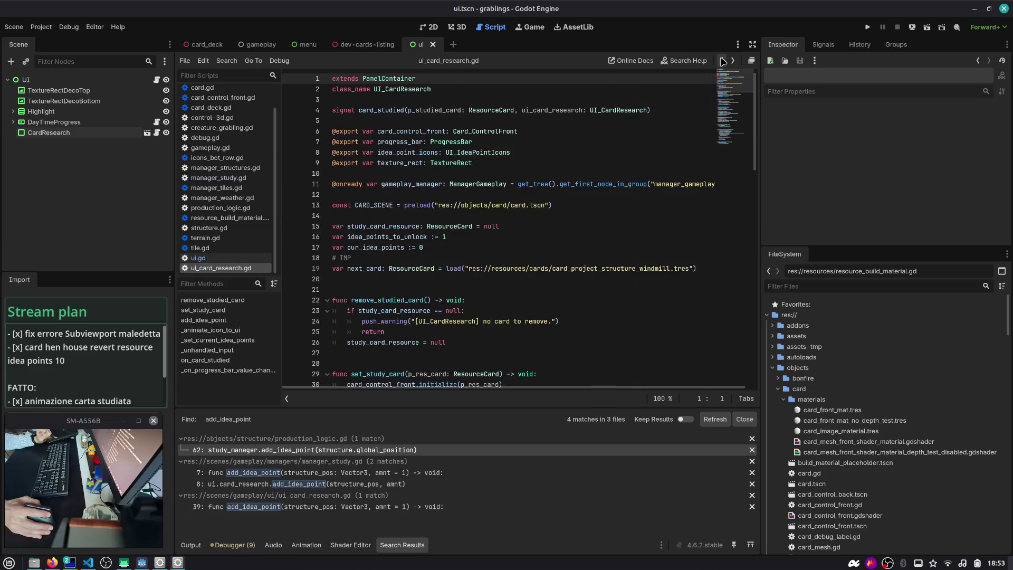
pyautogui.click(721, 60)
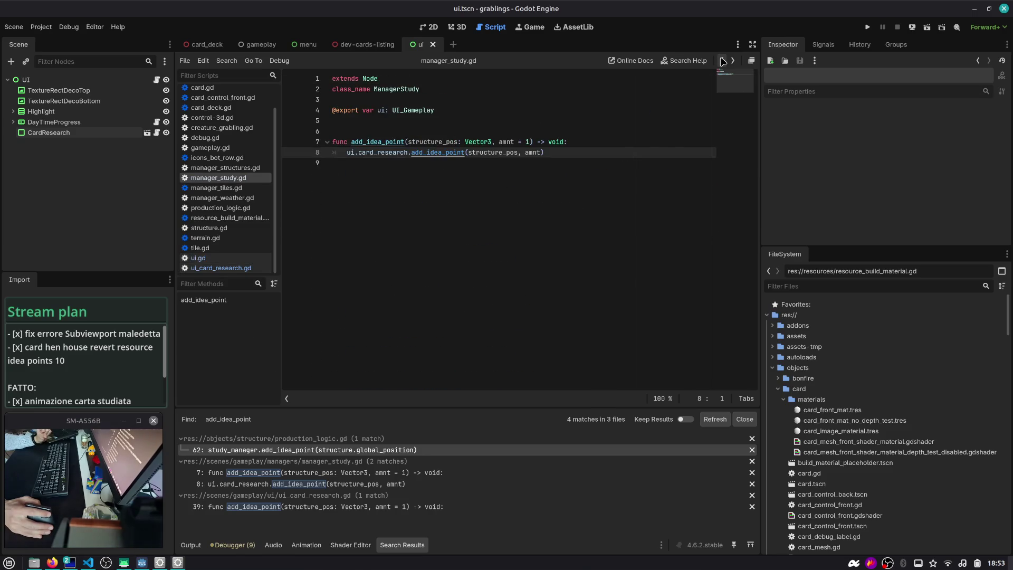
pyautogui.click(722, 61)
# - Inspect add_idea_point and study_manager on line 62 and the manager declarations, then open the scene picker
pyautogui.doubleClick(469, 205)
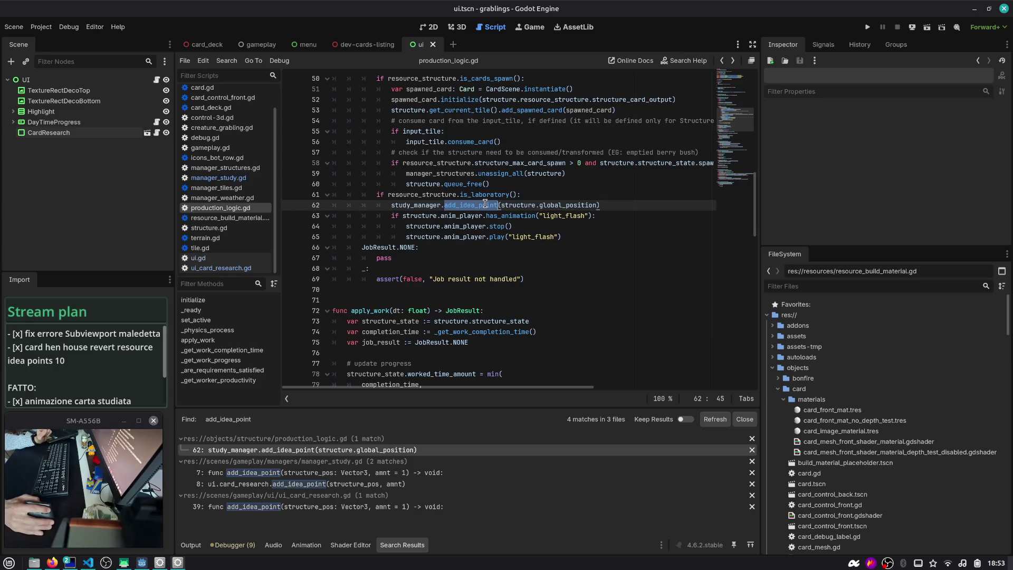
pyautogui.doubleClick(402, 206)
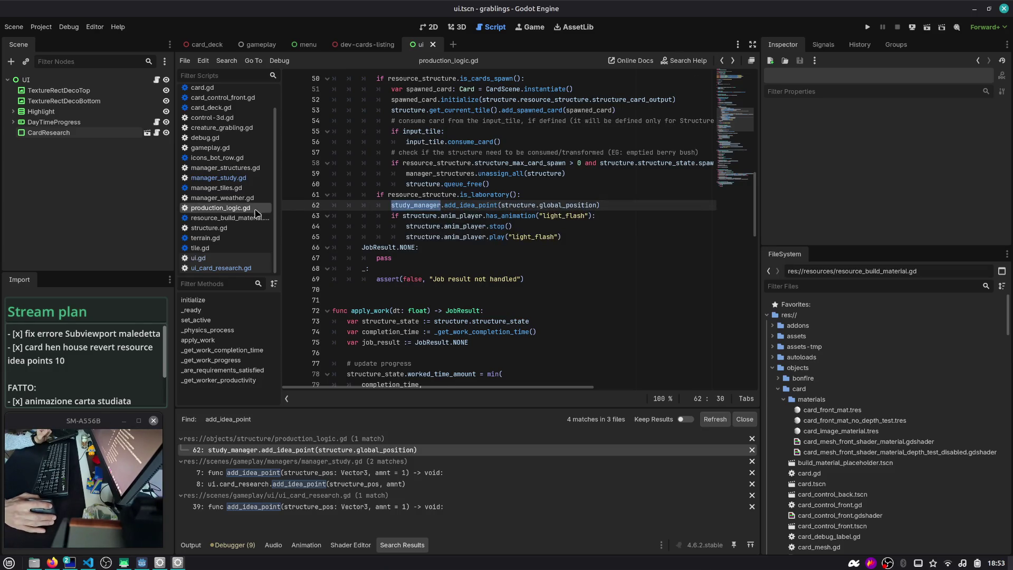
pyautogui.scroll(15, 422, 211)
pyautogui.click(427, 167)
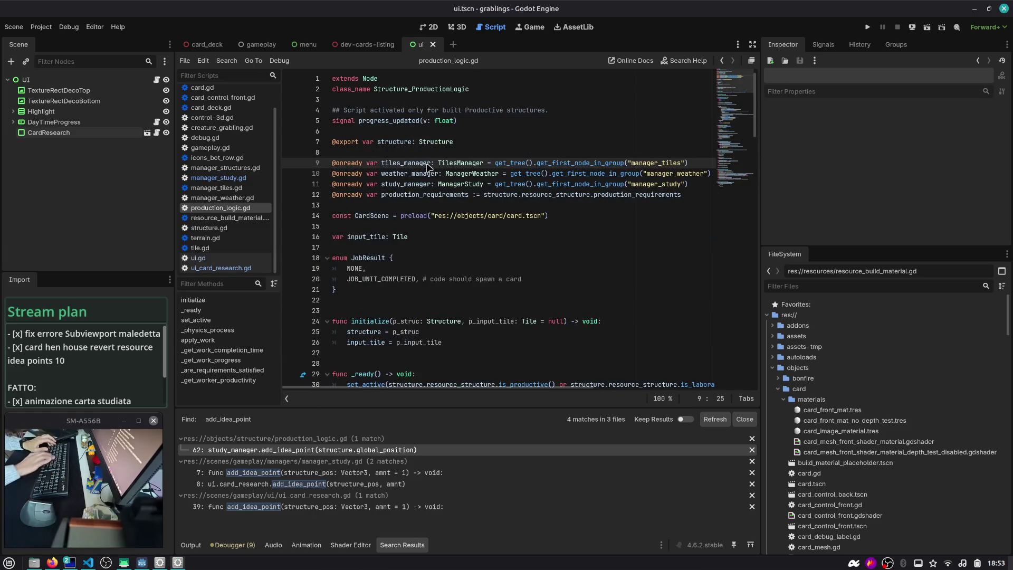
pyautogui.hotkey('ctrl', 'shift', 'o')
# - Open structure_base.tscn and inspect its StructureBase root node
pyautogui.write('structure')
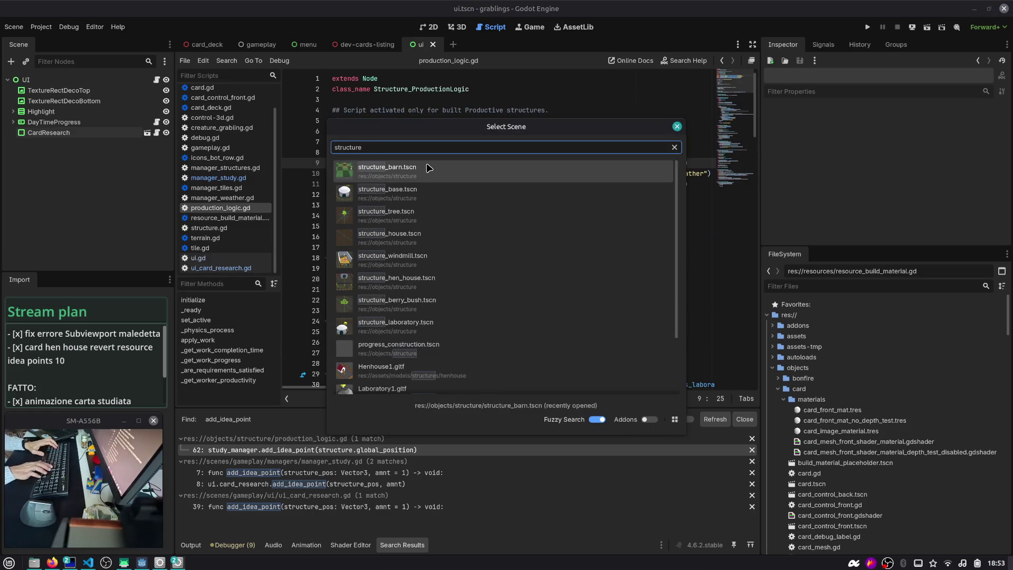
pyautogui.press('Down')
pyautogui.press('Return')
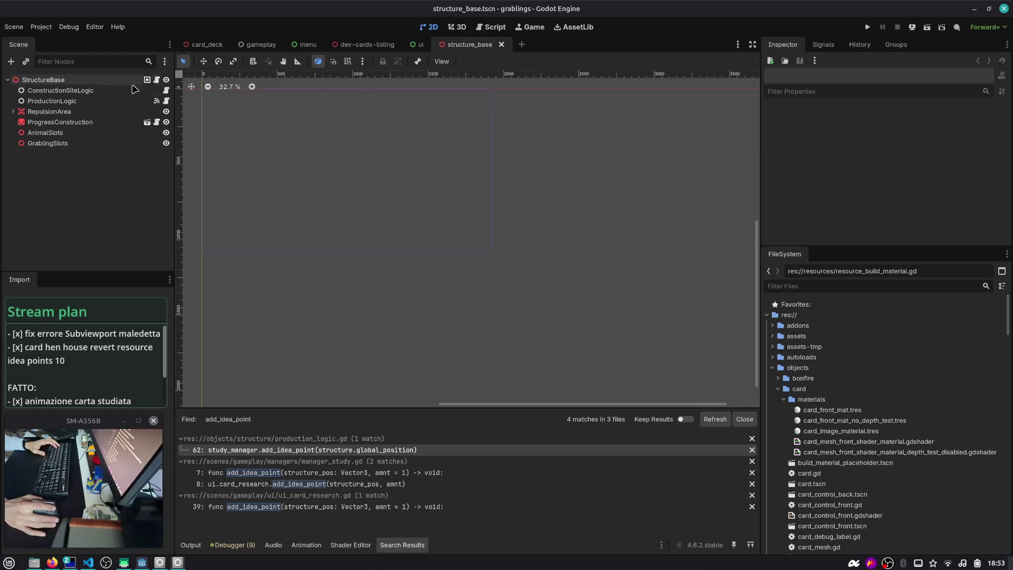
pyautogui.click(57, 81)
pyautogui.scroll(3, 384, 140)
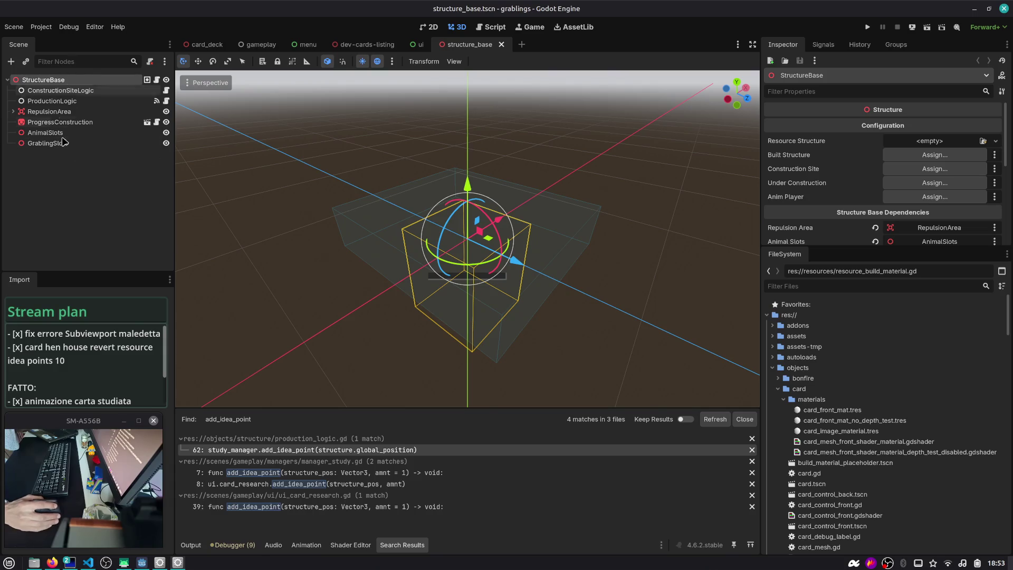
# - Open structure_house.tscn, orbit around the house model, and inspect the StructureHouse root's properties
pyautogui.hotkey('ctrl', 'shift', 'o')
pyautogui.write('hous')
pyautogui.press('Return')
pyautogui.scroll(2, 473, 219)
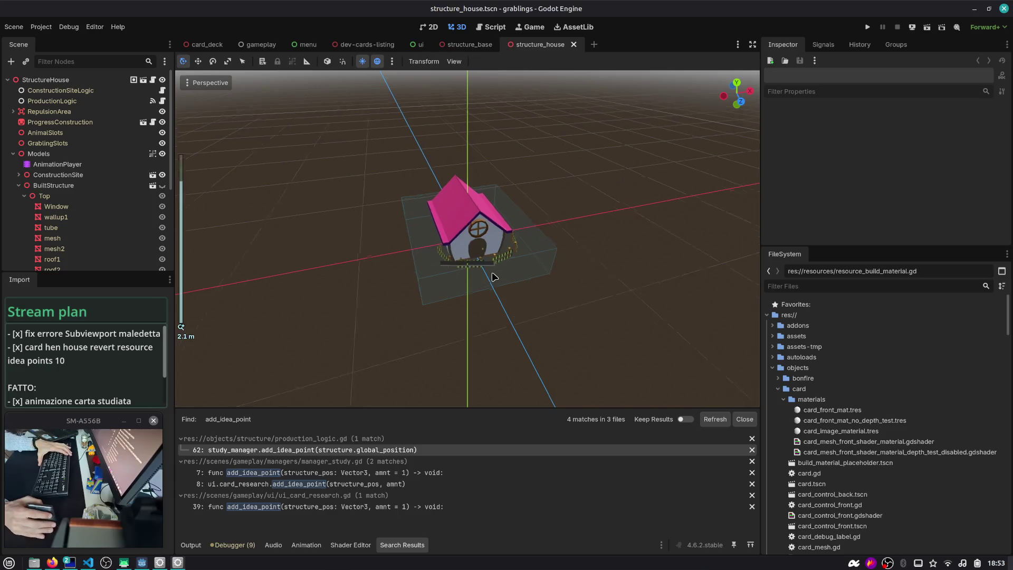
pyautogui.moveTo(474, 218); pyautogui.dragTo(498, 164)
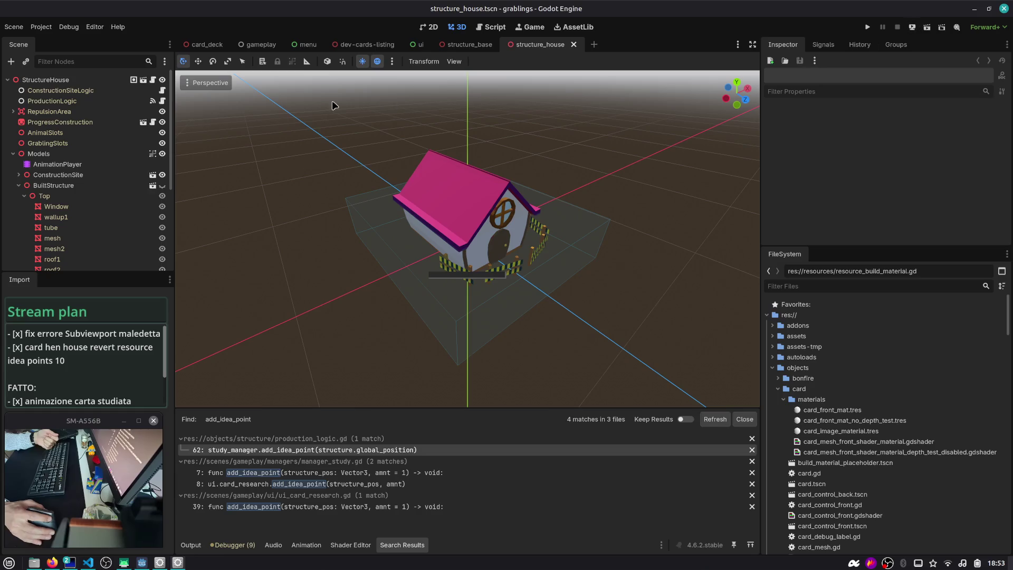
pyautogui.click(92, 82)
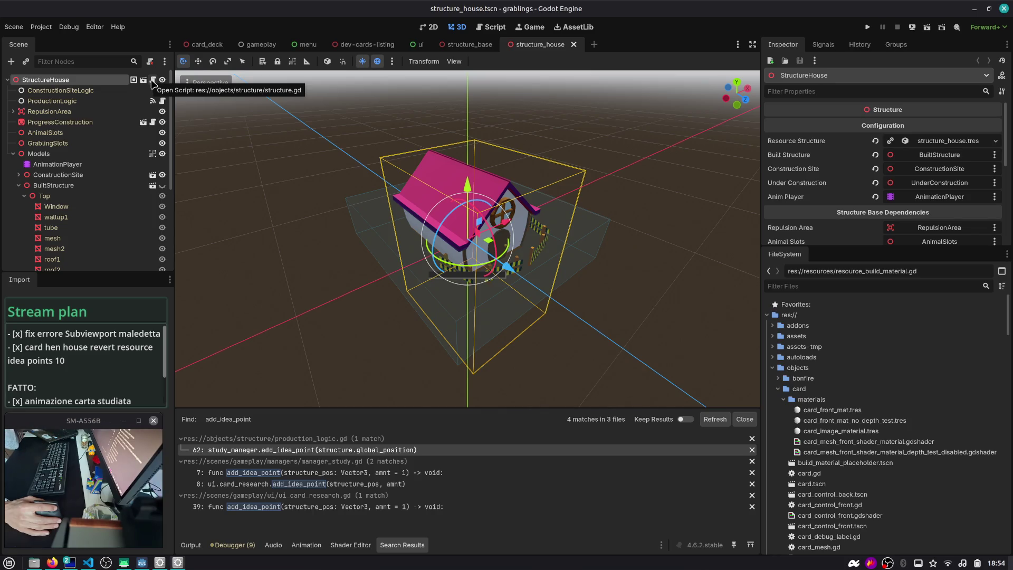
# - Open the house's structure.gd and locate the manager_structures use at line 208
pyautogui.click(153, 82)
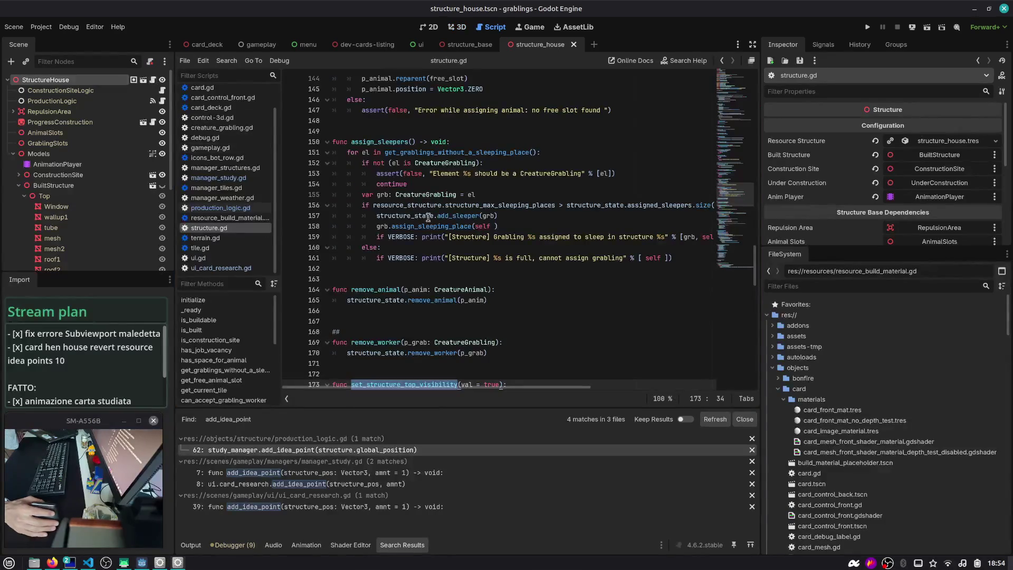
pyautogui.moveTo(733, 213); pyautogui.dragTo(713, 83)
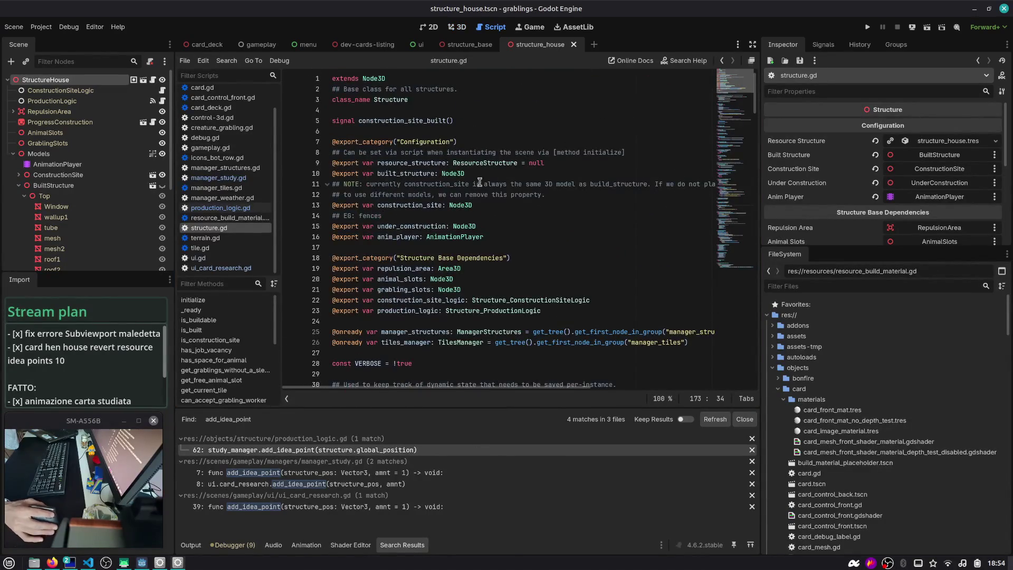
pyautogui.scroll(-3, 428, 227)
pyautogui.doubleClick(428, 238)
pyautogui.scroll(3, 427, 240)
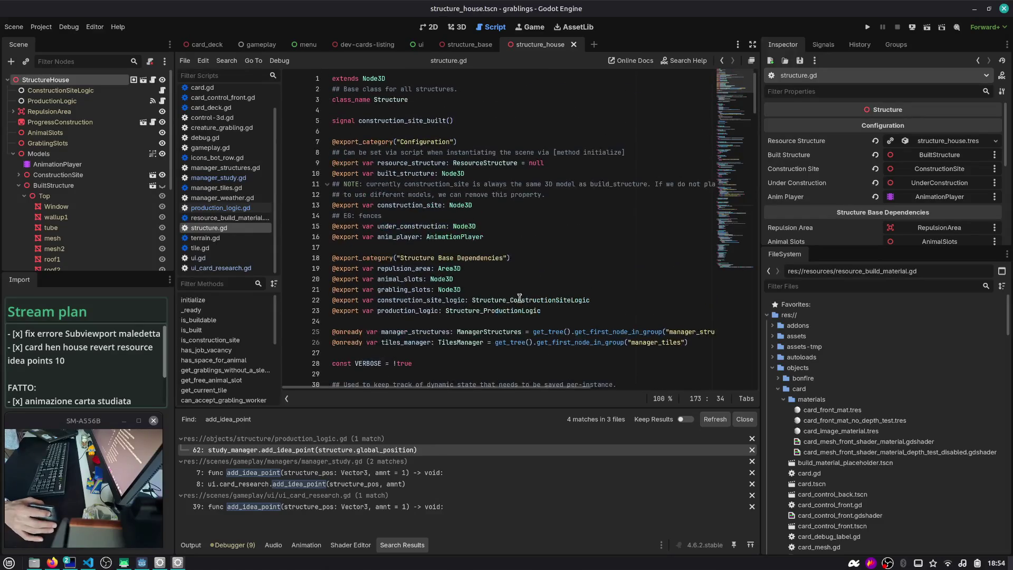
pyautogui.hotkey('ctrl', 'f')
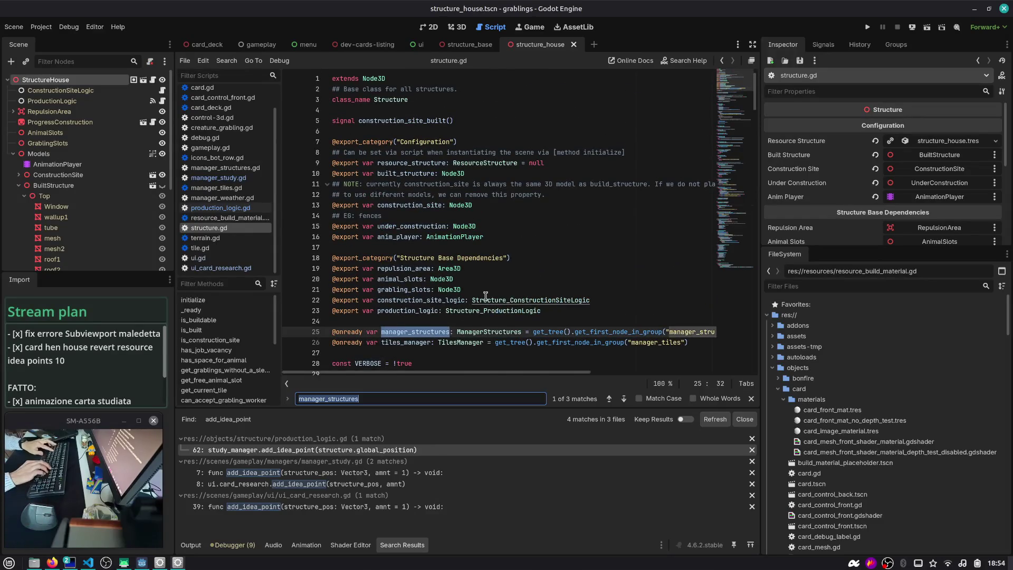
pyautogui.press('Return')
pyautogui.press('Return')
pyautogui.press('Escape')
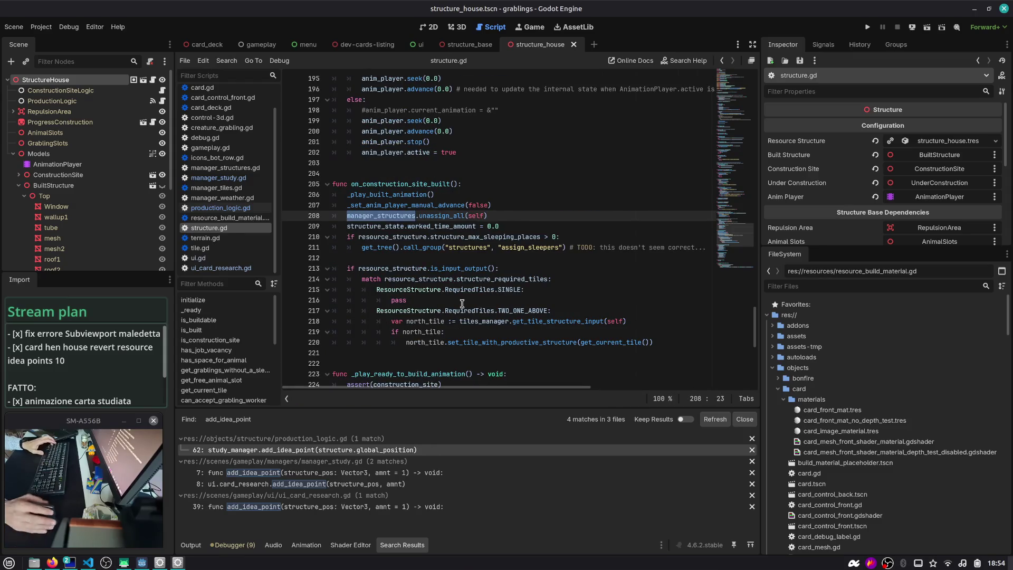
# - Wrap the unassign_all call in an 'if manager_structures:' null check
pyautogui.click(388, 215)
pyautogui.hotkey('ctrl', 'shift', 'Return')
pyautogui.write('if man')
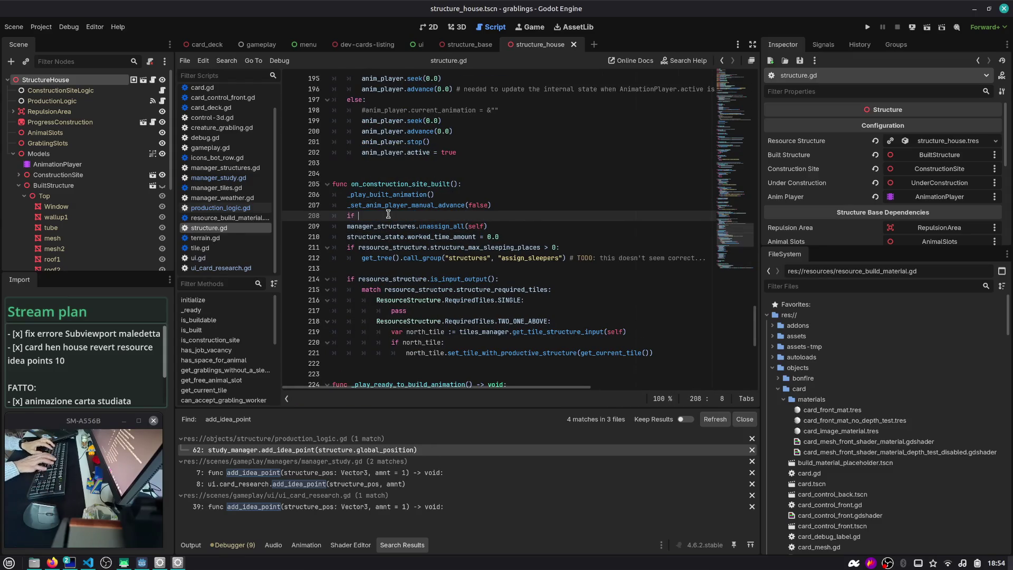
pyautogui.press('Return')
pyautogui.write(':')
pyautogui.press('Down')
pyautogui.press('Home')
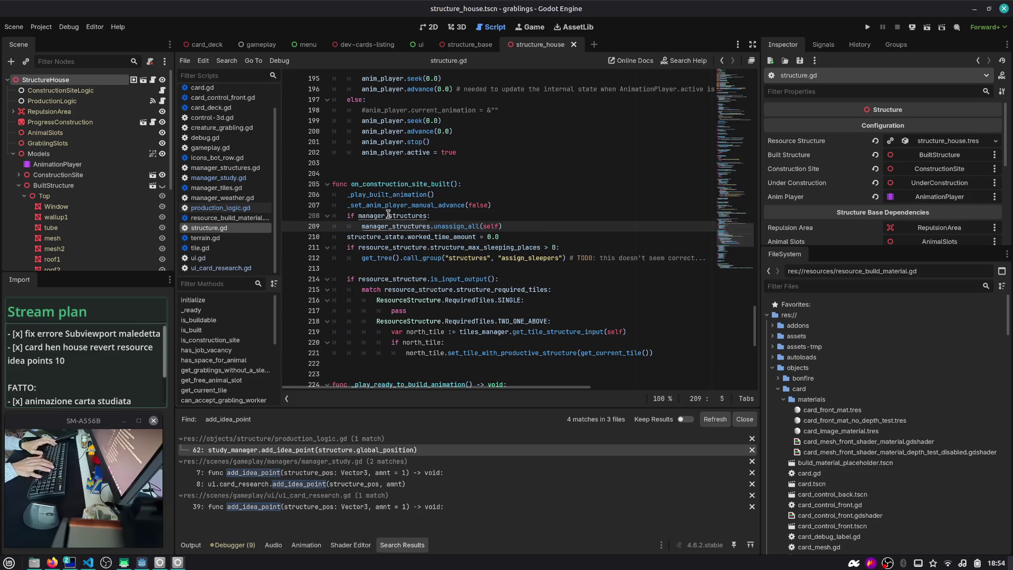
pyautogui.hotkey('shift', 'End')
pyautogui.press('Tab')
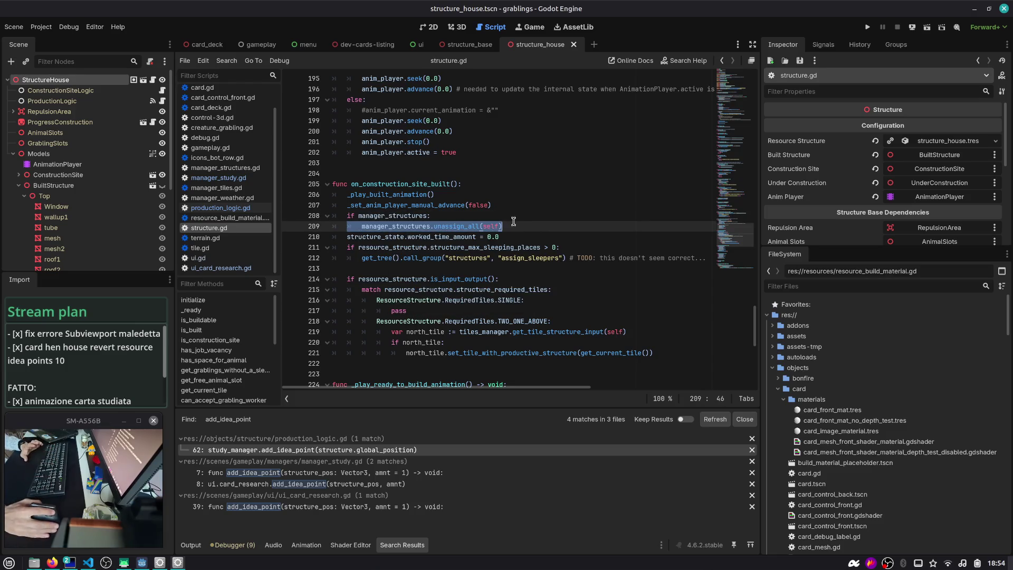
# - Review the new guard, undo it, and switch to the terminal and chat workspace
pyautogui.click(492, 206)
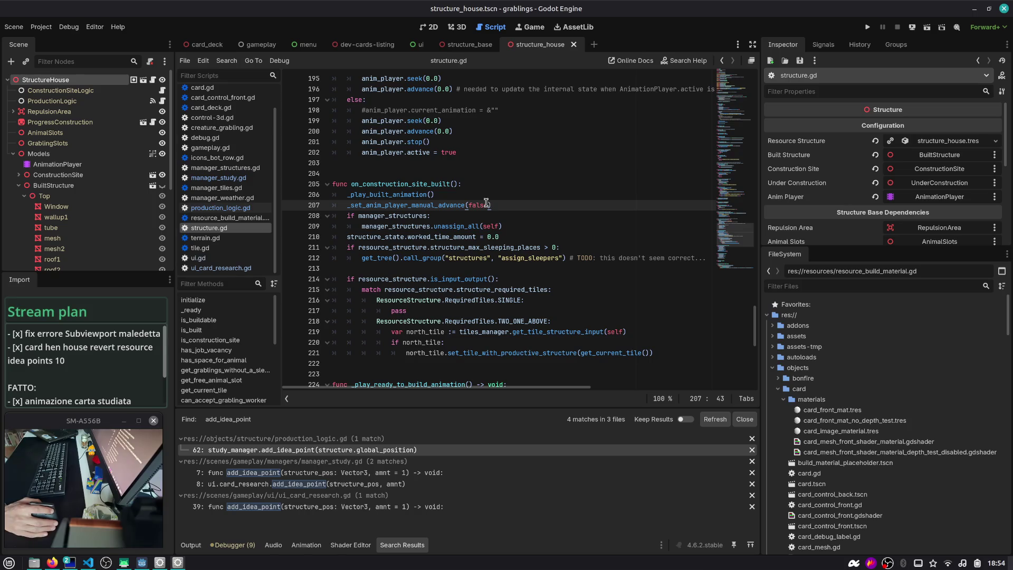
pyautogui.doubleClick(383, 217)
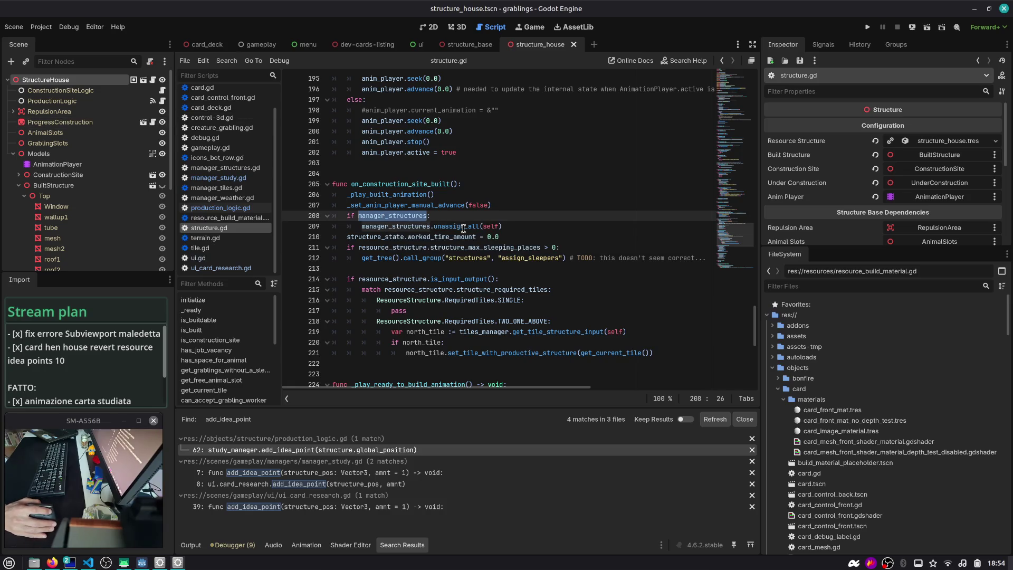
pyautogui.click(504, 225)
pyautogui.hotkey('shift', 'Up')
pyautogui.hotkey('shift', 'Home')
pyautogui.hotkey('shift', 'Home')
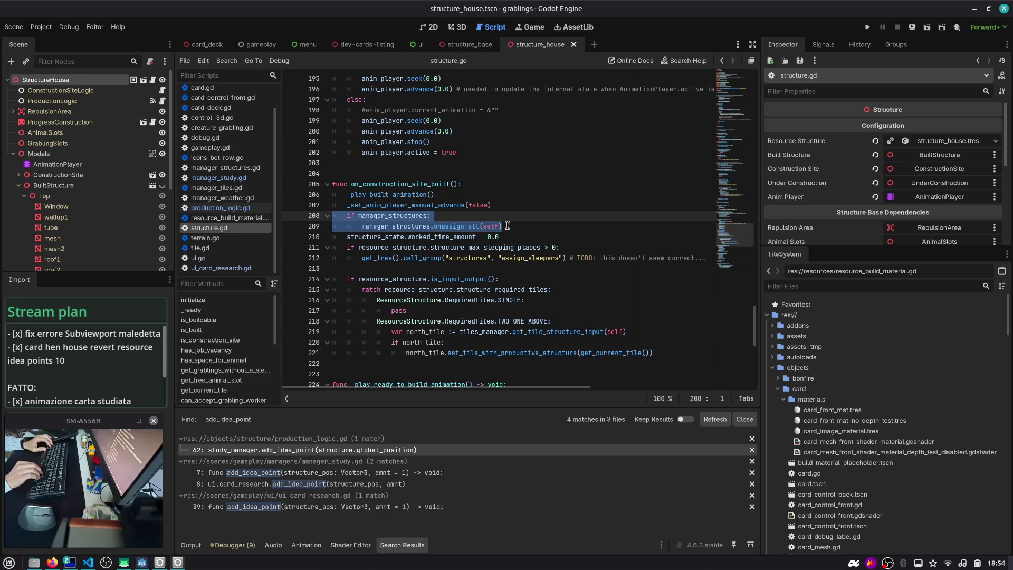
pyautogui.doubleClick(391, 217)
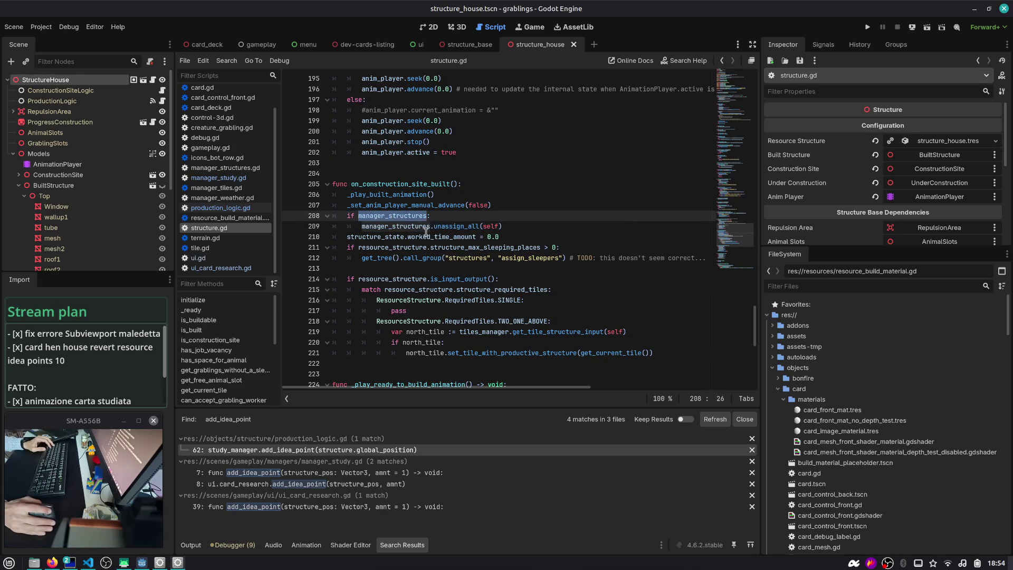
pyautogui.click(563, 228)
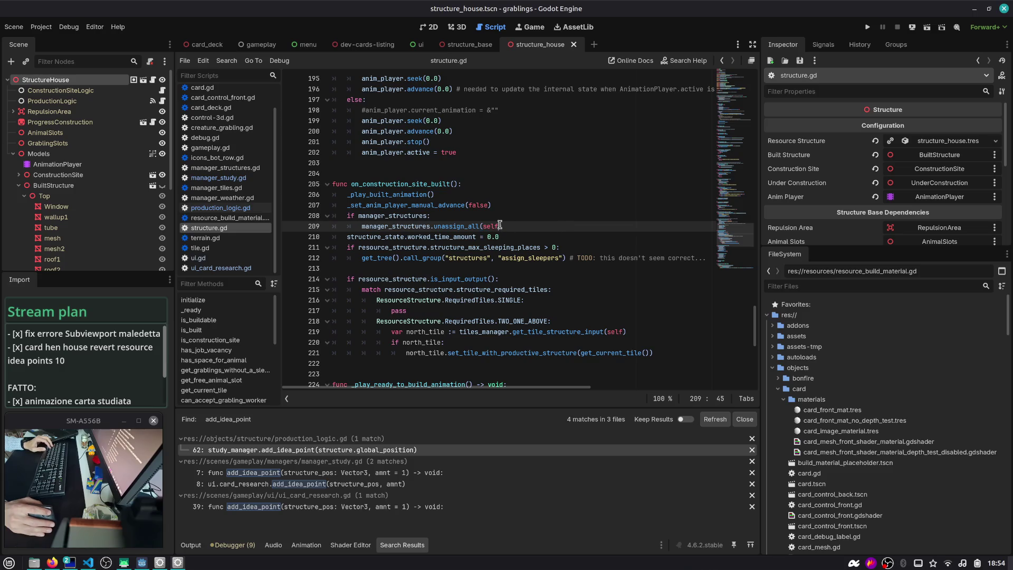
pyautogui.hotkey('ctrl', 'z')
pyautogui.hotkey('ctrl', 'z')
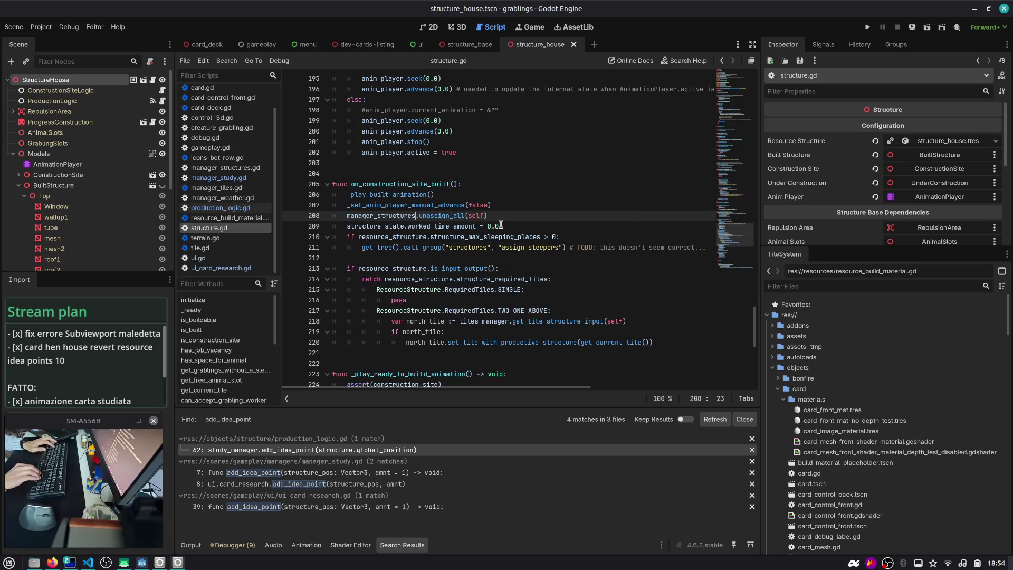
pyautogui.hotkey('ctrl', 'alt', 'Right')
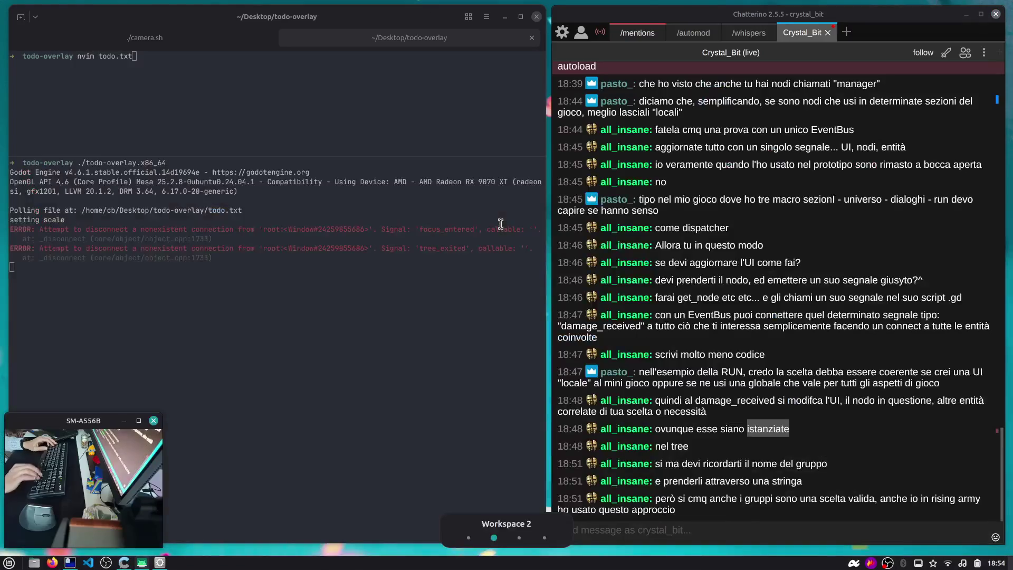
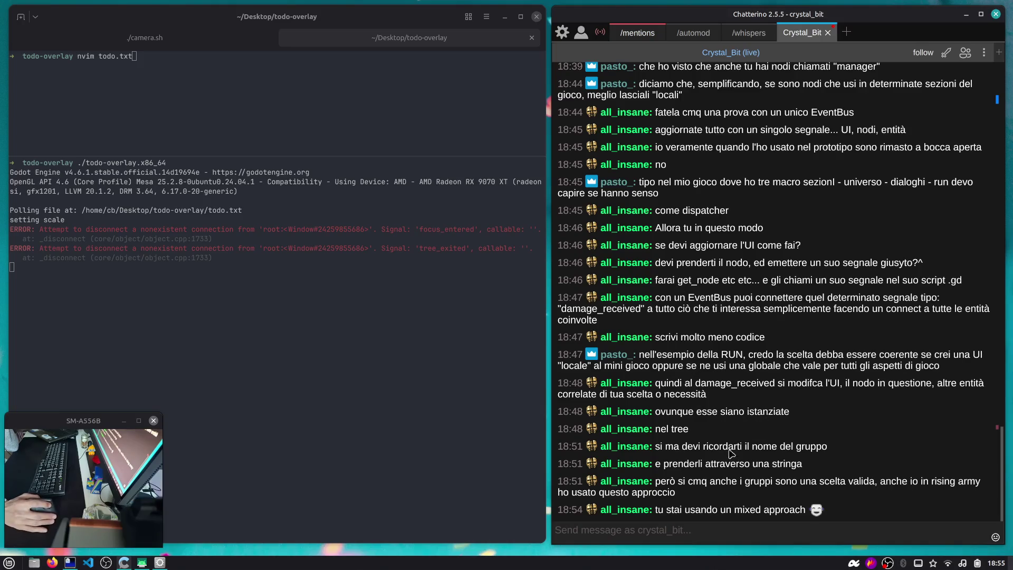
# - Highlight the Chatterino chat messages about remembering group names and groups being a valid choice
pyautogui.doubleClick(768, 448)
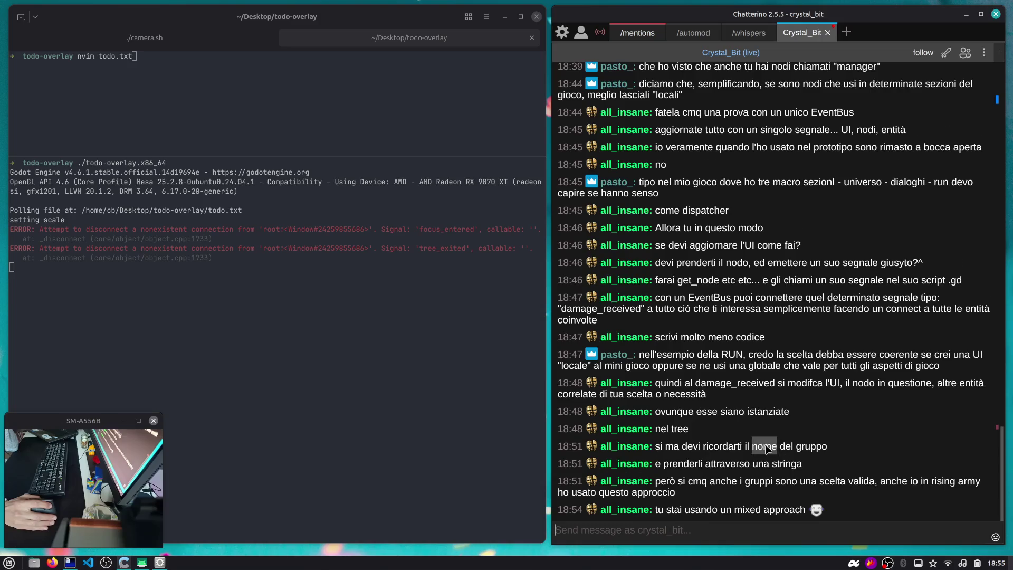
pyautogui.click(780, 430)
pyautogui.tripleClick(779, 429)
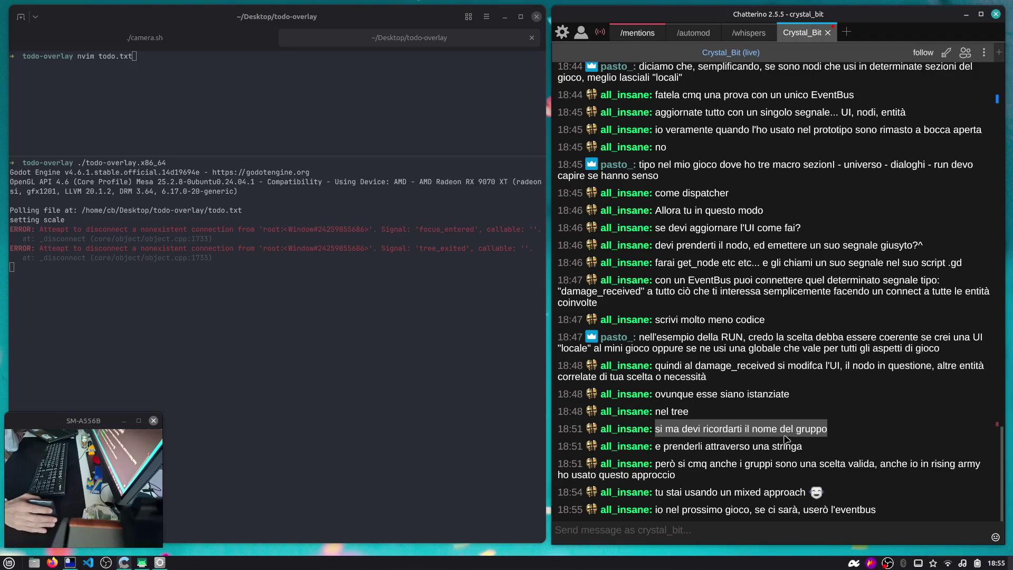
pyautogui.click(784, 445)
pyautogui.moveTo(726, 464); pyautogui.dragTo(850, 465)
# - Switch to Godot, show the project's global groups list, then cycle windows toward the terminal
pyautogui.press('super+1')
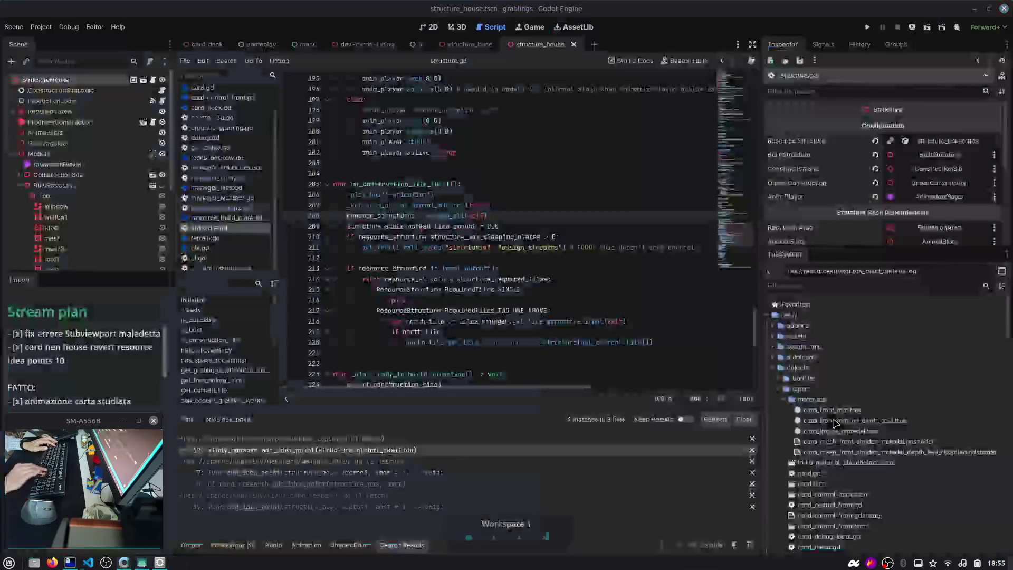
pyautogui.click(898, 46)
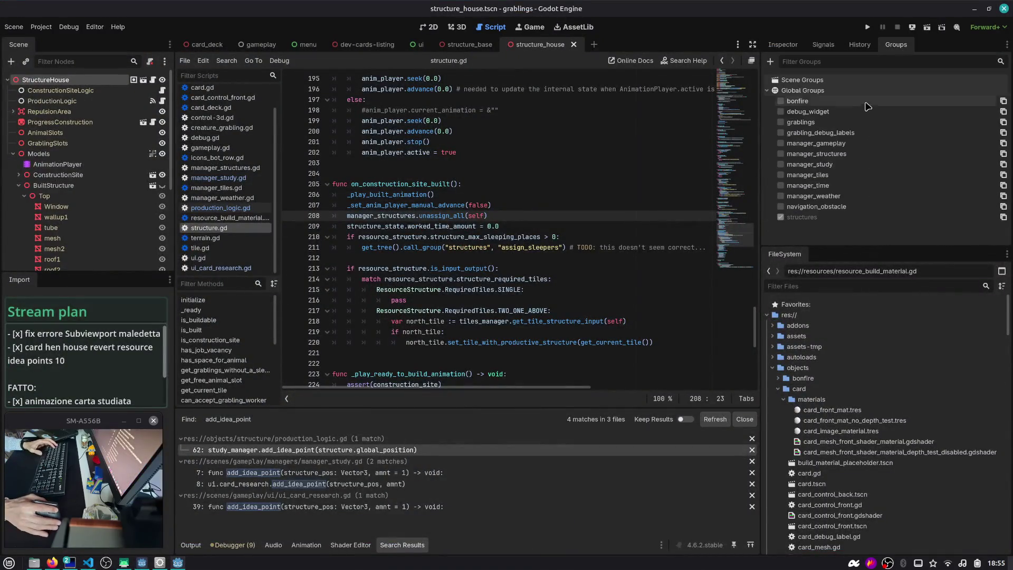
pyautogui.hotkey('alt', 'Tab')
pyautogui.hotkey('alt', 'Tab')
pyautogui.hotkey('alt', 'Tab')
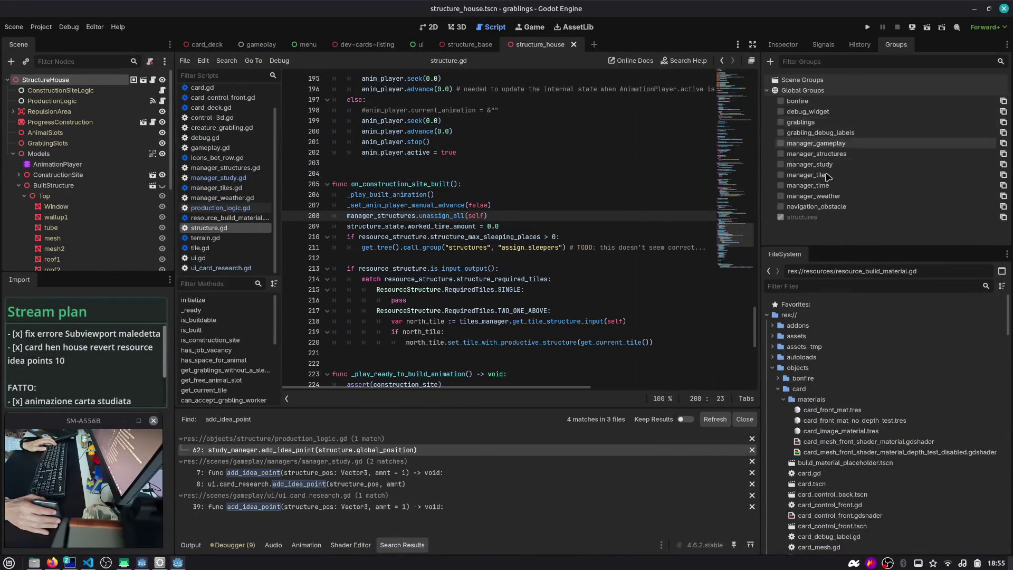
pyautogui.hotkey('alt', 'Tab')
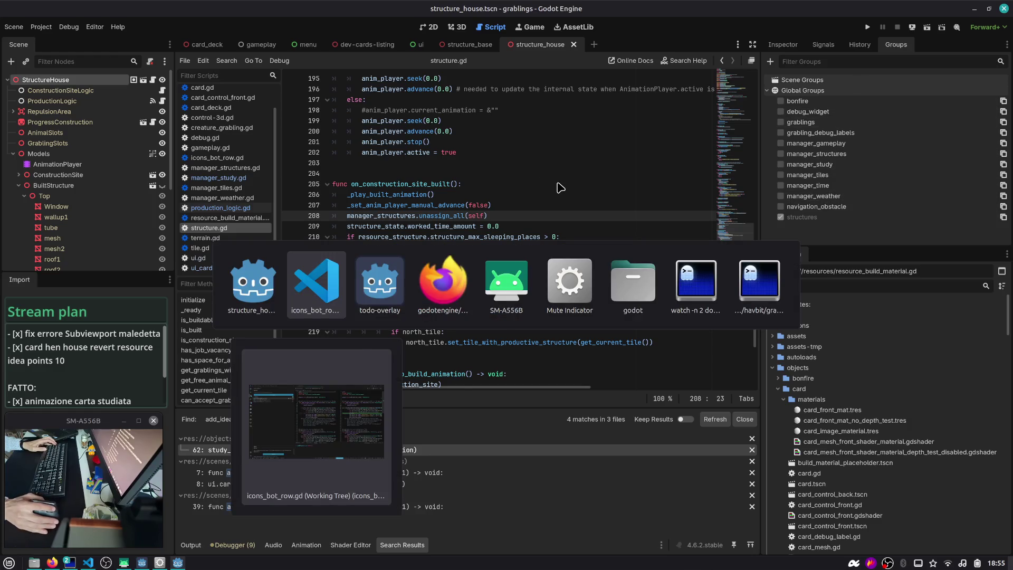
pyautogui.hotkey('alt', 'Tab')
pyautogui.hotkey('alt', 'Tab')
pyautogui.hotkey('alt', 'Tab')
pyautogui.hotkey('alt', 'Tab')
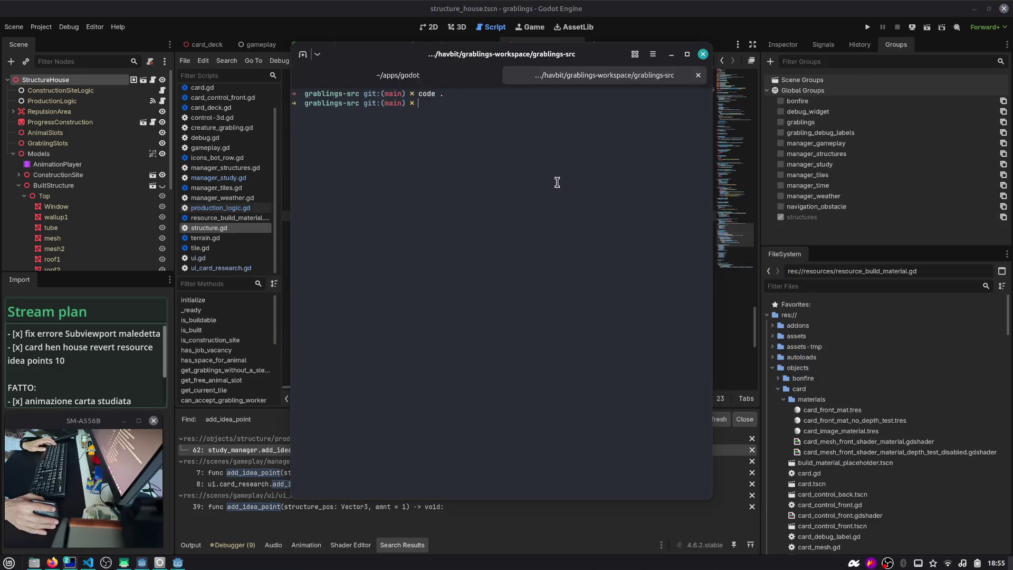
# - Open project.godot in nvim and search /group to jump to the [global_group] section
pyautogui.write('project.godot')
pyautogui.press('Return')
pyautogui.write('/group')
pyautogui.press('Return')
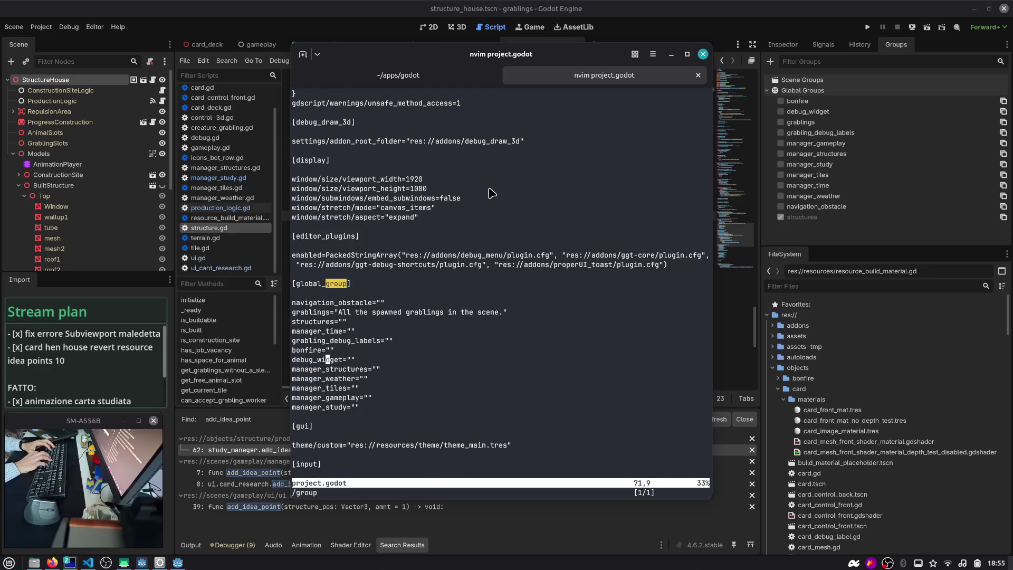
# - Line-select the global group entries down to manager_study and center them in the window
pyautogui.press('k')
pyautogui.press('V')
pyautogui.press('{')
pyautogui.press('j')
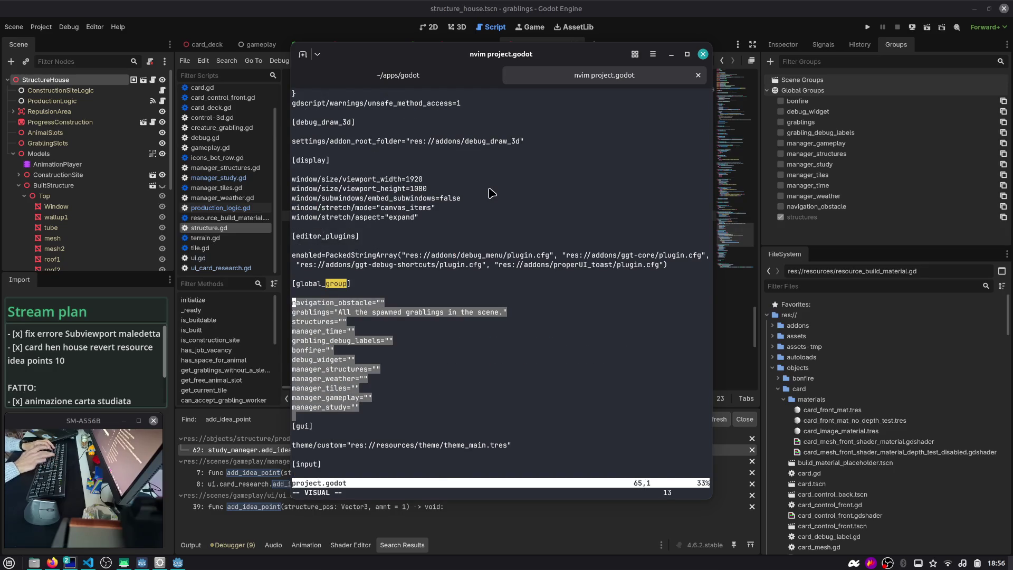
pyautogui.press('z')
pyautogui.press('t')
pyautogui.press('z')
pyautogui.press('z')
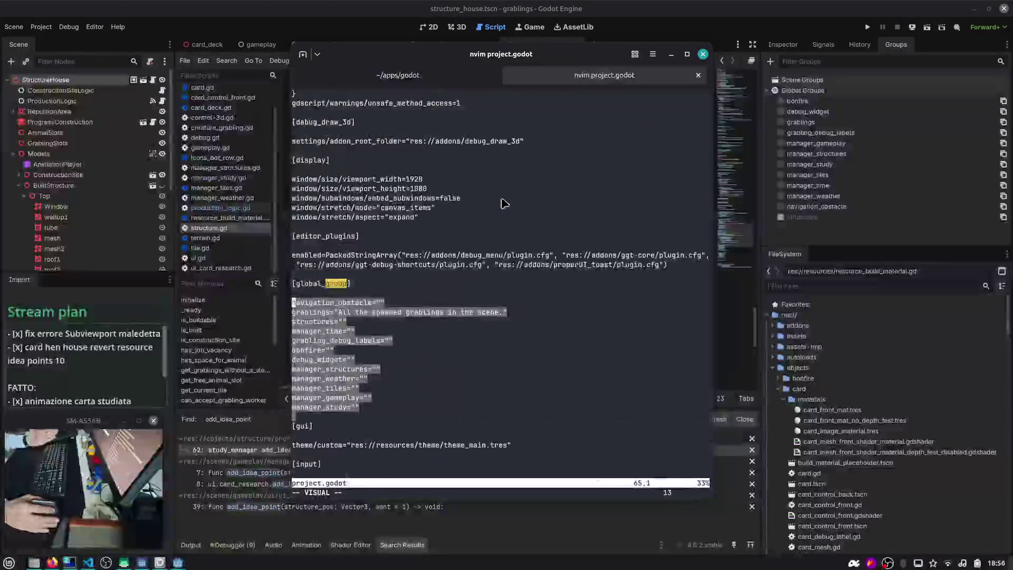
# - Enlarge the terminal font twice and move down to the manager_weather and manager_gameplay entries
pyautogui.click(451, 340)
pyautogui.hotkey('ctrl', '+')
pyautogui.hotkey('ctrl', '+')
pyautogui.hotkey('ctrl', '+')
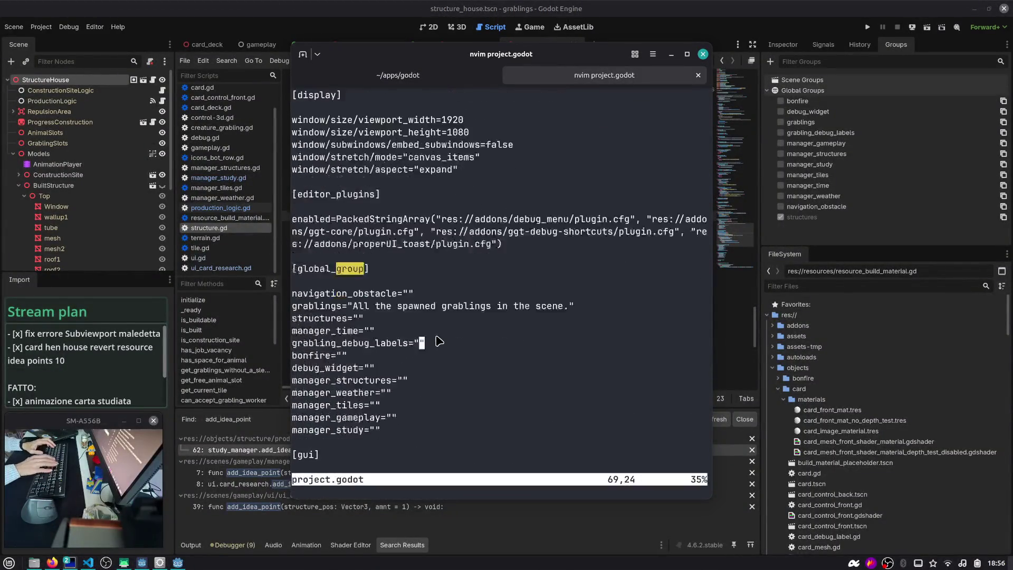
pyautogui.hotkey('ctrl', '+')
pyautogui.press('j')
pyautogui.press('j')
pyautogui.press('j')
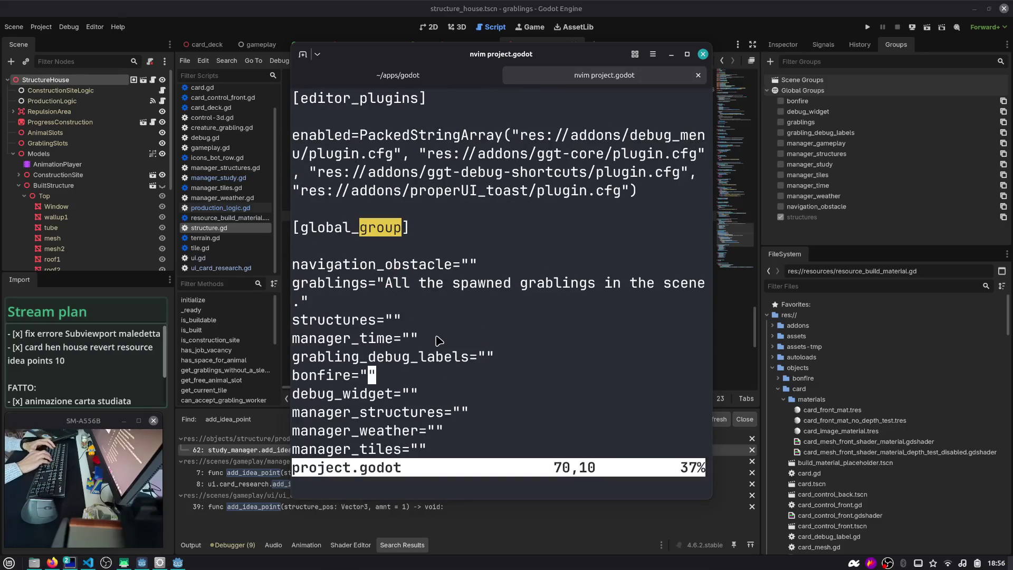
pyautogui.press('j')
pyautogui.press('j')
pyautogui.moveTo(666, 333); pyautogui.dragTo(846, 333)
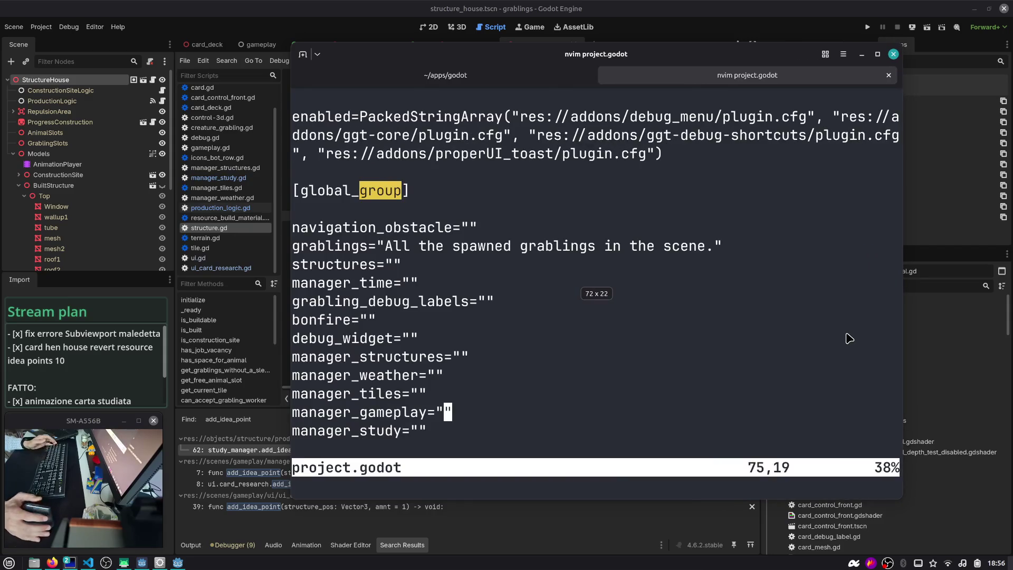
pyautogui.moveTo(388, 247); pyautogui.dragTo(710, 250)
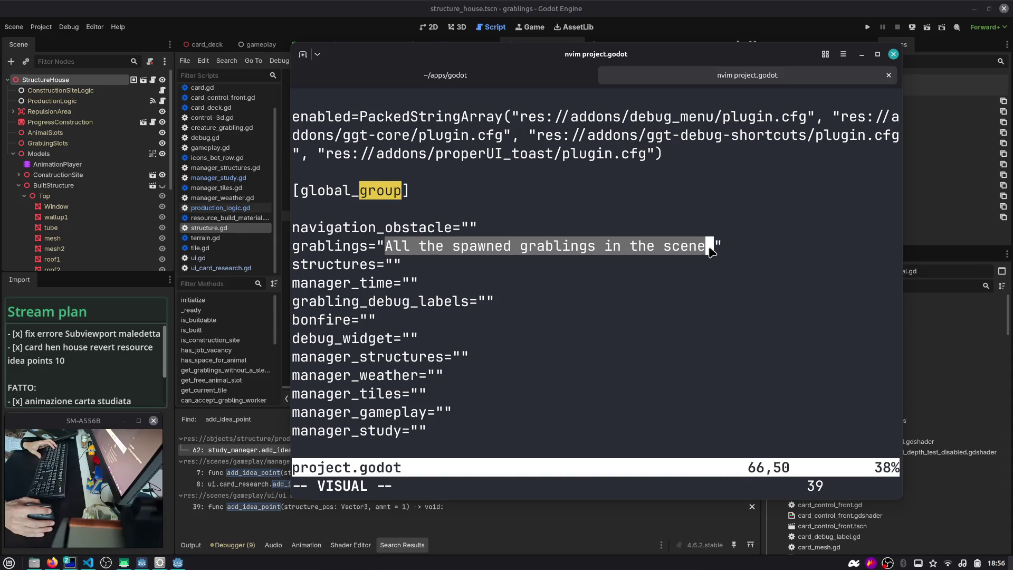
pyautogui.doubleClick(338, 247)
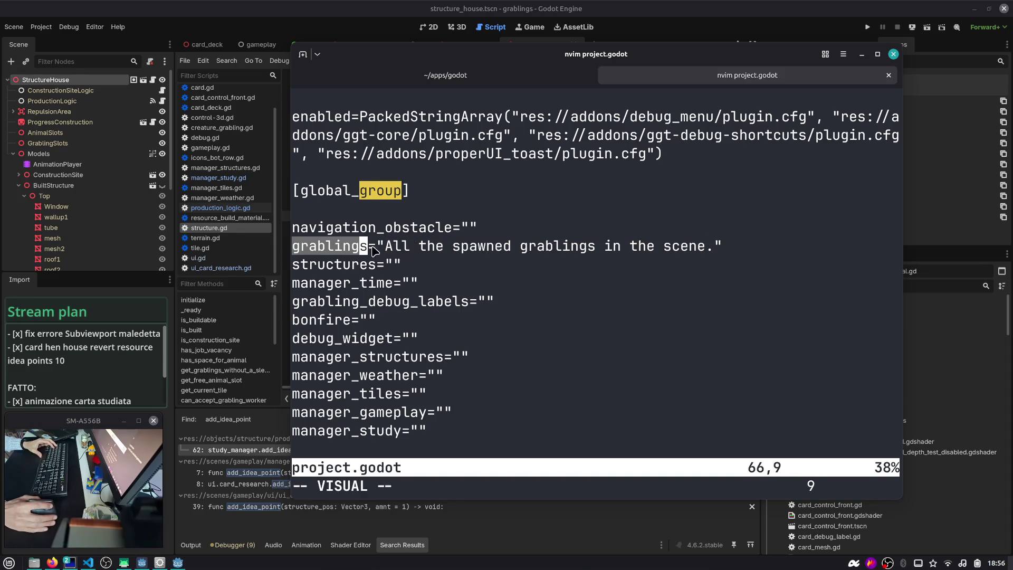
pyautogui.moveTo(384, 247); pyautogui.dragTo(712, 247)
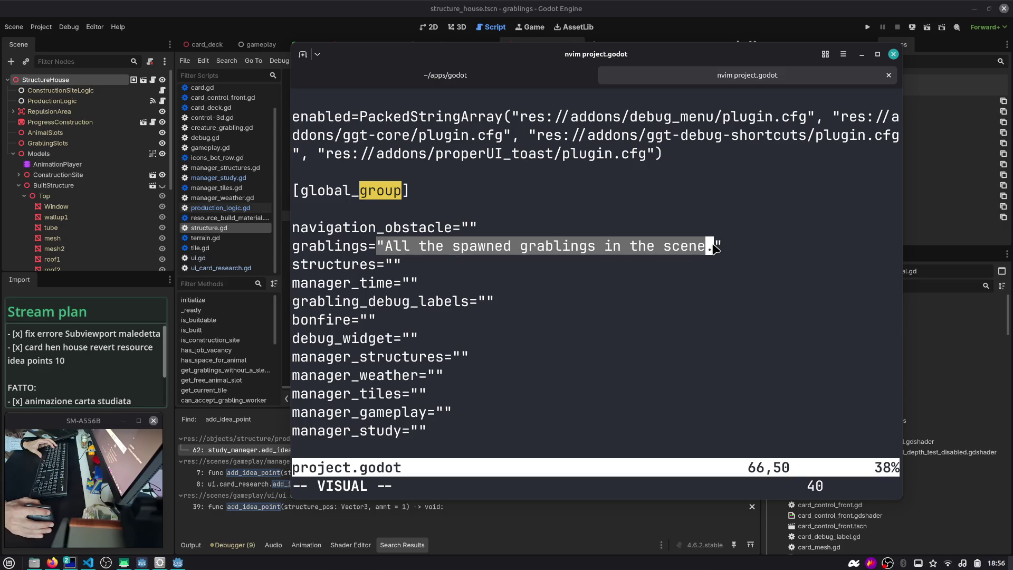
pyautogui.moveTo(386, 246); pyautogui.dragTo(711, 247)
pyautogui.doubleClick(329, 247)
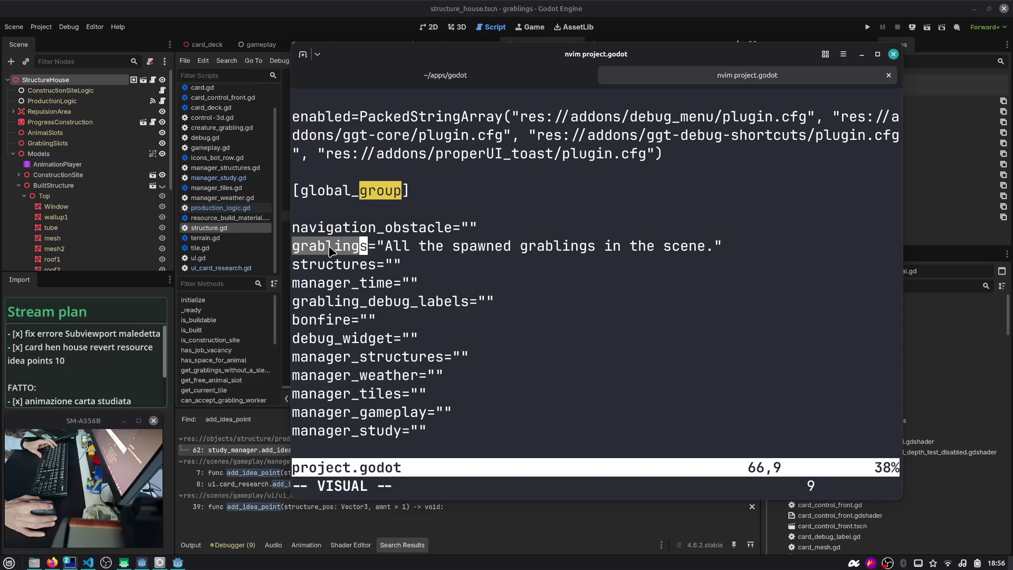
pyautogui.click(414, 247)
pyautogui.moveTo(478, 247); pyautogui.dragTo(710, 247)
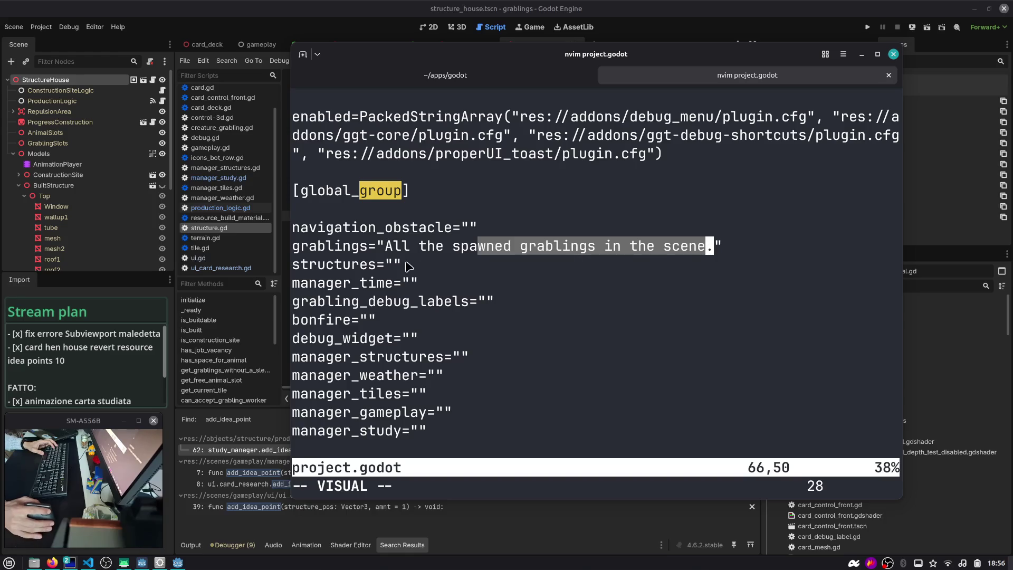
pyautogui.click(356, 266)
pyautogui.doubleClick(334, 269)
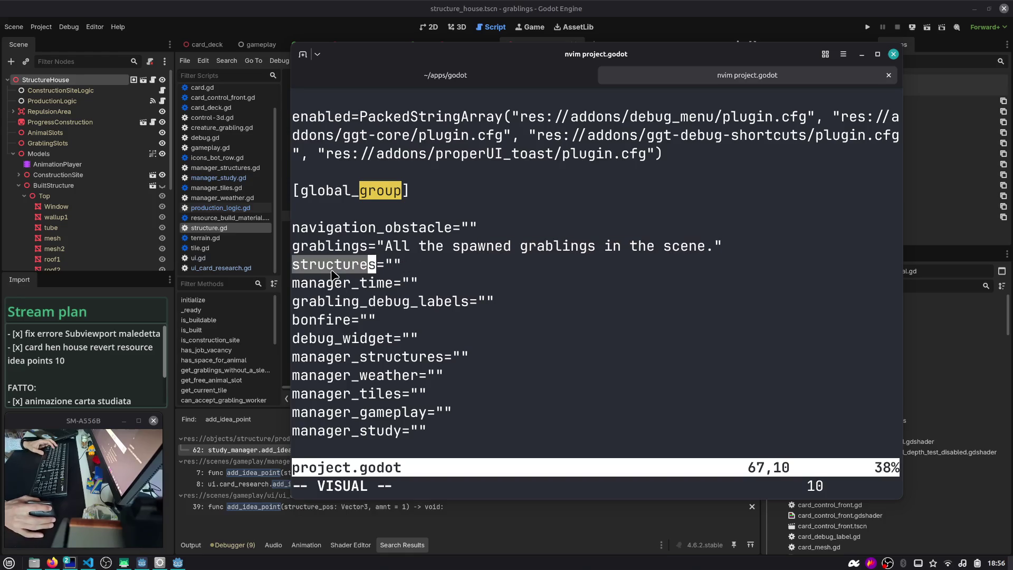
pyautogui.doubleClick(337, 285)
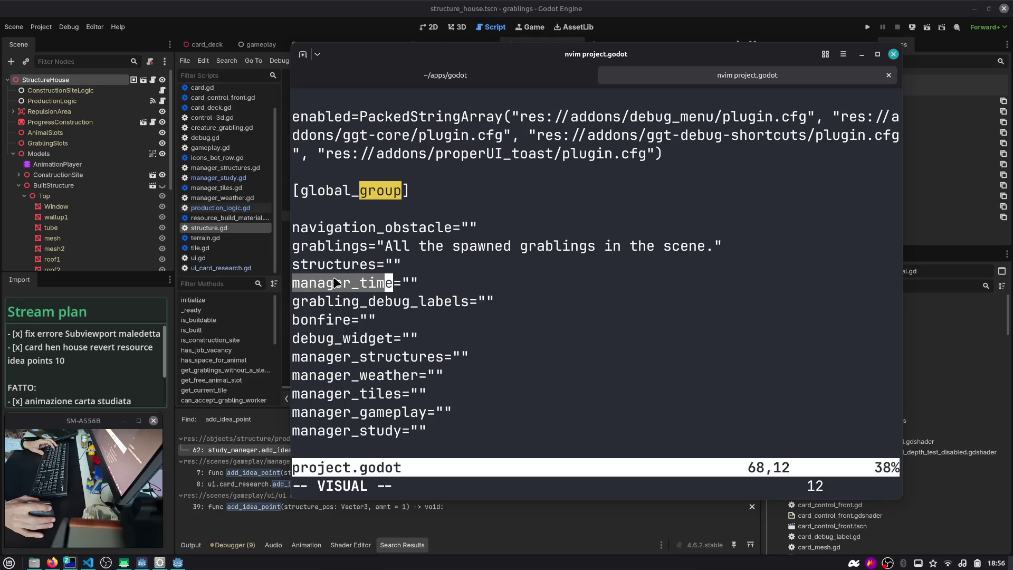
pyautogui.click(335, 283)
pyautogui.doubleClick(341, 354)
pyautogui.doubleClick(342, 378)
pyautogui.doubleClick(339, 395)
pyautogui.doubleClick(341, 412)
pyautogui.doubleClick(343, 425)
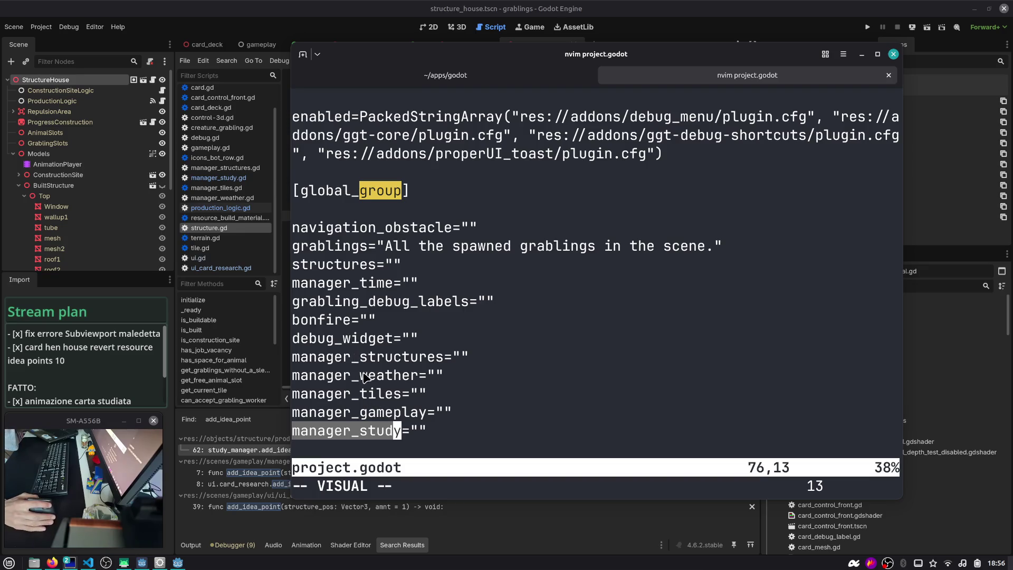
pyautogui.doubleClick(353, 357)
pyautogui.doubleClick(363, 376)
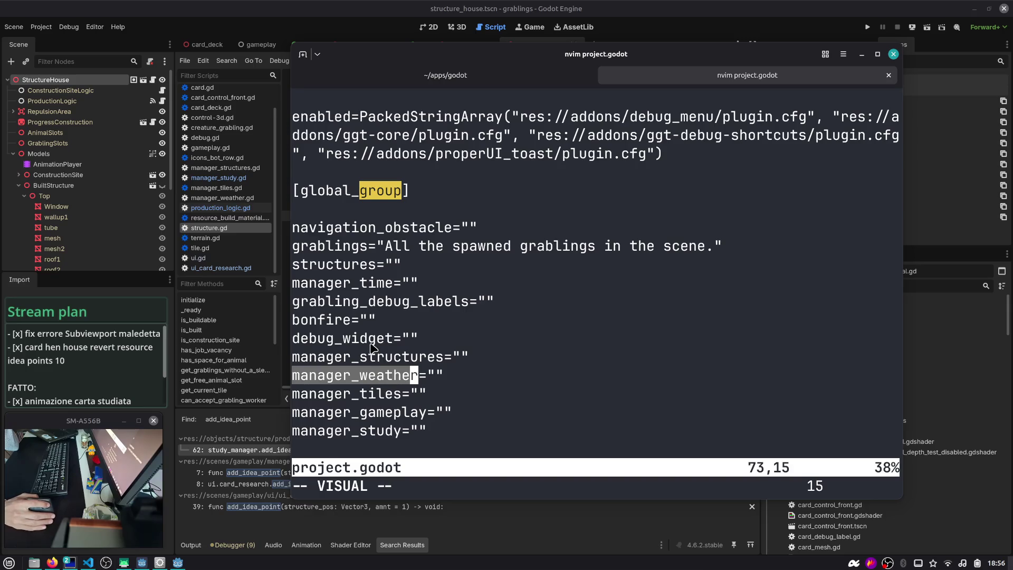
pyautogui.doubleClick(322, 319)
pyautogui.tripleClick(373, 338)
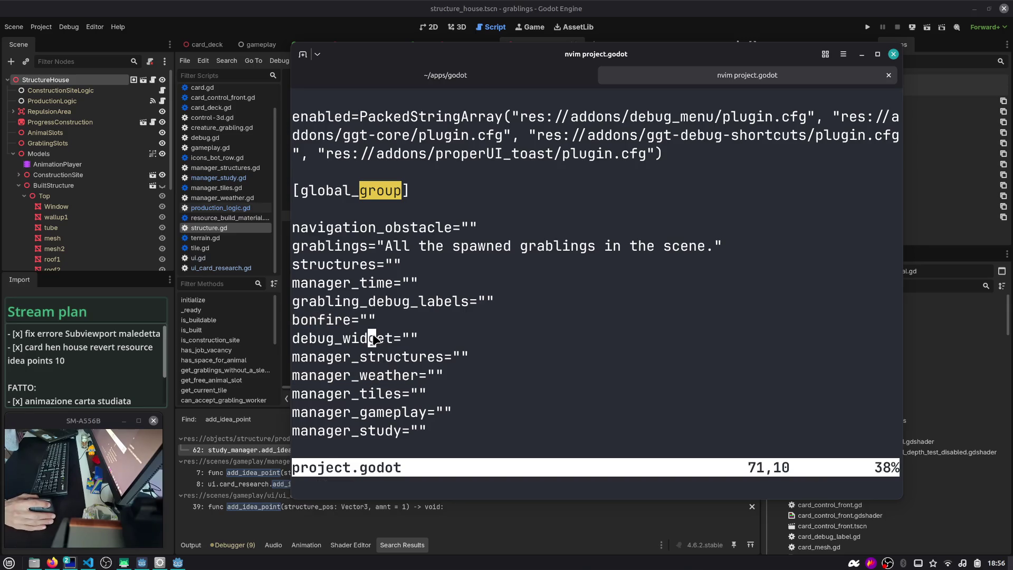
pyautogui.click(413, 418)
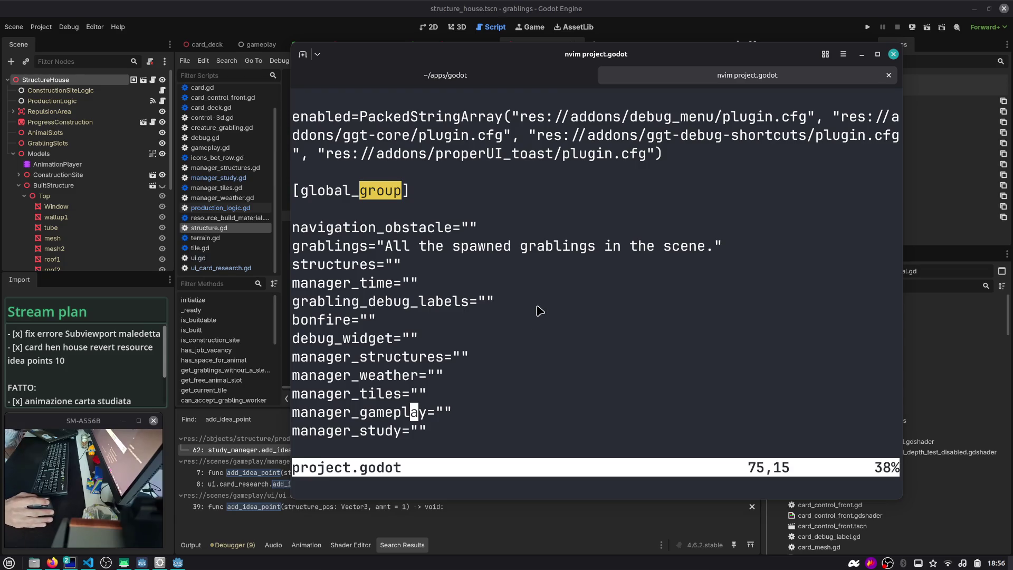
pyautogui.moveTo(712, 355)
pyautogui.mouseDown()
pyautogui.moveTo(767, 368)
pyautogui.moveTo(709, 351)
pyautogui.mouseUp()
pyautogui.write(':q')
# - Quit nvim, clear and reset the terminal font, and return to the Godot editor workspace
pyautogui.press('Return')
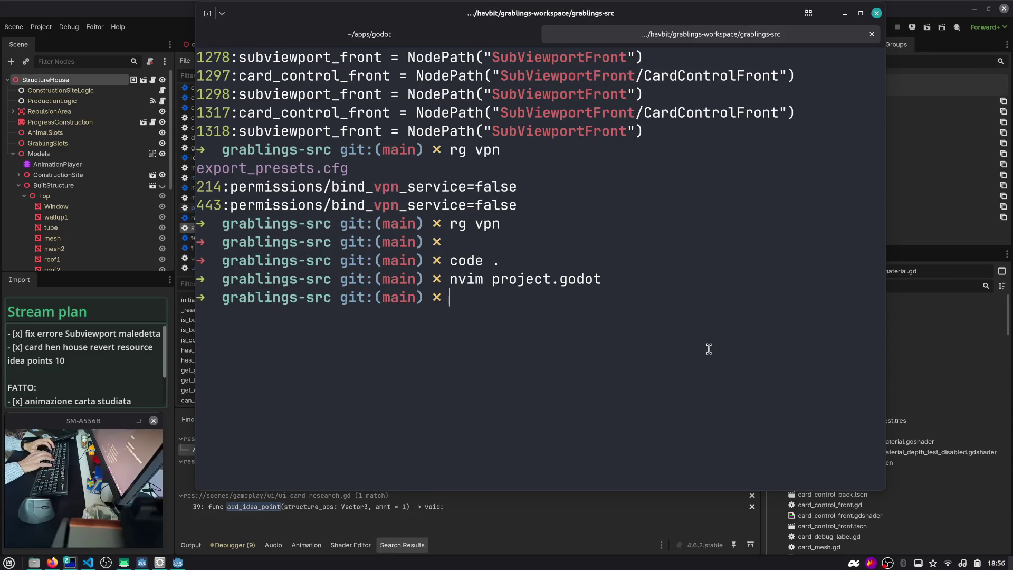
pyautogui.hotkey('ctrl', 'l')
pyautogui.hotkey('ctrl', '0')
pyautogui.press('super+Page_Down')
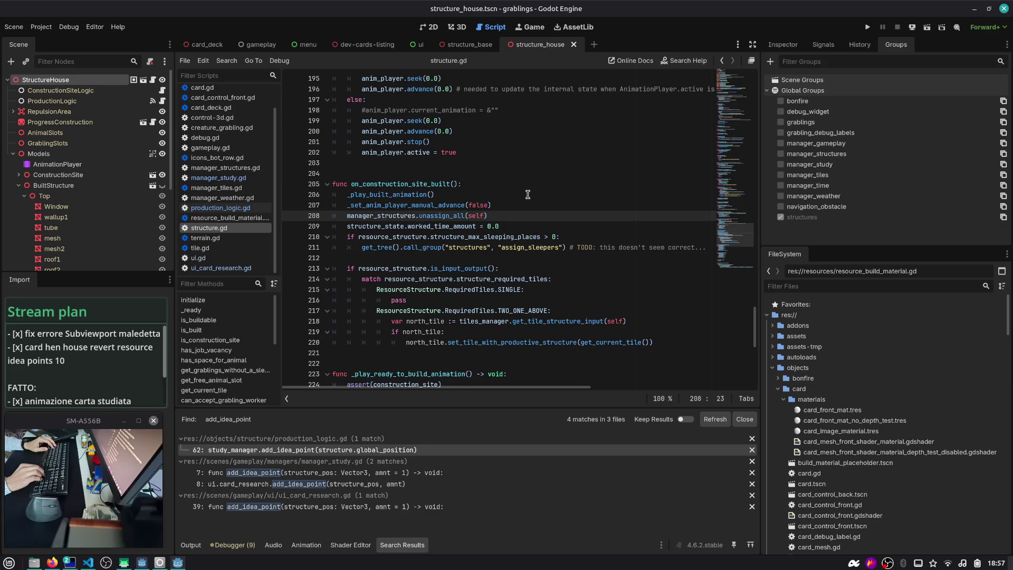
pyautogui.press('super+Page_Up')
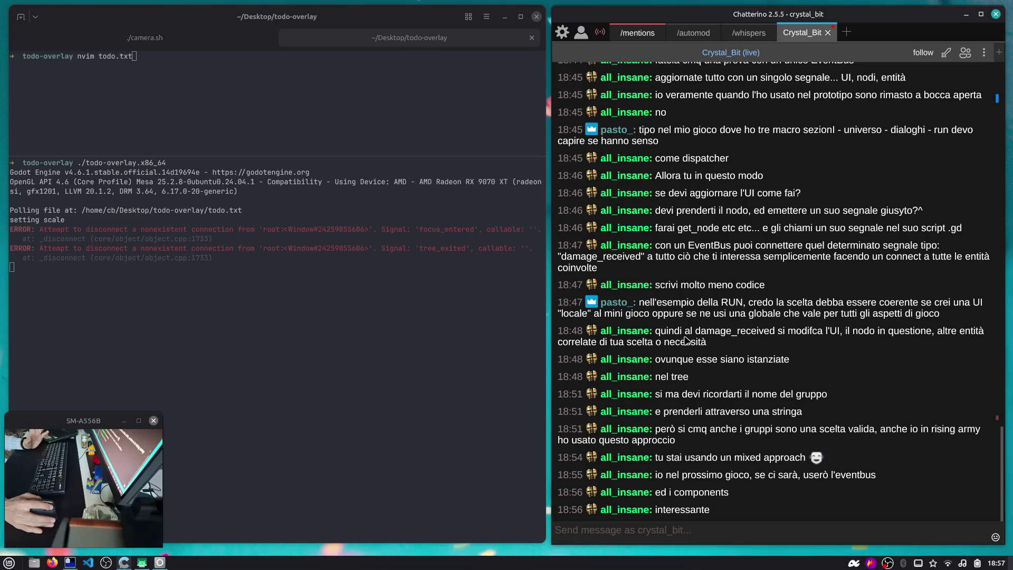
pyautogui.press('super+Page_Down')
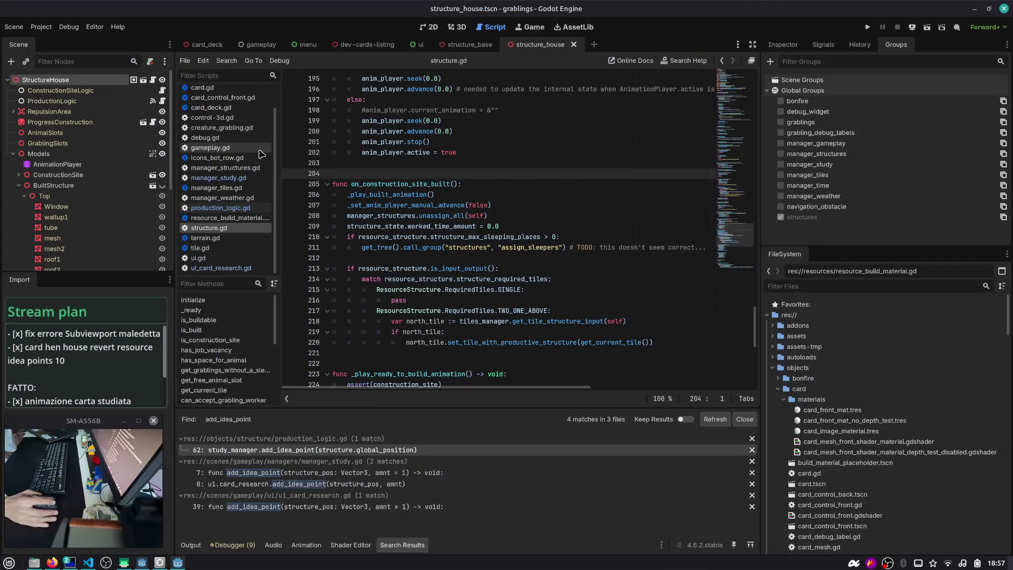
# - Adjust the script list panel splitters and place the caret in on_construction_site_built in structure.gd
pyautogui.moveTo(281, 134); pyautogui.dragTo(287, 135)
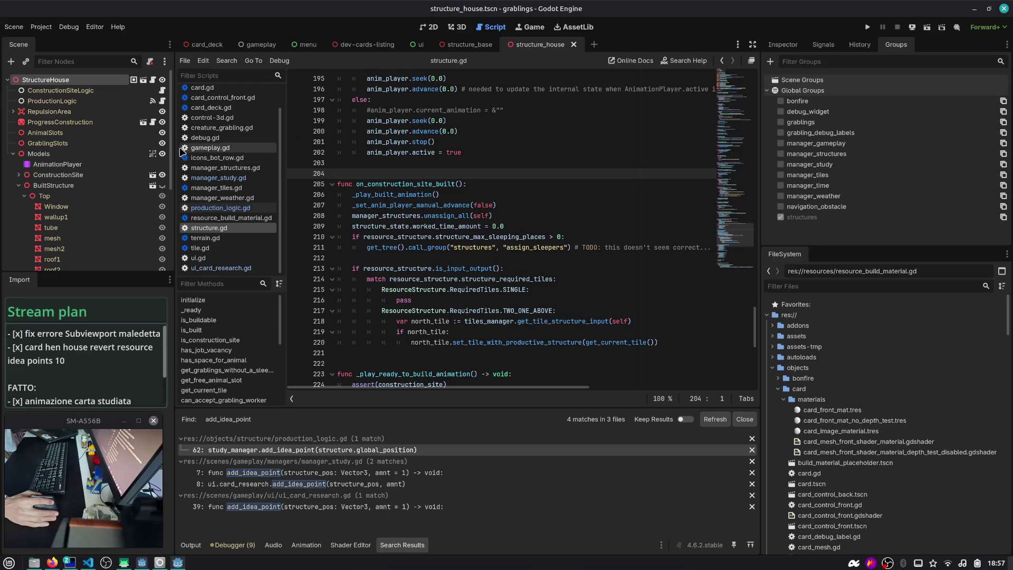
pyautogui.moveTo(174, 143); pyautogui.dragTo(168, 142)
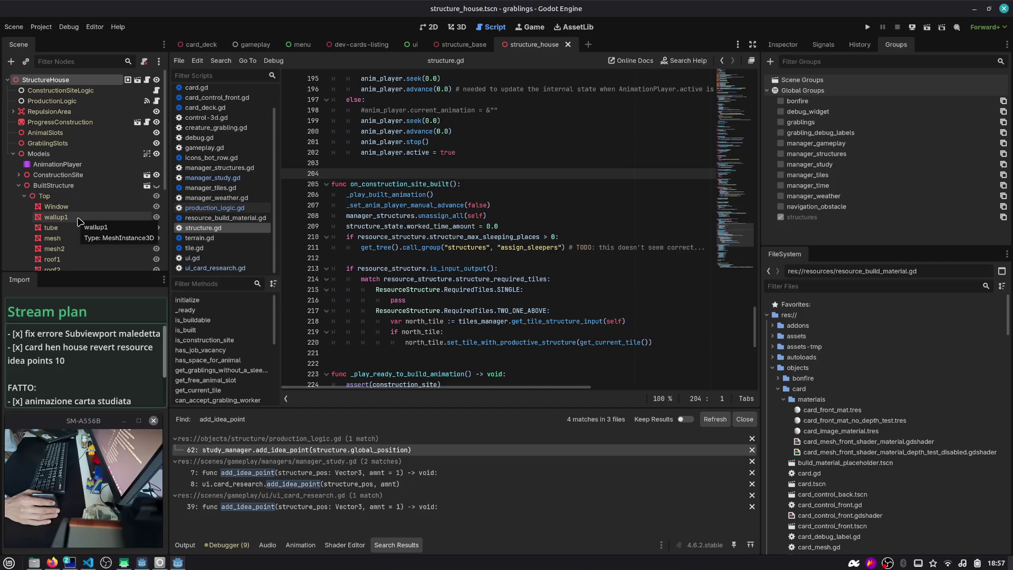
pyautogui.click(406, 183)
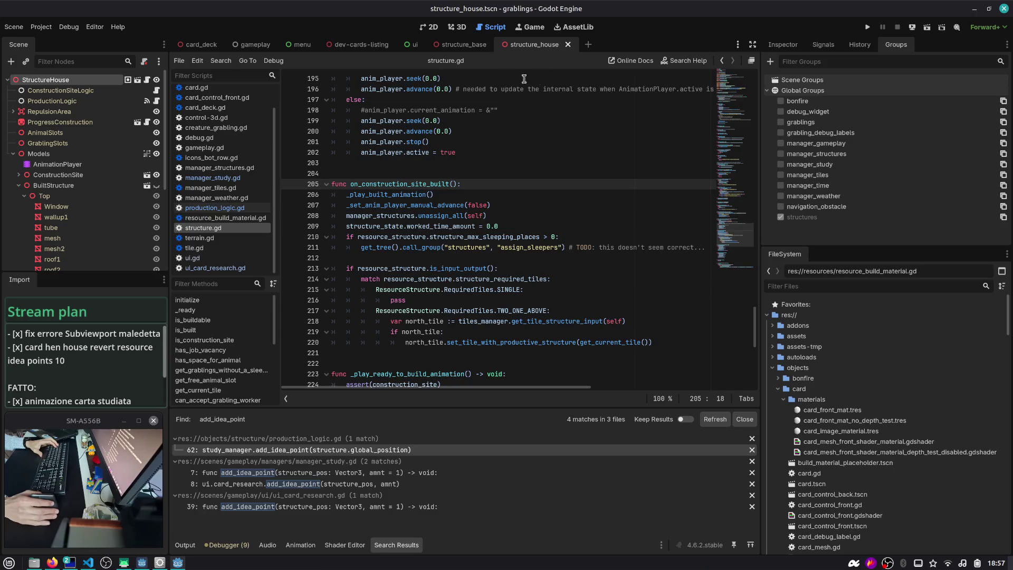
pyautogui.scroll(3, 692, 94)
pyautogui.scroll(20, 692, 94)
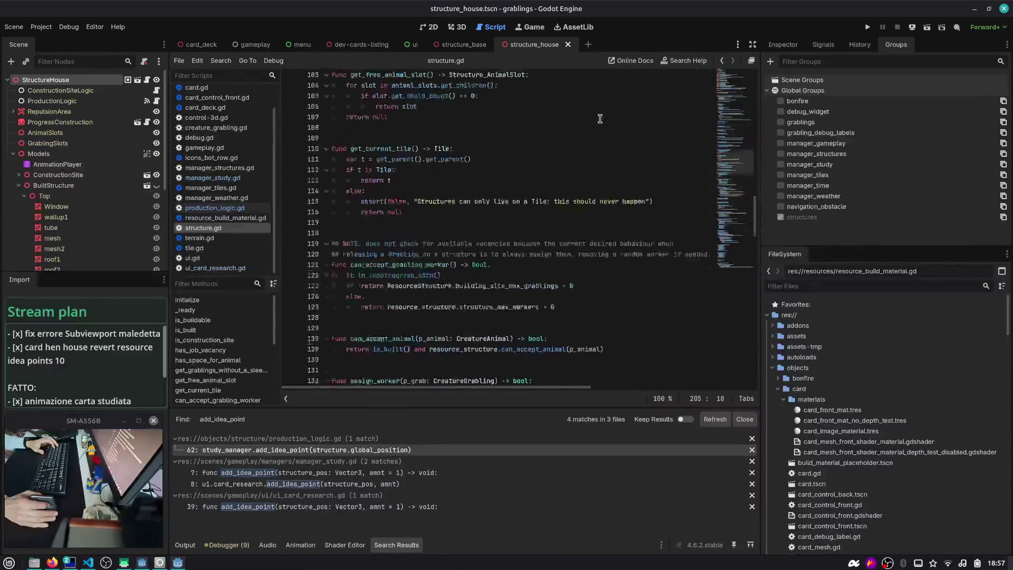
pyautogui.hotkey('alt', 'Tab')
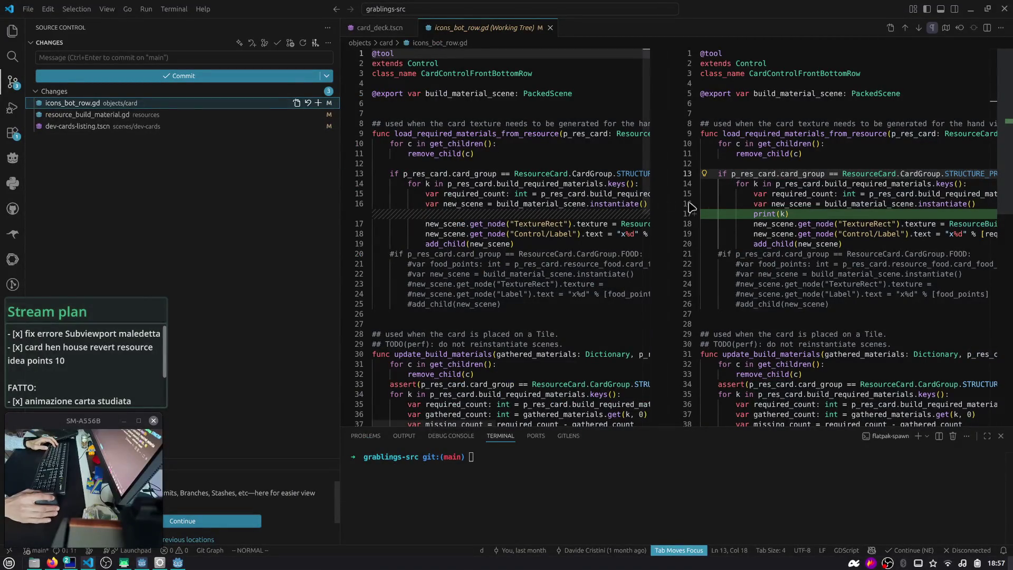
# - Delete the print(k) line from icons_bot_row.gd and view the resource_build_material.gd diff
pyautogui.click(811, 213)
pyautogui.press('d')
pyautogui.press('d')
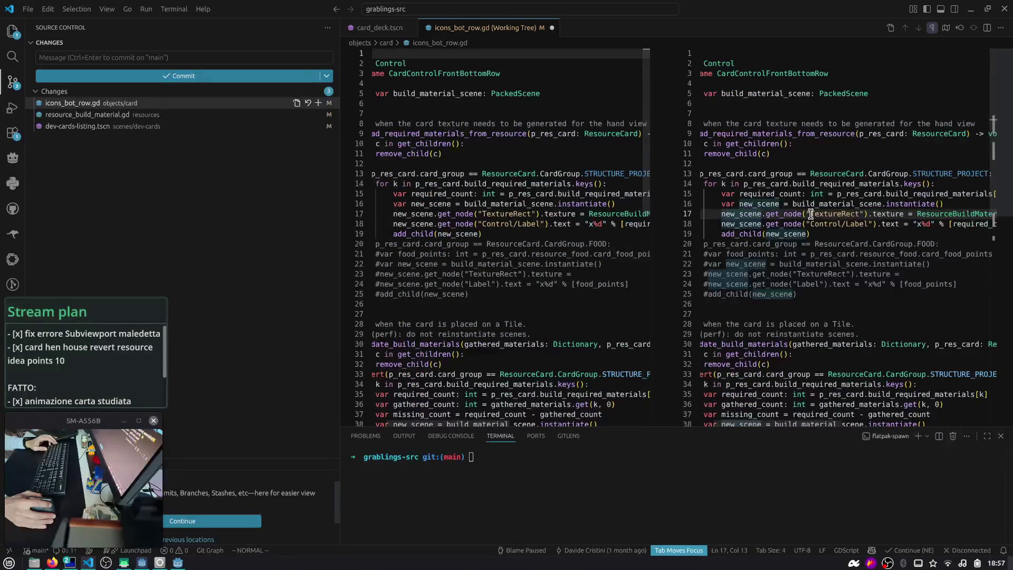
pyautogui.click(178, 118)
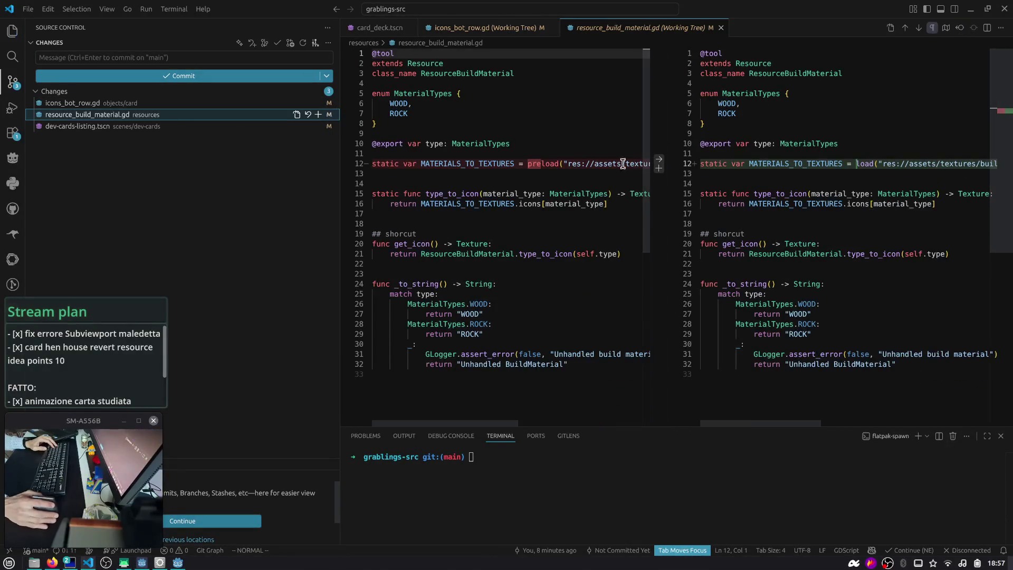
pyautogui.hscroll(5, 794, 174)
pyautogui.hscroll(-5, 786, 164)
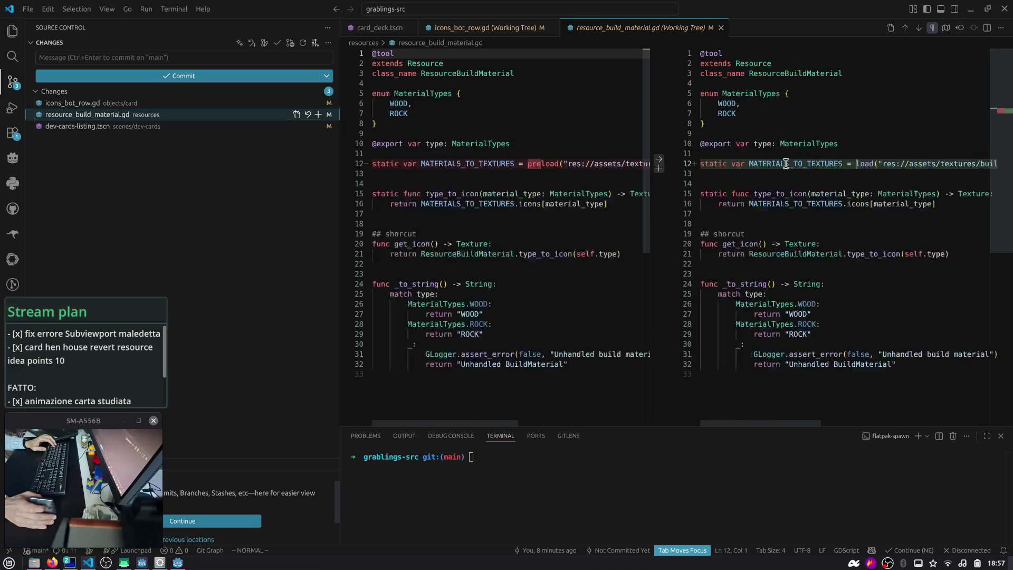
# - Stage dev-cards-listing.tscn and resource_build_material.gd, and close the open diff and card_deck.tscn editors
pyautogui.click(318, 126)
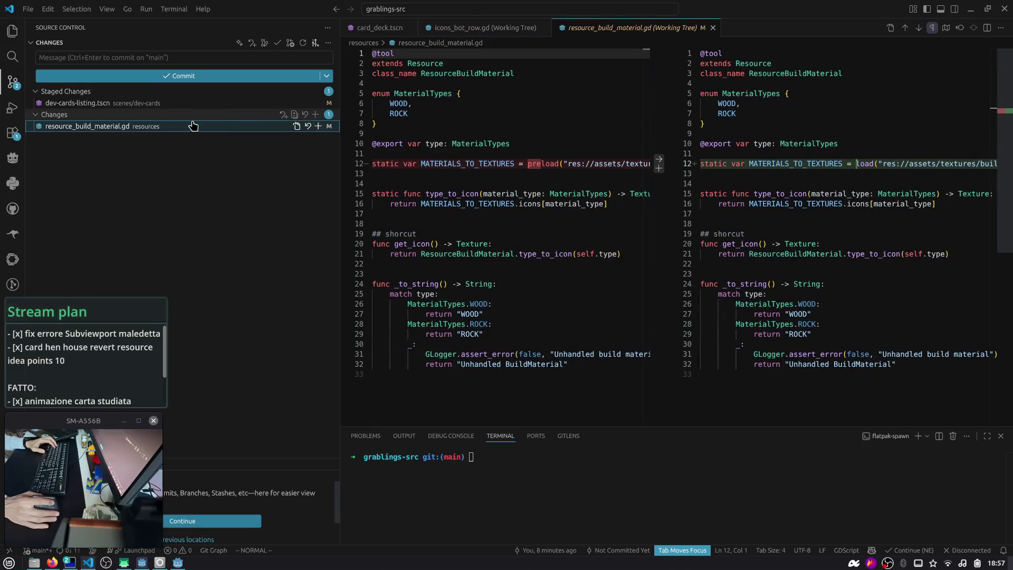
pyautogui.click(318, 126)
pyautogui.click(149, 58)
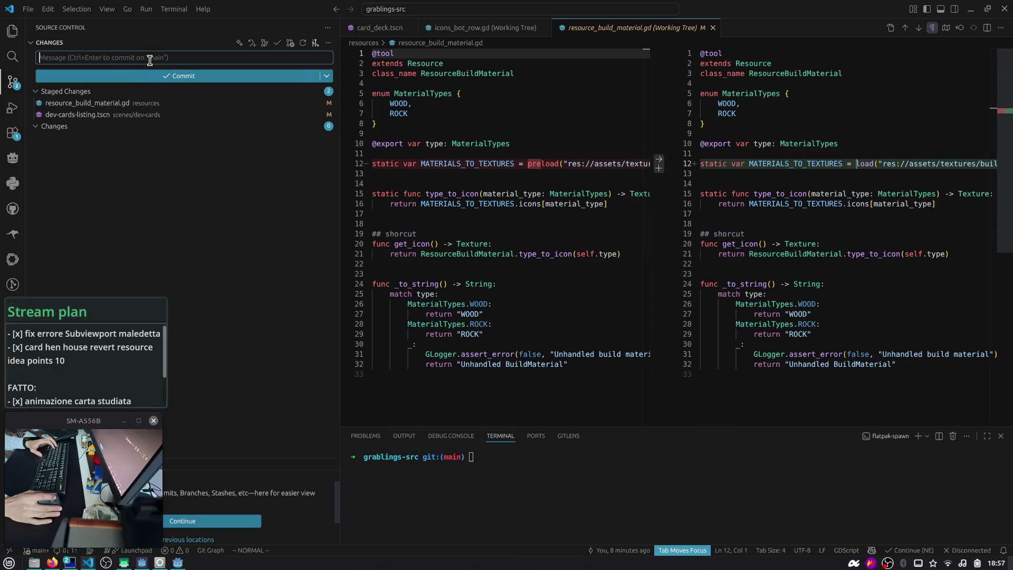
pyautogui.middleClick(577, 27)
pyautogui.middleClick(459, 27)
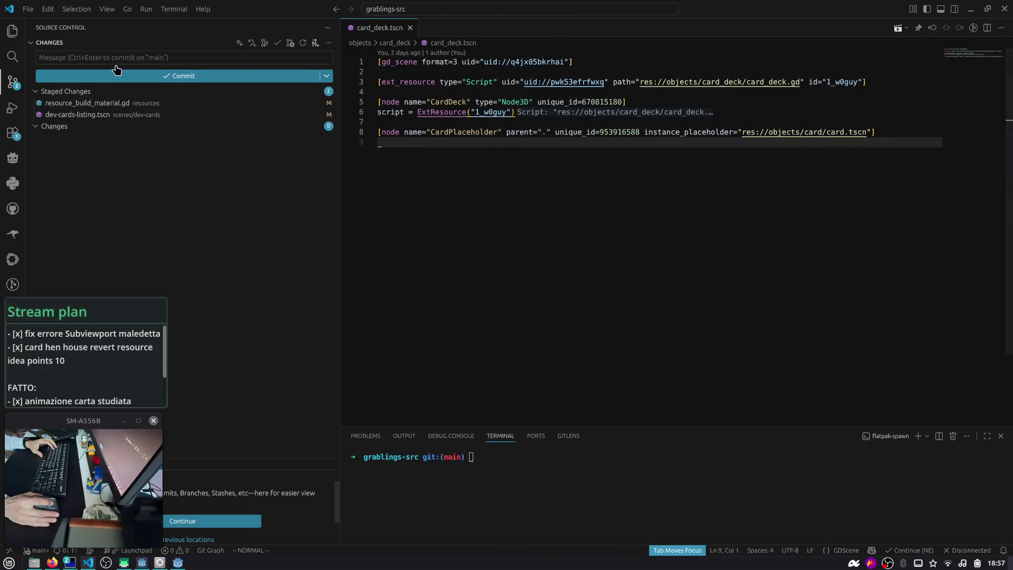
pyautogui.middleClick(385, 28)
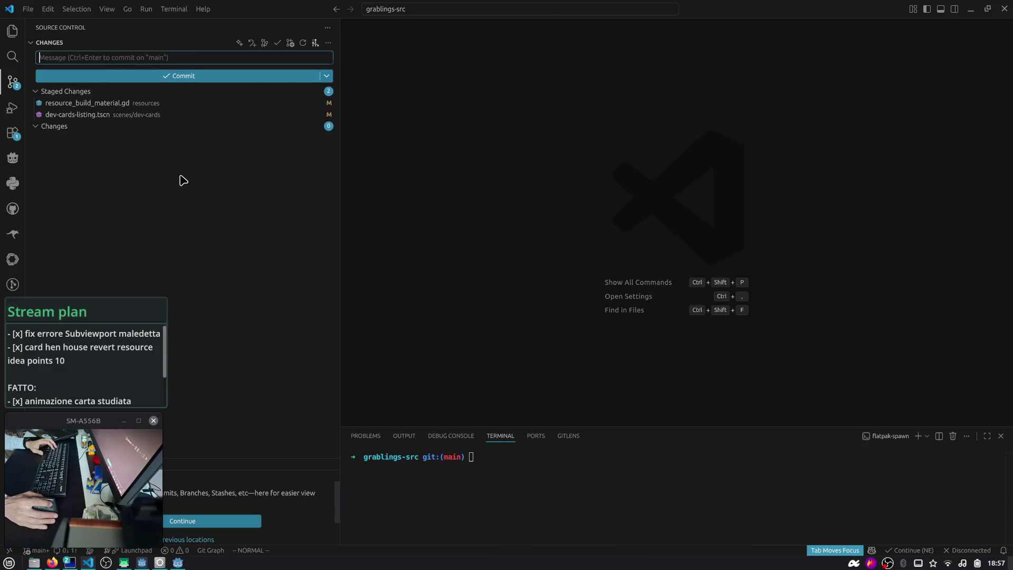
# - Review both staged diffs and commit them with the message 'fix: dev cize'
pyautogui.click(168, 58)
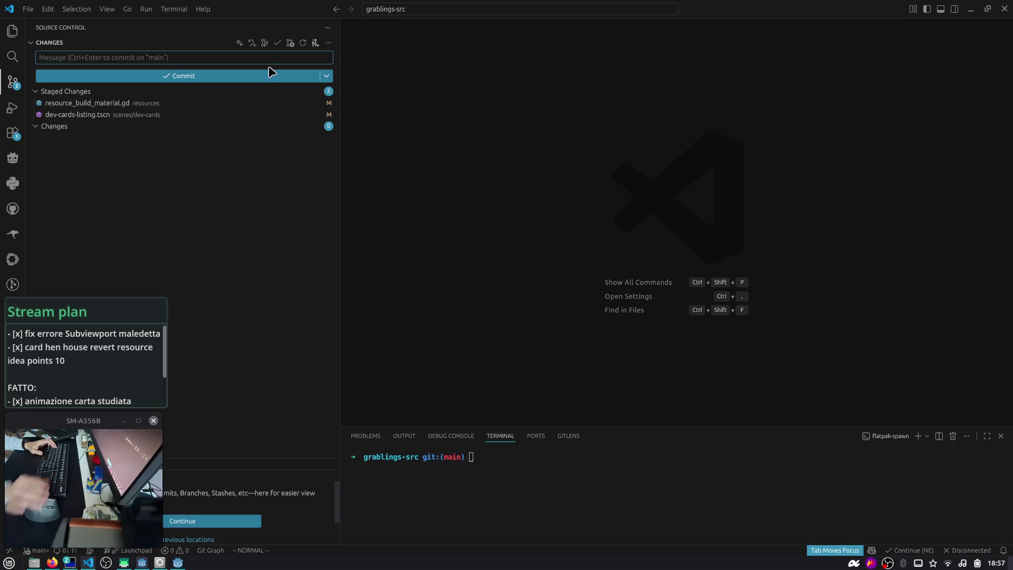
pyautogui.click(248, 115)
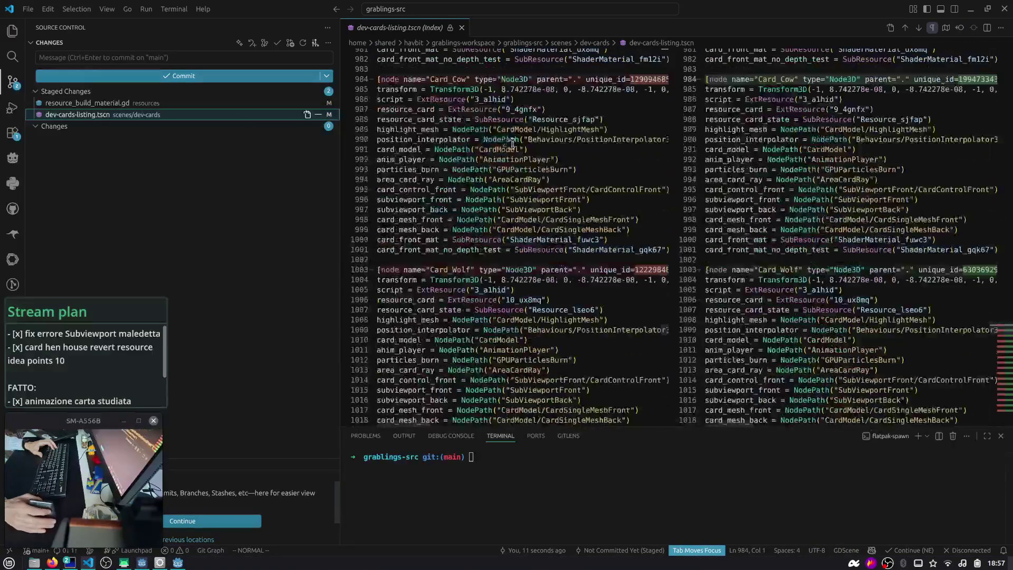
pyautogui.click(182, 104)
pyautogui.click(149, 58)
pyautogui.write('fix:')
pyautogui.write(' dev c')
pyautogui.write('ize')
pyautogui.hotkey('ctrl', 'Return')
# - Push the commit to main with gp in the terminal, then hide the terminal and close the diff
pyautogui.click(556, 502)
pyautogui.write('gp')
pyautogui.press('Return')
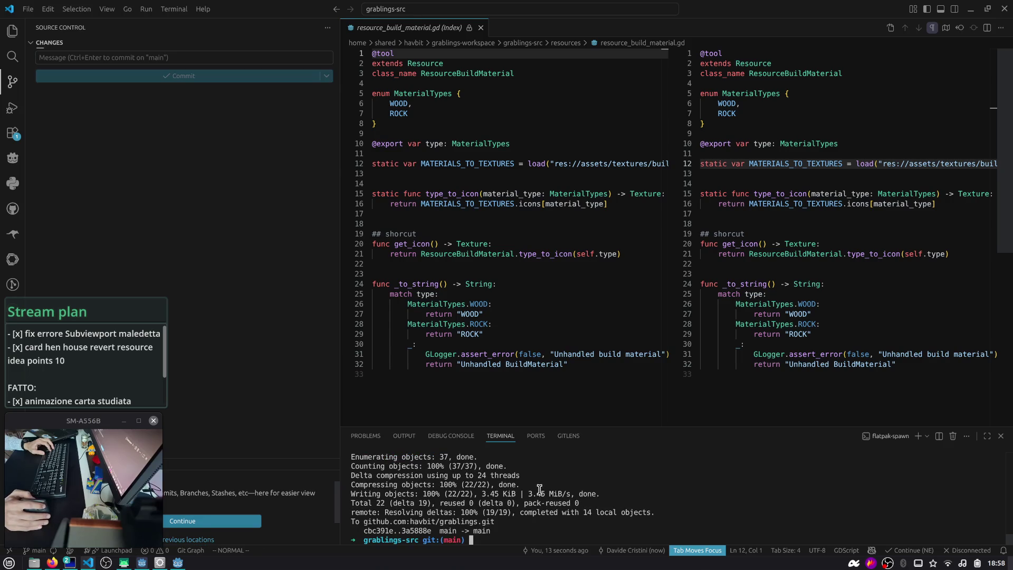
pyautogui.hotkey('ctrl', 'j')
pyautogui.hotkey('ctrl', 'w')
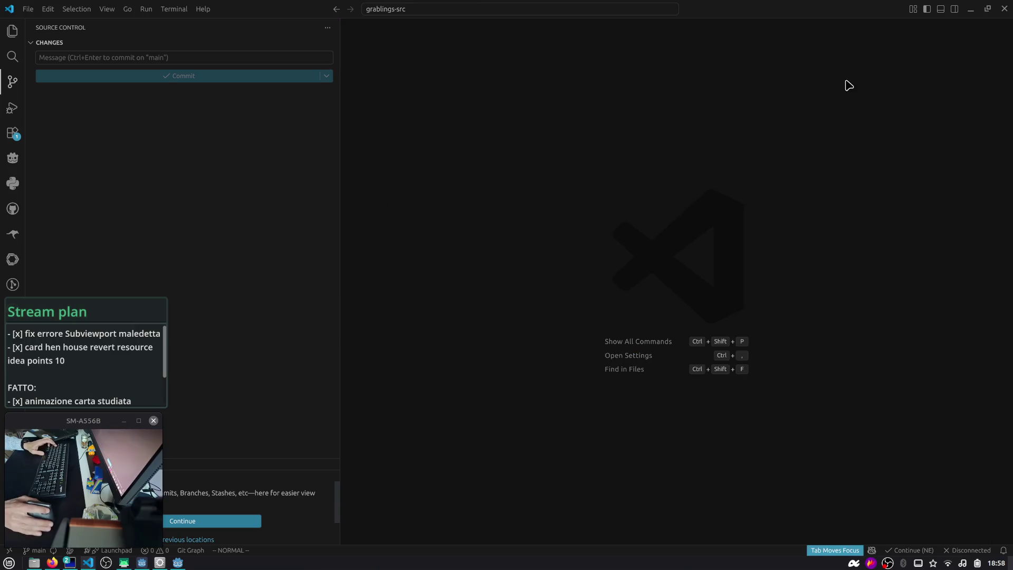
pyautogui.hotkey('alt', 'Tab')
# - Close the grablings editor, open pixel-spirit-shaders from the Project Manager, and select the ShaderSetter node
pyautogui.click(517, 194)
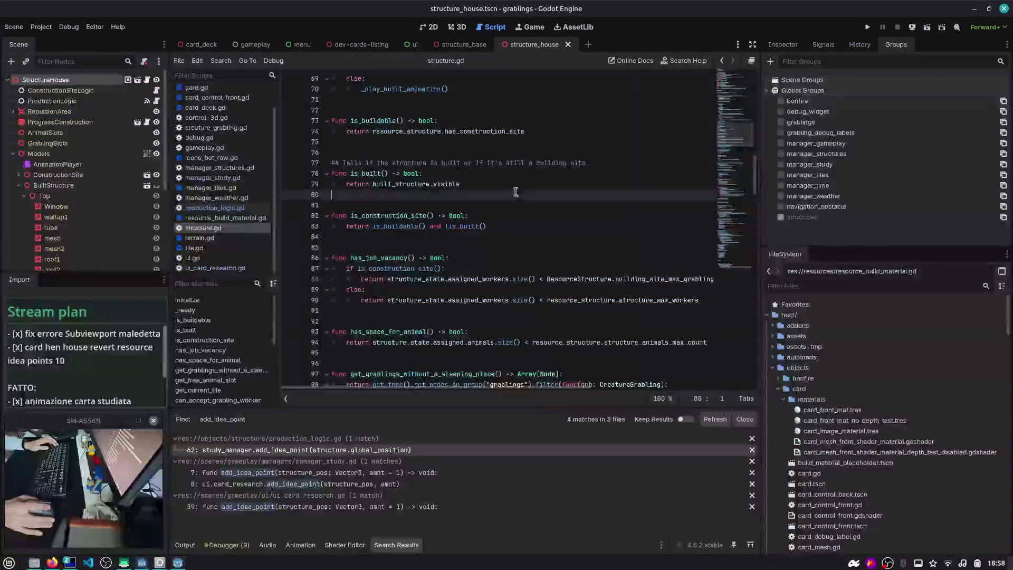
pyautogui.moveTo(838, 15); pyautogui.dragTo(690, 49)
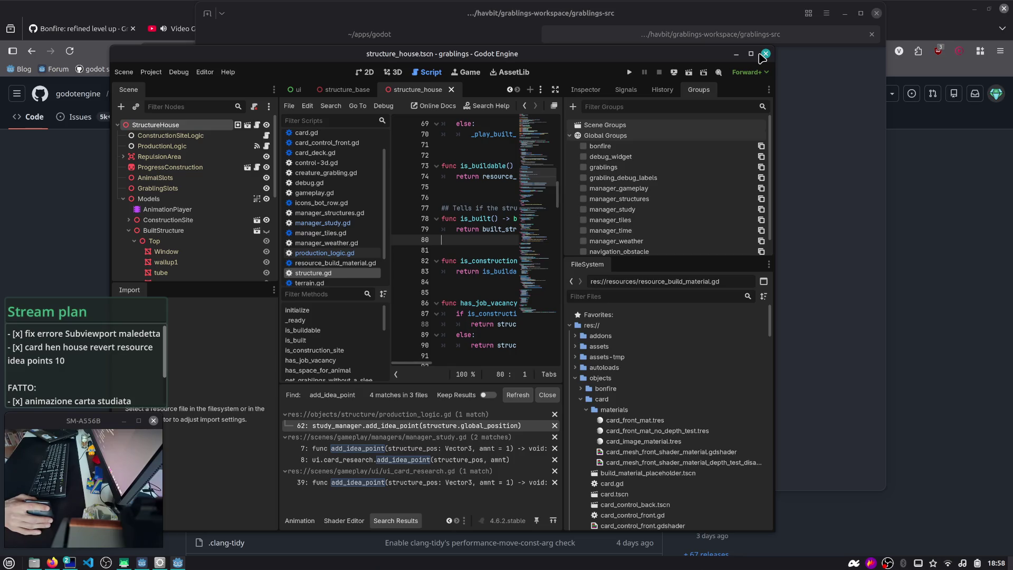
pyautogui.click(766, 55)
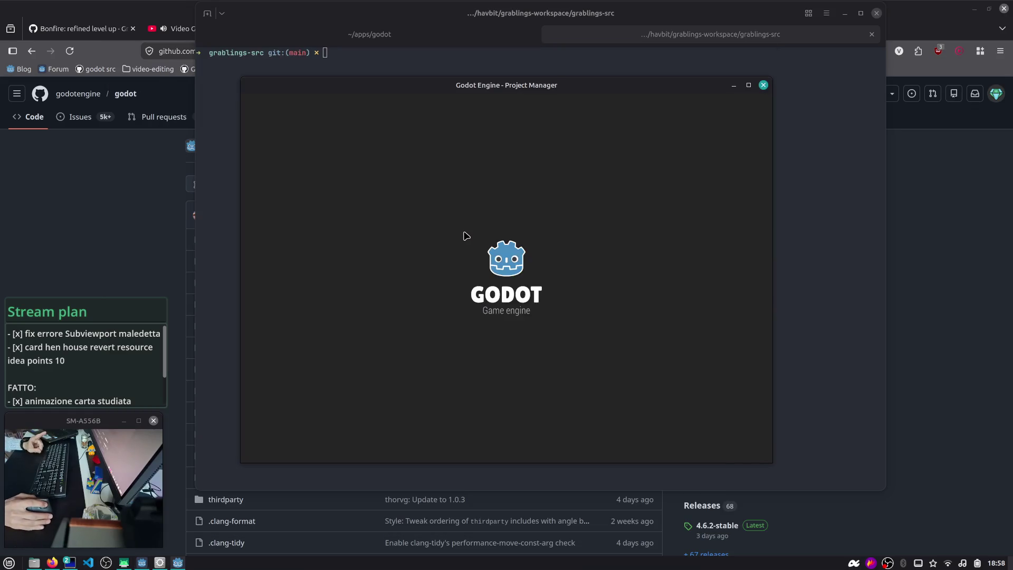
pyautogui.doubleClick(369, 184)
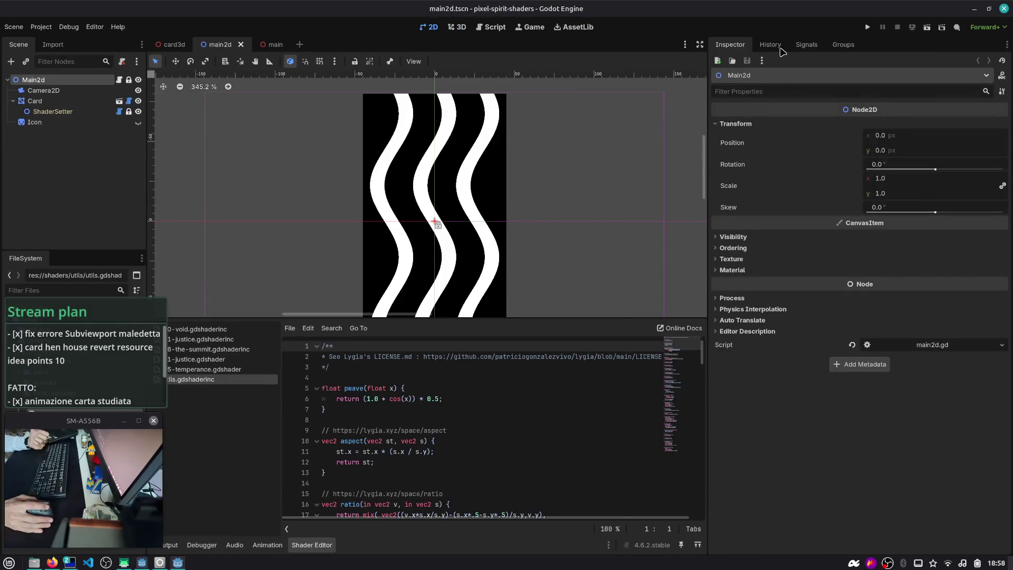
pyautogui.click(89, 113)
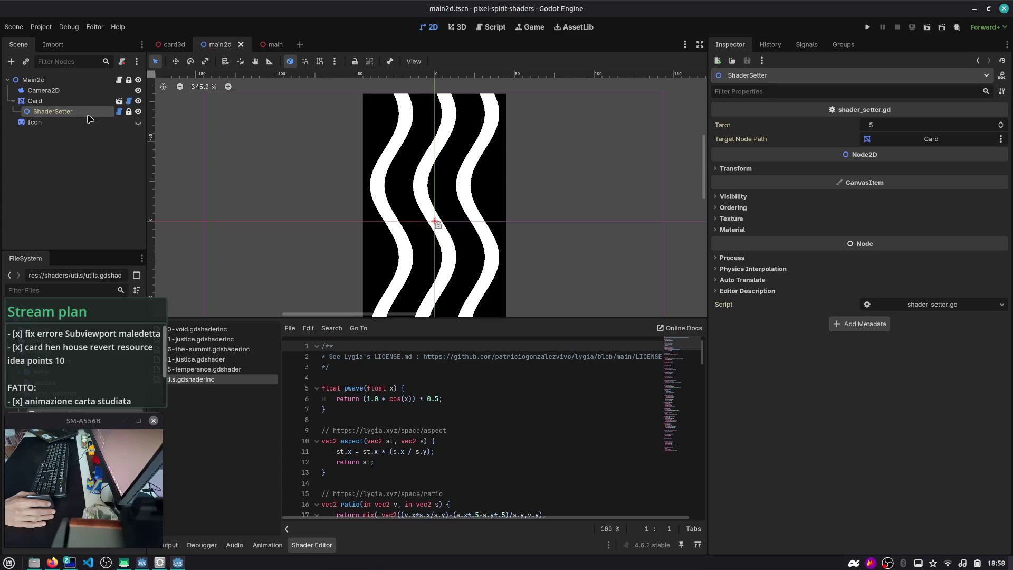